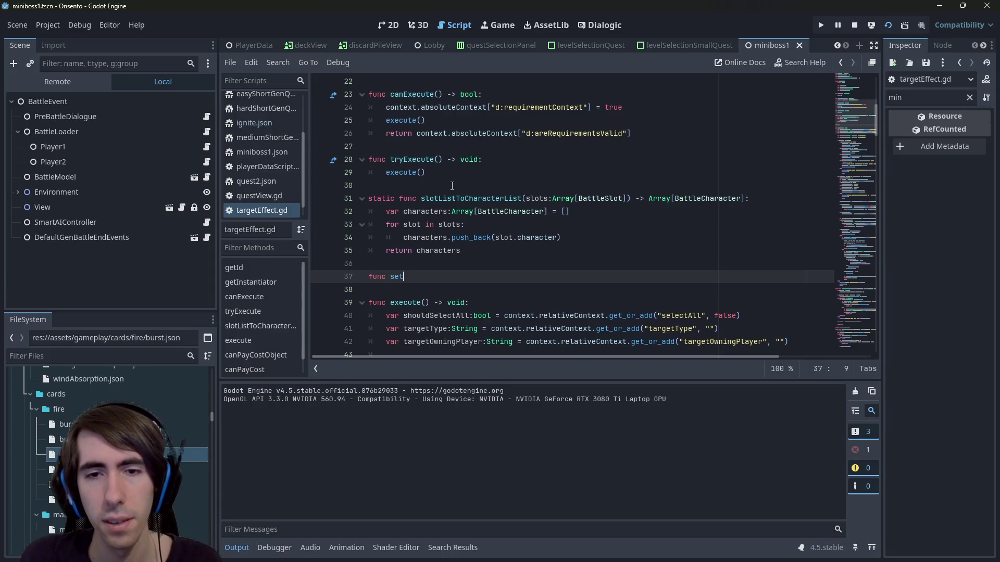
# Declare the function setEffetTargets(targets:Array): on line 37 of targetEffect.gd
pyautogui.write('EffetTarget()')
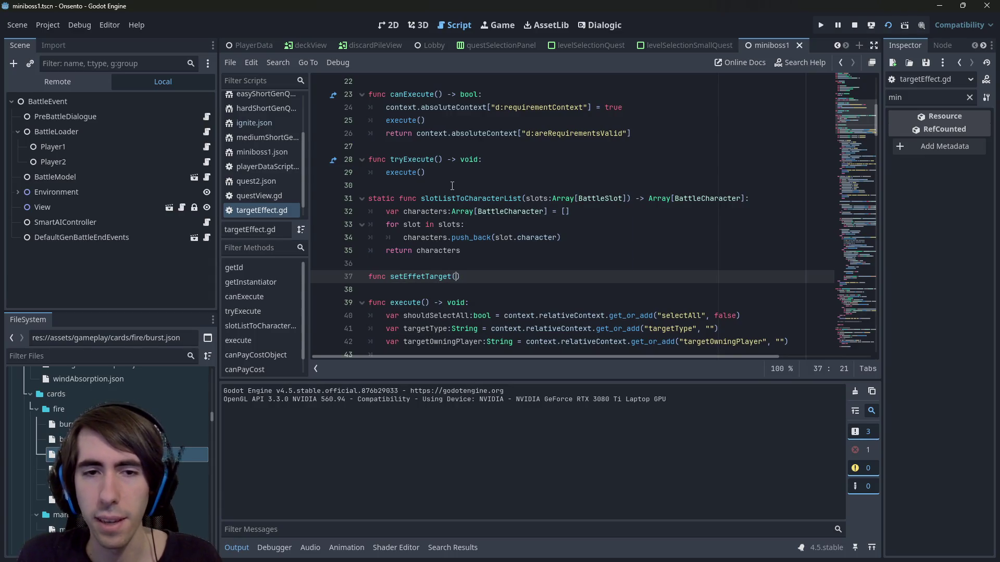
pyautogui.press('Return')
pyautogui.press('BackSpace')
pyautogui.write(':')
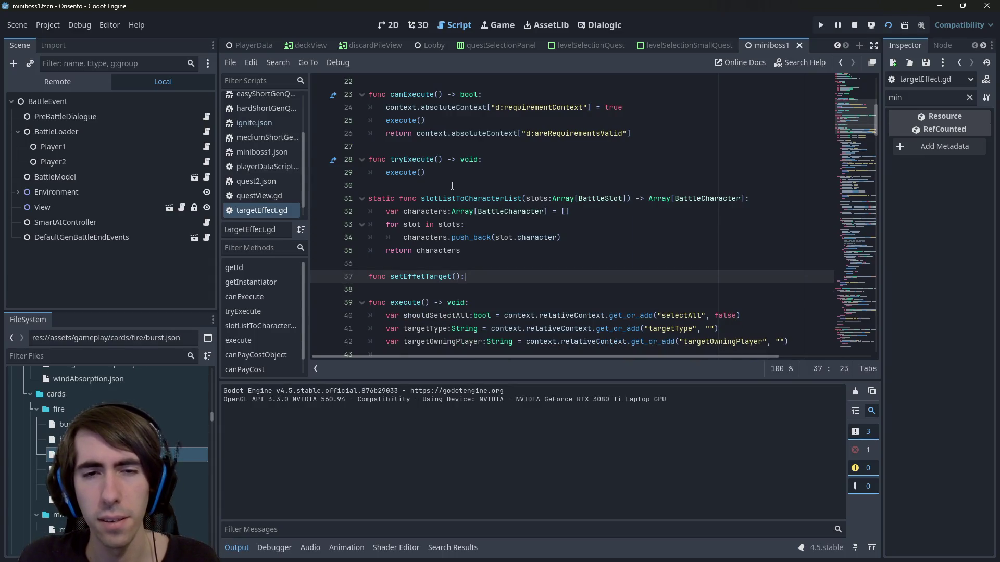
pyautogui.scroll(7, 468, 182)
pyautogui.press('Left')
pyautogui.press('Left')
pyautogui.press('Left')
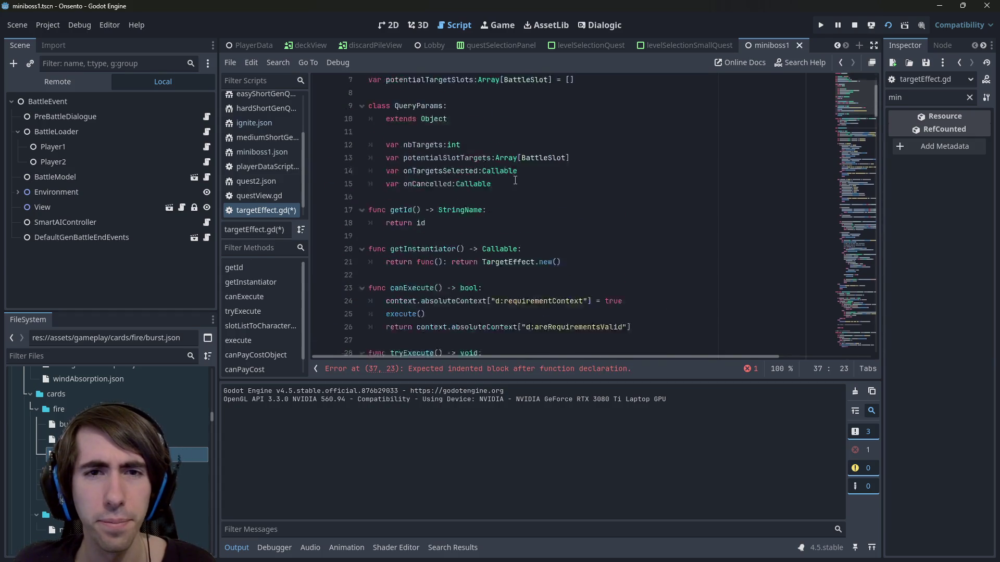
pyautogui.write('func s')
pyautogui.press('Right')
pyautogui.write('targets:')
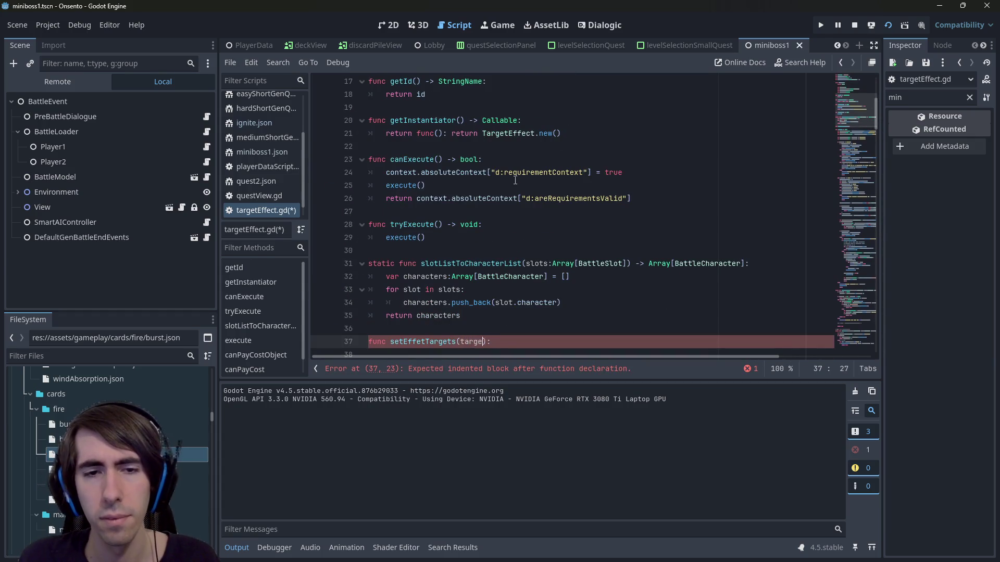
pyautogui.write('Array')
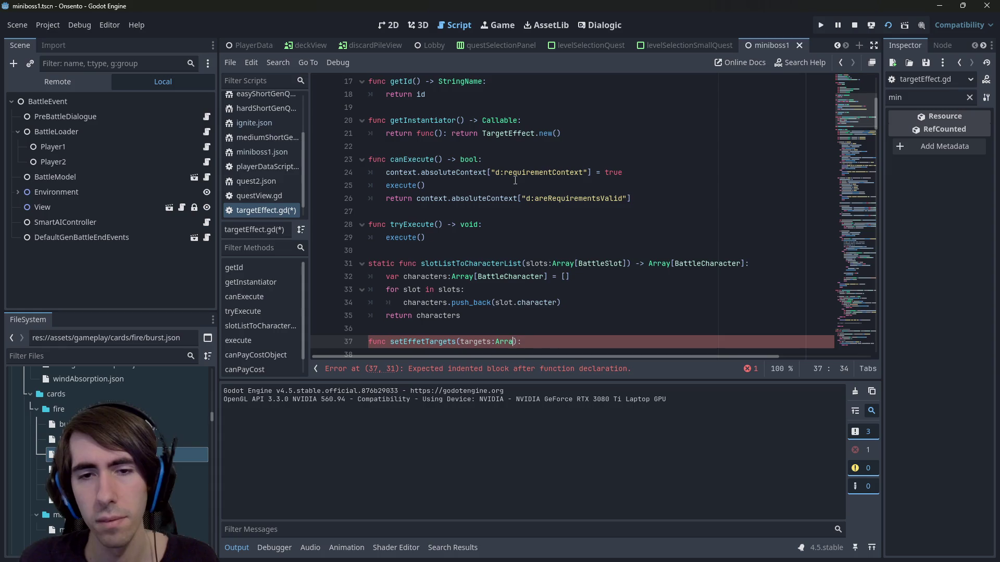
# Paste the effectTargets code block into the function body and dedent it to fit
pyautogui.scroll(-2, 518, 180)
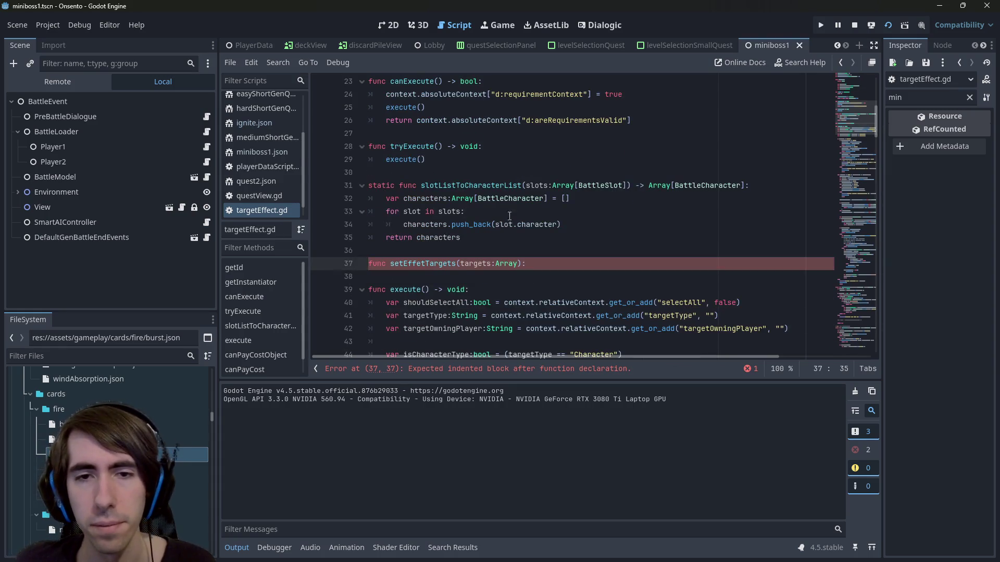
pyautogui.press('Return')
pyautogui.write('effectTargets = [] \t\t\t\t\tif isCharacterType: \t\t\t\t\t\tfor slot:BattleSlot in slots: \t\t\t\t\t\t\tassert(slot.character != null) \t\t\t\t\t\t\teffectTargets.push_back(slot.character) \t\t\t\t\telse: \t\t\t\t\t\teffectTargets = slots')
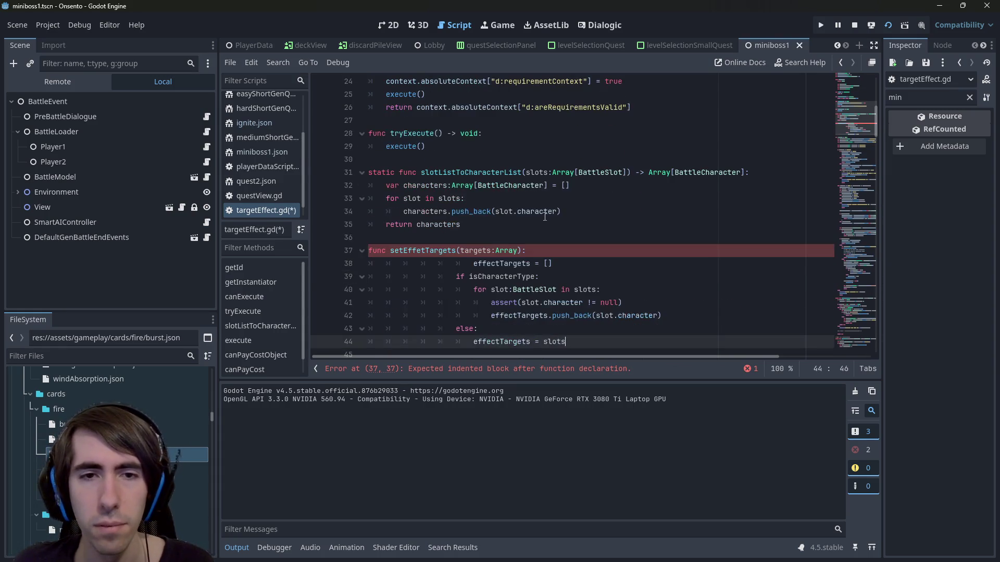
pyautogui.moveTo(568, 263)
pyautogui.mouseDown()
pyautogui.moveTo(365, 237)
pyautogui.moveTo(323, 188)
pyautogui.mouseUp()
pyautogui.hotkey('shift', 'Tab')
pyautogui.hotkey('shift', 'Tab')
pyautogui.hotkey('shift', 'Tab')
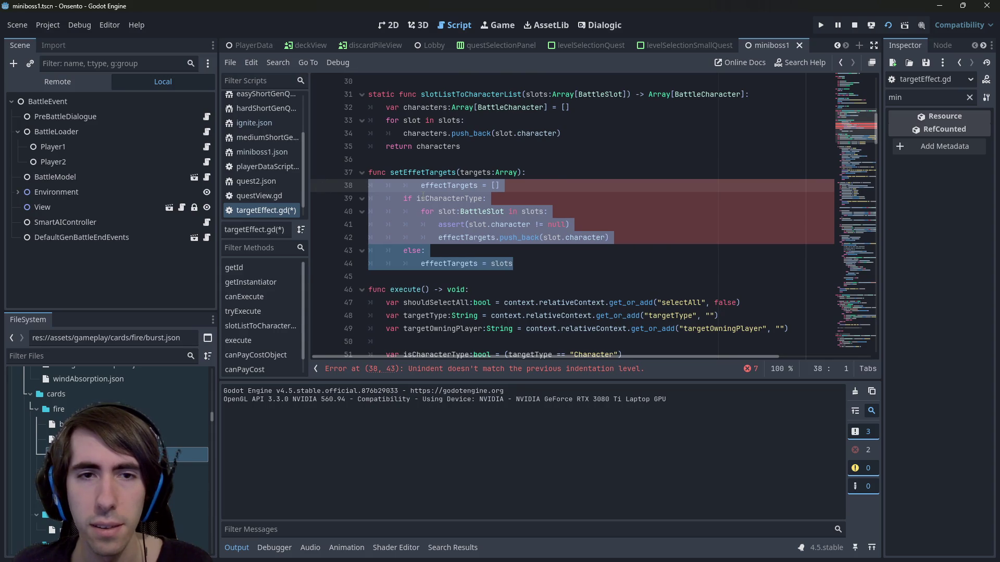
pyautogui.click(403, 186)
pyautogui.press('BackSpace')
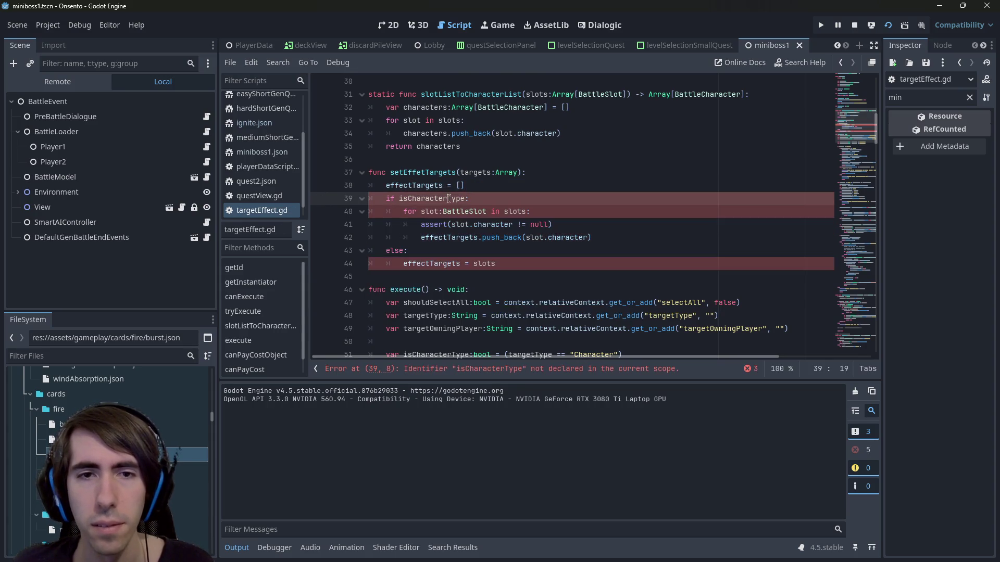
# Check isCharacterType and targetType, then copy the targetType declaration line from further down
pyautogui.doubleClick(432, 198)
pyautogui.scroll(-1, 519, 245)
pyautogui.scroll(-1, 519, 245)
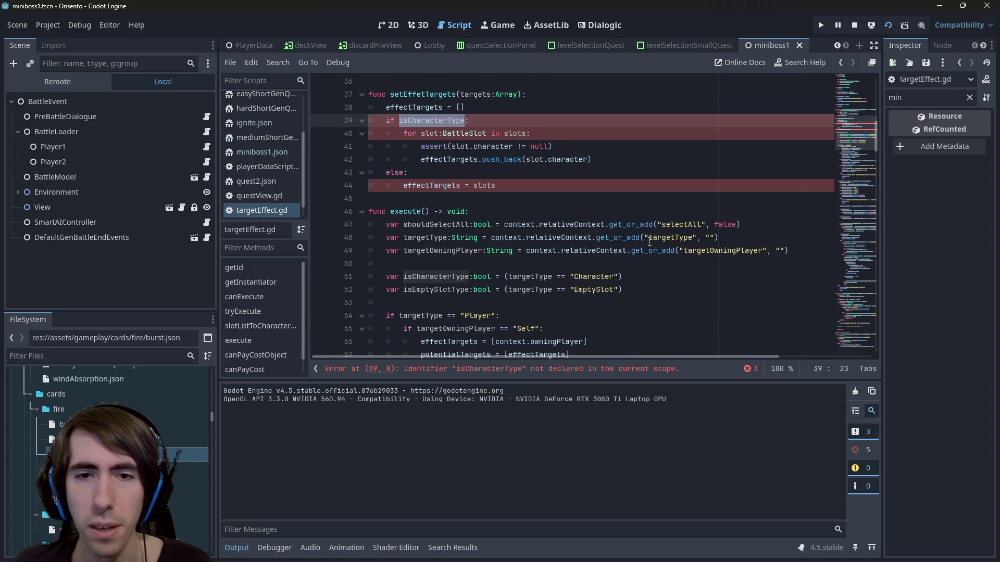
pyautogui.scroll(-4, 681, 257)
pyautogui.scroll(3, 505, 251)
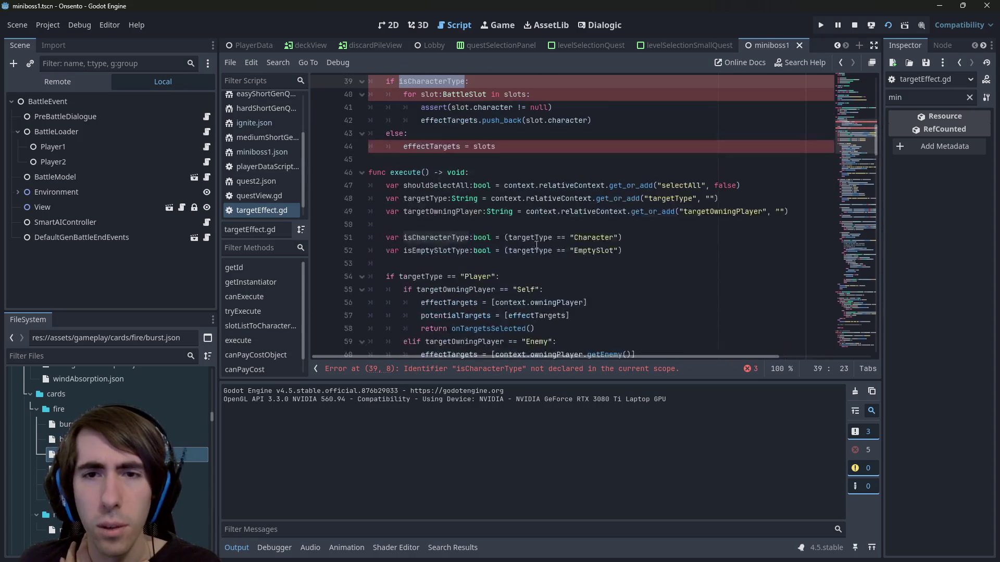
pyautogui.doubleClick(530, 237)
pyautogui.scroll(1, 630, 242)
pyautogui.moveTo(725, 238)
pyautogui.mouseDown()
pyautogui.moveTo(307, 225)
pyautogui.moveTo(368, 238)
pyautogui.mouseUp()
pyautogui.scroll(1, 527, 143)
pyautogui.hotkey('ctrl', 'c')
pyautogui.click(527, 142)
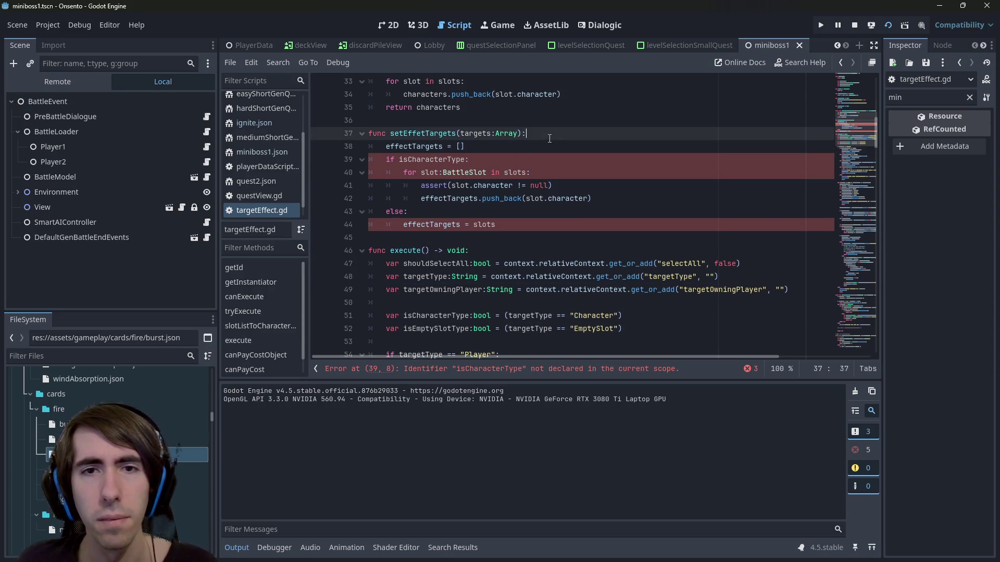
# Paste the targetType and isCharacterType declarations at the start of setEffetTargets and save
pyautogui.press('Return')
pyautogui.press('Return')
pyautogui.press('Up')
pyautogui.hotkey('ctrl', 'v')
pyautogui.scroll(-1, 573, 188)
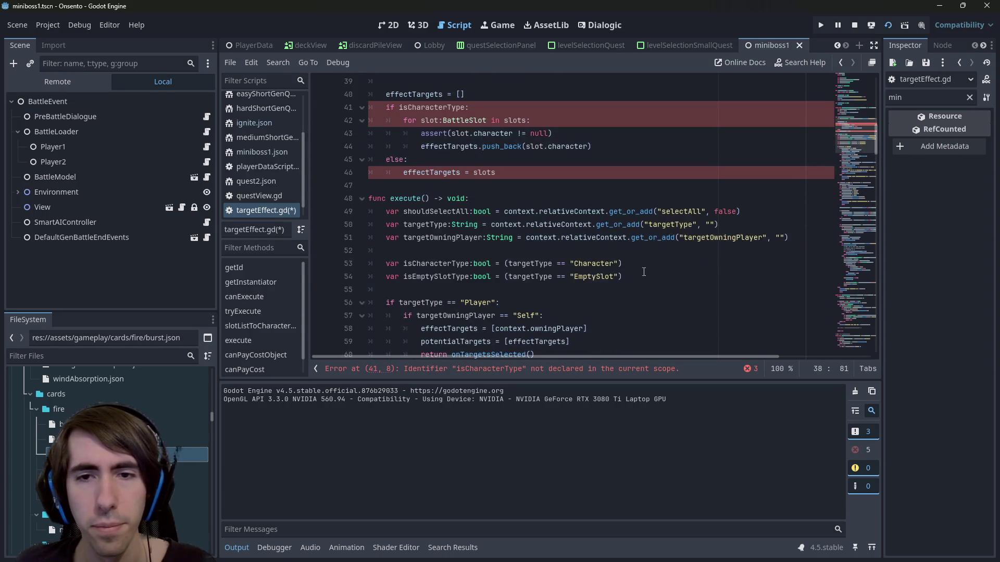
pyautogui.moveTo(622, 264); pyautogui.dragTo(367, 263)
pyautogui.scroll(3, 482, 167)
pyautogui.hotkey('ctrl', 'c')
pyautogui.click(515, 198)
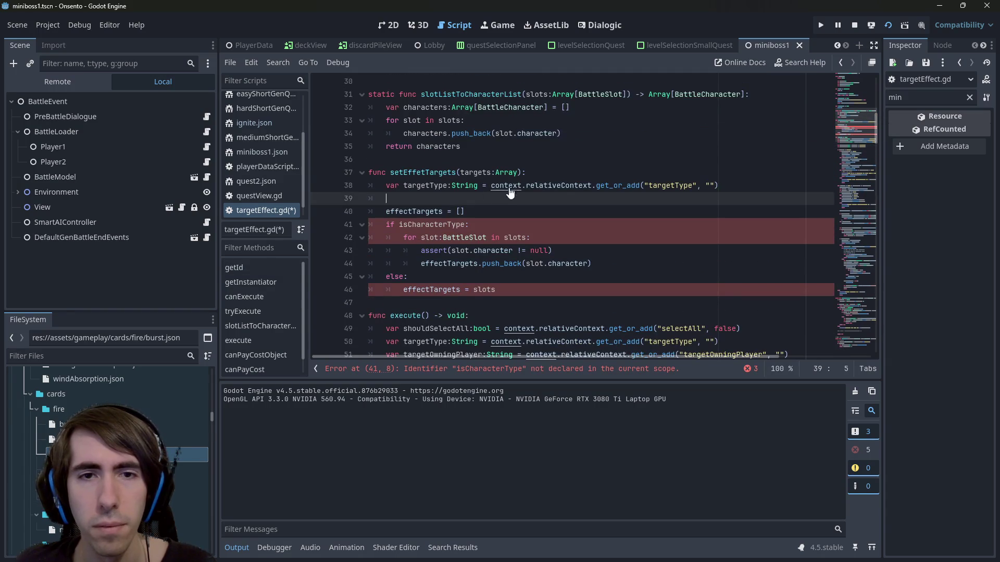
pyautogui.hotkey('ctrl', 'v')
pyautogui.press('Return')
pyautogui.hotkey('ctrl', 's')
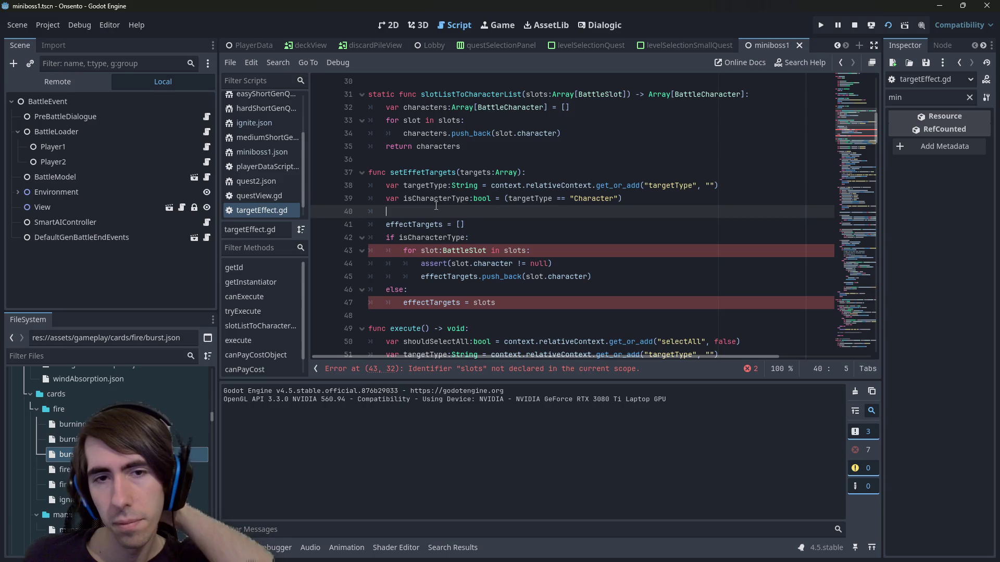
# Compare slot, slots, BattleSlot and the targets parameter, then select slots for replacement
pyautogui.doubleClick(429, 250)
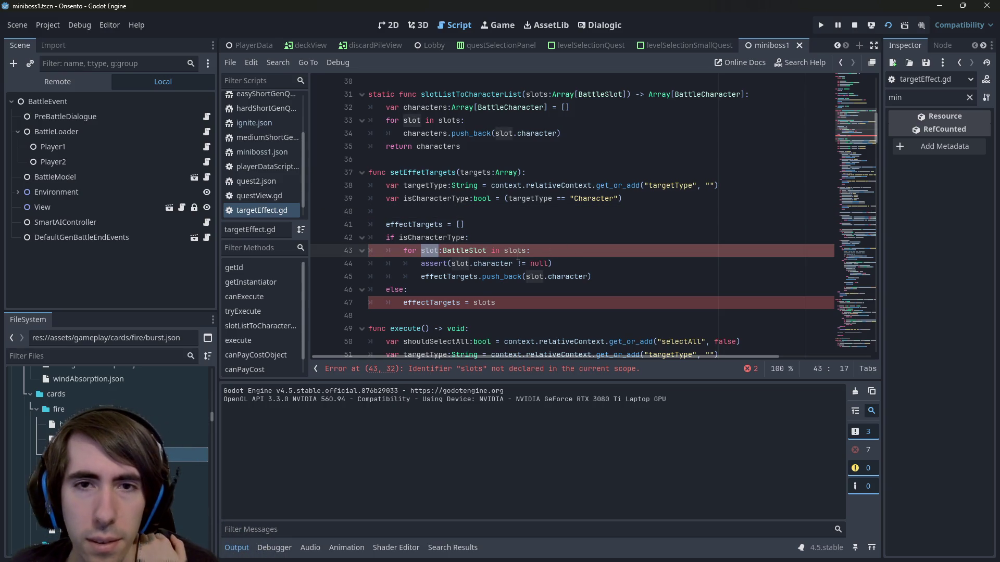
pyautogui.doubleClick(475, 173)
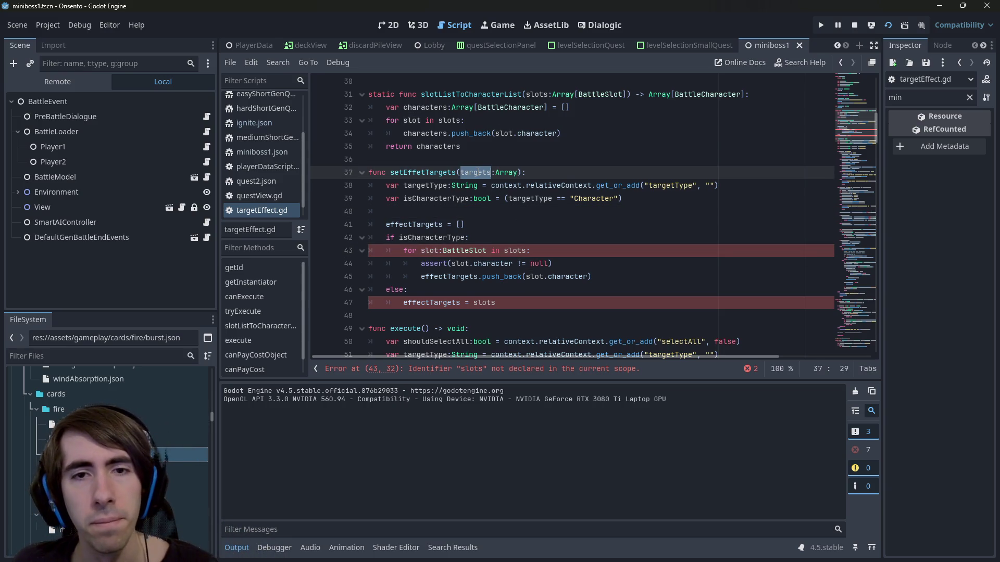
pyautogui.doubleClick(514, 251)
pyautogui.click(518, 173)
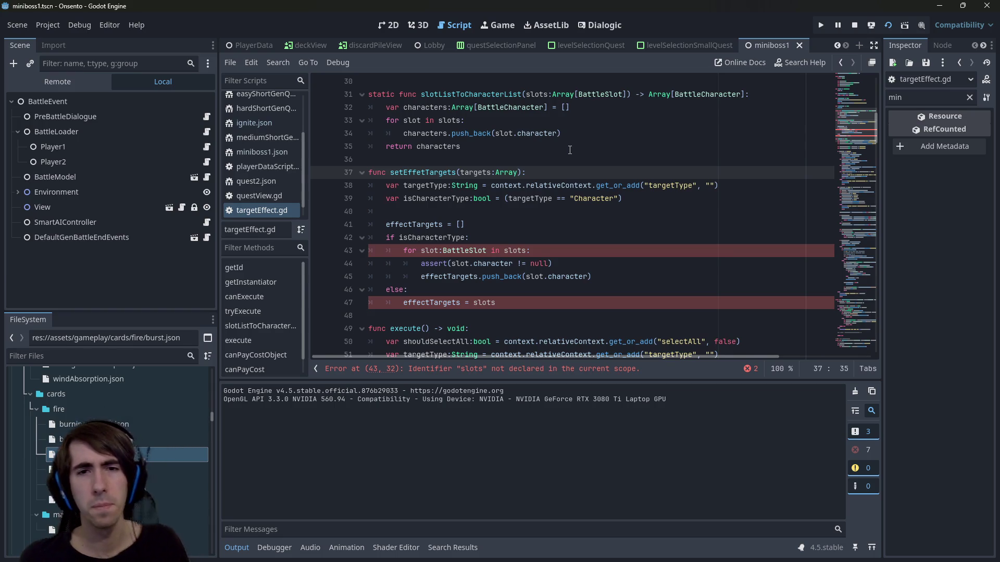
pyautogui.doubleClick(464, 251)
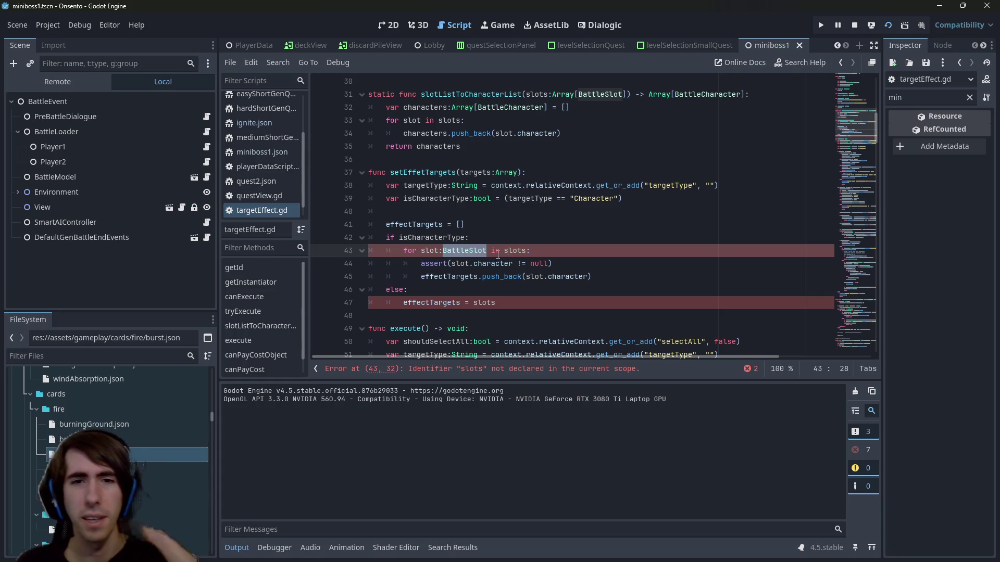
pyautogui.doubleClick(480, 172)
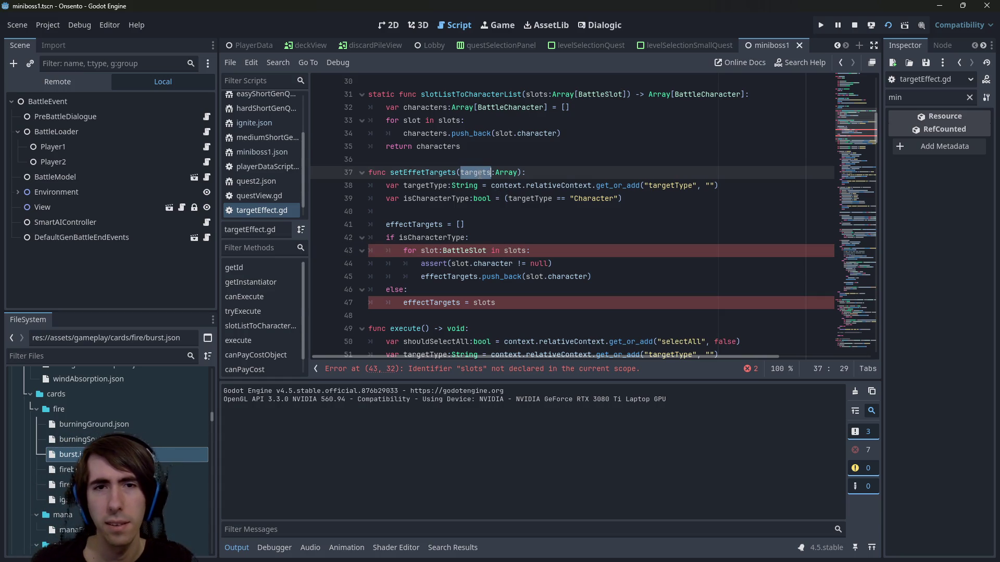
pyautogui.doubleClick(514, 251)
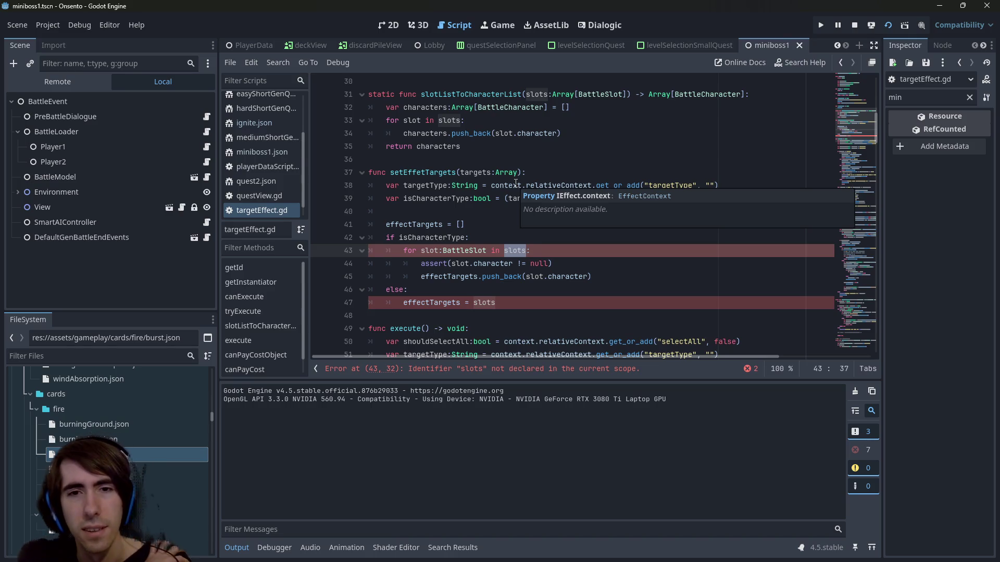
# Replace both slots occurrences with targets and save the script
pyautogui.hotkey('ctrl', 'd')
pyautogui.write('targe')
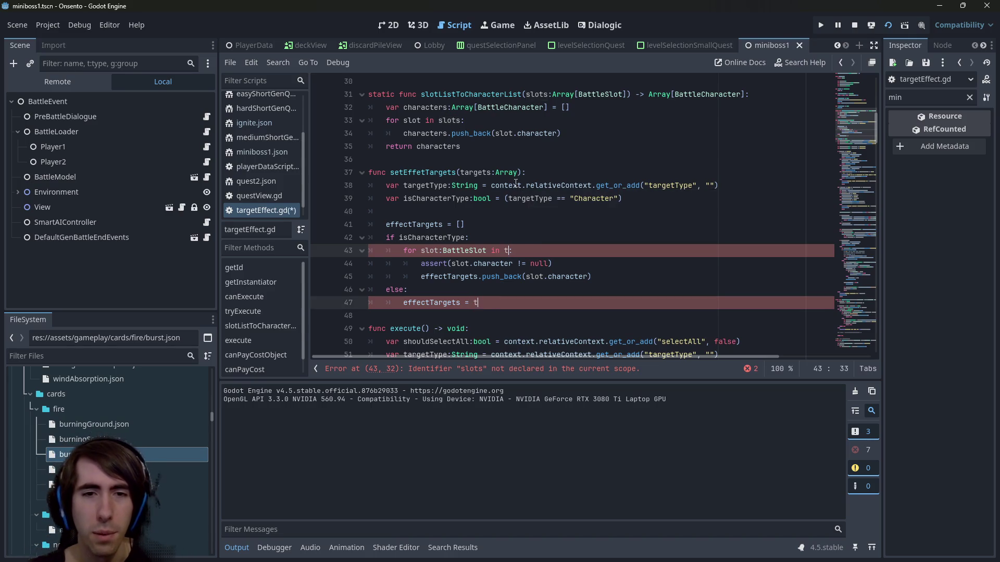
pyautogui.write('t')
pyautogui.press('Return')
pyautogui.press('Escape')
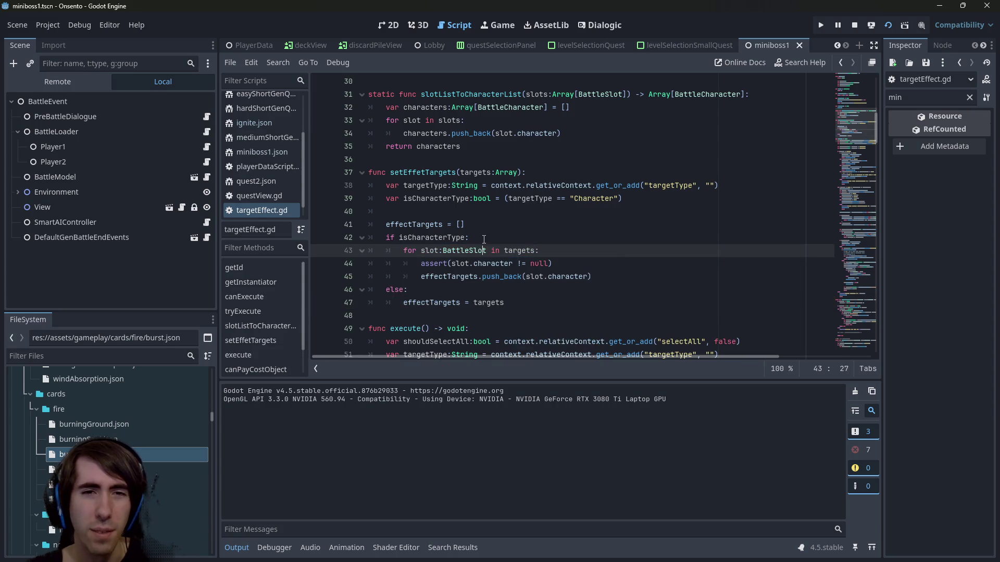
pyautogui.press('Up')
pyautogui.hotkey('ctrl', 's')
# Move the for loop above the if isCharacterType line and re-indent the loop body
pyautogui.moveTo(469, 237); pyautogui.dragTo(386, 238)
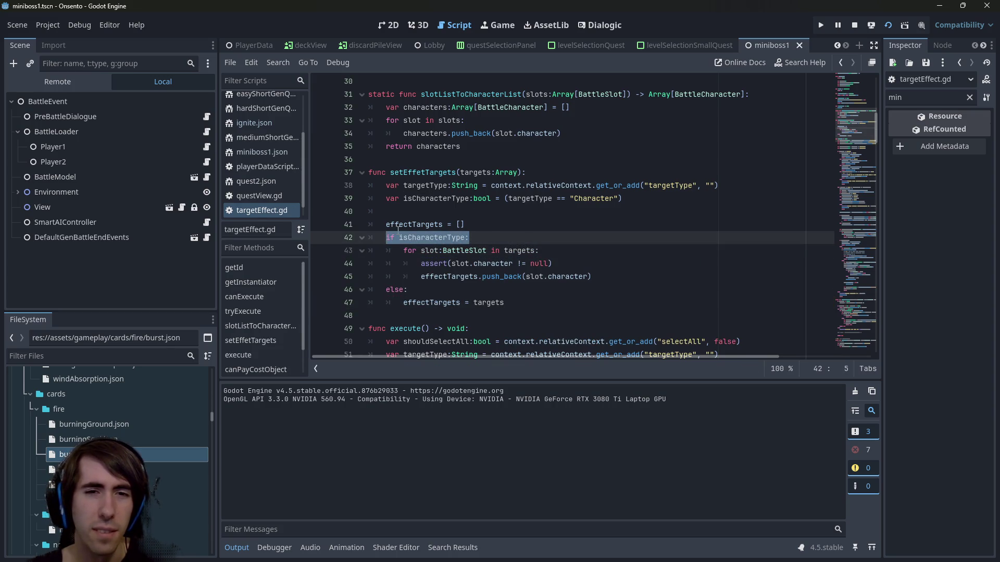
pyautogui.moveTo(404, 227)
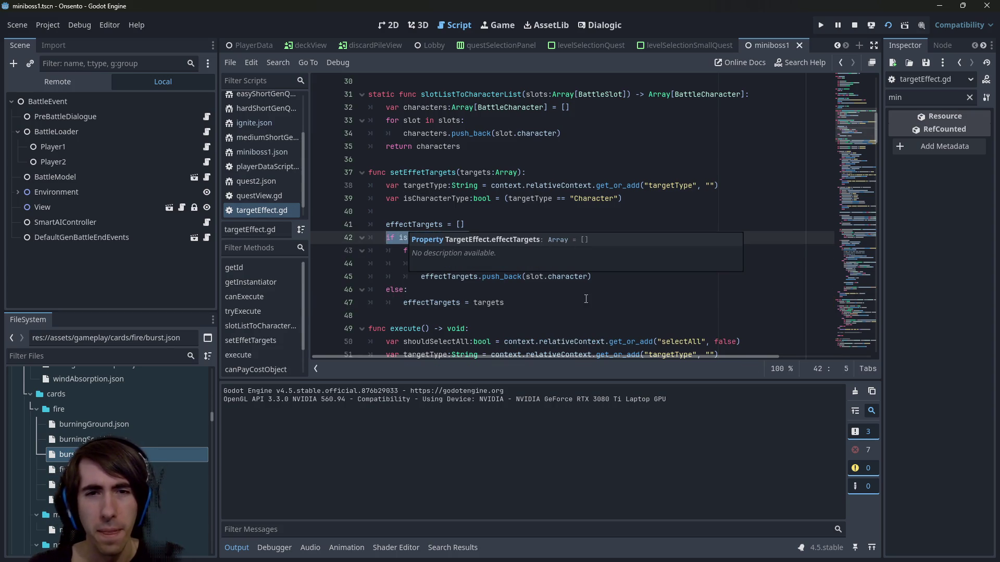
pyautogui.hotkey('alt', 'Down')
pyautogui.hotkey('shift', 'Tab')
pyautogui.click(569, 240)
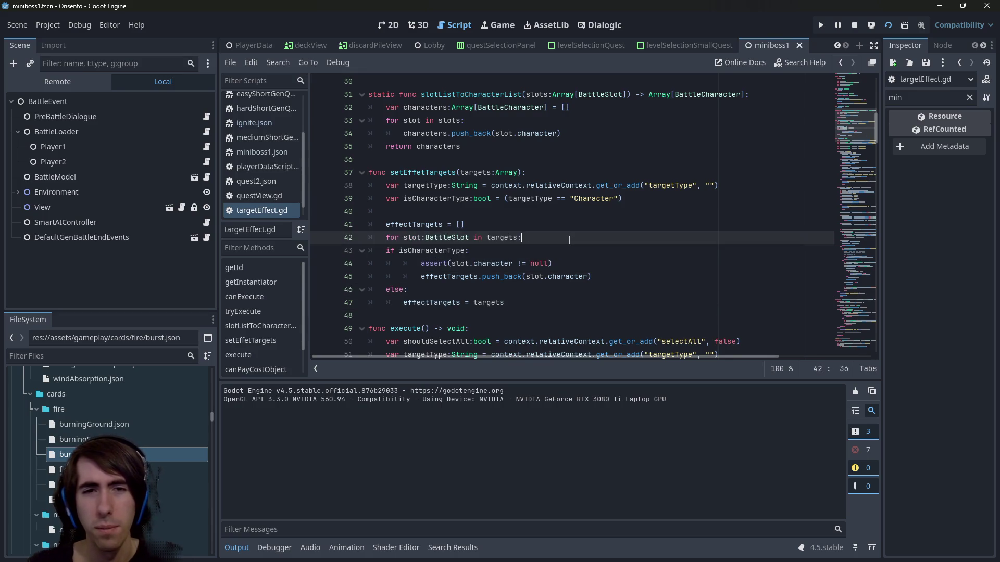
pyautogui.press('Down')
pyautogui.hotkey('alt', 'Down')
pyautogui.press('Up')
pyautogui.hotkey('shift', 'Tab')
pyautogui.press('Down')
pyautogui.hotkey('alt', 'Down')
pyautogui.press('Up')
pyautogui.hotkey('shift', 'Tab')
pyautogui.press('End')
pyautogui.press('Return')
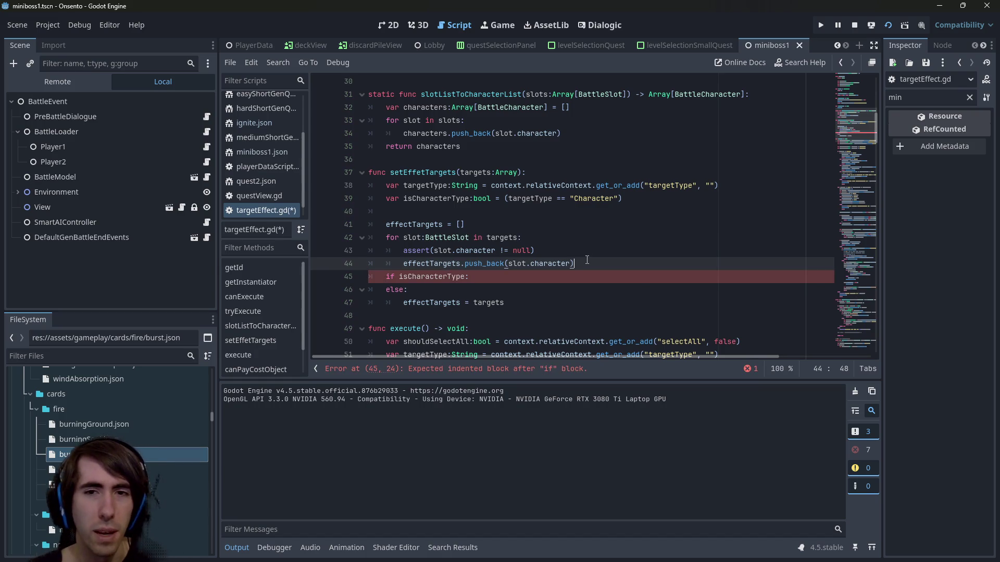
pyautogui.hotkey('shift', 'Tab')
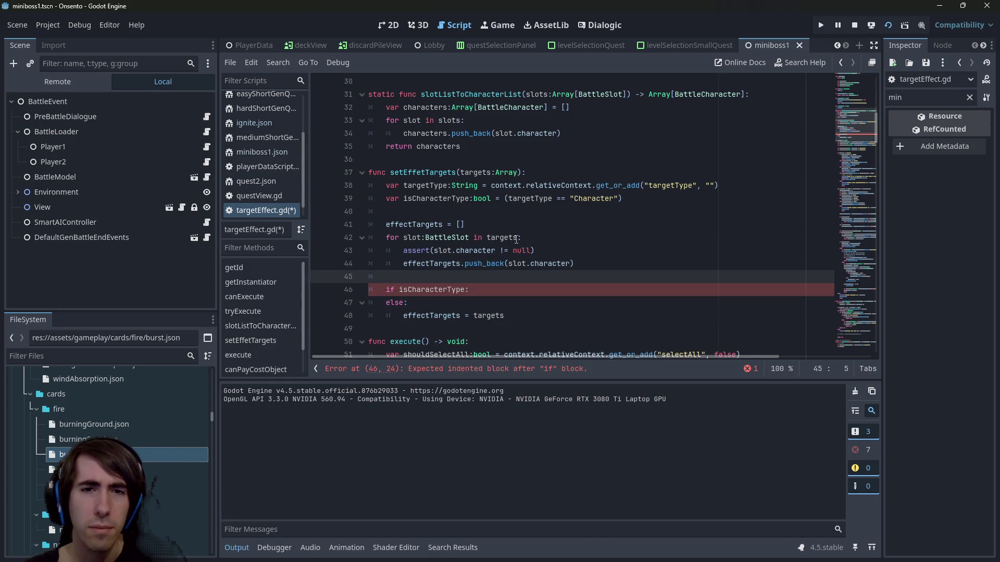
# Rename the loop variable to target, drop its BattleSlot type hint, and save
pyautogui.doubleClick(411, 237)
pyautogui.write('target')
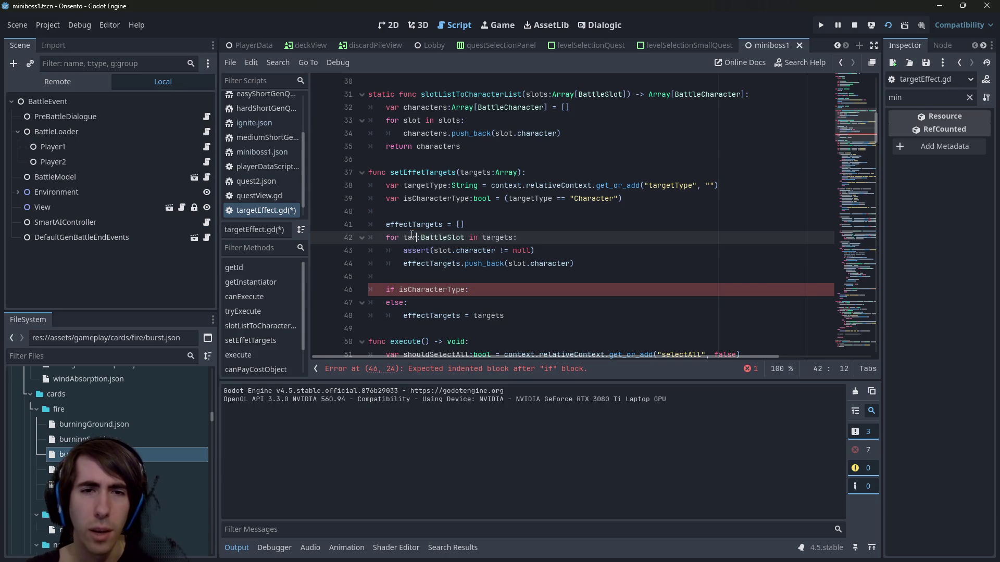
pyautogui.doubleClick(468, 237)
pyautogui.press('BackSpace')
pyautogui.press('BackSpace')
pyautogui.hotkey('ctrl', 's')
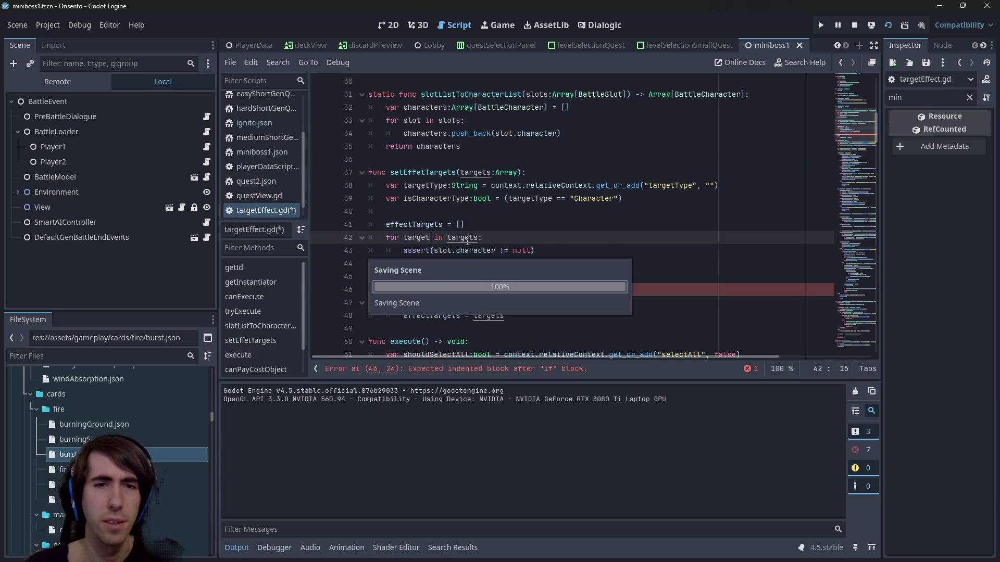
# Wrap the assert and push_back lines in 'if isCharacterType and target is BattleSlot:'
pyautogui.click(473, 290)
pyautogui.click(512, 236)
pyautogui.press('Return')
pyautogui.write('if isCharacterType ')
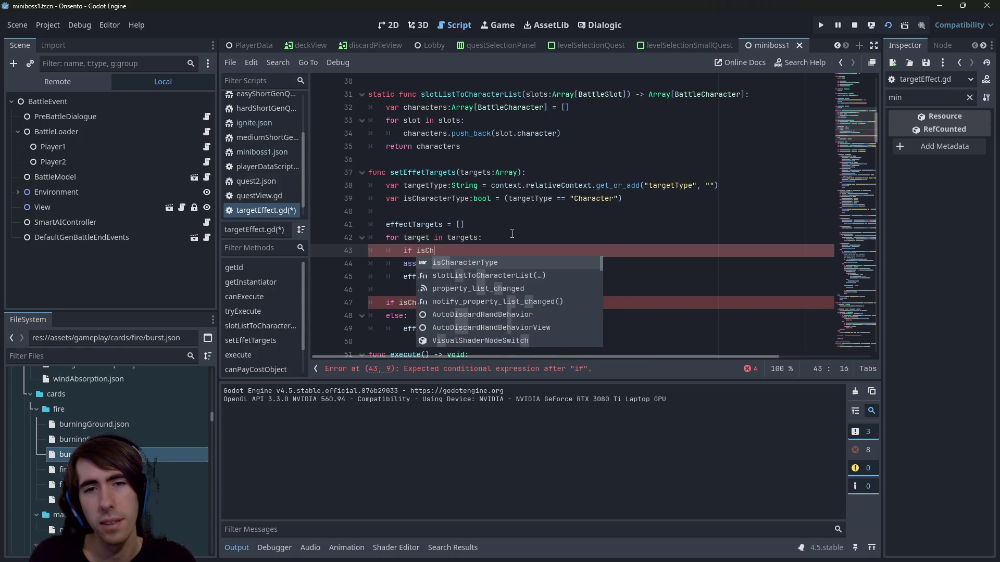
pyautogui.write('and ')
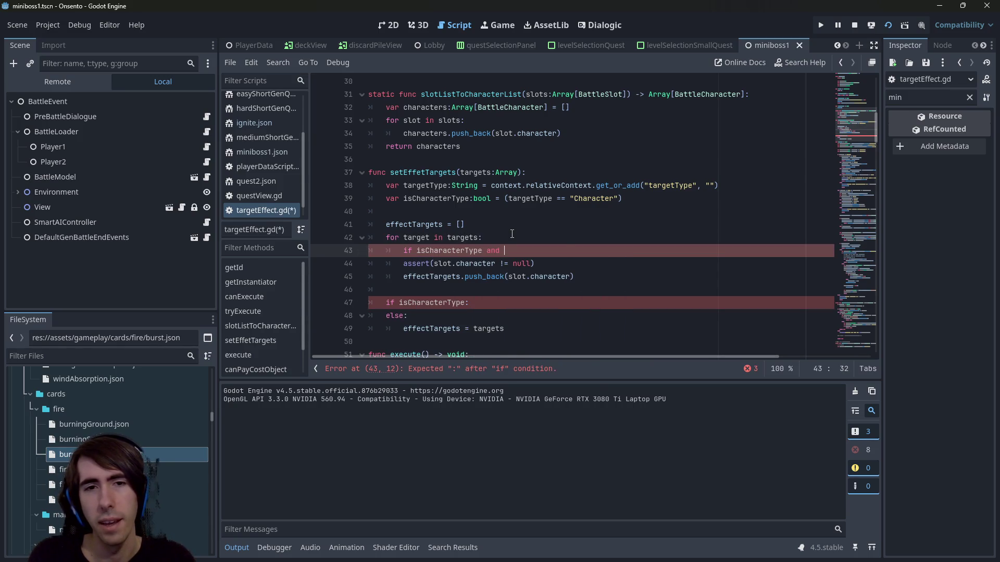
pyautogui.write('target is')
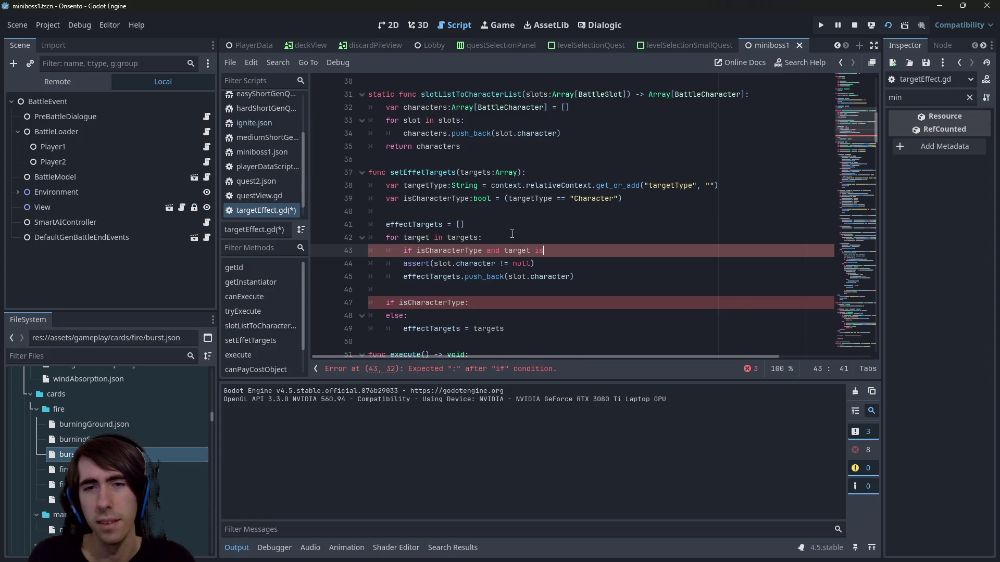
pyautogui.write(' Batte')
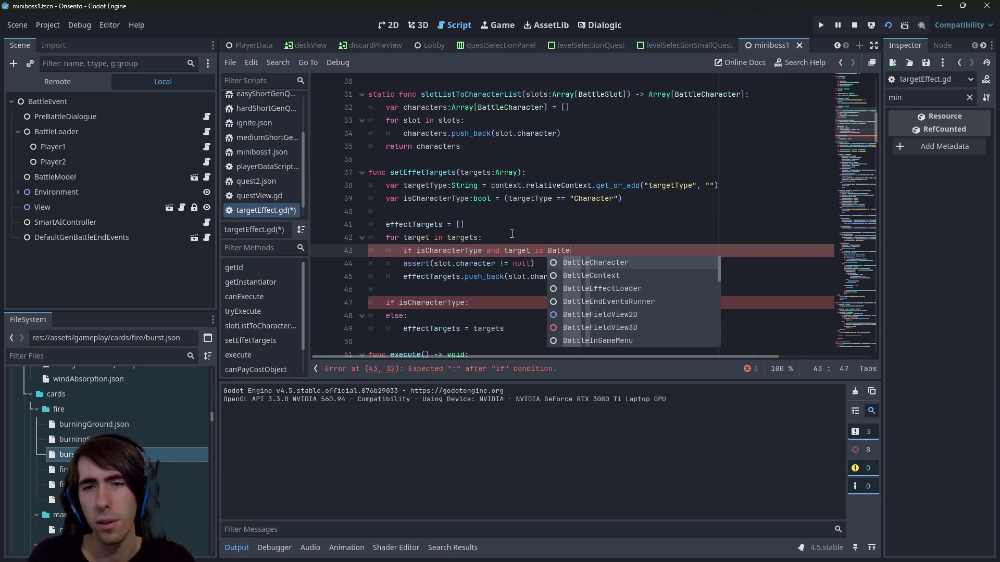
pyautogui.press('BackSpace')
pyautogui.write('leSlot')
pyautogui.press('Return')
pyautogui.write(':')
pyautogui.press('Return')
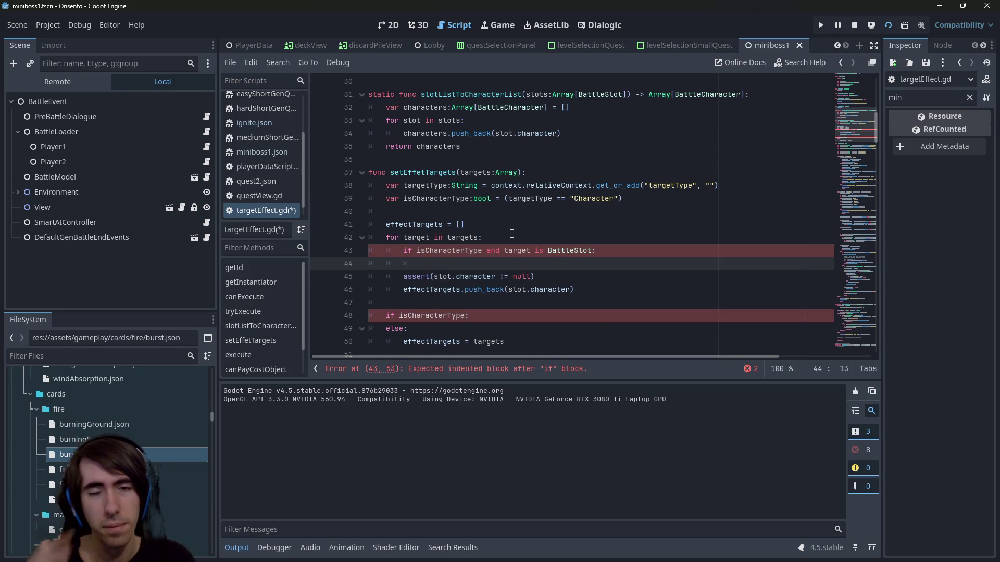
pyautogui.moveTo(591, 290); pyautogui.dragTo(369, 276)
pyautogui.press('Tab')
pyautogui.click(420, 264)
pyautogui.hotkey('ctrl', 'shift', 'k')
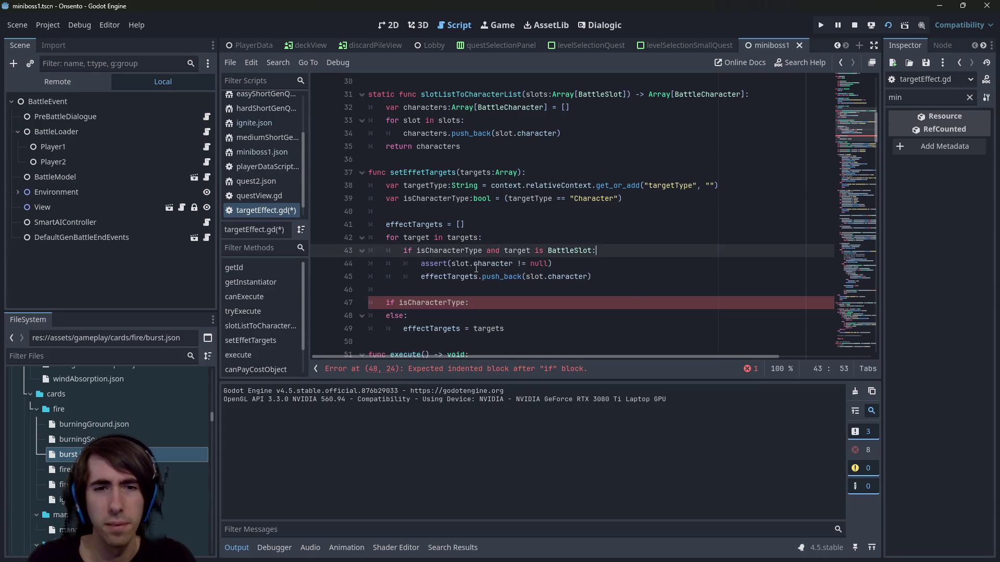
# Replace slot with target inside the assert and push_back calls
pyautogui.doubleClick(476, 264)
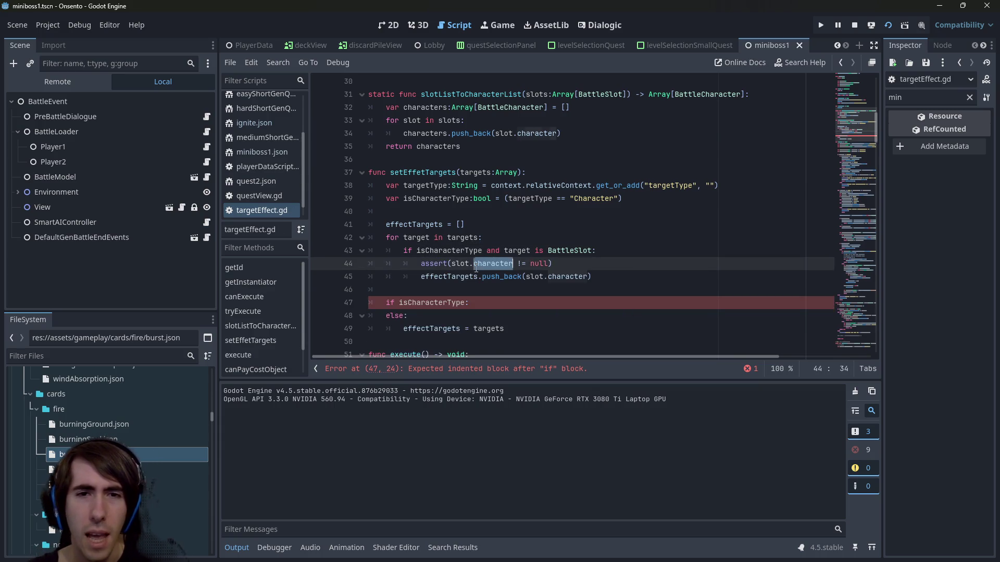
pyautogui.doubleClick(518, 251)
pyautogui.doubleClick(461, 264)
pyautogui.write('target')
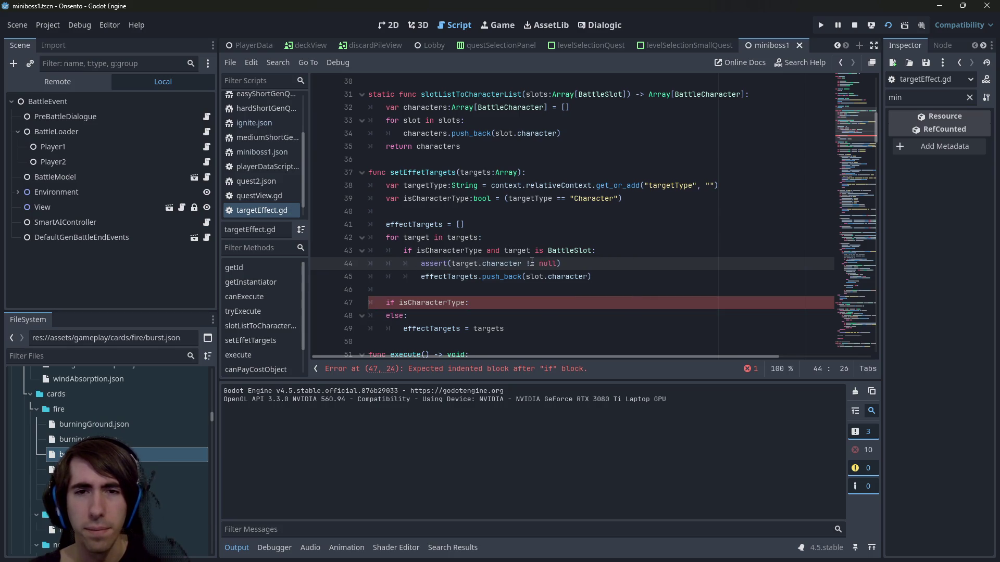
pyautogui.doubleClick(534, 277)
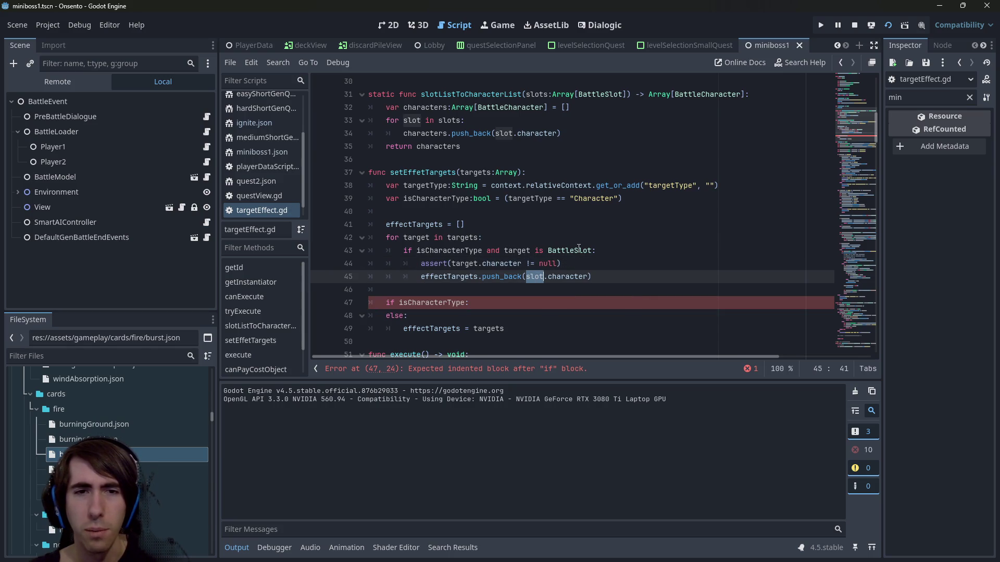
pyautogui.write('target')
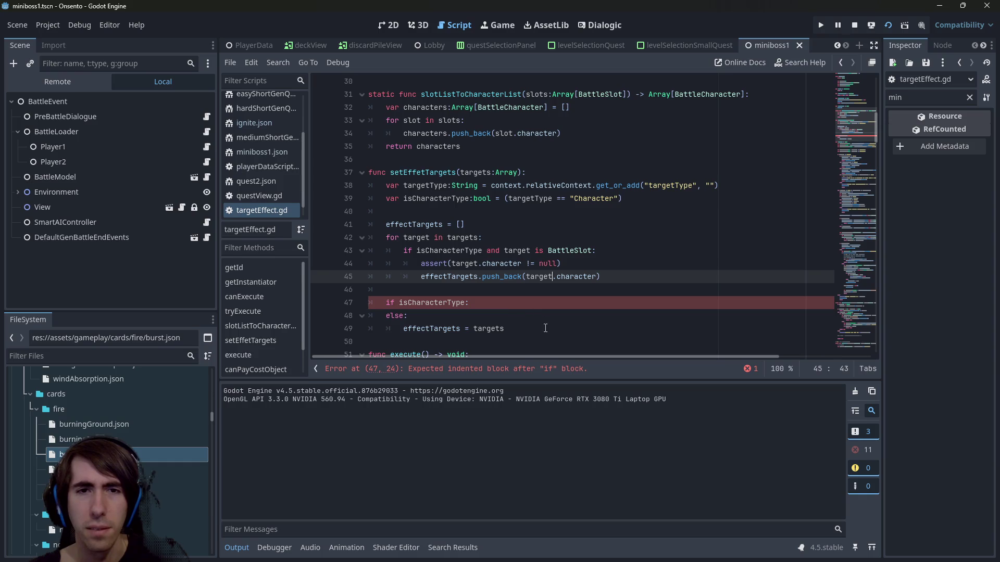
# Add an elif branch on line 46 inside the loop
pyautogui.click(547, 329)
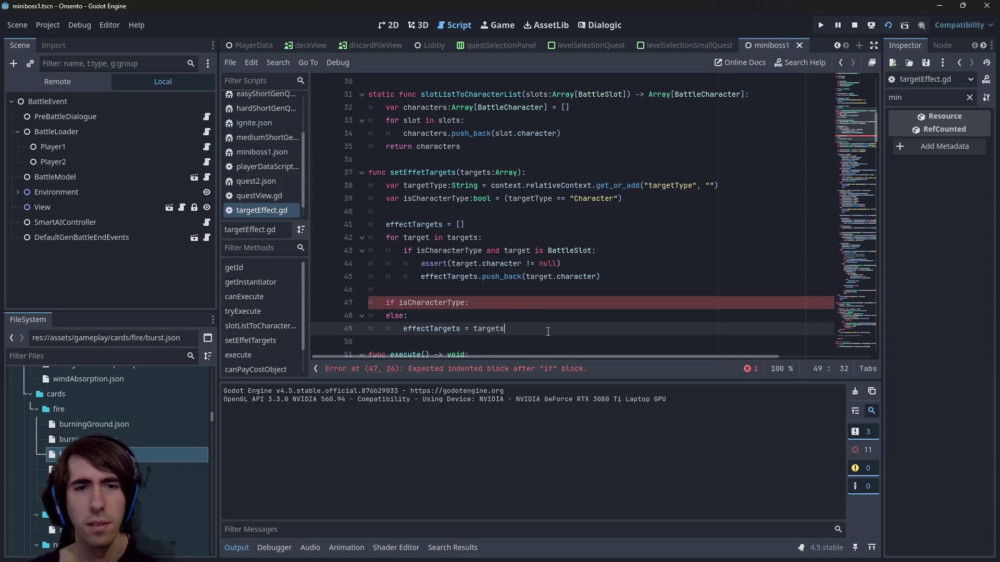
pyautogui.click(504, 289)
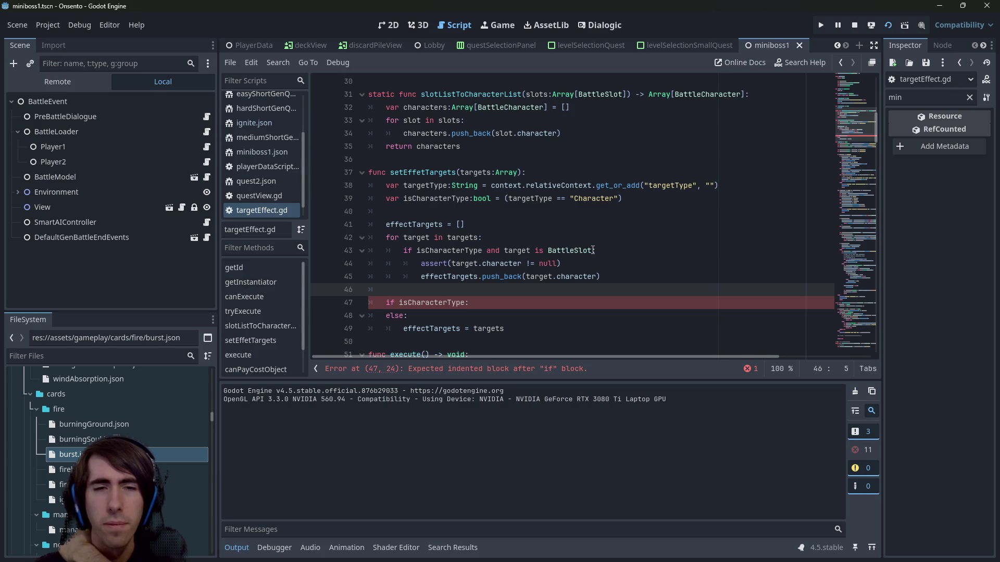
pyautogui.press('Tab')
pyautogui.write('else')
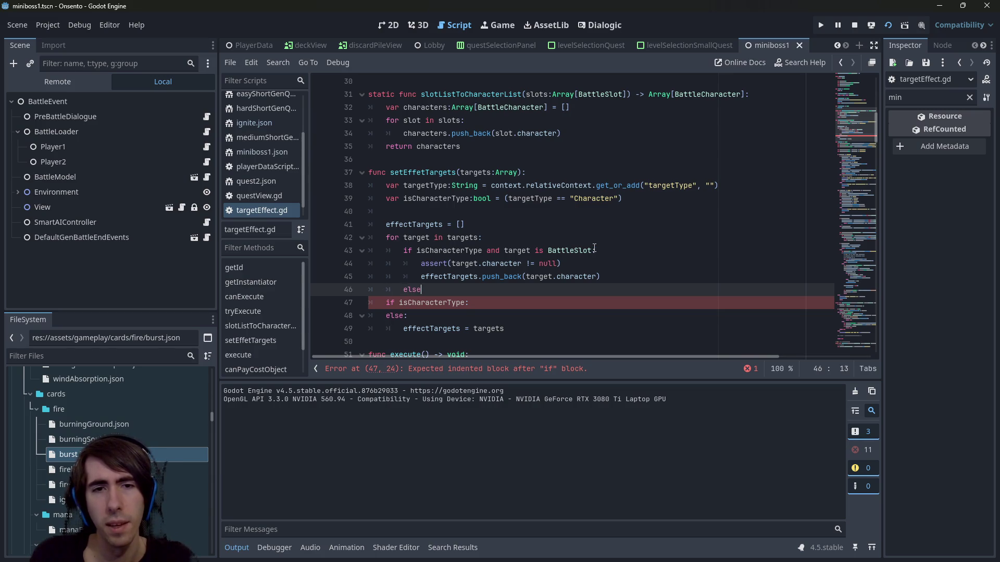
pyautogui.press('BackSpace')
pyautogui.press('BackSpace')
pyautogui.write('if')
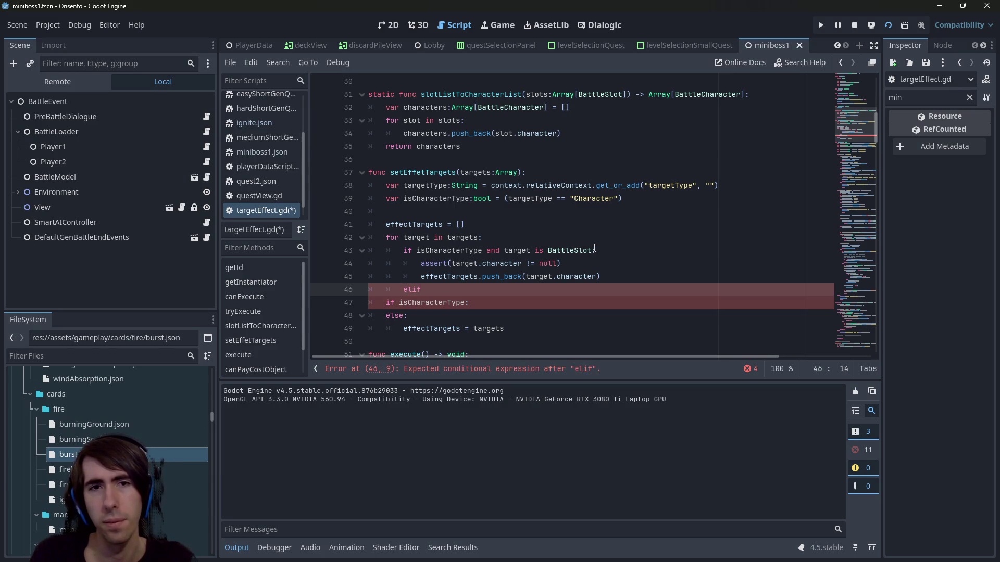
# Review the isCharacterType and isEmptySlotType definitions and the line 82 condition further down
pyautogui.scroll(-5, 594, 247)
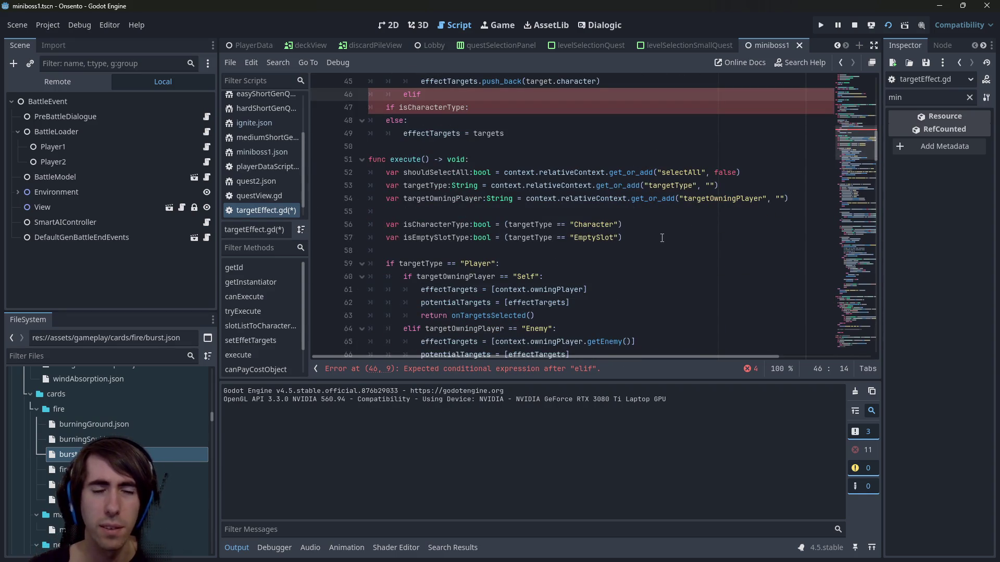
pyautogui.moveTo(662, 238); pyautogui.dragTo(197, 226)
pyautogui.click(572, 224)
pyautogui.scroll(2, 591, 237)
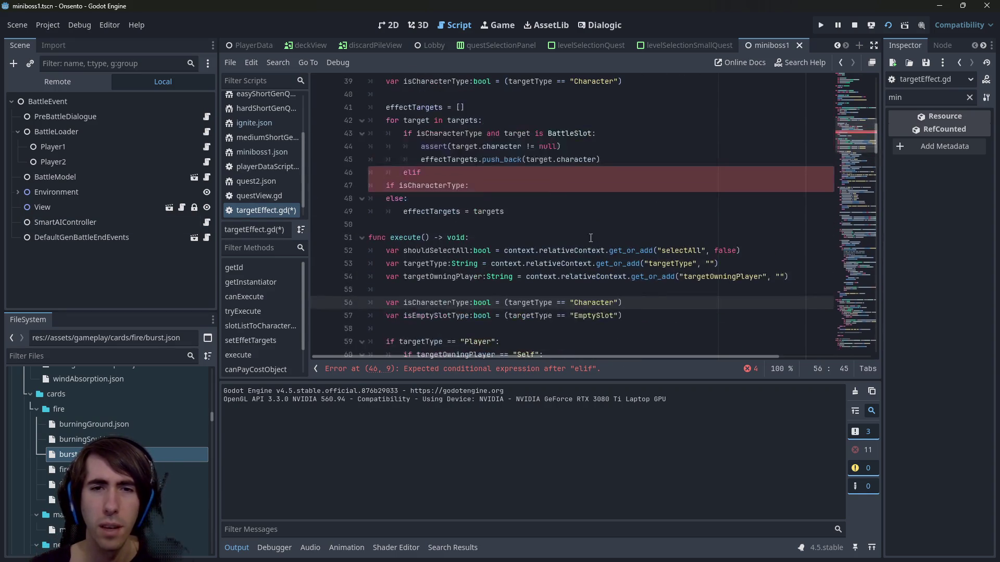
pyautogui.doubleClick(444, 302)
pyautogui.scroll(-5, 491, 271)
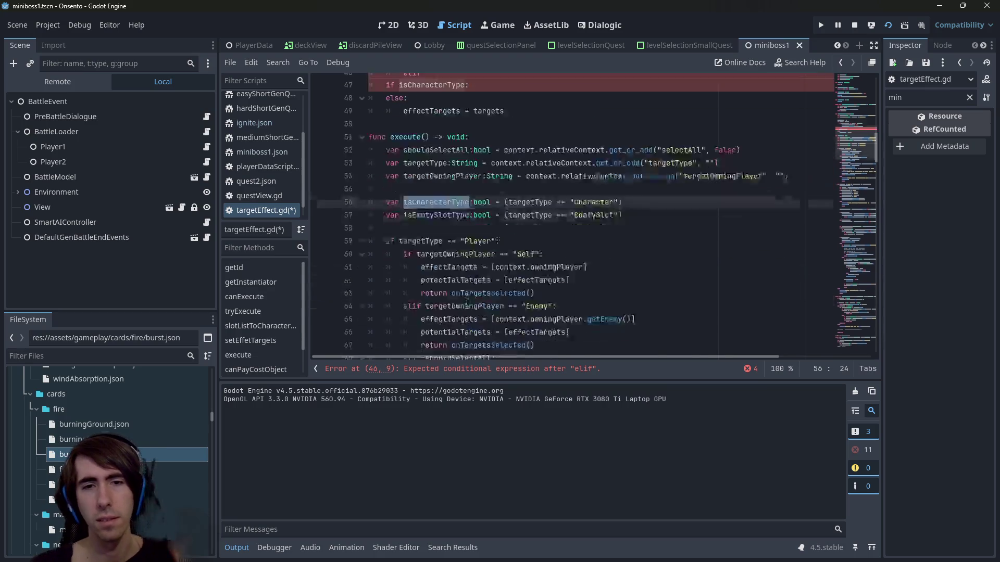
pyautogui.scroll(-5, 491, 272)
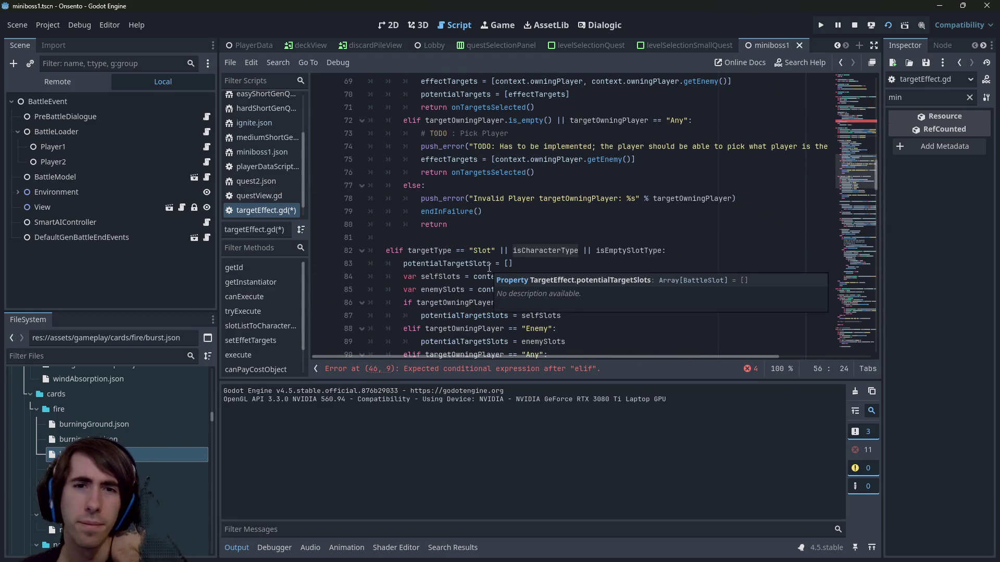
pyautogui.scroll(-1, 516, 238)
pyautogui.click(465, 211)
pyautogui.scroll(9, 520, 164)
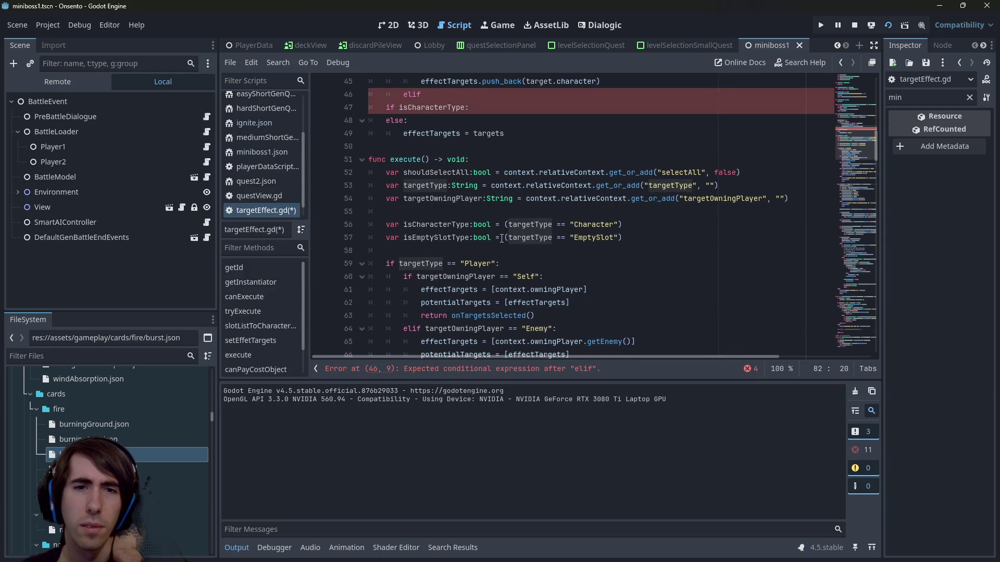
pyautogui.scroll(-7, 501, 238)
# Add the targetType == "Slot" elif condition, then undo the per-target edits
pyautogui.click(410, 290)
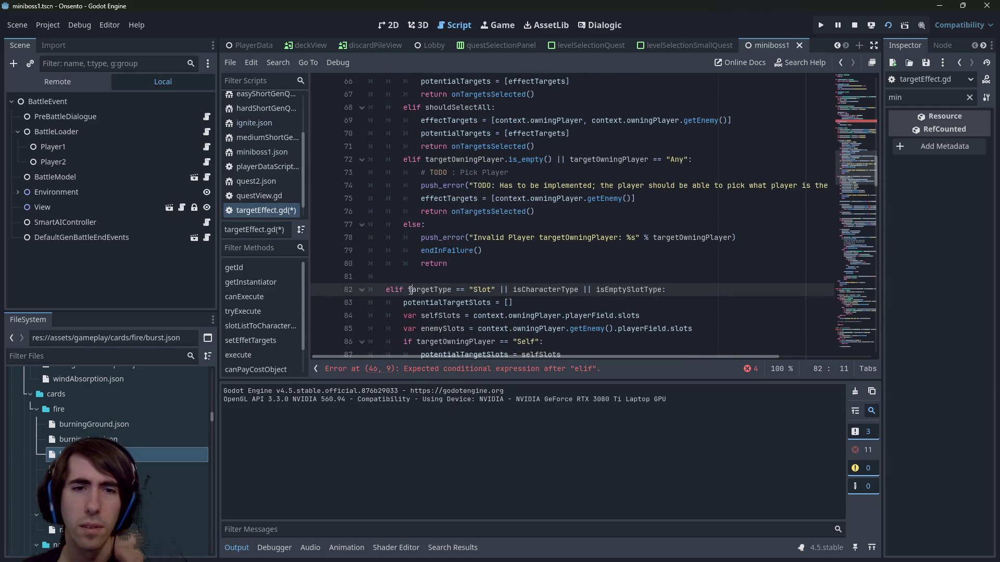
pyautogui.moveTo(409, 290); pyautogui.dragTo(496, 290)
pyautogui.hotkey('ctrl', 'c')
pyautogui.scroll(9, 500, 260)
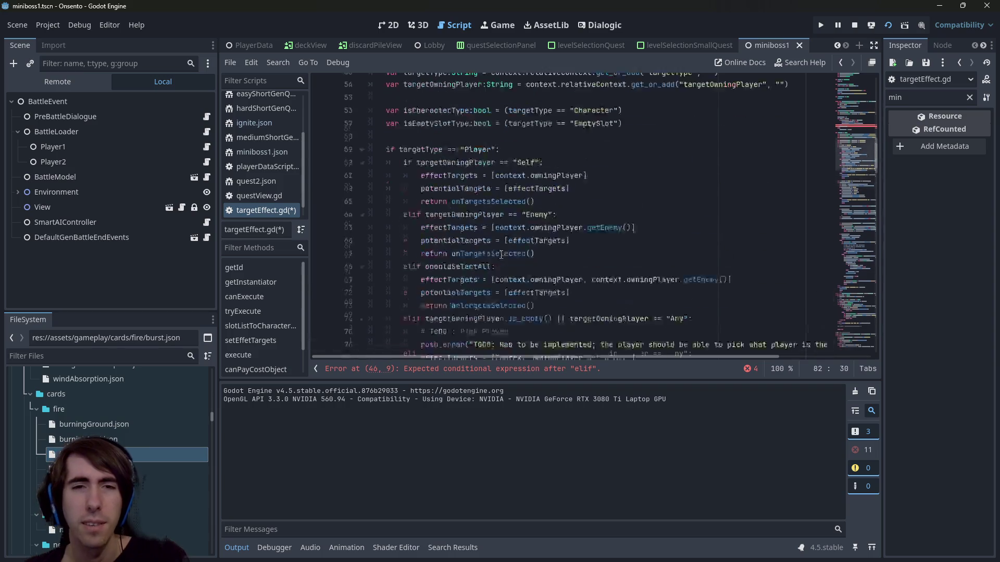
pyautogui.scroll(3, 502, 254)
pyautogui.click(458, 290)
pyautogui.hotkey('ctrl', 'v')
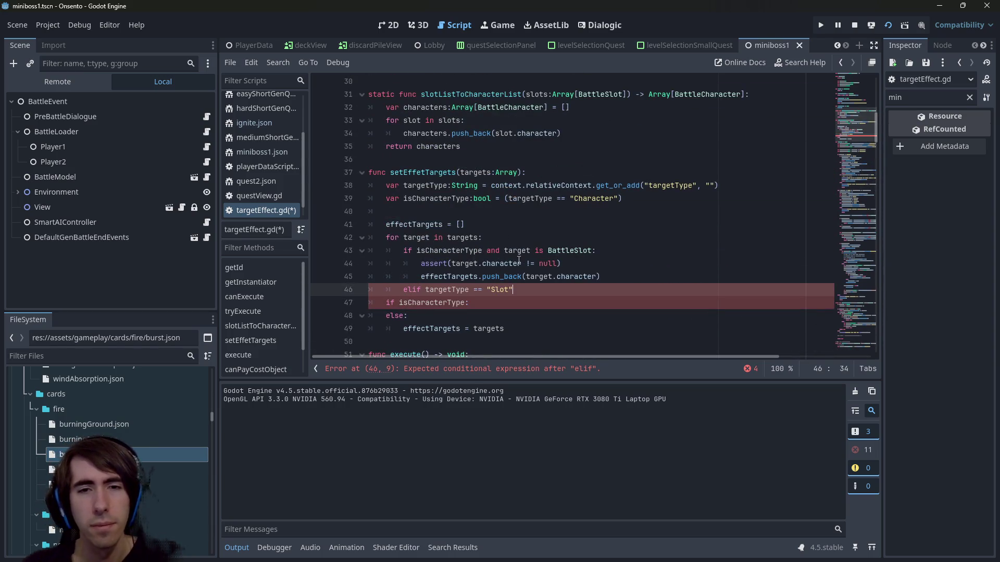
pyautogui.write(':')
pyautogui.press('Return')
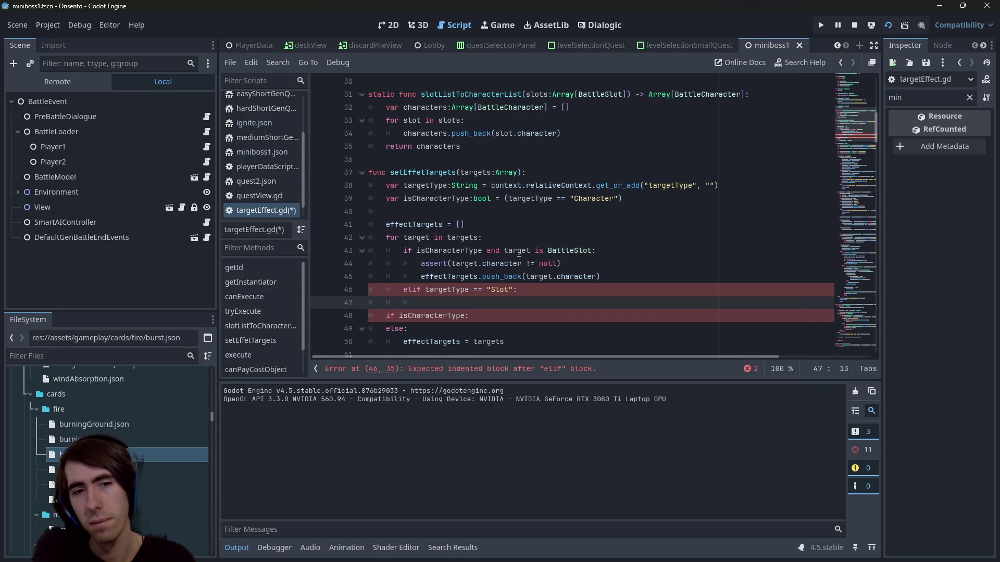
pyautogui.hotkey('ctrl', 'z')
pyautogui.hotkey('ctrl', 'z')
pyautogui.hotkey('ctrl', 'z')
pyautogui.hotkey('ctrl', 'z')
pyautogui.hotkey('ctrl', 'z')
pyautogui.hotkey('ctrl', 'z')
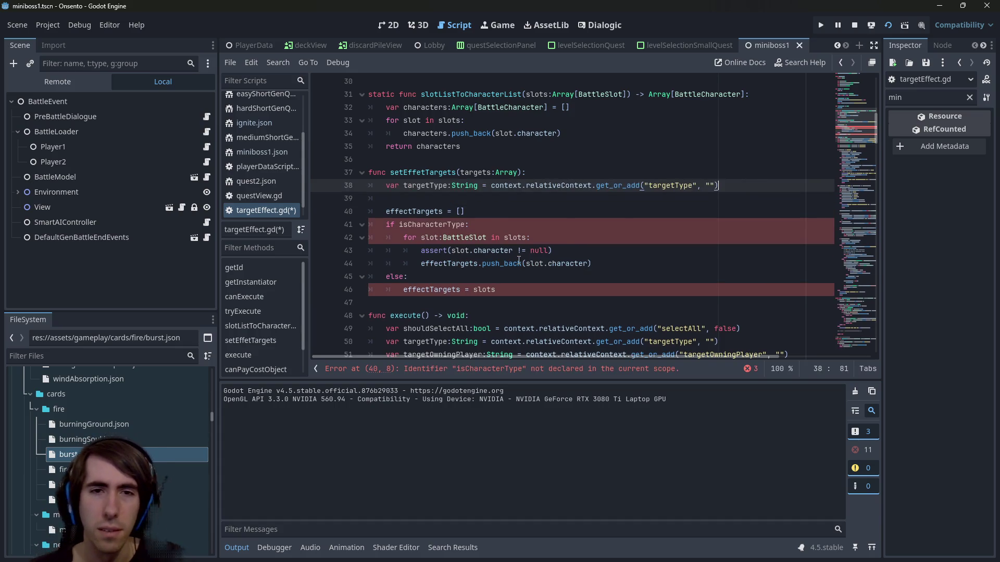
pyautogui.hotkey('ctrl', 'z')
pyautogui.hotkey('ctrl', 'z')
pyautogui.hotkey('ctrl', 'z')
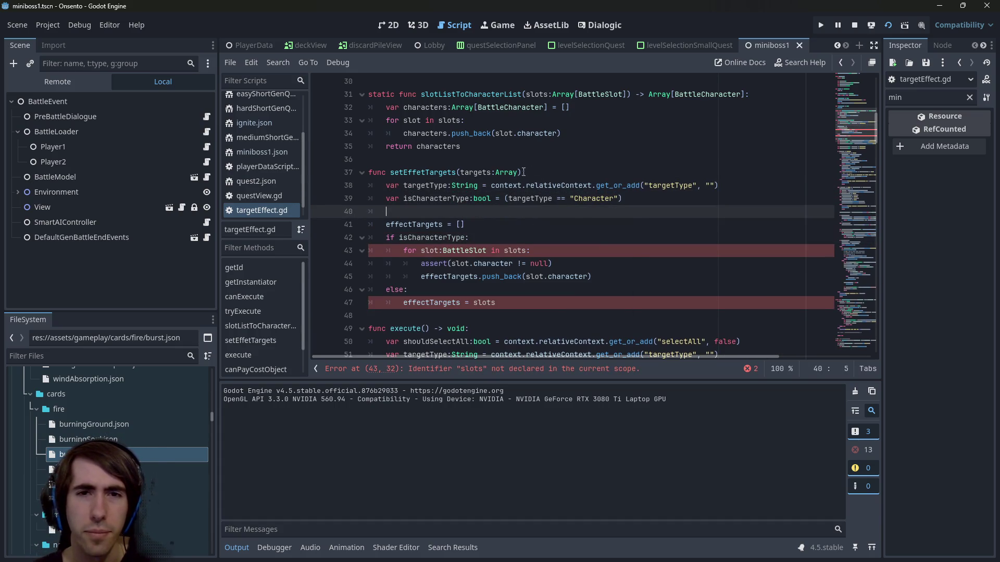
pyautogui.hotkey('ctrl', 'z')
pyautogui.click(457, 172)
pyautogui.write('FromSlots')
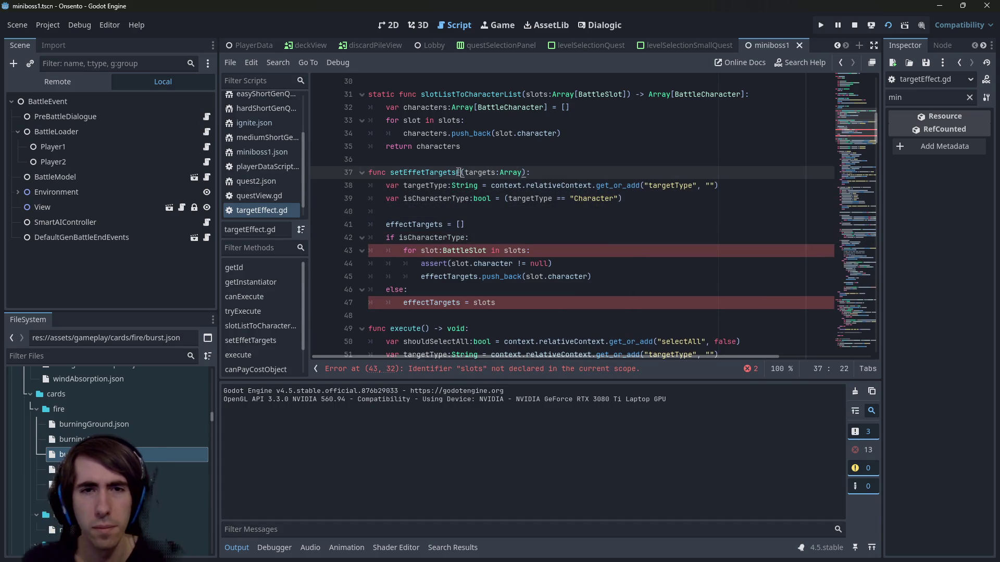
pyautogui.press('End')
pyautogui.press('Left')
pyautogui.press('Left')
pyautogui.write('[BattleSlot')
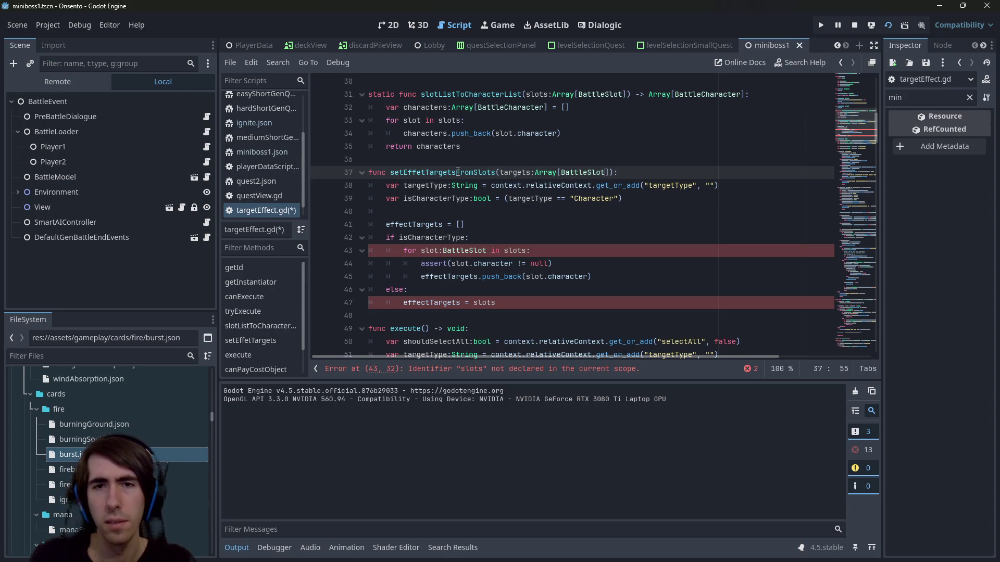
pyautogui.doubleClick(515, 172)
pyautogui.write('battleSlot')
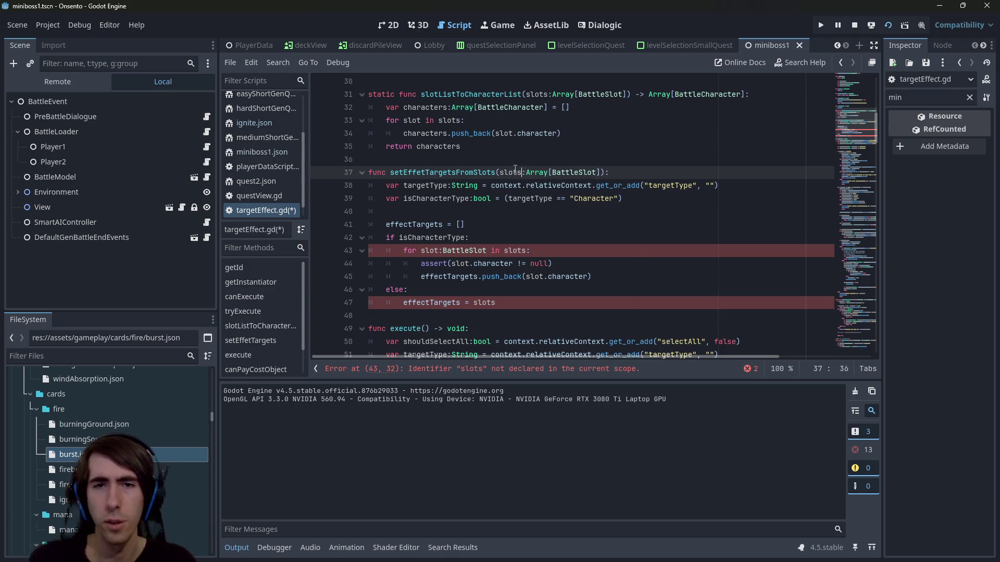
pyautogui.hotkey('ctrl', 's')
pyautogui.doubleClick(467, 238)
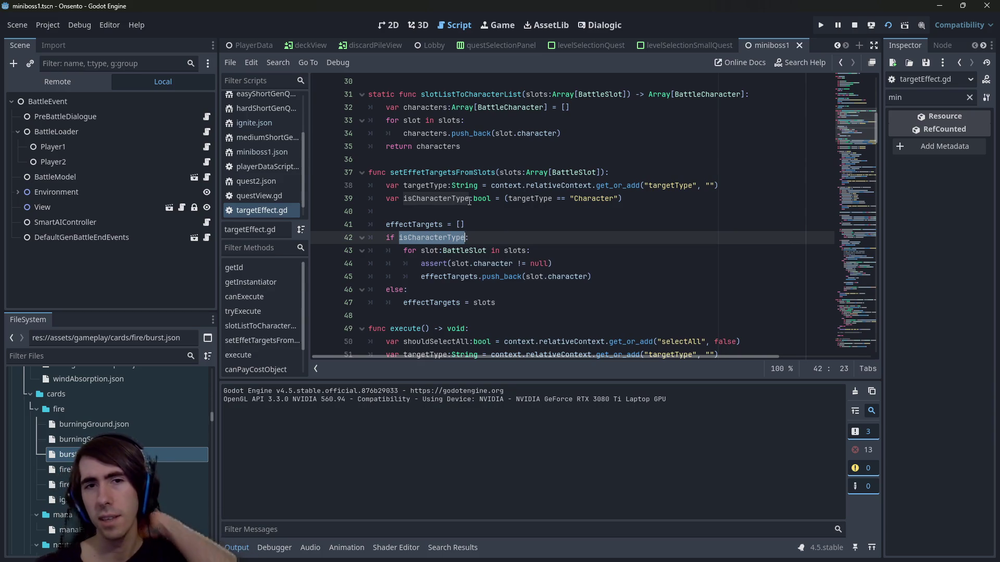
pyautogui.moveTo(453, 238)
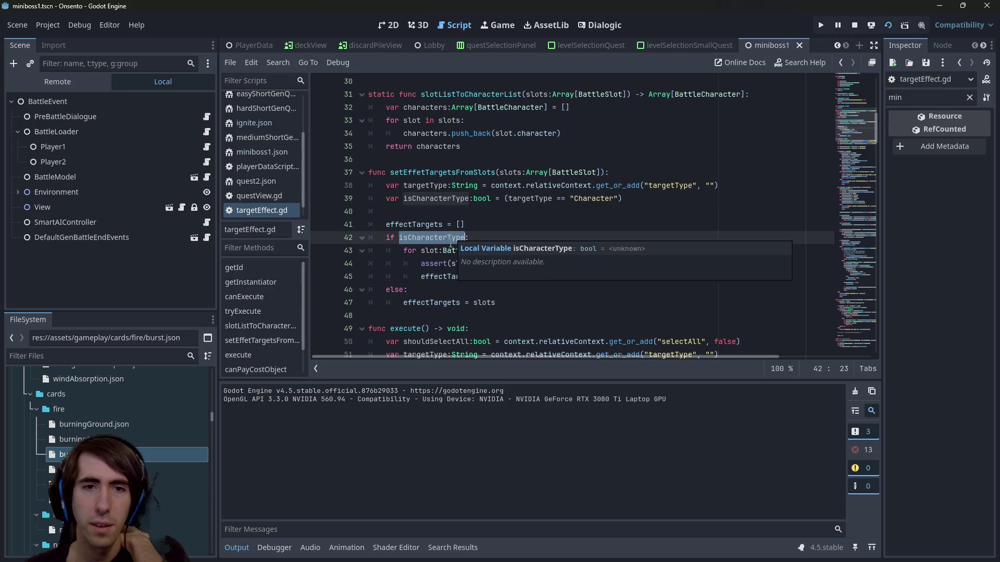
pyautogui.click(443, 251)
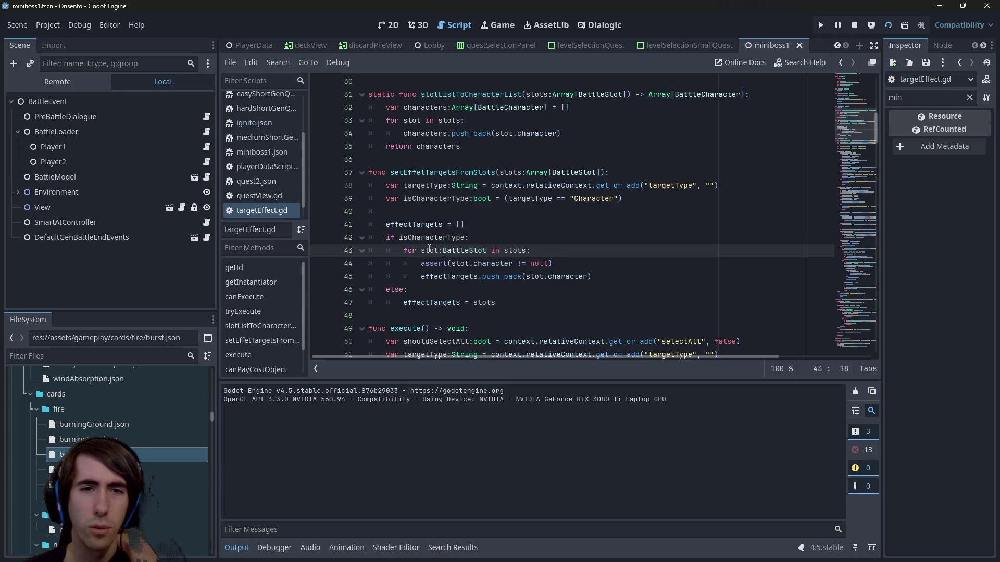
pyautogui.click(434, 303)
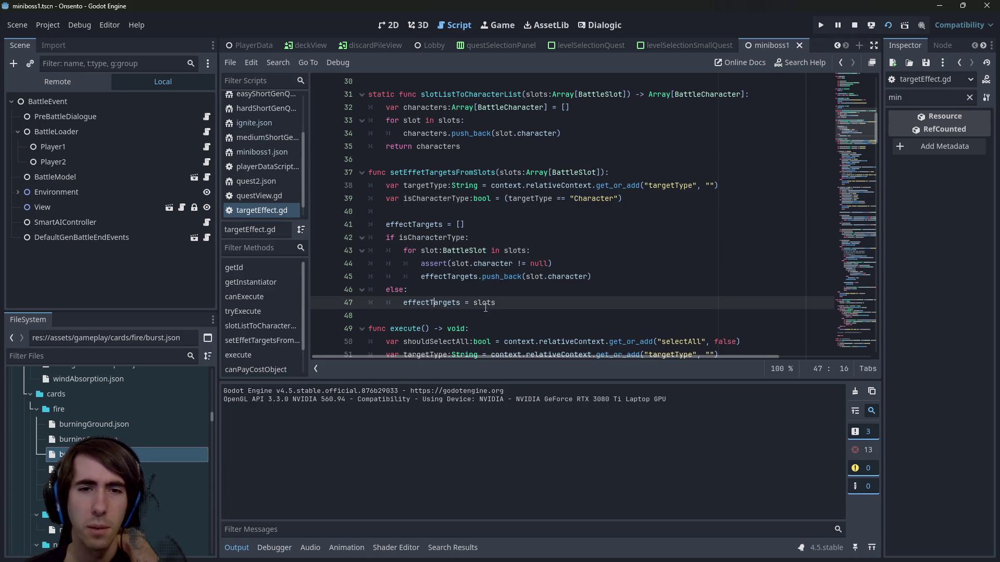
pyautogui.doubleClick(511, 250)
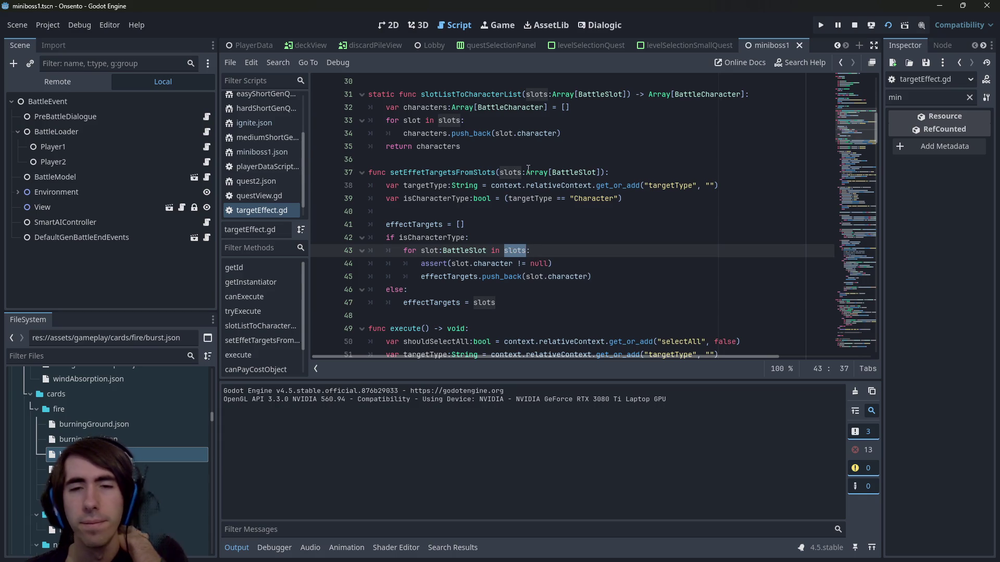
pyautogui.doubleClick(435, 252)
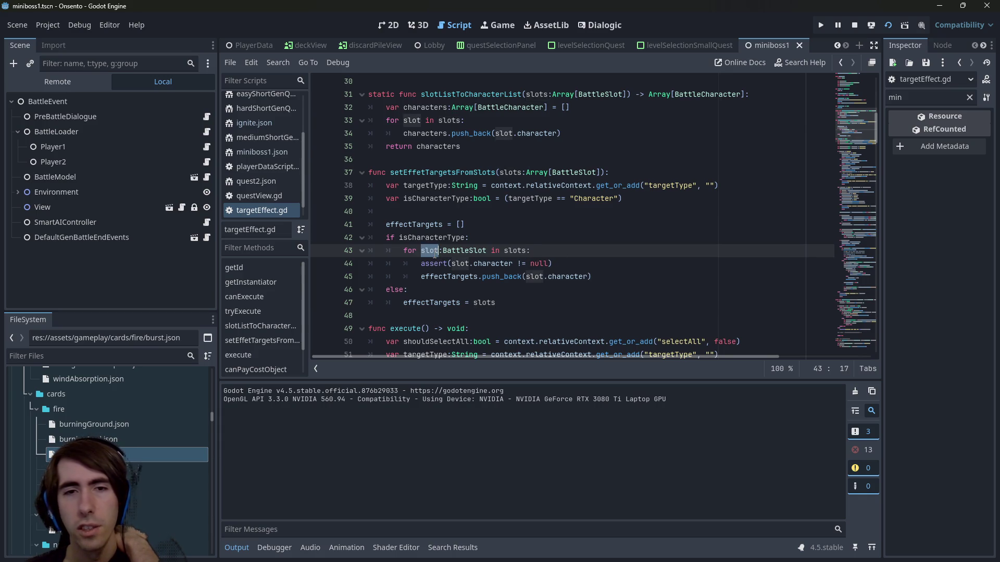
pyautogui.doubleClick(463, 174)
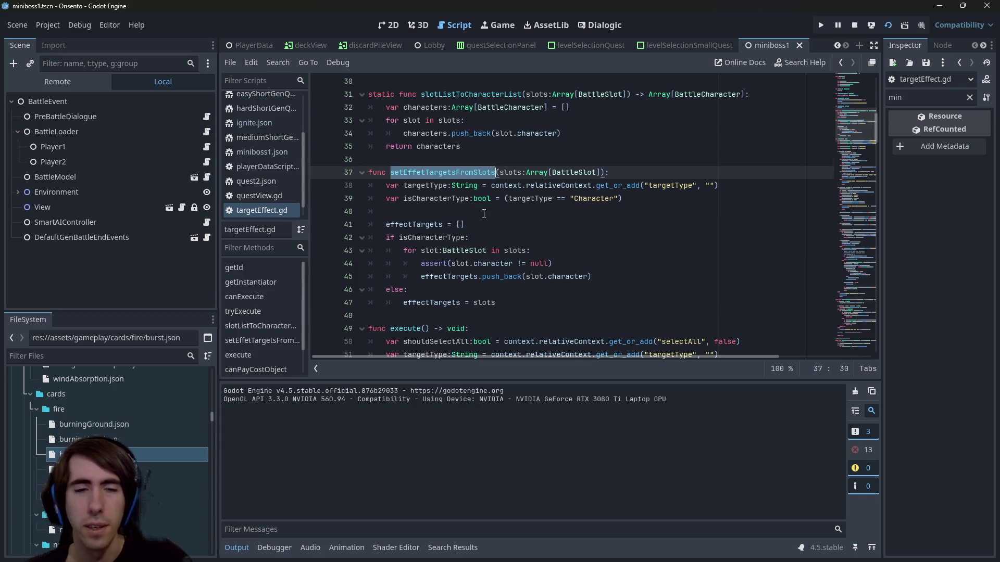
# Search for effectTargets and move the reset line under if isCharacterType
pyautogui.hotkey('ctrl', 'f')
pyautogui.write('eff')
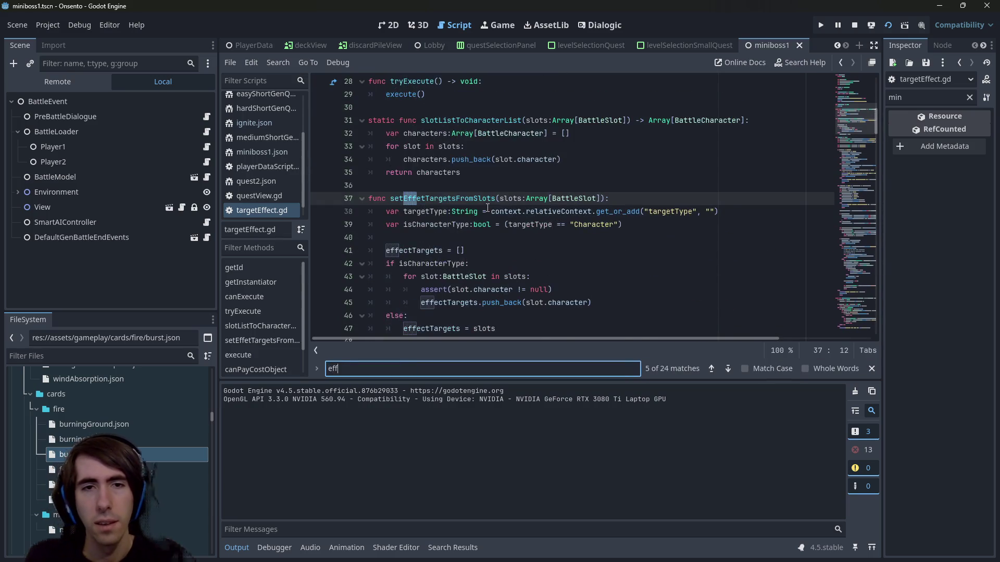
pyautogui.write('ectTargets =')
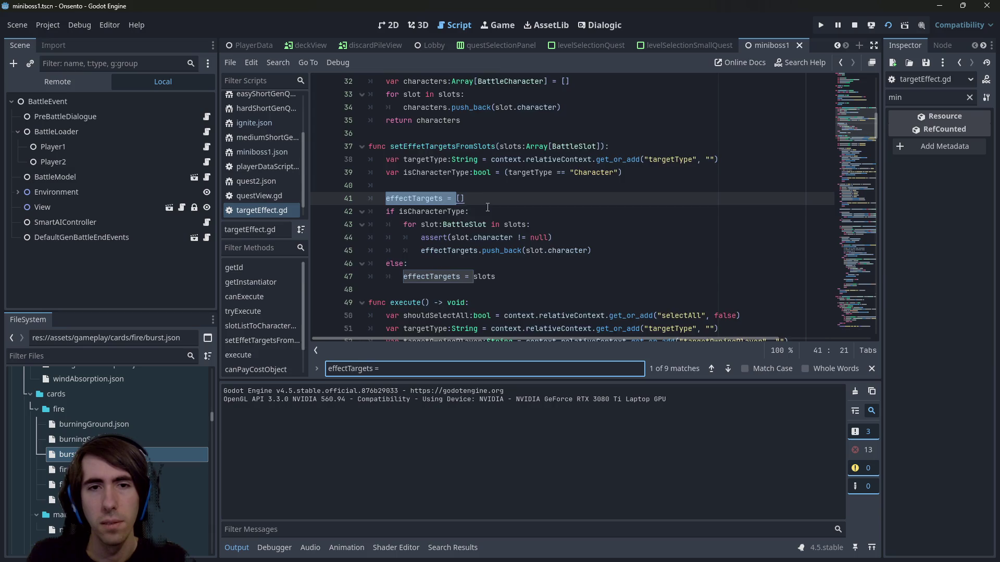
pyautogui.press('Return')
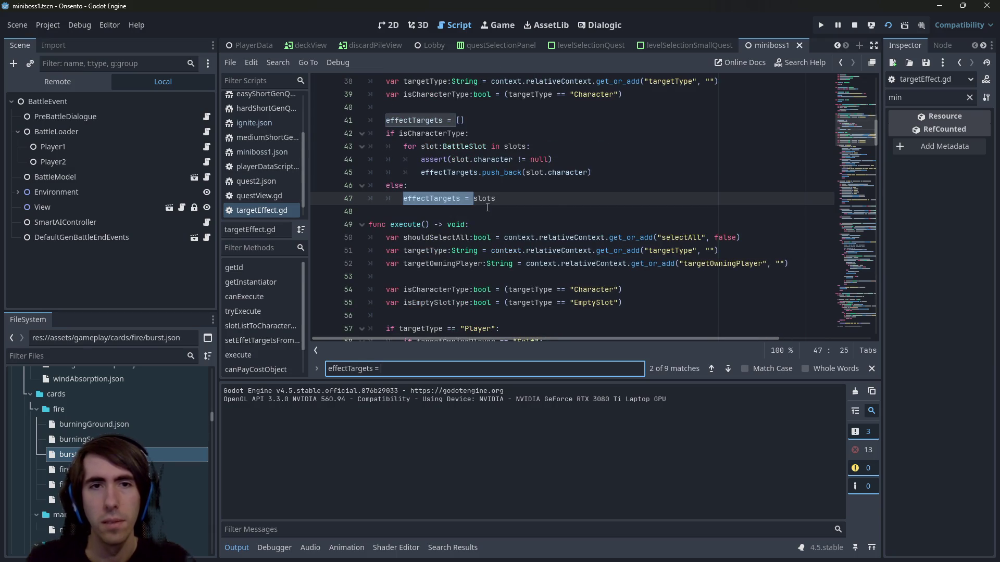
pyautogui.click(532, 120)
pyautogui.hotkey('alt', 'Down')
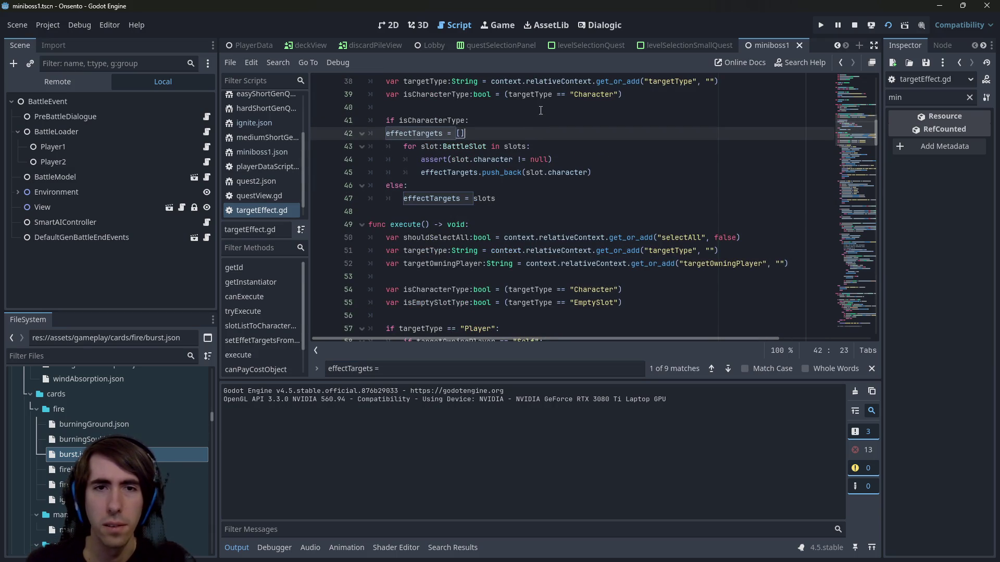
# Search on to the effectTargets assignment at line 59 and select owningPlayer
pyautogui.scroll(2, 521, 156)
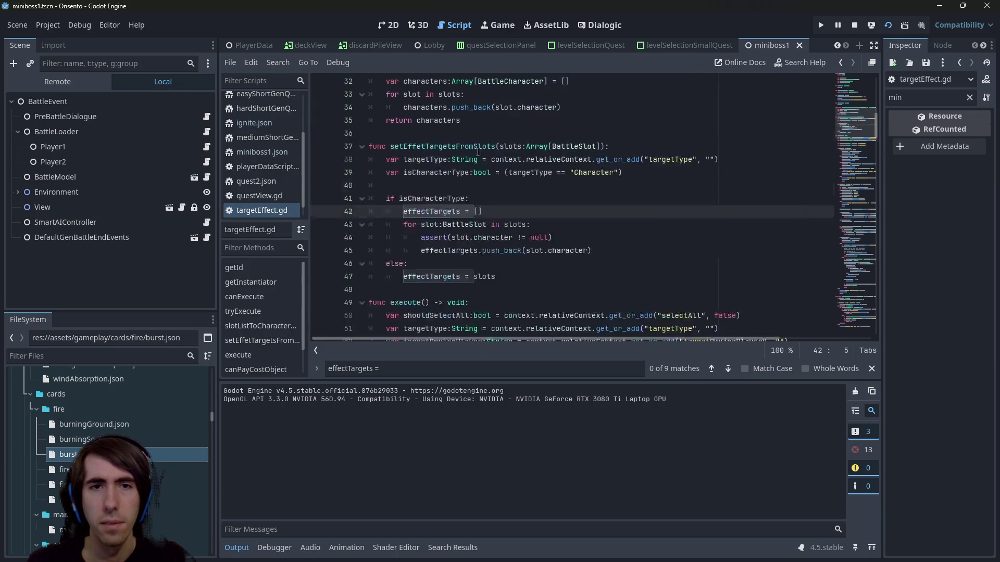
pyautogui.doubleClick(442, 146)
pyautogui.click(451, 368)
pyautogui.press('Return')
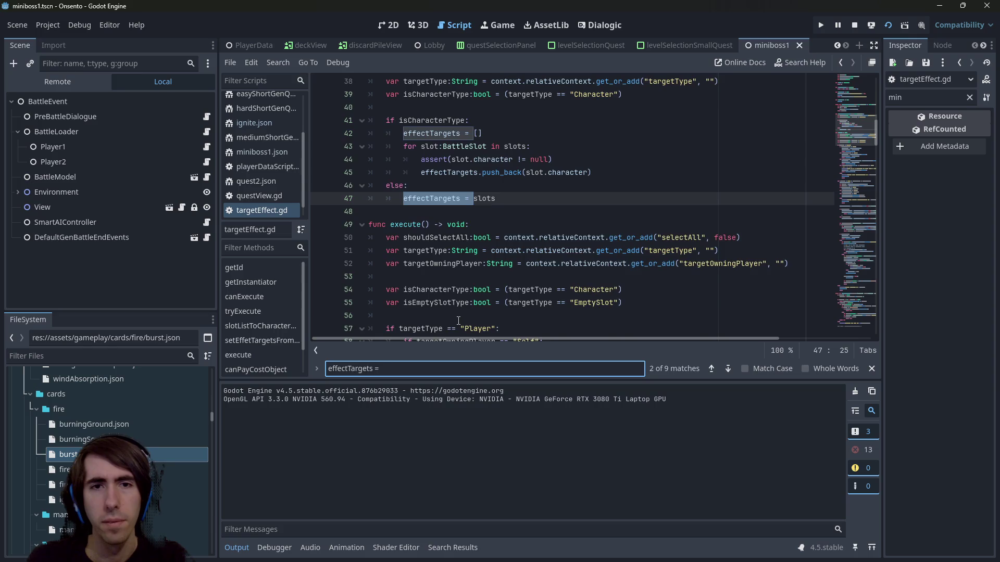
pyautogui.press('Return')
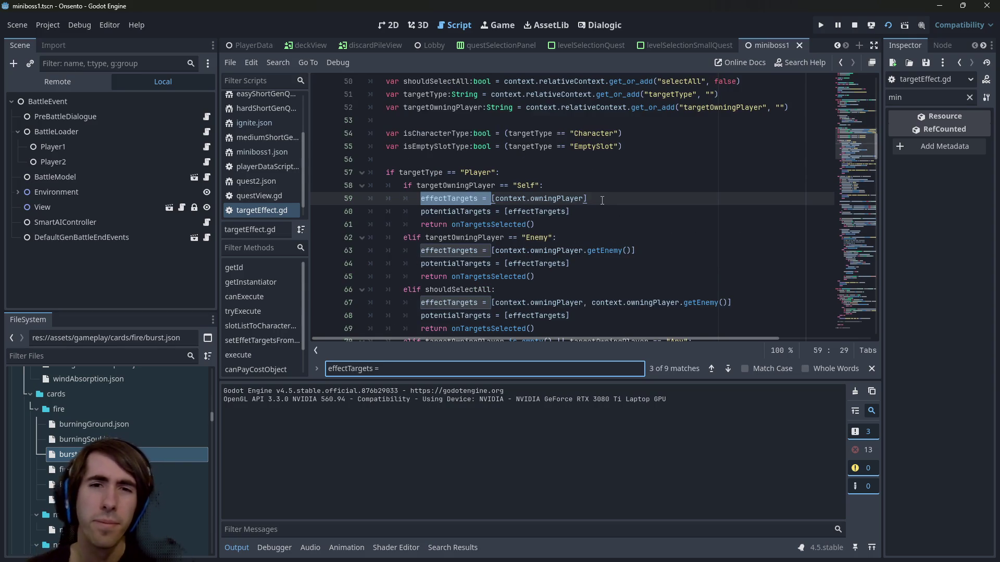
pyautogui.doubleClick(557, 198)
# Scroll through the code below and place the caret after 'if shouldSelectAll:'
pyautogui.scroll(-2, 516, 210)
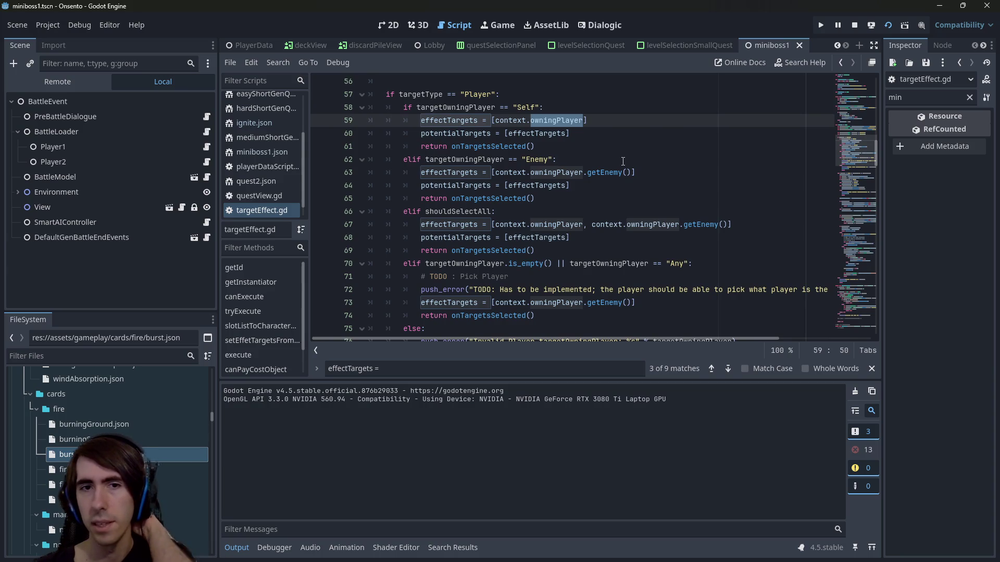
pyautogui.scroll(-7, 583, 178)
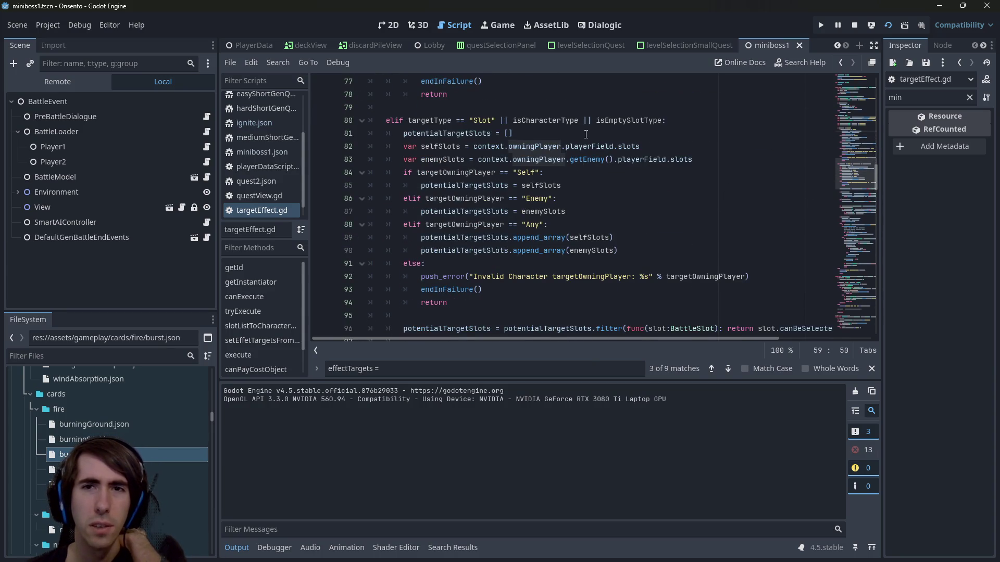
pyautogui.scroll(-1, 518, 204)
pyautogui.scroll(1, 518, 204)
pyautogui.moveTo(522, 165)
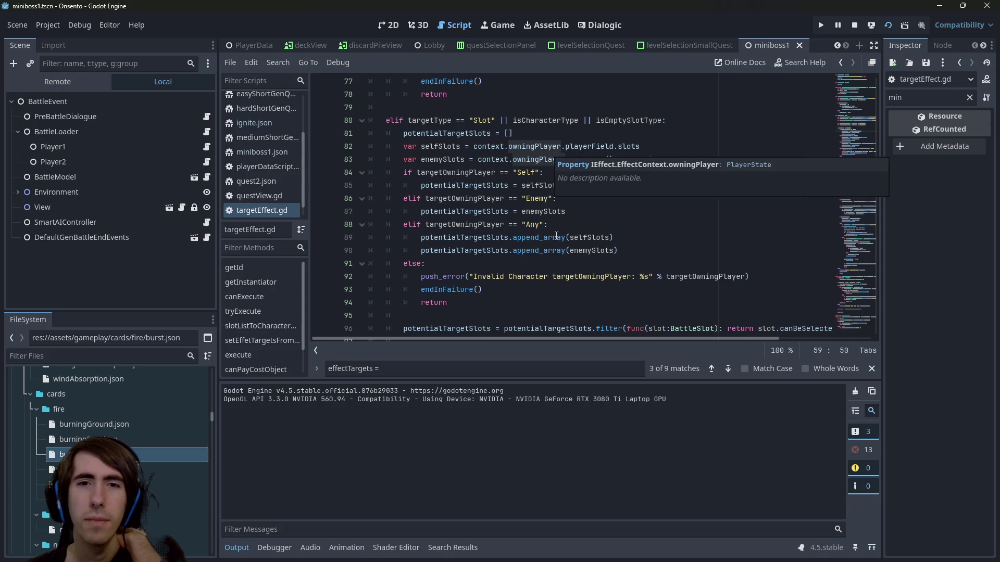
pyautogui.scroll(-5, 553, 208)
pyautogui.scroll(5, 549, 241)
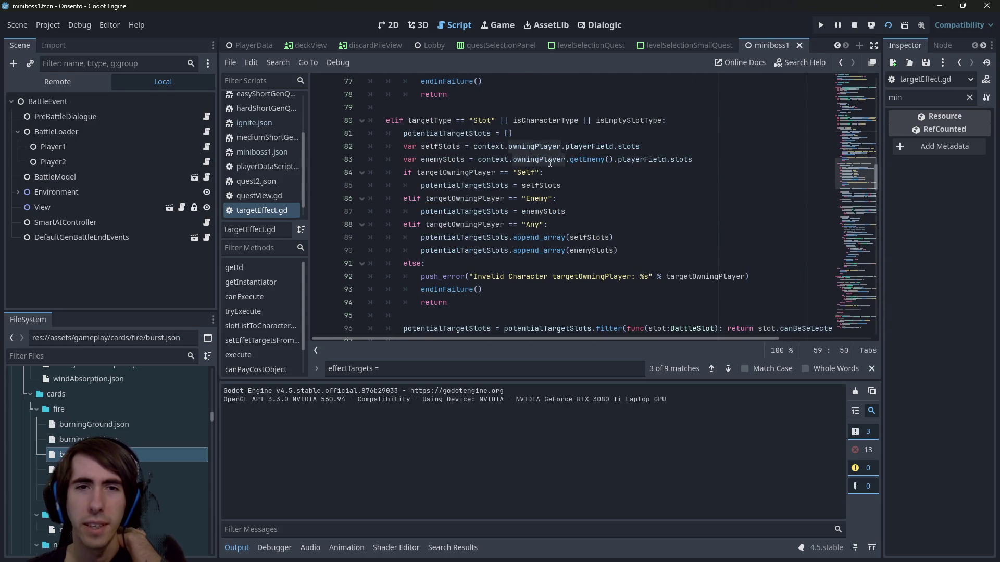
pyautogui.scroll(-4, 550, 163)
pyautogui.hotkey('ctrl', 'f')
pyautogui.scroll(-3, 492, 293)
pyautogui.scroll(-2, 492, 293)
pyautogui.click(499, 215)
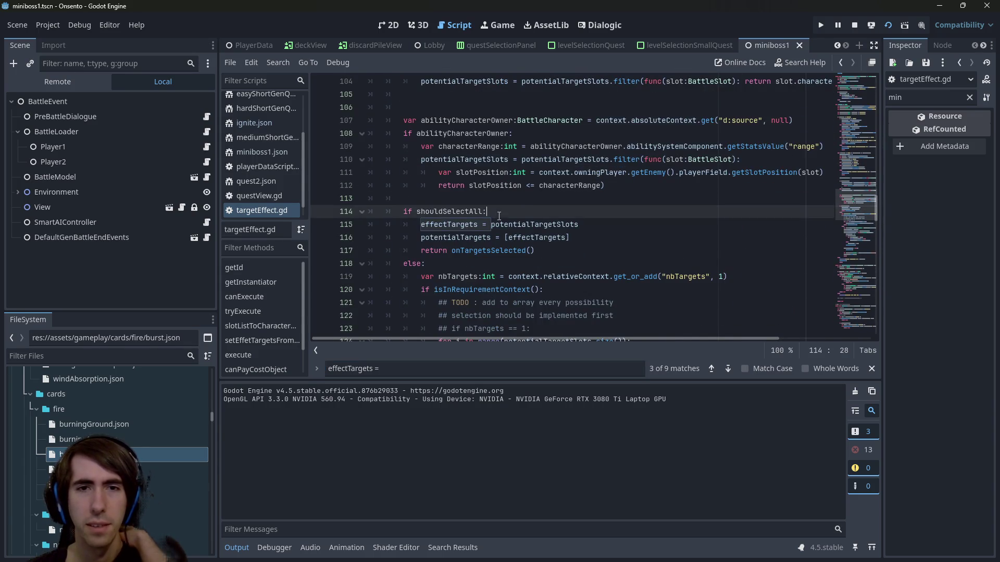
# In the select-all branch, call setEffetTargetsFromSlots(potentialTargetSlots) and delete the old effectTargets assignment line
pyautogui.press('Return')
pyautogui.write('setEffetTargetsFromSlots')
pyautogui.press('Return')
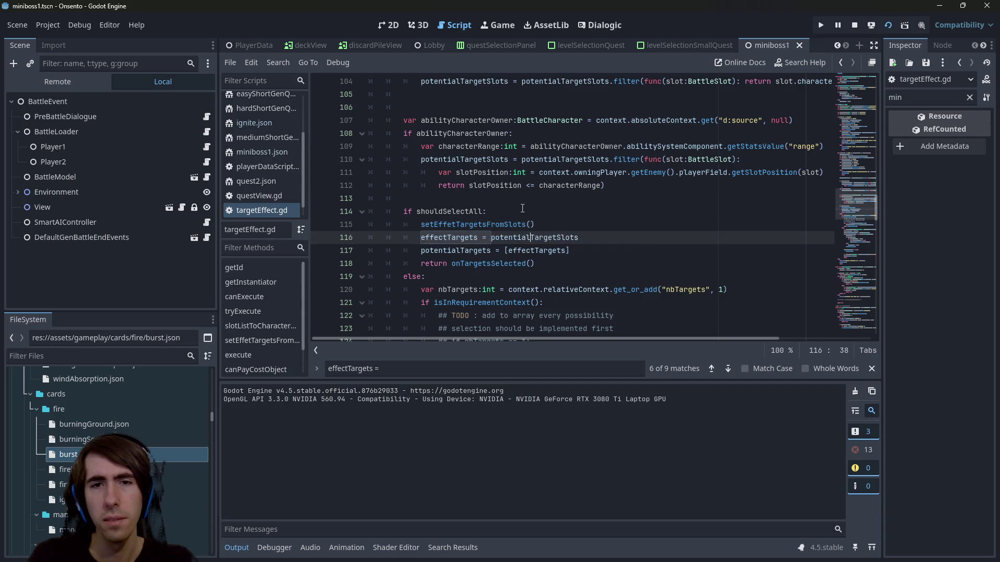
pyautogui.write('pot')
pyautogui.press('Return')
pyautogui.hotkey('ctrl', 's')
pyautogui.press('Down')
pyautogui.press('End')
pyautogui.hotkey('shift', 'Home')
pyautogui.hotkey('shift', 'Home')
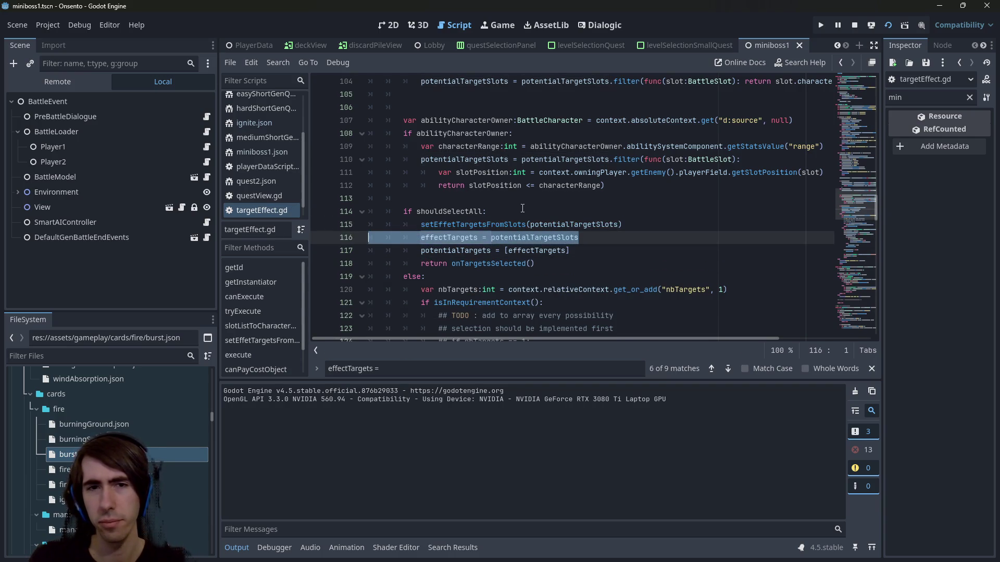
pyautogui.press('BackSpace')
pyautogui.press('BackSpace')
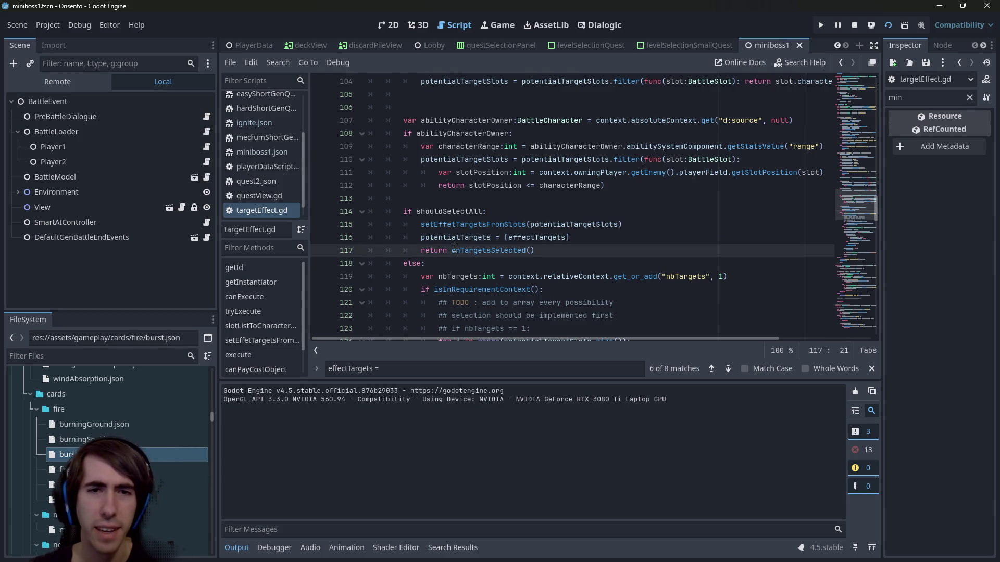
# Review the new call on line 115 and the remaining effectTargets references further down
pyautogui.doubleClick(455, 237)
pyautogui.doubleClick(545, 237)
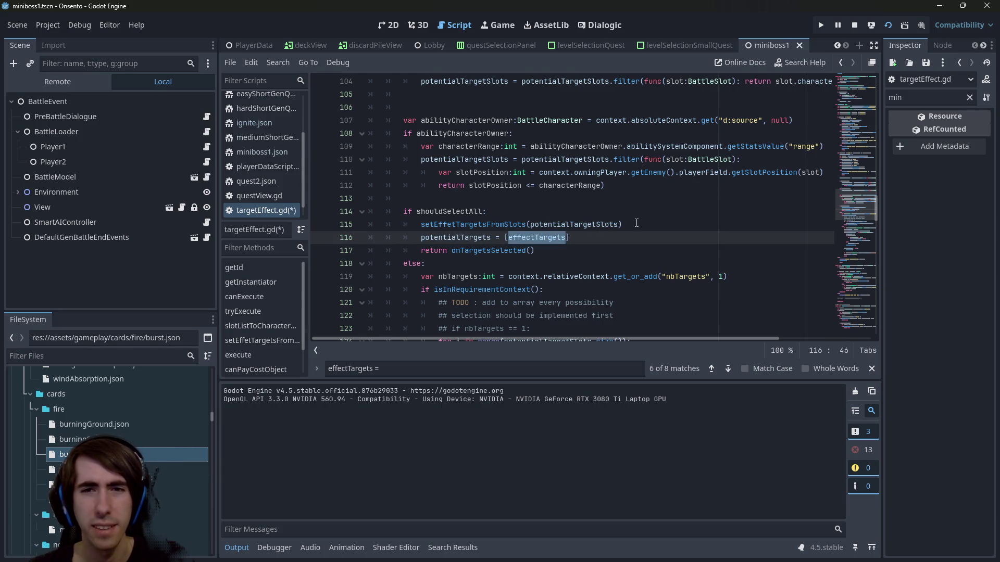
pyautogui.moveTo(637, 224); pyautogui.dragTo(281, 220)
pyautogui.scroll(-2, 491, 218)
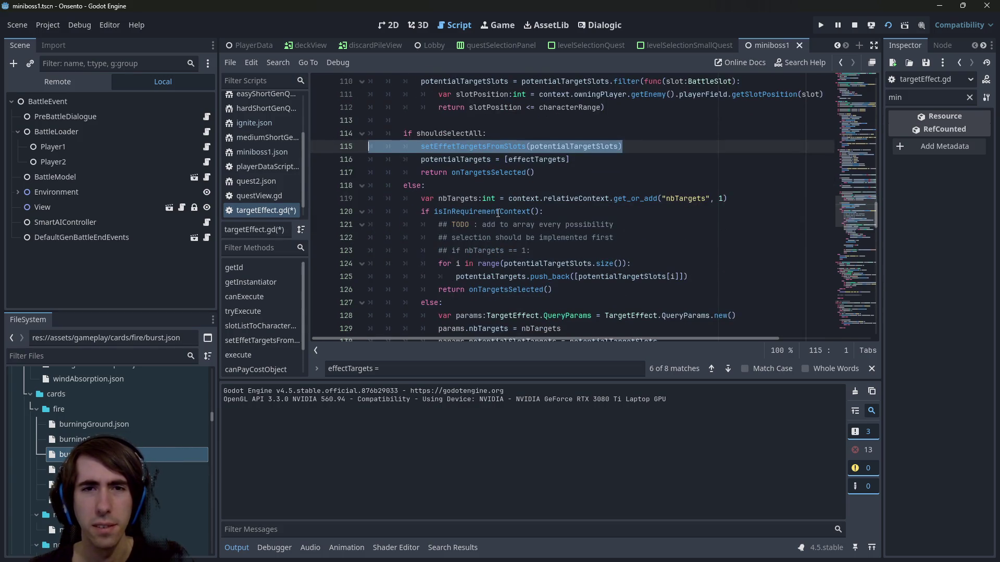
pyautogui.doubleClick(489, 147)
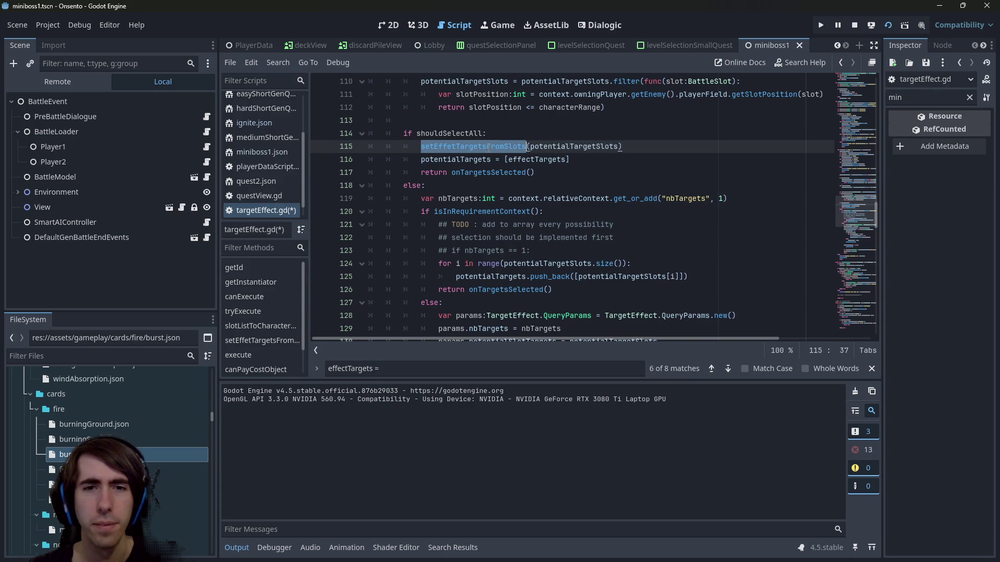
pyautogui.click(444, 369)
pyautogui.scroll(-3, 546, 253)
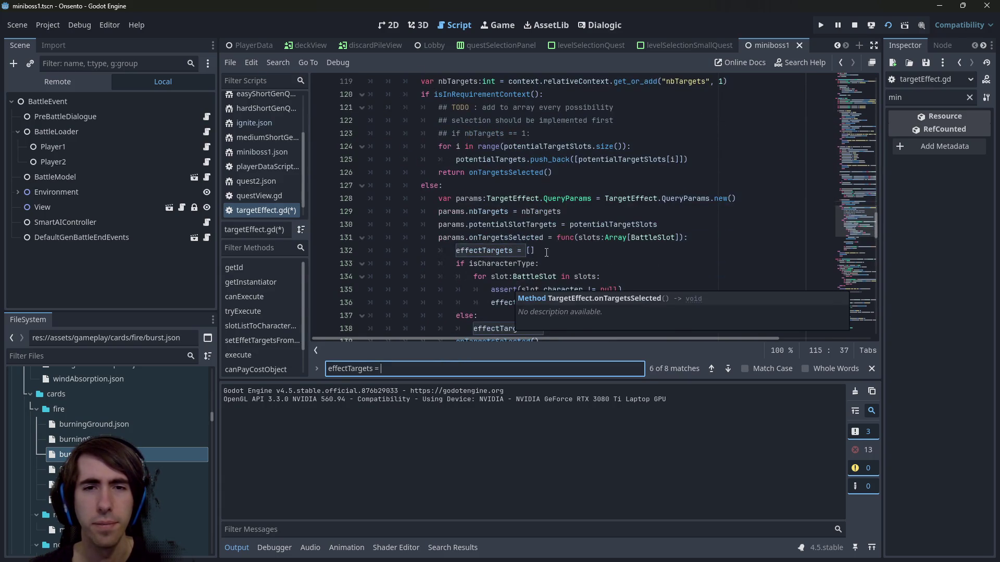
pyautogui.scroll(-2, 546, 252)
# Make onTargetsSelected call setEffetTargetsFromSlots(slots), delete its inline effectTargets block, and save
pyautogui.click(737, 158)
pyautogui.press('Return')
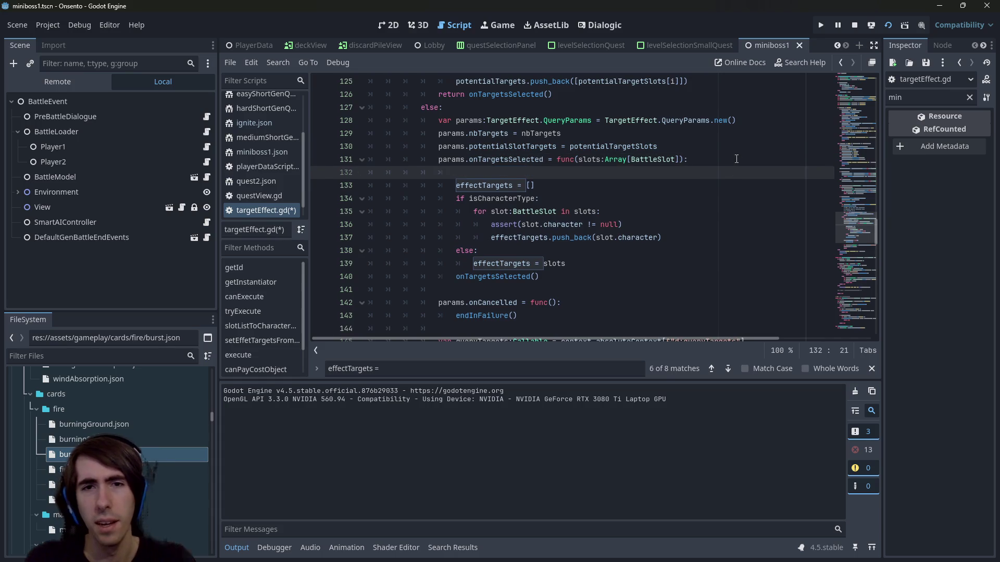
pyautogui.write('setEffetTargetsFromSlots(slots')
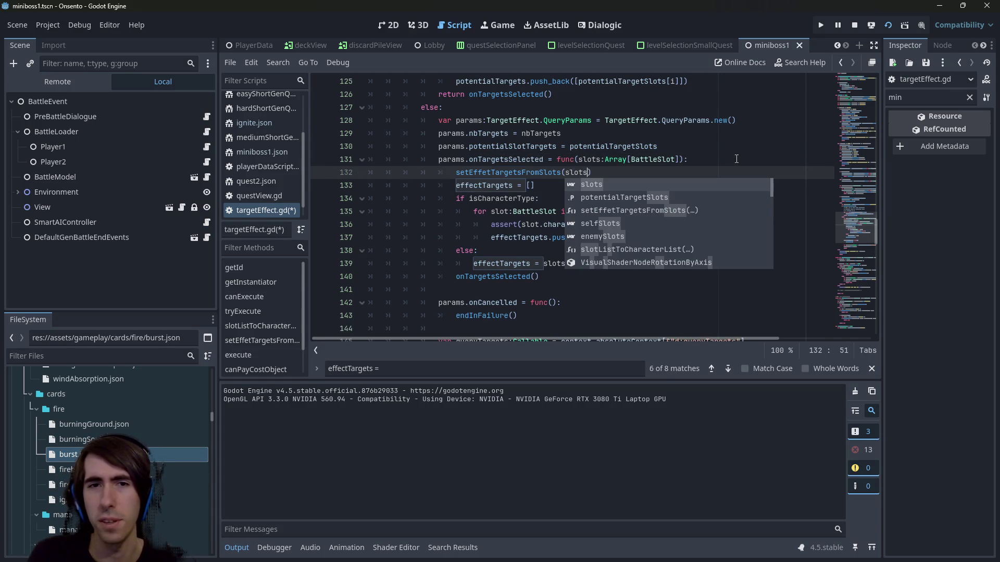
pyautogui.press('Escape')
pyautogui.press('Escape')
pyautogui.moveTo(602, 259); pyautogui.dragTo(425, 191)
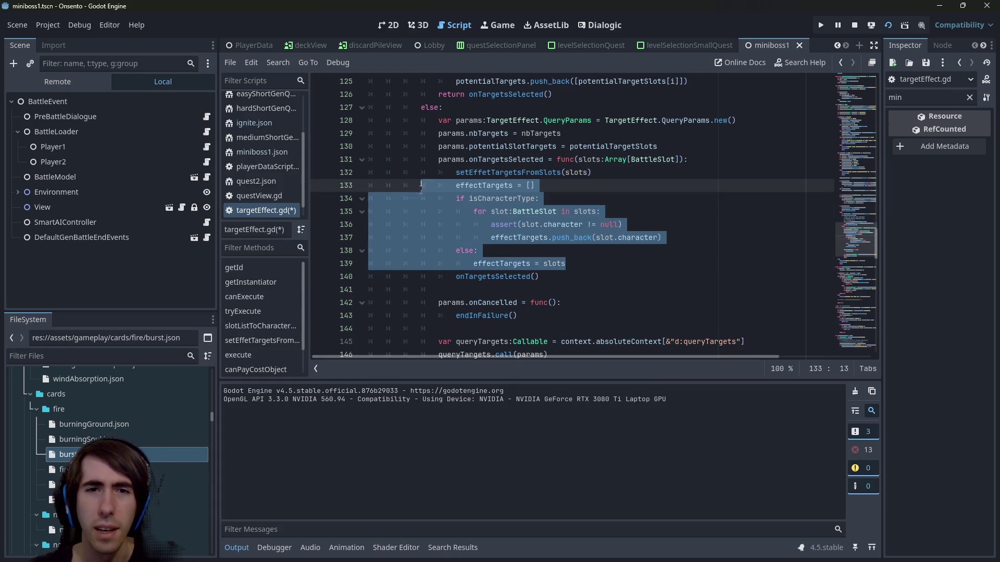
pyautogui.press('Delete')
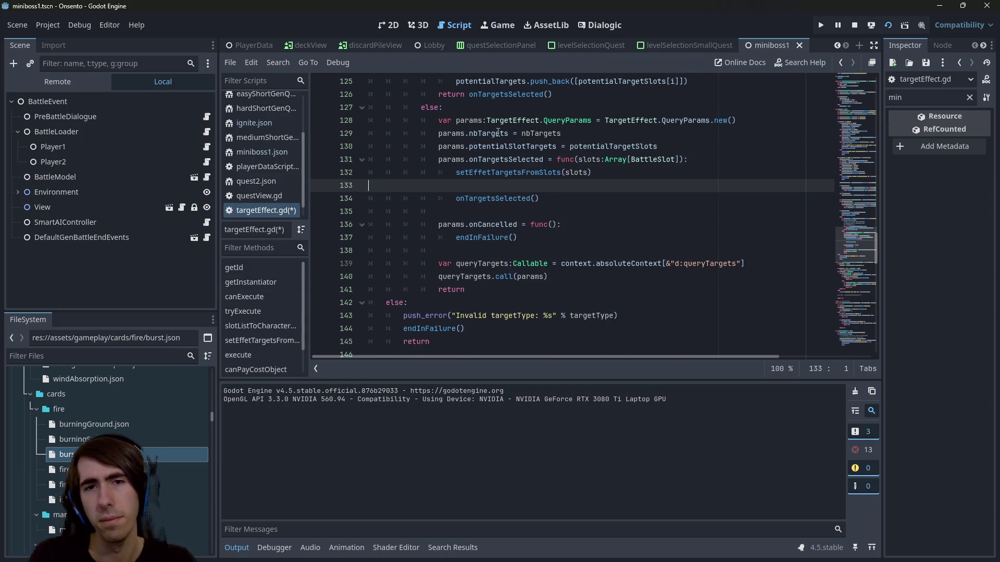
pyautogui.press('BackSpace')
pyautogui.hotkey('ctrl', 's')
pyautogui.keyDown('ctrl'); pyautogui.click(509, 177); pyautogui.keyUp('ctrl')
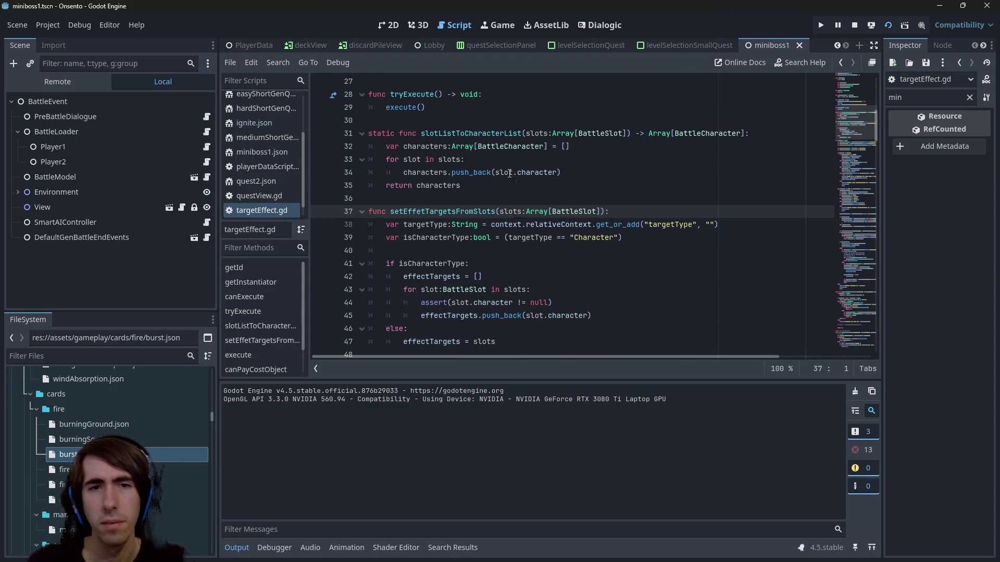
pyautogui.hotkey('alt', 'Left')
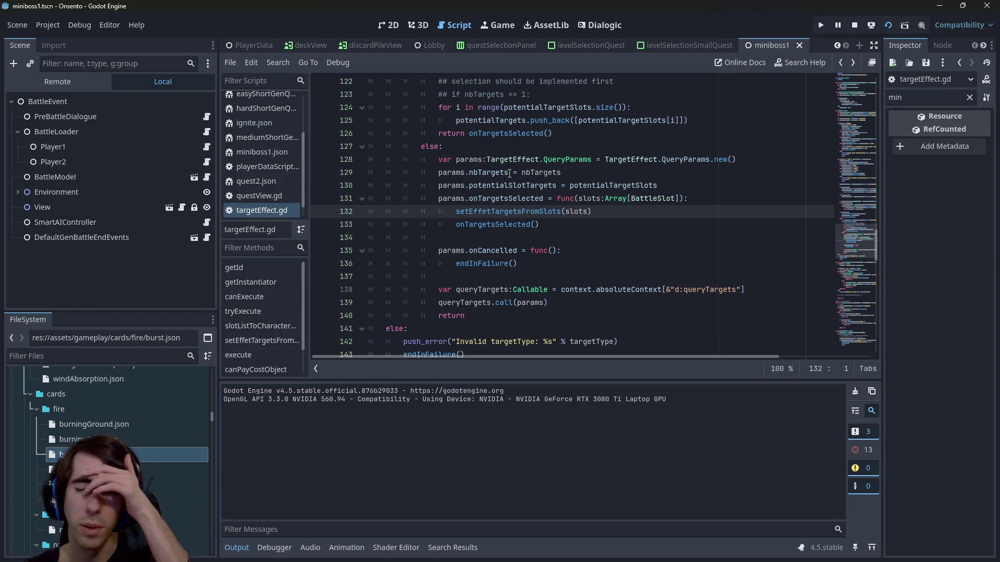
# Step through the remaining 'effectTargets =' matches, then restart the running game with the fix
pyautogui.scroll(-3, 546, 243)
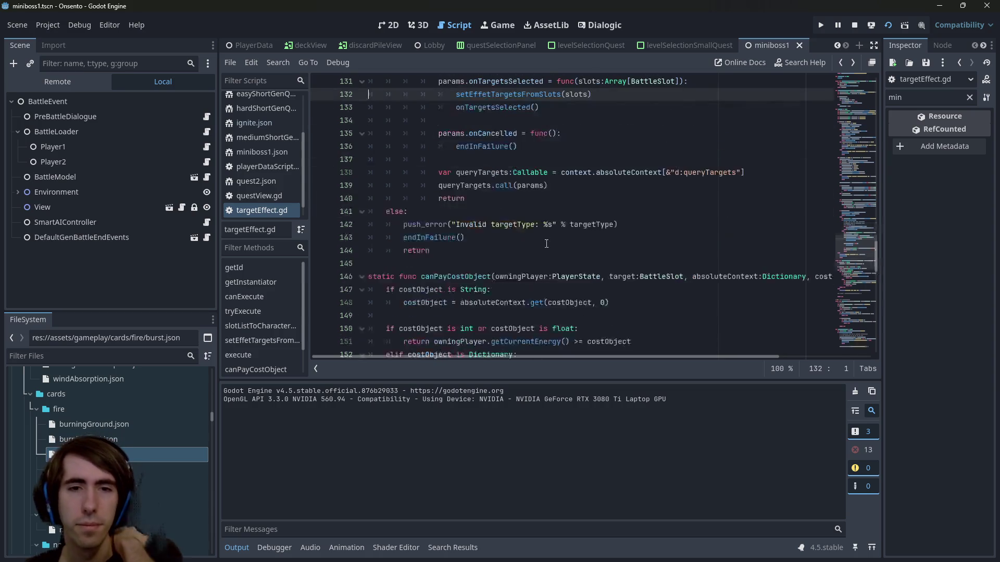
pyautogui.click(525, 200)
pyautogui.hotkey('ctrl', 'f')
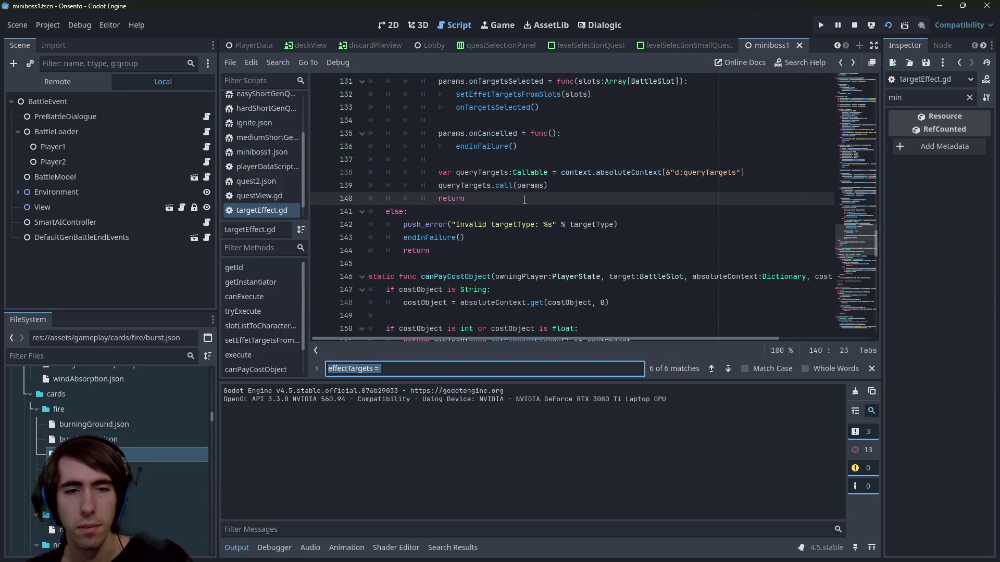
pyautogui.press('Return')
pyautogui.press('Return')
pyautogui.press('Return')
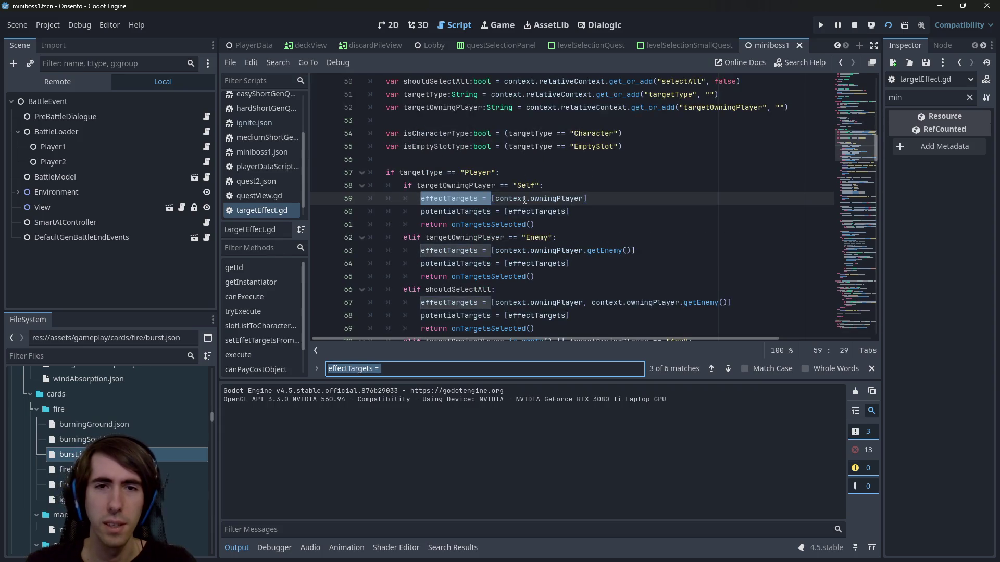
pyautogui.press('Return')
pyautogui.press('Return')
pyautogui.press('Return')
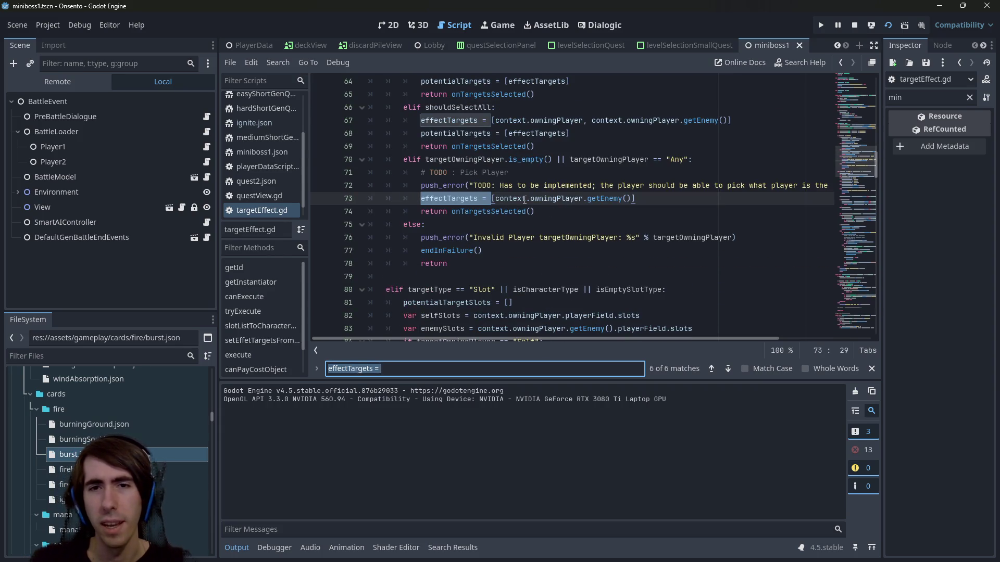
pyautogui.press('Return')
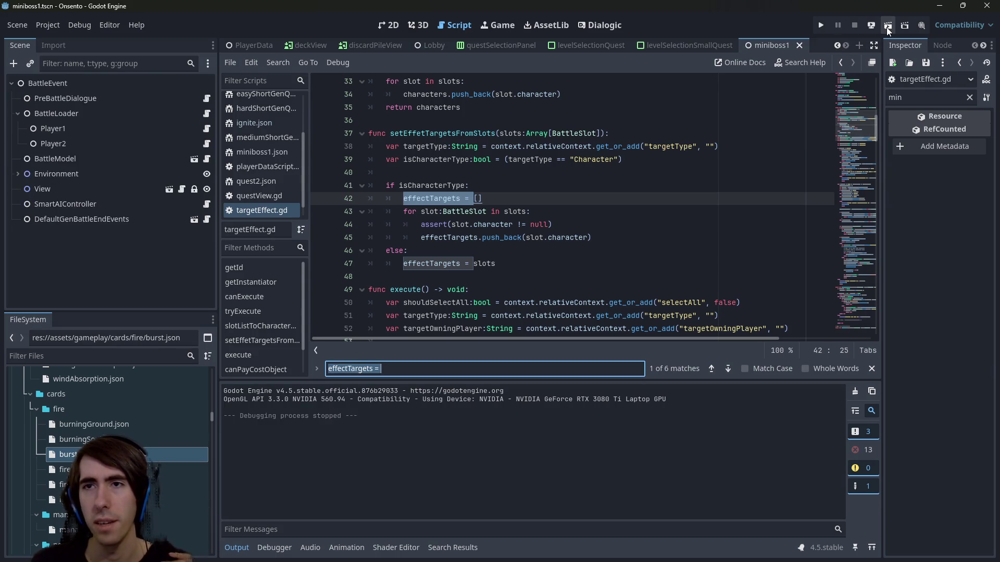
pyautogui.click(886, 27)
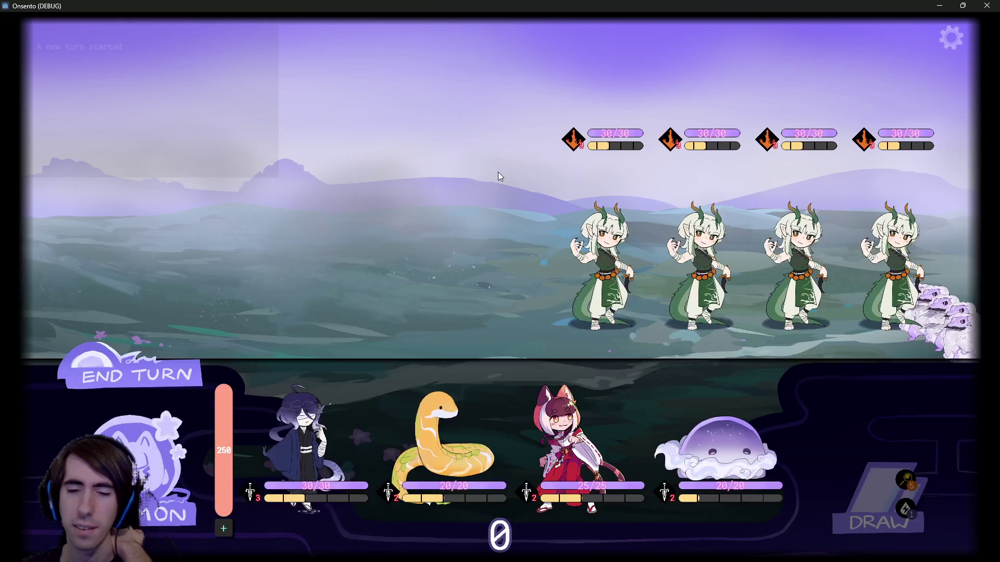
# Deploy the dark-haired, fox-girl and snake allies, with the snake in the leftmost slot
pyautogui.moveTo(346, 442); pyautogui.dragTo(414, 227)
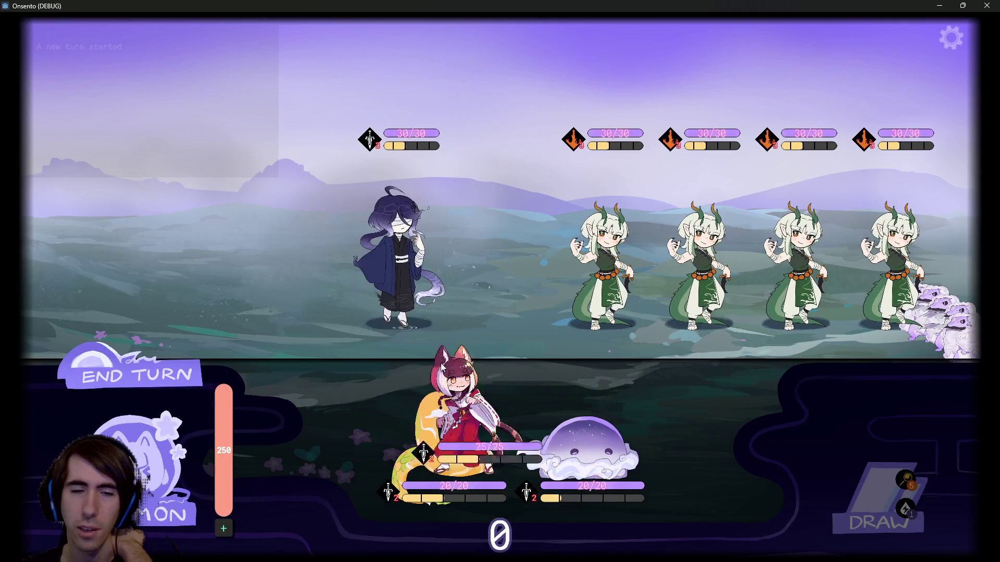
pyautogui.moveTo(498, 447); pyautogui.dragTo(291, 260)
pyautogui.moveTo(400, 461); pyautogui.dragTo(213, 291)
pyautogui.click(122, 434)
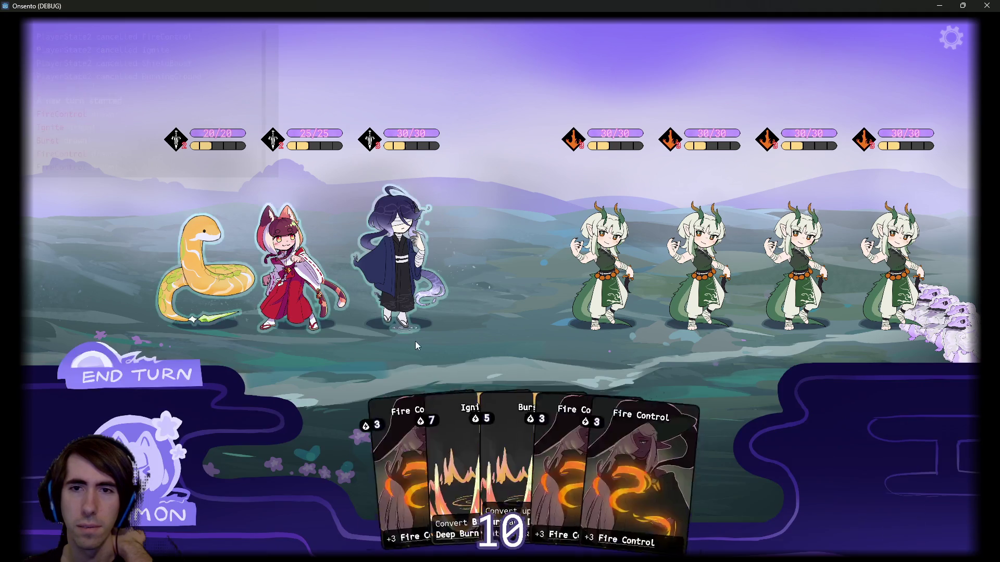
# Play three Fire Control cards on the dark-haired ally and end the turn
pyautogui.moveTo(625, 453)
pyautogui.mouseDown()
pyautogui.moveTo(514, 330)
pyautogui.moveTo(401, 263)
pyautogui.mouseUp()
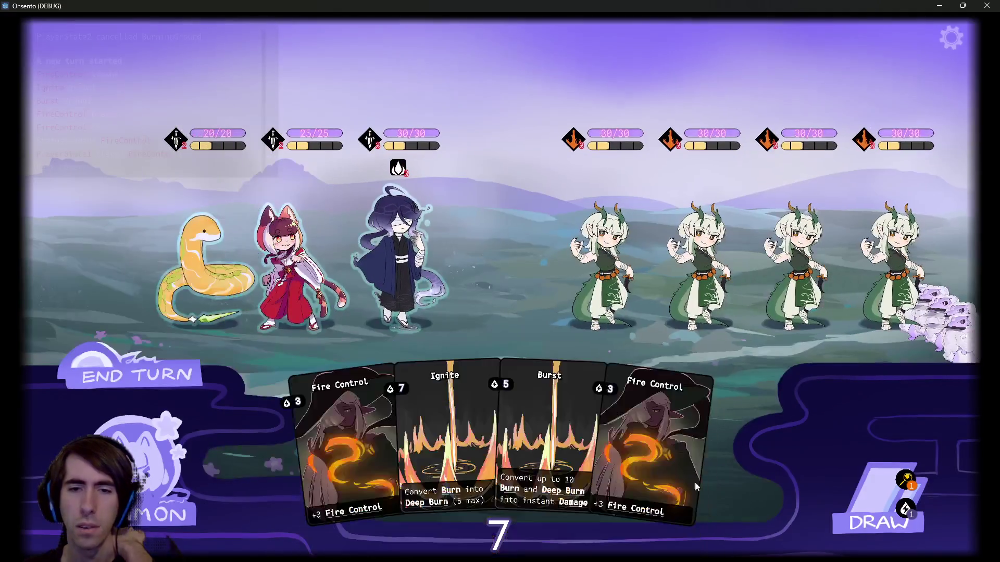
pyautogui.moveTo(695, 487); pyautogui.dragTo(401, 260)
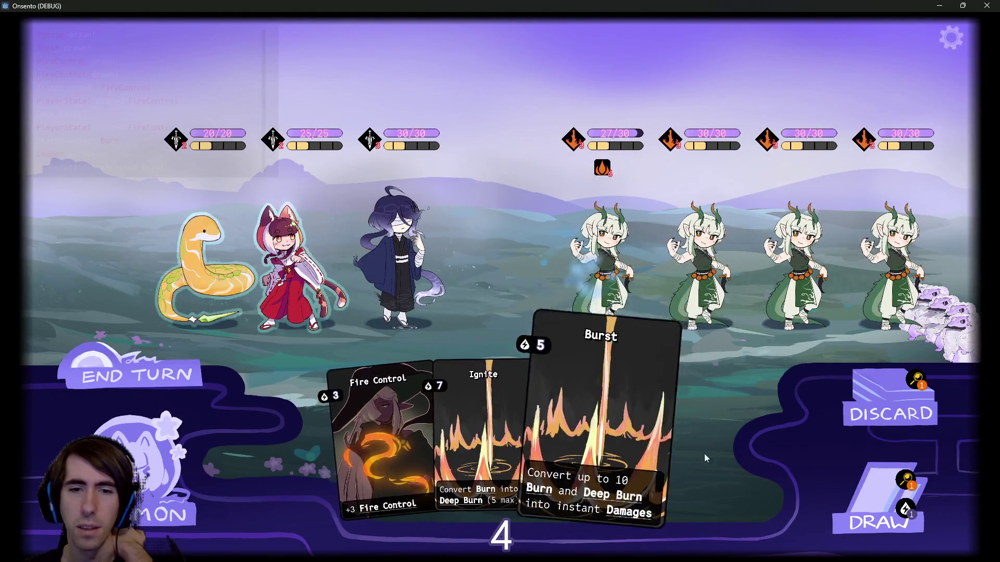
pyautogui.moveTo(383, 442); pyautogui.dragTo(180, 268)
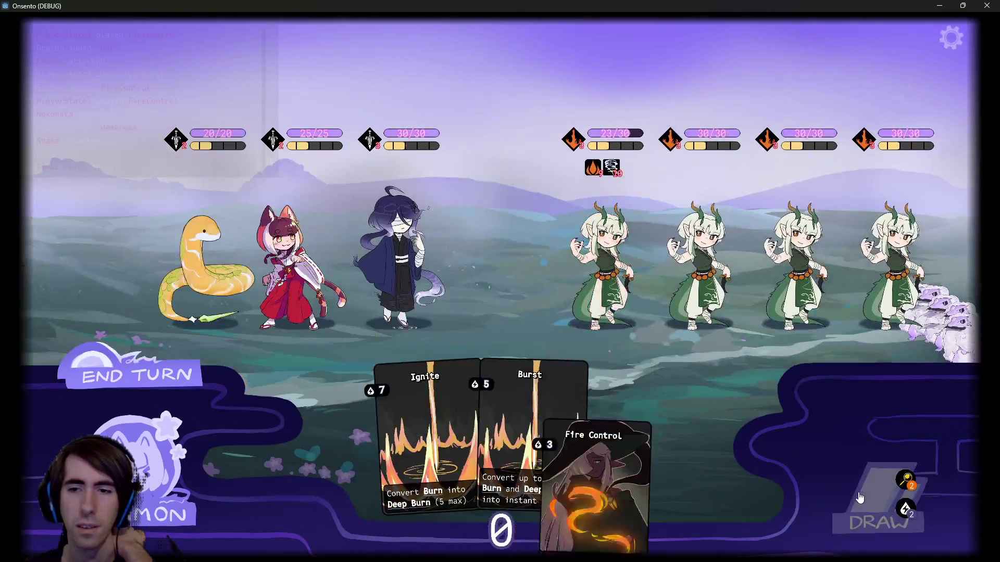
pyautogui.click(153, 388)
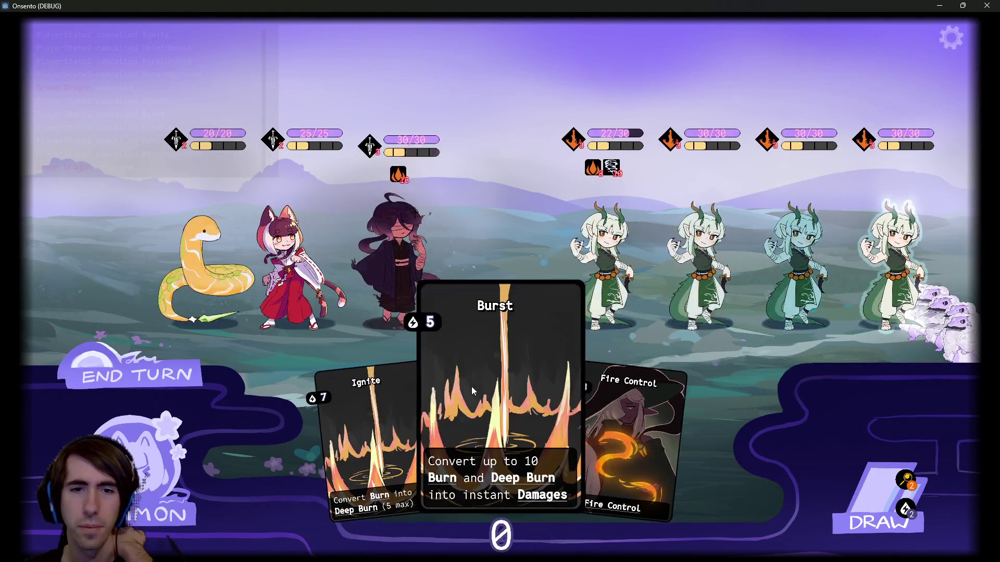
# Play Burst on the first dragon girl, Fire Control, and Ignite for Deep Burn, then end the turn
pyautogui.moveTo(473, 391); pyautogui.dragTo(599, 260)
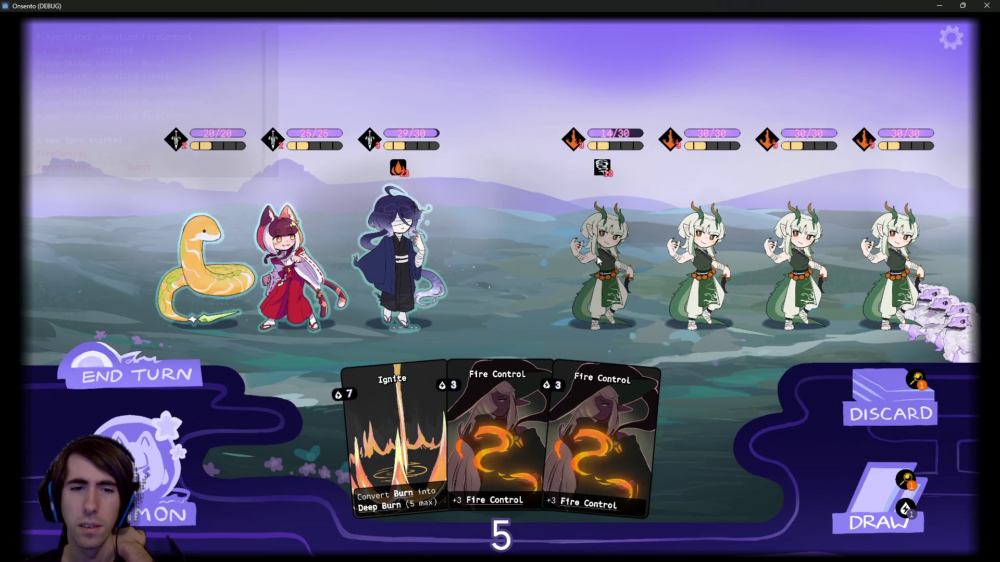
pyautogui.click(844, 495)
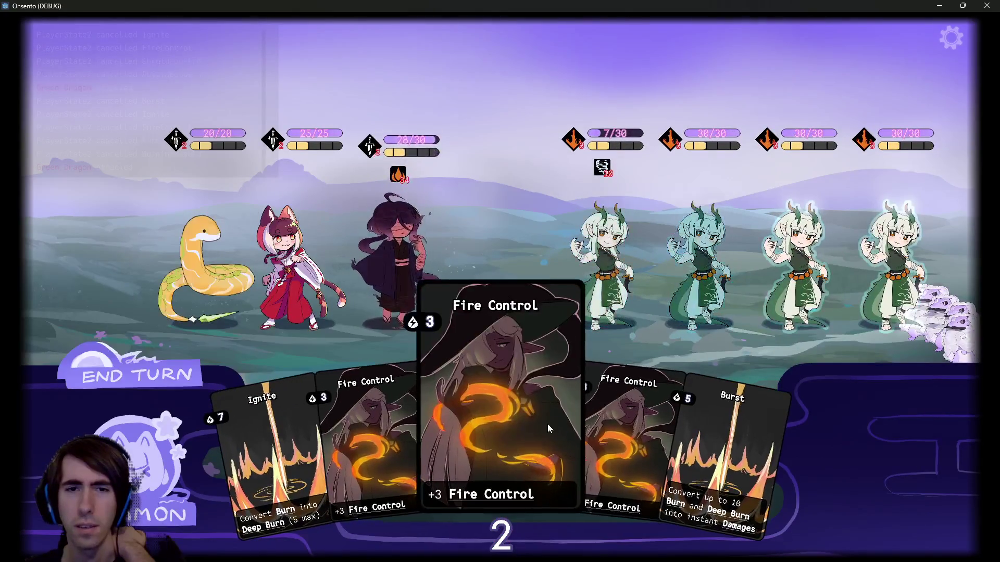
pyautogui.moveTo(493, 436); pyautogui.dragTo(401, 250)
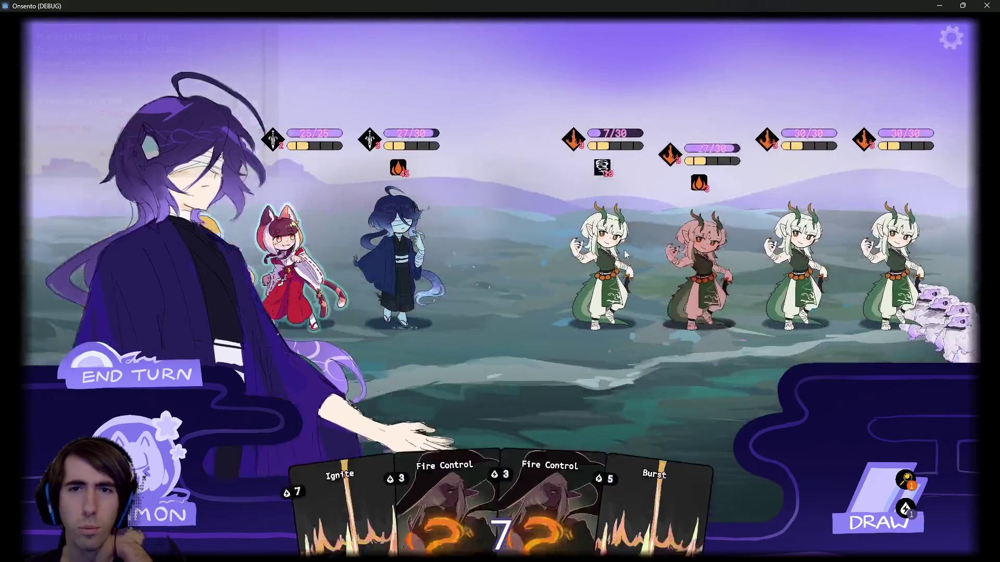
pyautogui.moveTo(311, 422); pyautogui.dragTo(489, 411)
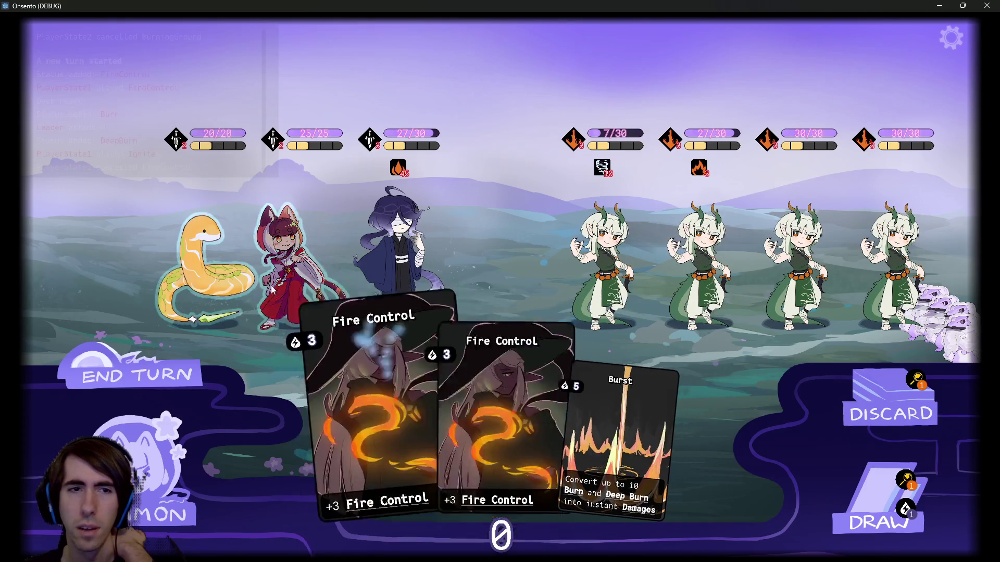
pyautogui.click(152, 379)
# End the turn past the warning, then play Fire Control cards on the dark-haired and blue-haired allies
pyautogui.click(152, 379)
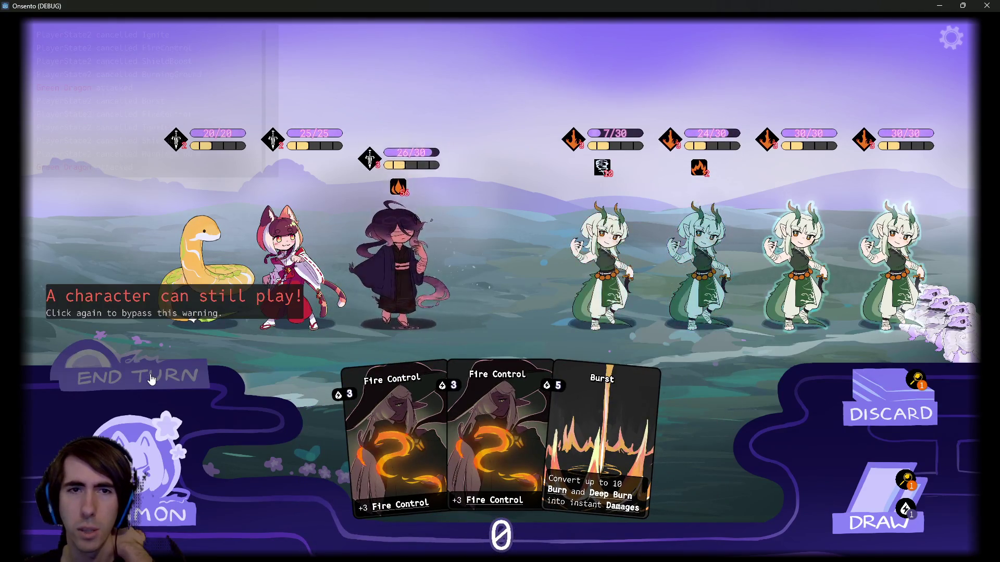
pyautogui.moveTo(651, 448); pyautogui.dragTo(410, 265)
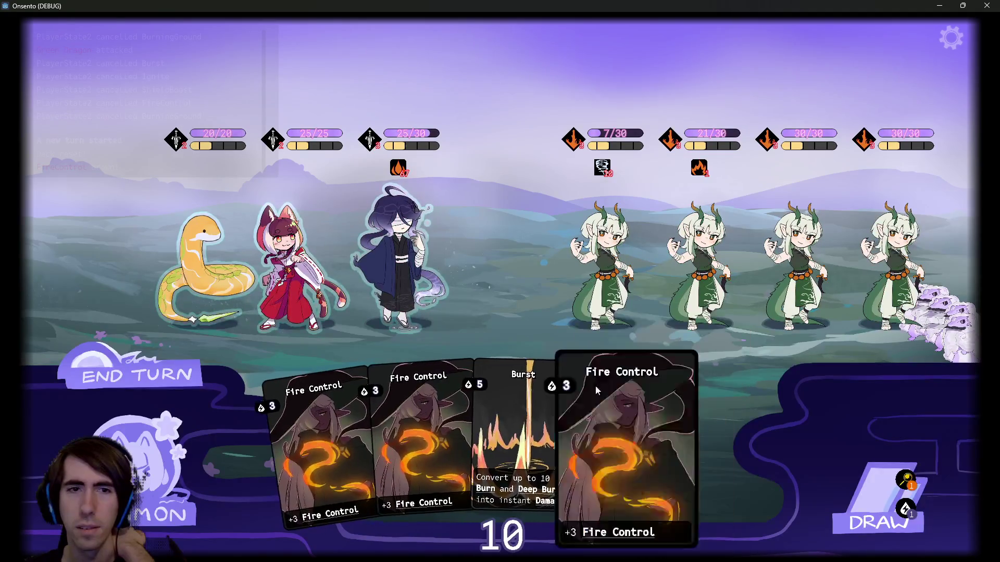
pyautogui.moveTo(479, 426); pyautogui.dragTo(398, 250)
pyautogui.moveTo(407, 448); pyautogui.dragTo(386, 233)
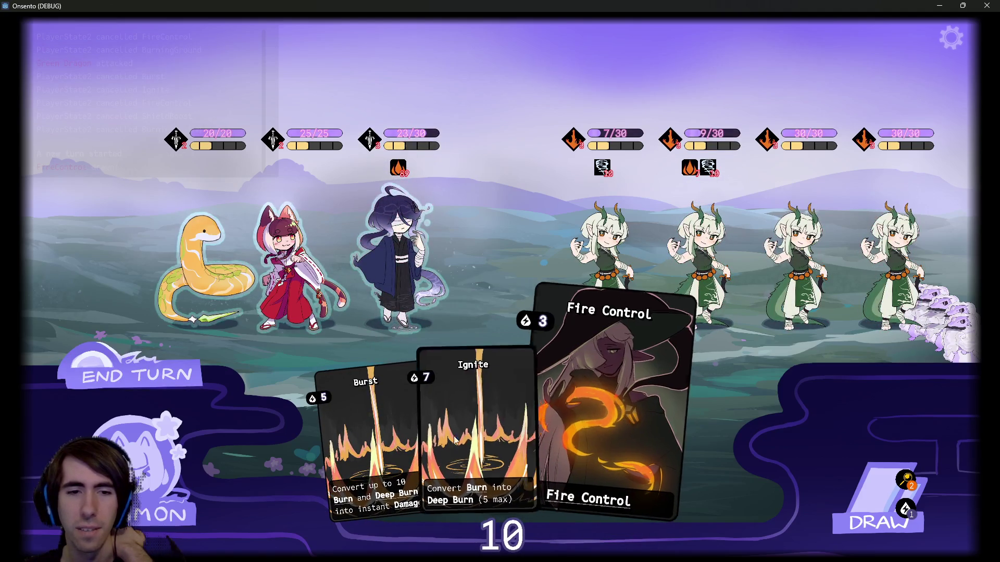
pyautogui.click(840, 469)
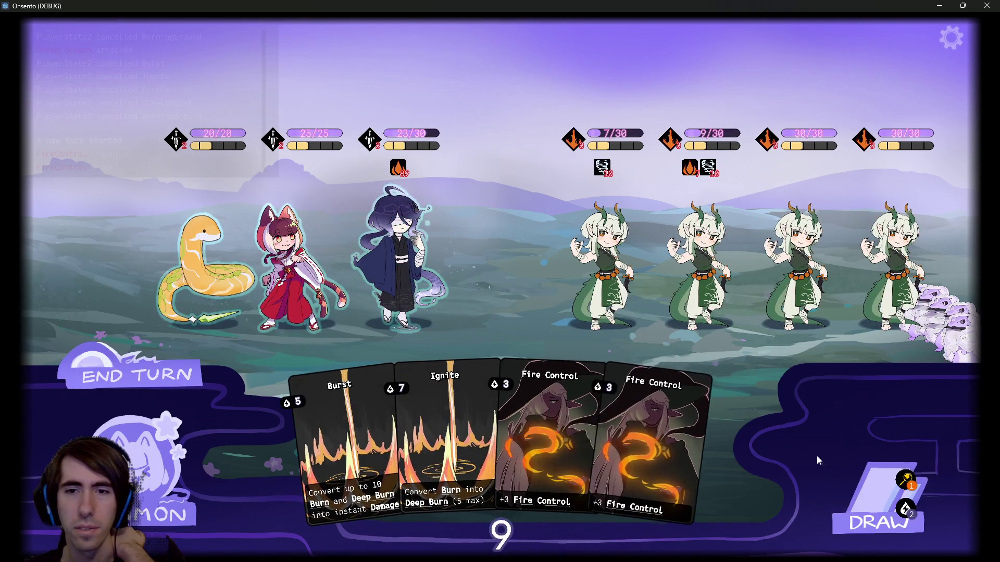
pyautogui.moveTo(651, 417); pyautogui.dragTo(399, 273)
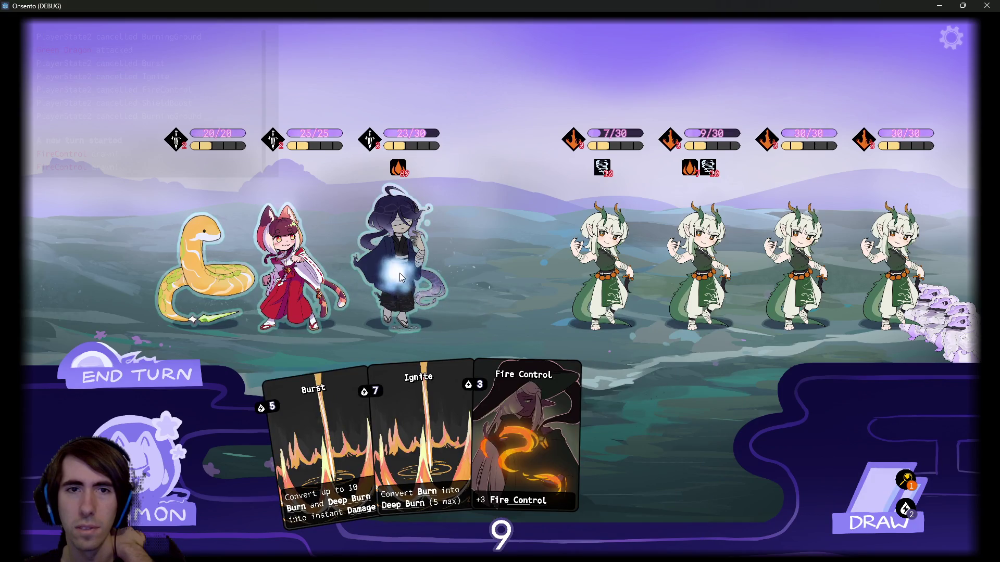
pyautogui.moveTo(614, 416); pyautogui.dragTo(399, 273)
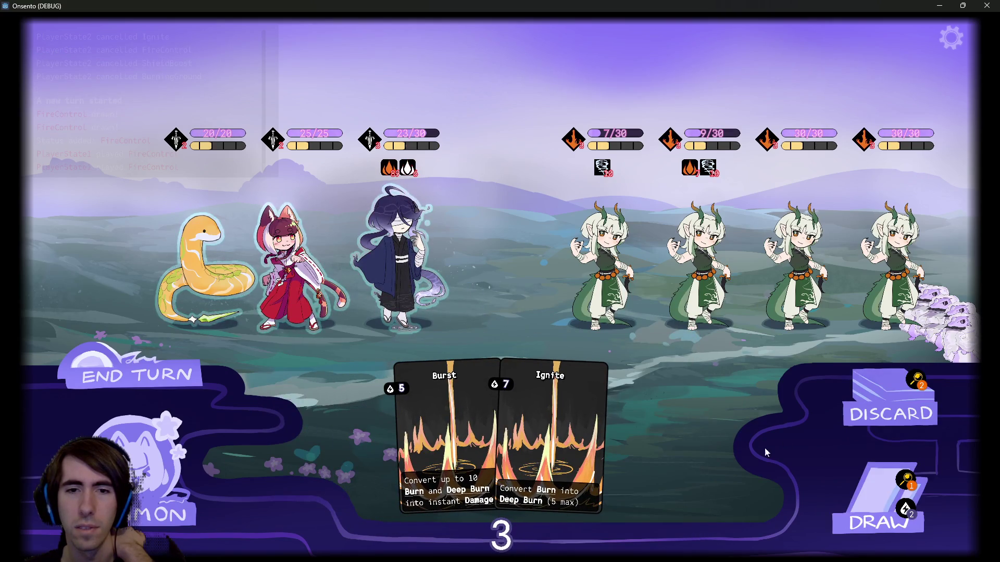
pyautogui.click(811, 471)
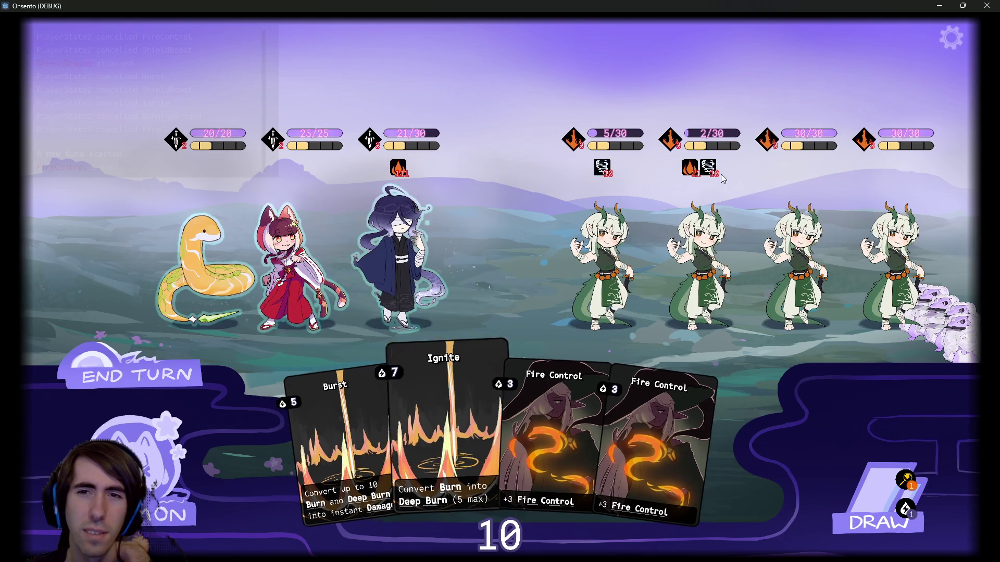
# Try and cancel the Ignite and Burst plays, then pause the game to show the quest map
pyautogui.moveTo(715, 131)
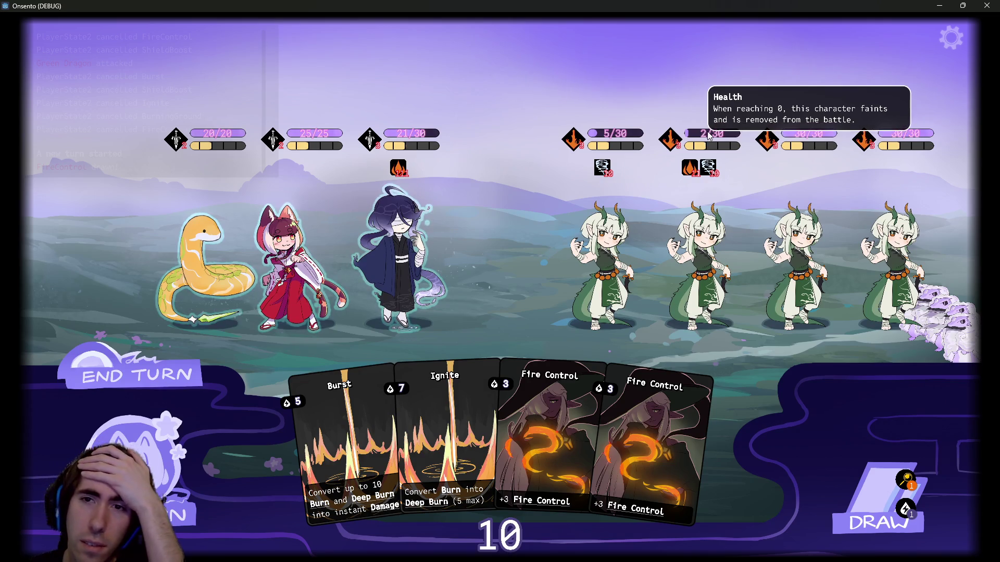
pyautogui.click(439, 388)
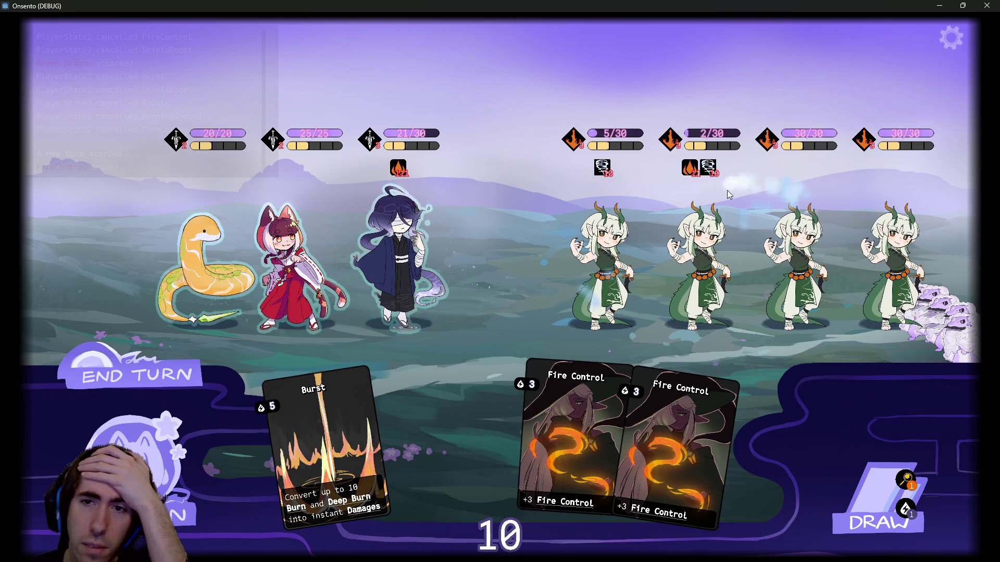
pyautogui.rightClick(457, 423)
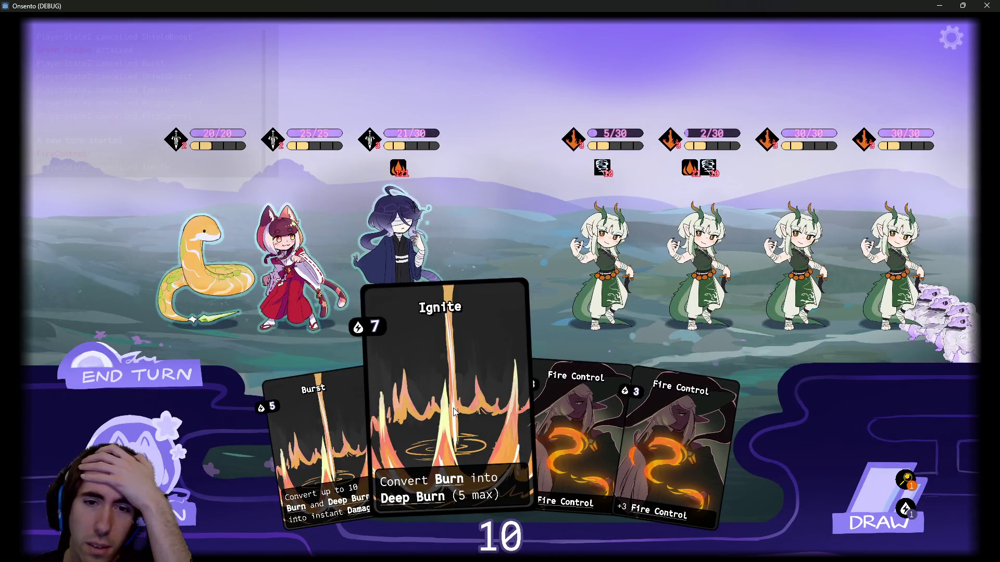
pyautogui.click(313, 432)
pyautogui.click(631, 290)
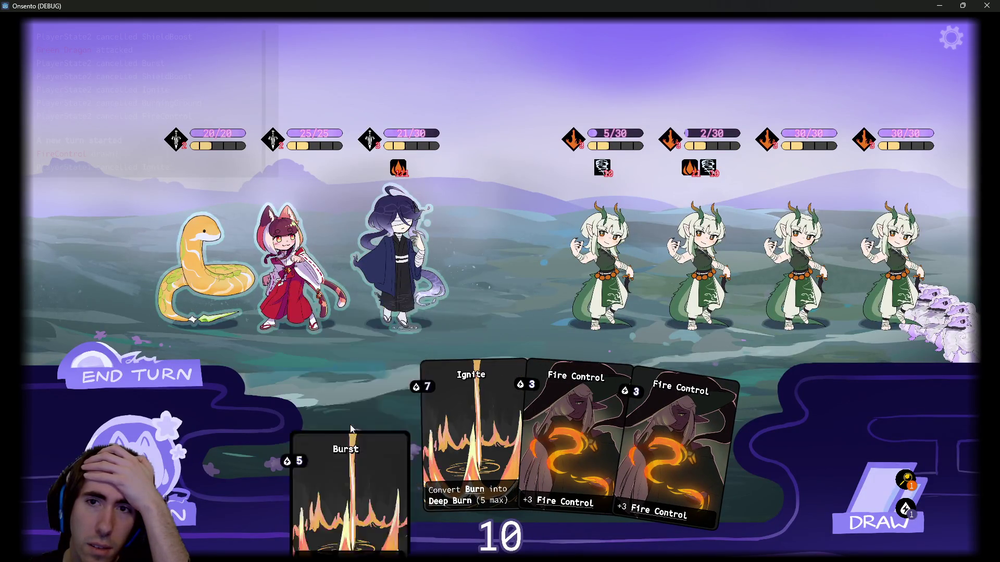
pyautogui.rightClick(630, 290)
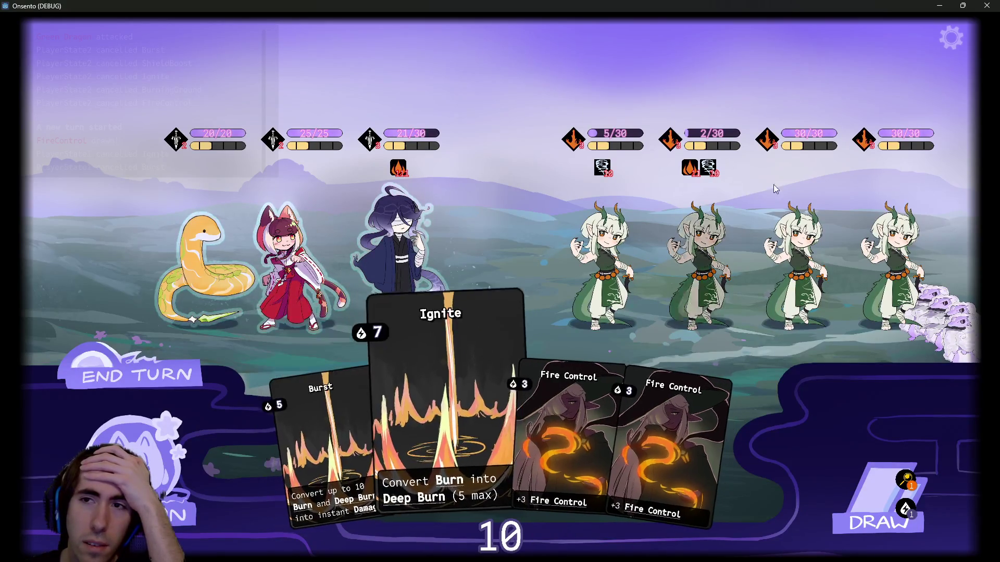
pyautogui.click(952, 38)
# Restart the battle and deploy the blue-robed ally, the cat girl and the blob creature
pyautogui.click(699, 100)
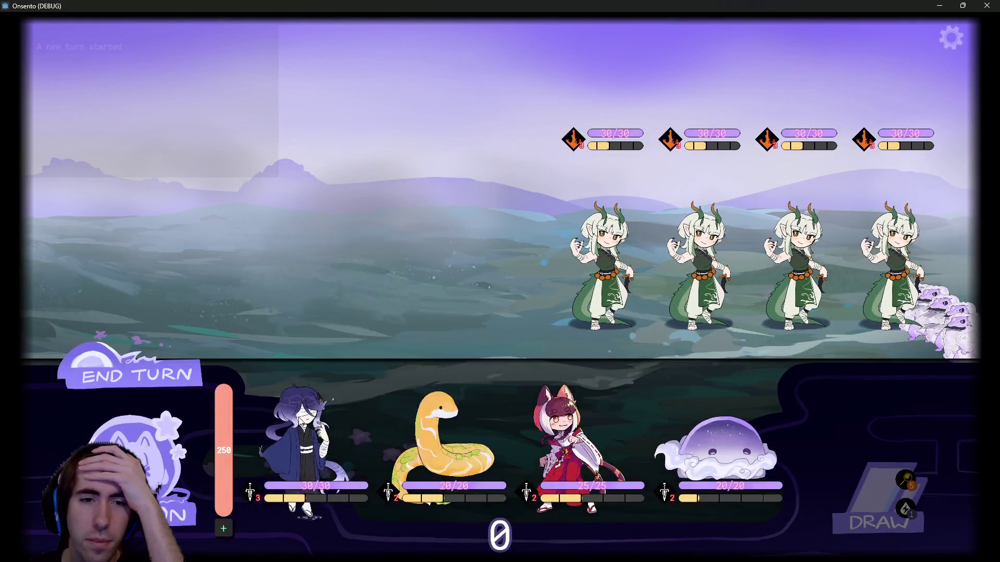
pyautogui.moveTo(302, 447); pyautogui.dragTo(443, 327)
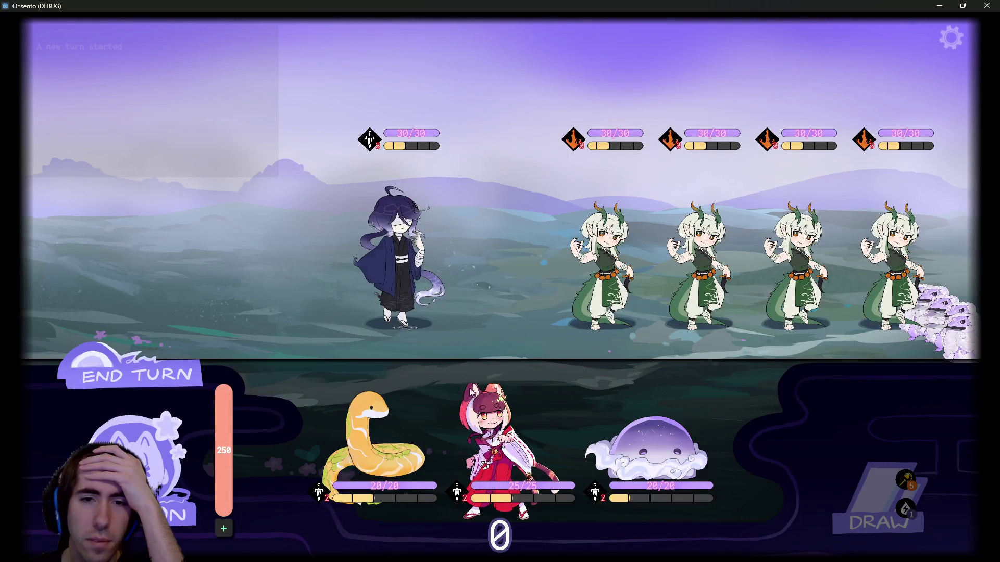
pyautogui.moveTo(565, 448); pyautogui.dragTo(282, 271)
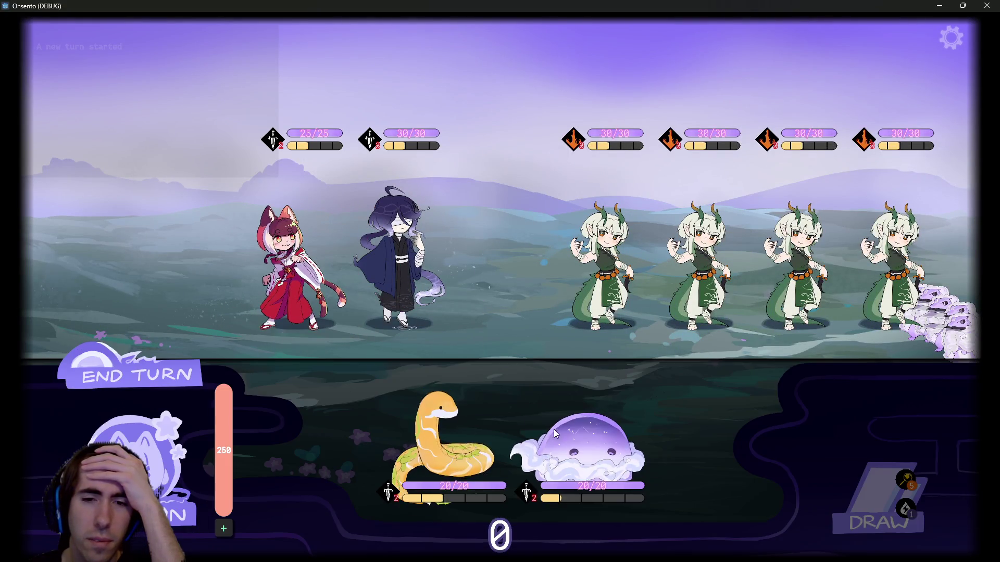
pyautogui.moveTo(578, 448)
pyautogui.mouseDown()
pyautogui.moveTo(234, 270)
pyautogui.moveTo(203, 297)
pyautogui.mouseUp()
pyautogui.click(125, 354)
# Over two turns, stack Fire Control on the blue-robed and blindfolded allies
pyautogui.moveTo(652, 391)
pyautogui.mouseDown()
pyautogui.moveTo(599, 348)
pyautogui.moveTo(399, 241)
pyautogui.mouseUp()
pyautogui.moveTo(333, 448)
pyautogui.mouseDown()
pyautogui.moveTo(374, 442)
pyautogui.moveTo(399, 245)
pyautogui.mouseUp()
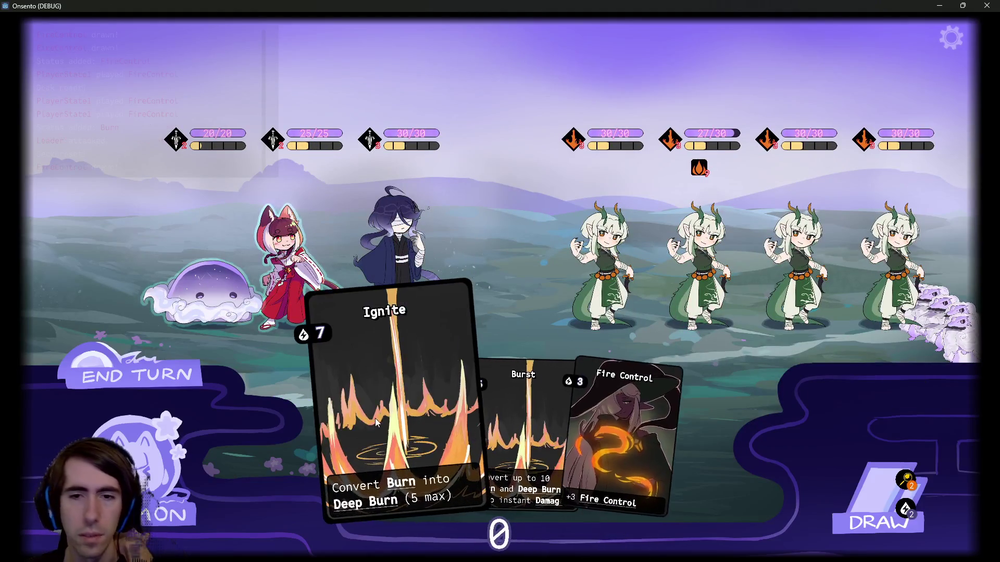
pyautogui.click(152, 380)
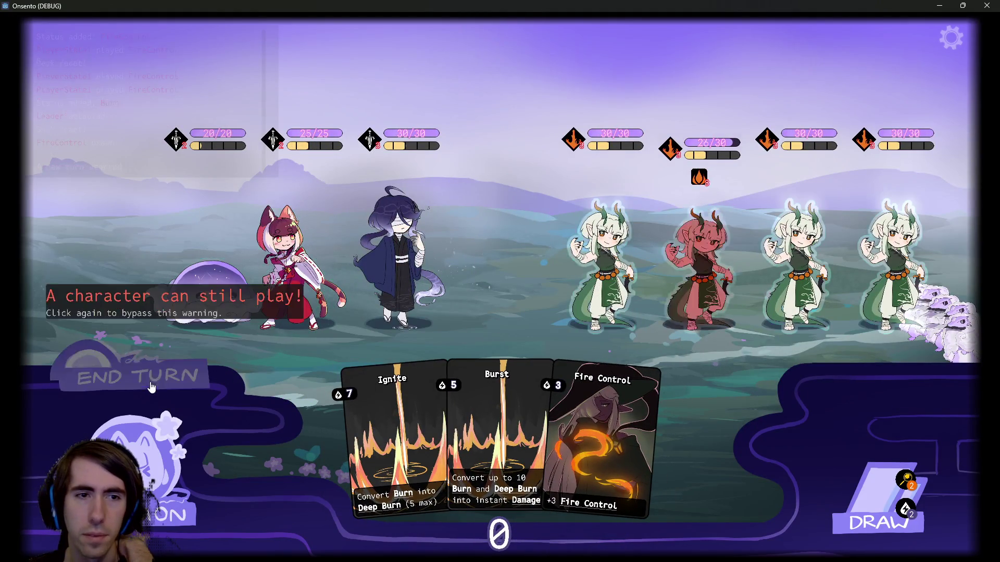
pyautogui.moveTo(498, 334); pyautogui.dragTo(410, 289)
pyautogui.moveTo(583, 374); pyautogui.dragTo(398, 260)
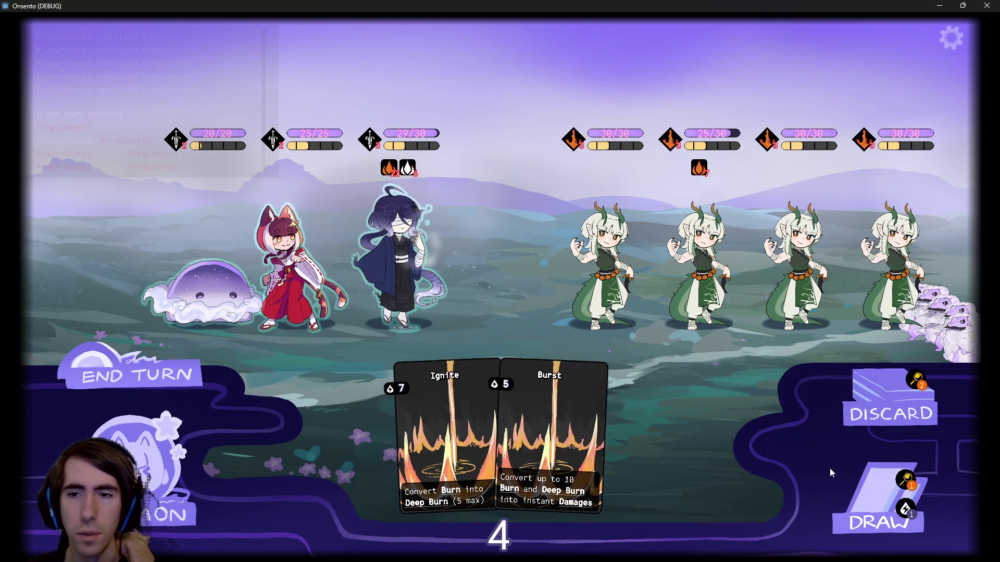
pyautogui.click(849, 486)
pyautogui.moveTo(615, 406); pyautogui.dragTo(409, 260)
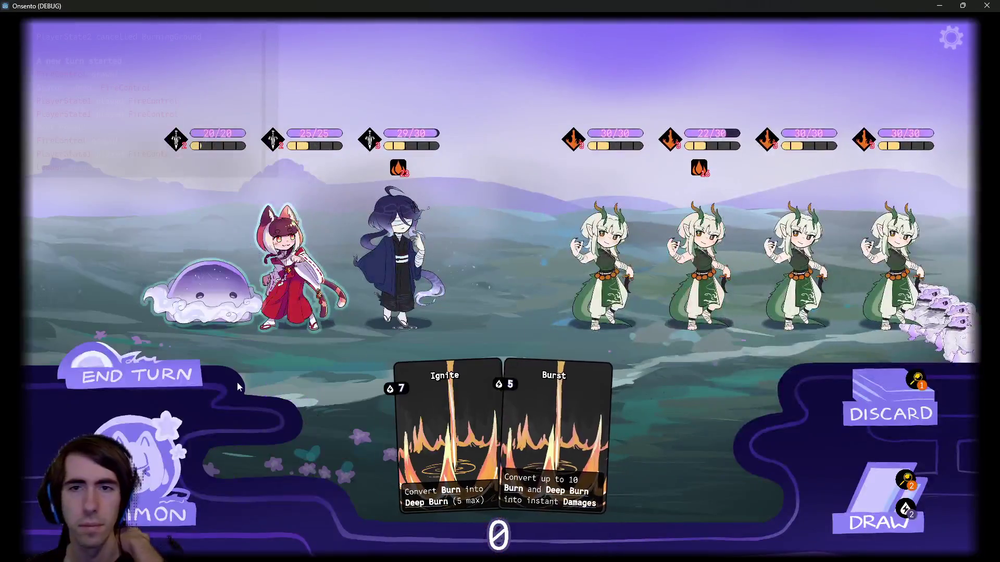
pyautogui.click(148, 375)
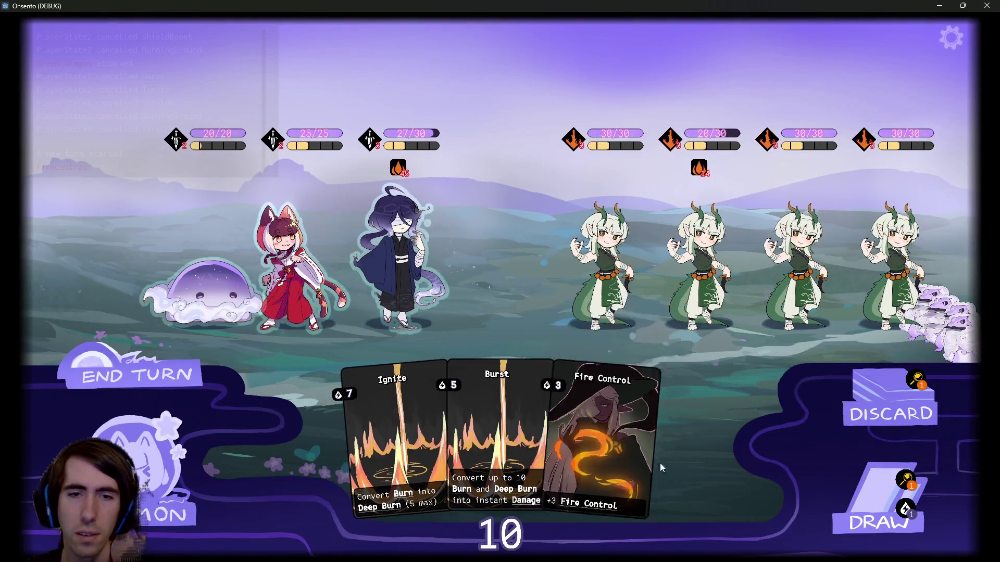
# Draw two cards, add Fire Control, and unleash the ally's fire on the second dragon (17/30)
pyautogui.click(845, 498)
pyautogui.click(845, 498)
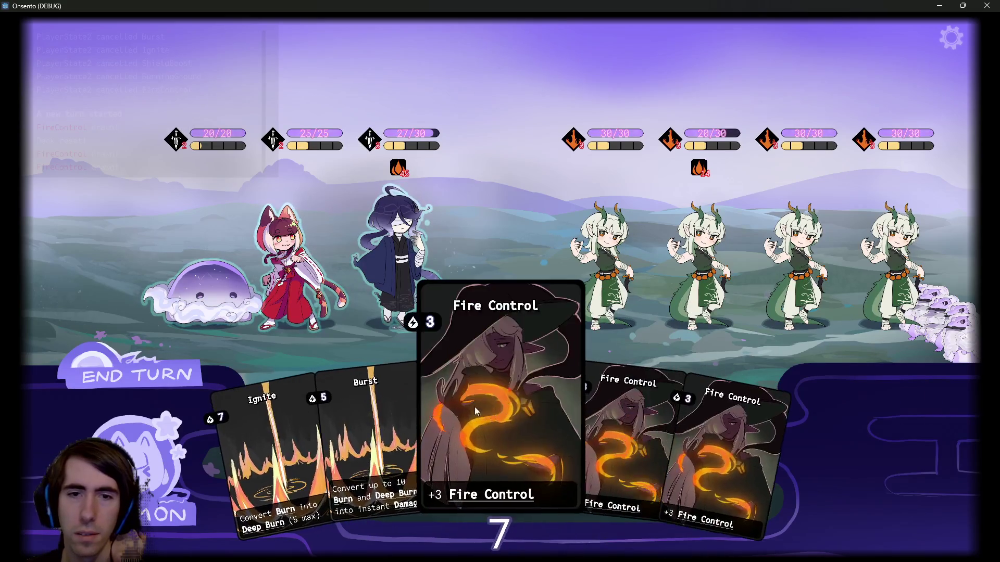
pyautogui.moveTo(503, 412); pyautogui.dragTo(442, 261)
pyautogui.moveTo(677, 448); pyautogui.dragTo(401, 261)
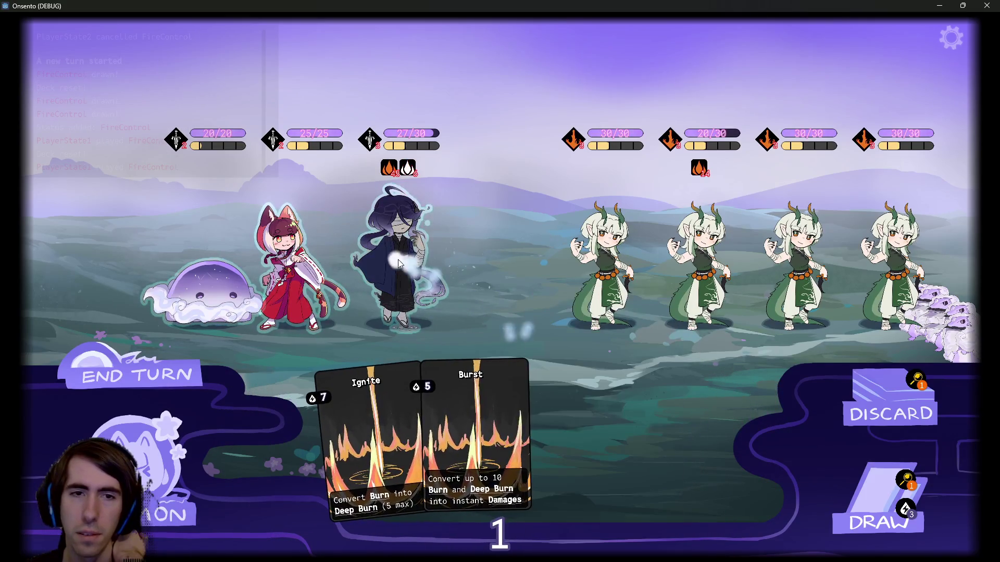
pyautogui.click(188, 362)
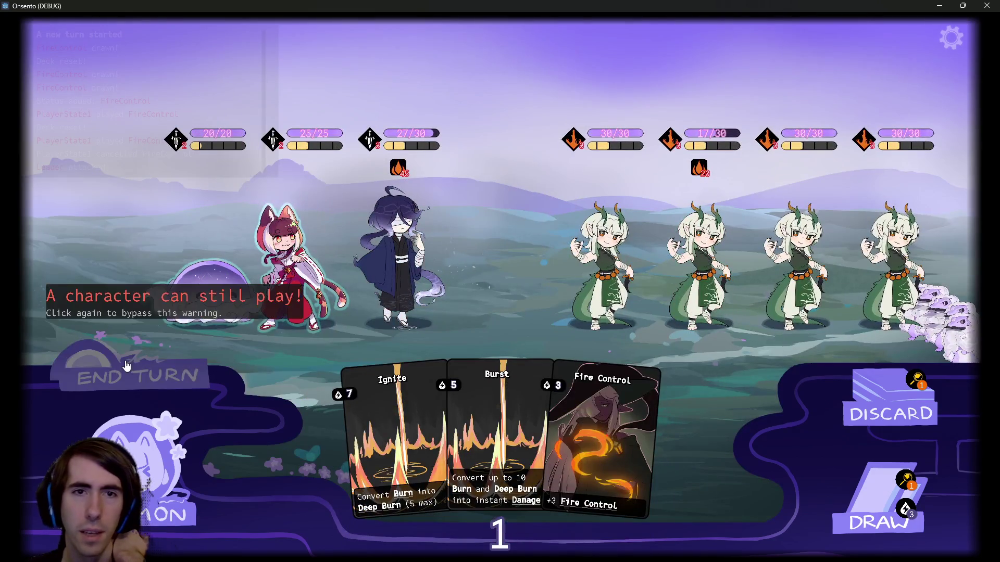
# Play three Fire Control cards on the dark-haired character across a turn and end it
pyautogui.click(126, 366)
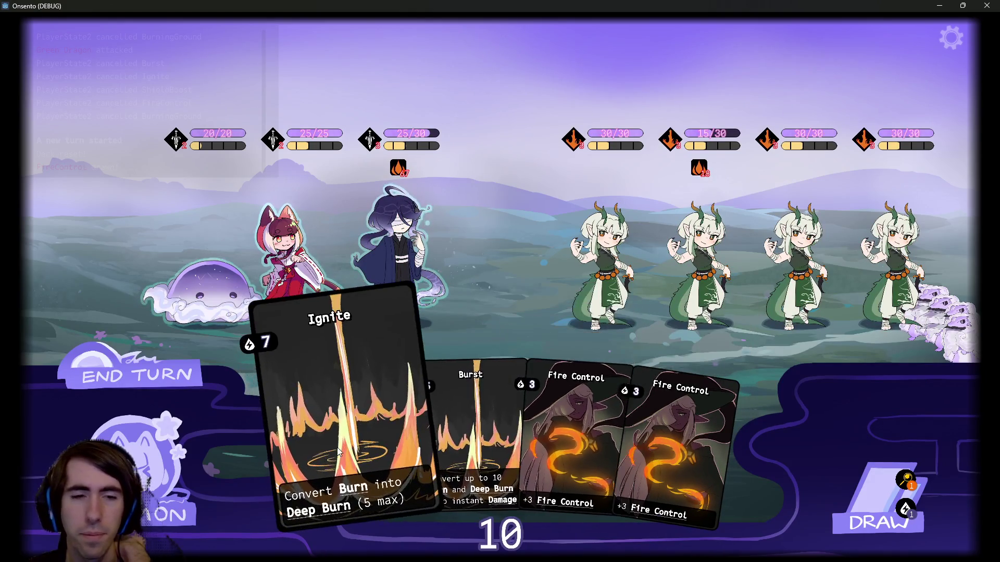
pyautogui.moveTo(562, 417); pyautogui.dragTo(400, 257)
pyautogui.moveTo(614, 432); pyautogui.dragTo(399, 257)
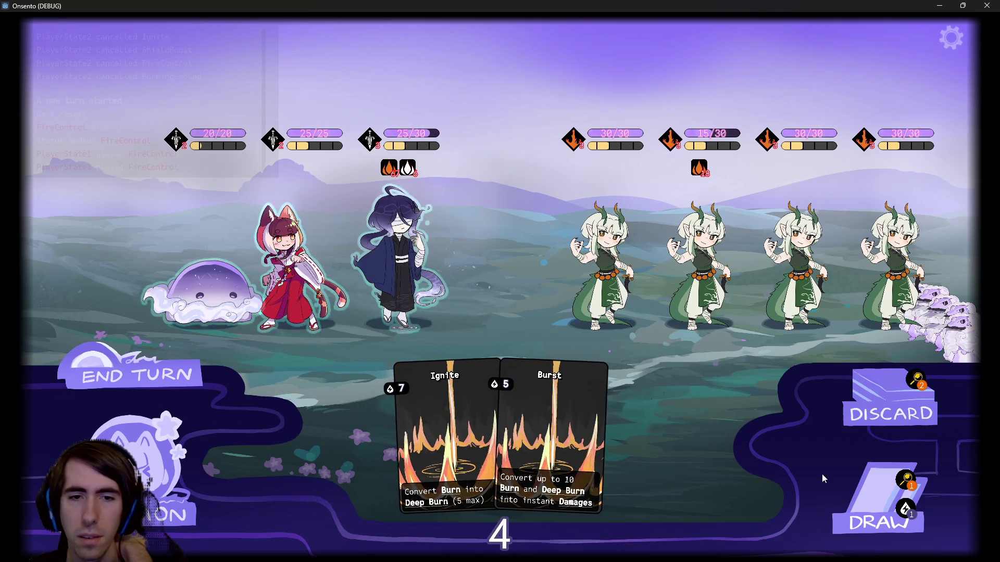
pyautogui.click(875, 497)
pyautogui.moveTo(614, 432); pyautogui.dragTo(399, 257)
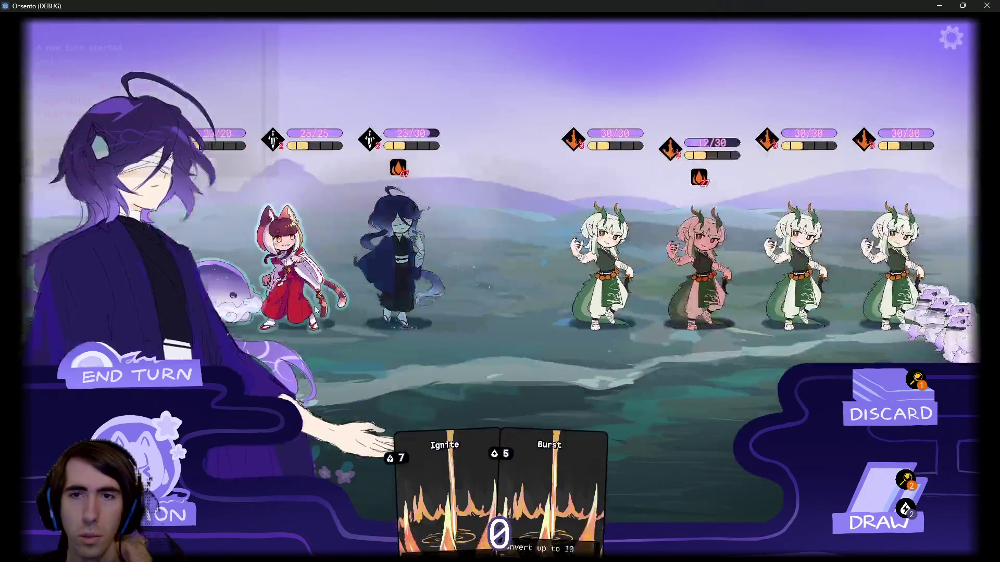
pyautogui.click(113, 381)
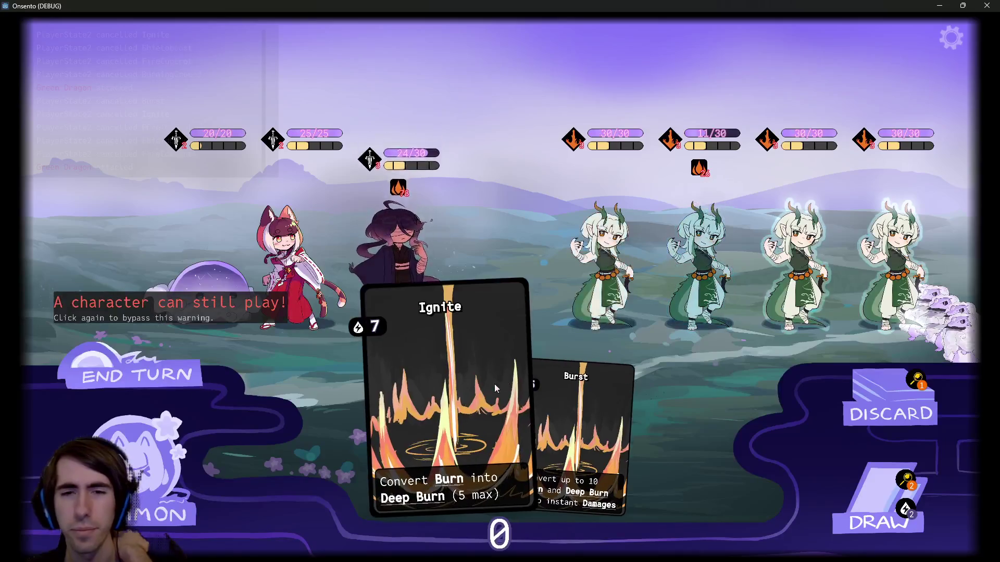
# Play Ignite on the second dragon, cancel Burst, and cast the dark character's fire attack
pyautogui.moveTo(384, 411); pyautogui.dragTo(714, 262)
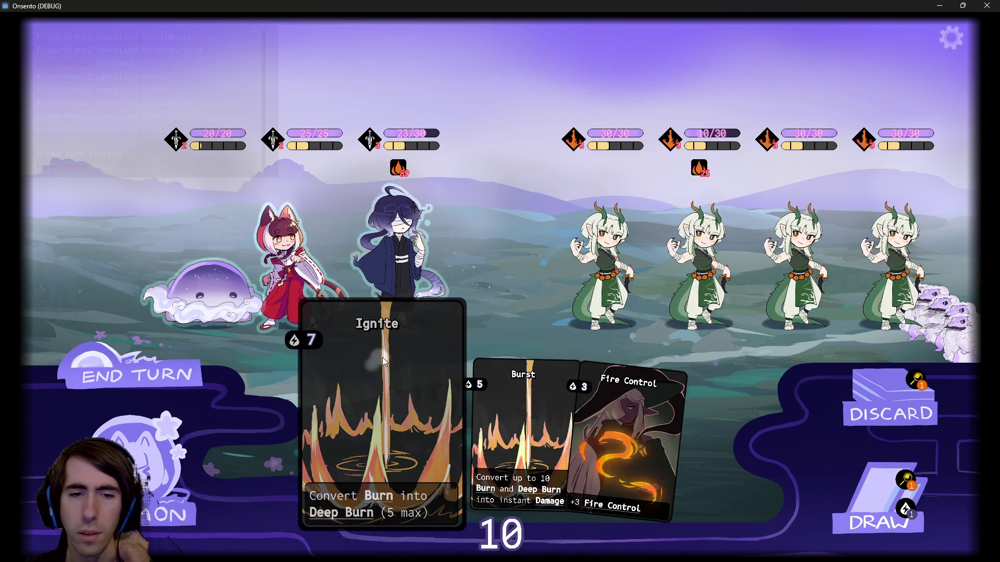
pyautogui.moveTo(393, 359); pyautogui.dragTo(351, 367)
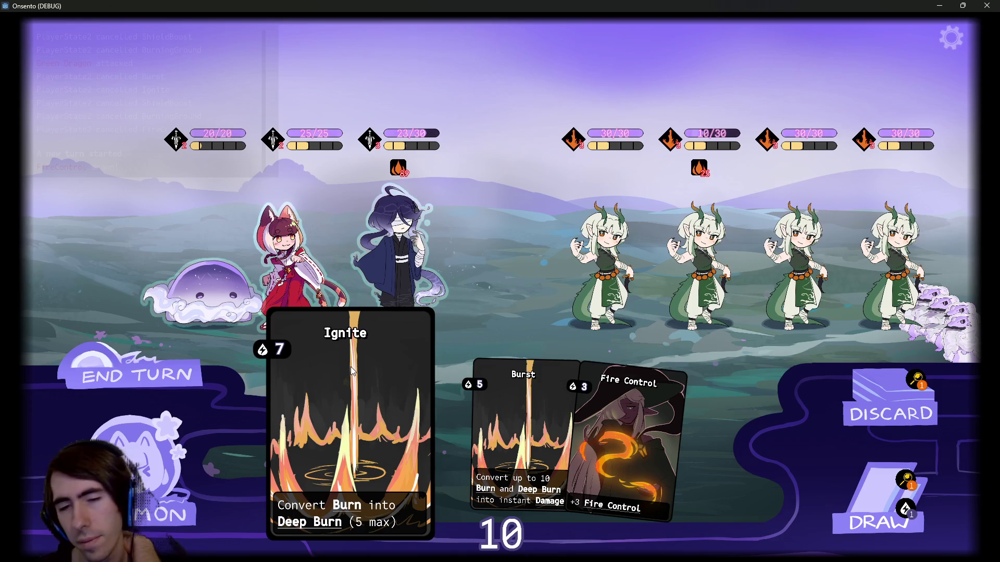
pyautogui.moveTo(351, 367); pyautogui.dragTo(704, 232)
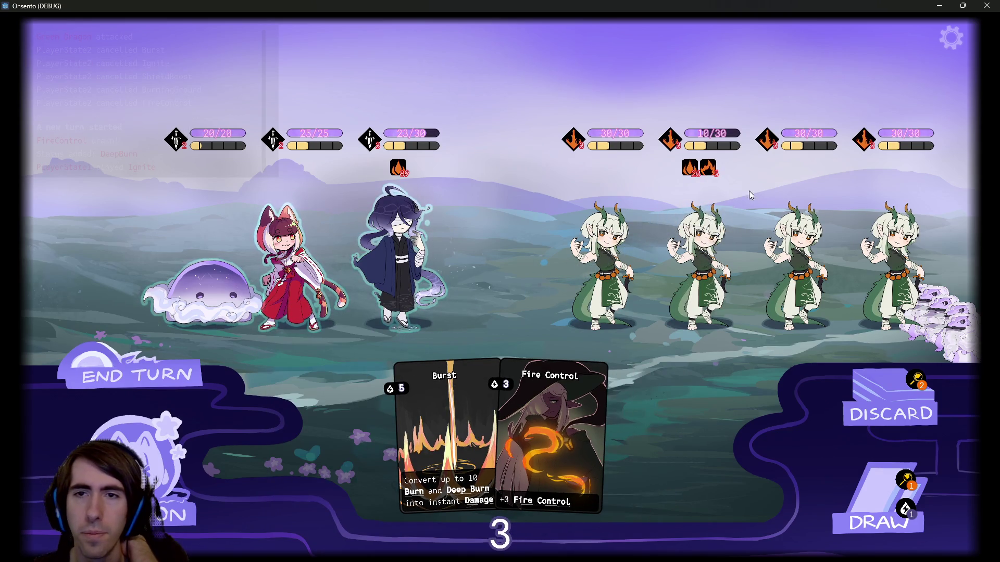
pyautogui.moveTo(714, 175)
pyautogui.moveTo(707, 132)
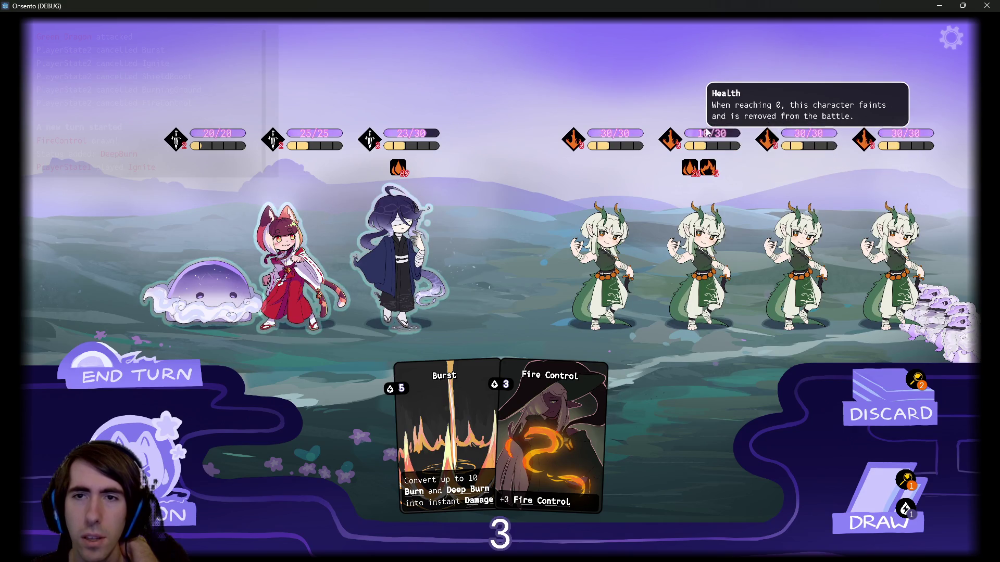
pyautogui.click(442, 424)
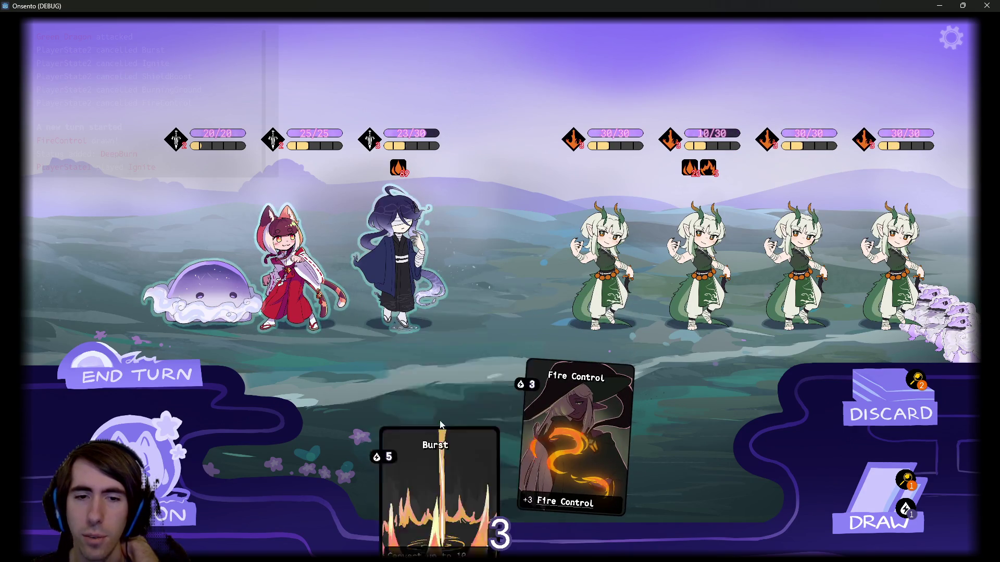
pyautogui.rightClick(432, 433)
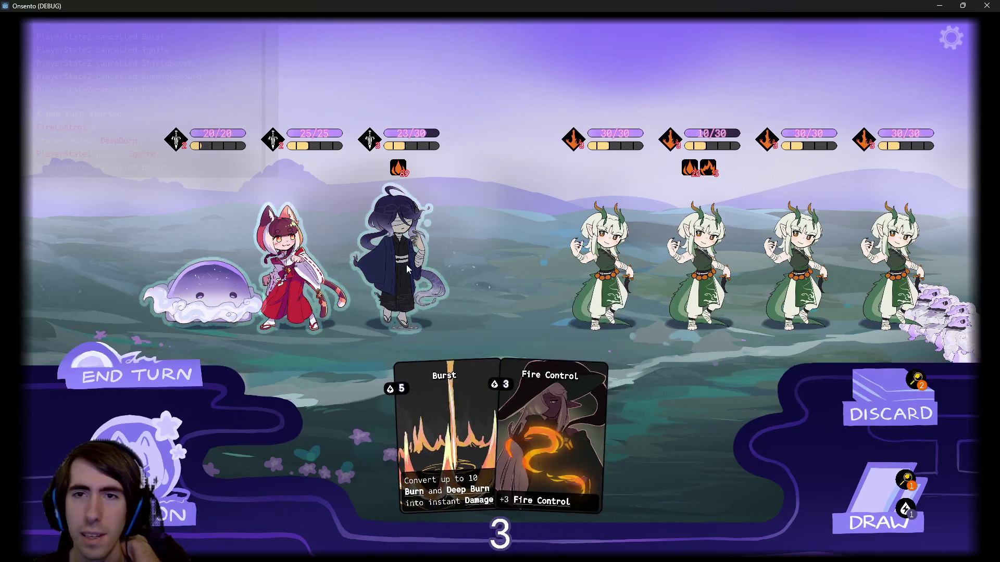
pyautogui.click(406, 264)
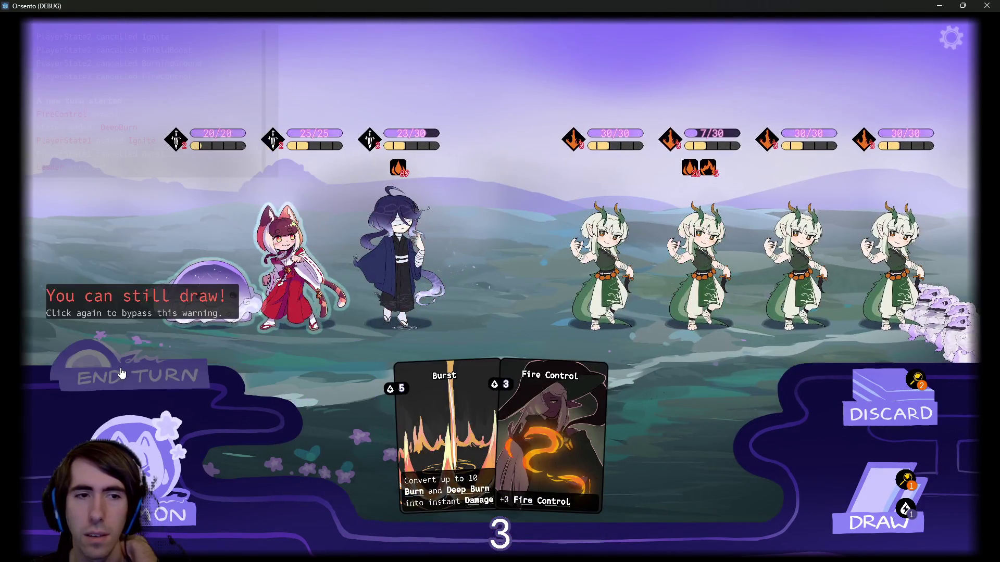
pyautogui.click(121, 373)
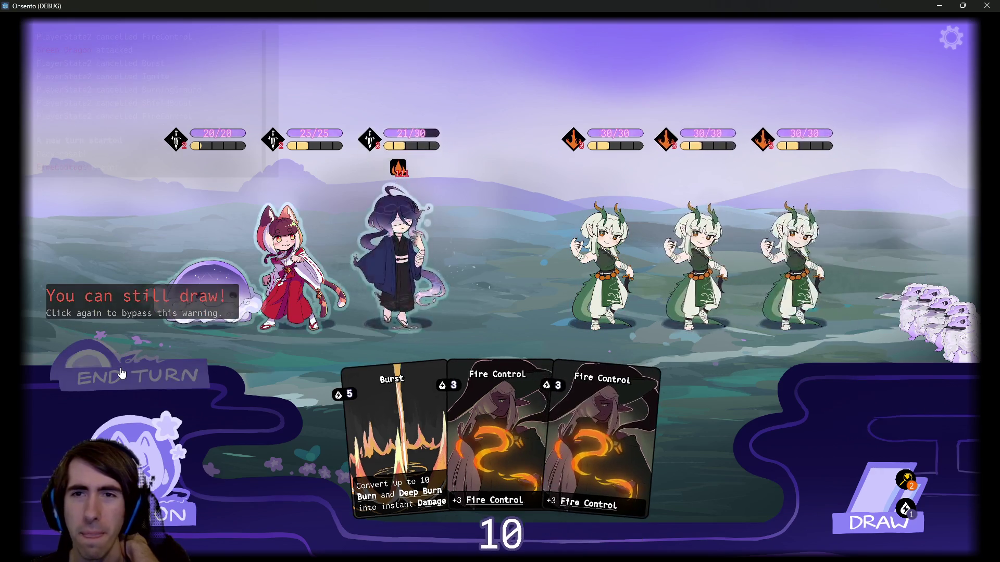
# Play Fire Control and Burst through the dark character, then burn the second dragon
pyautogui.click(496, 385)
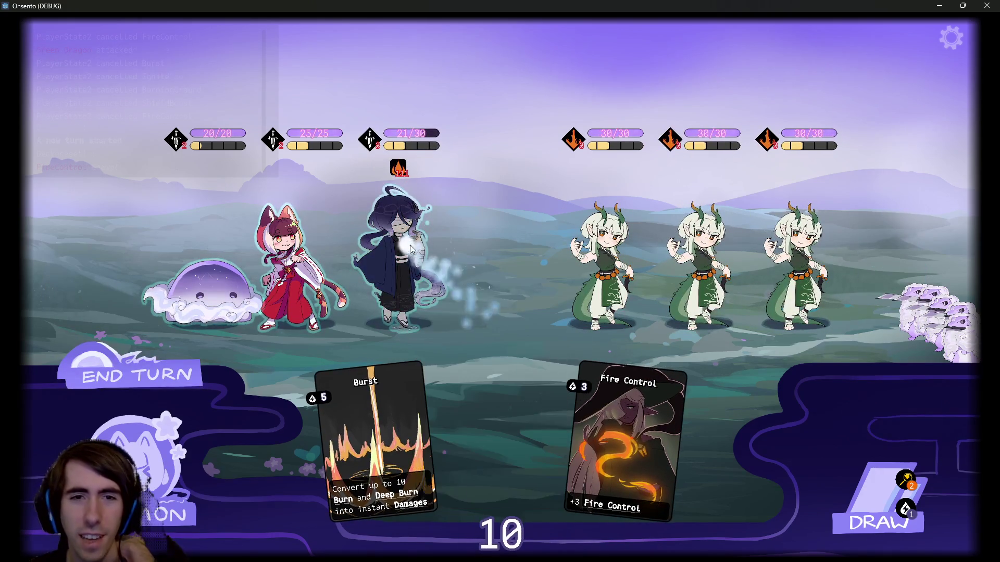
pyautogui.click(605, 427)
pyautogui.click(867, 484)
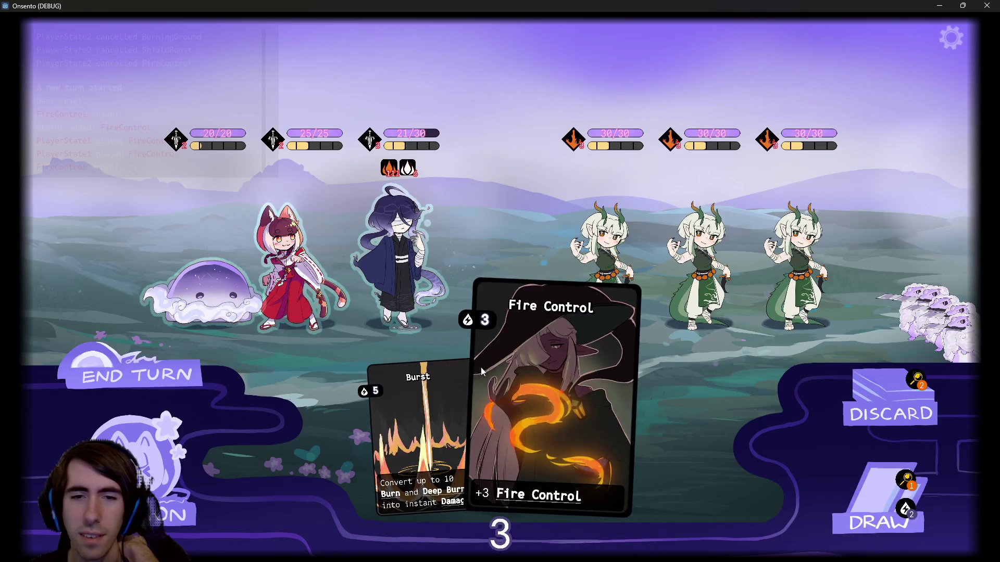
pyautogui.click(406, 270)
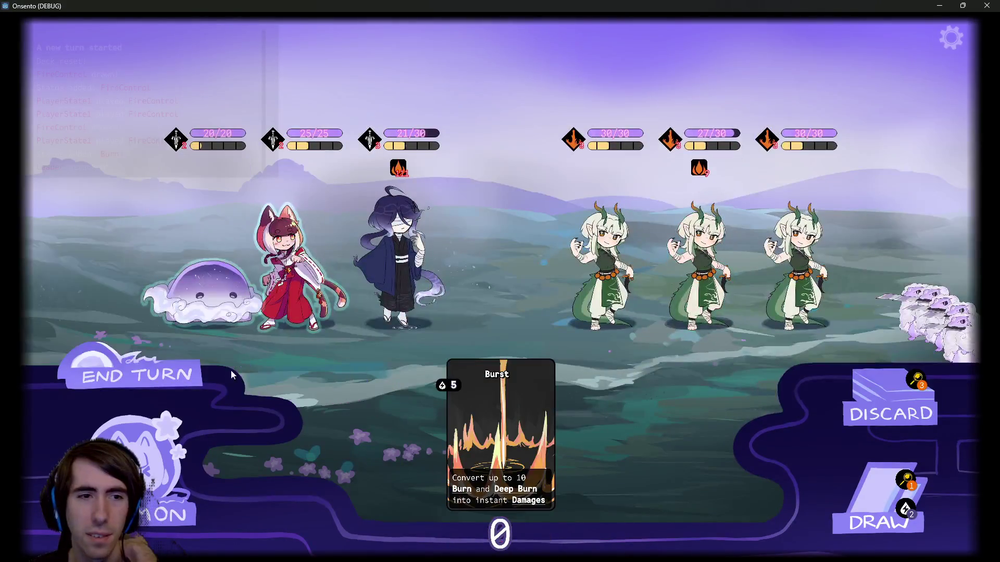
pyautogui.click(191, 386)
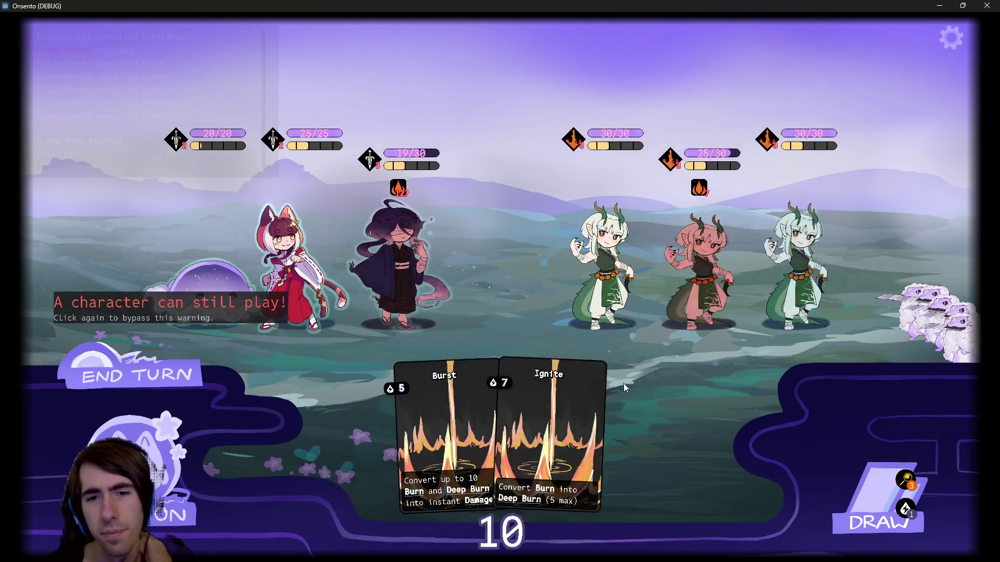
pyautogui.click(879, 500)
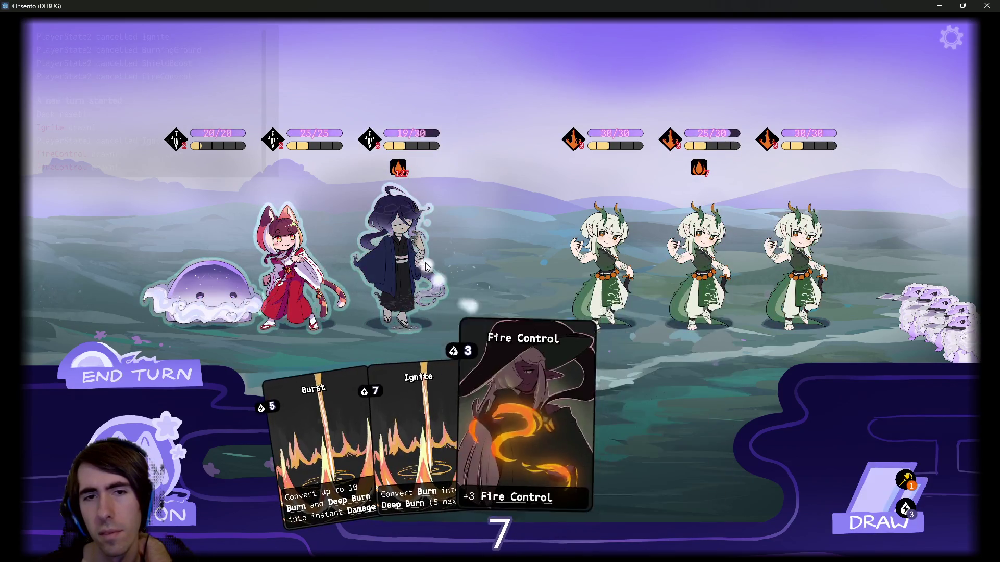
pyautogui.click(618, 428)
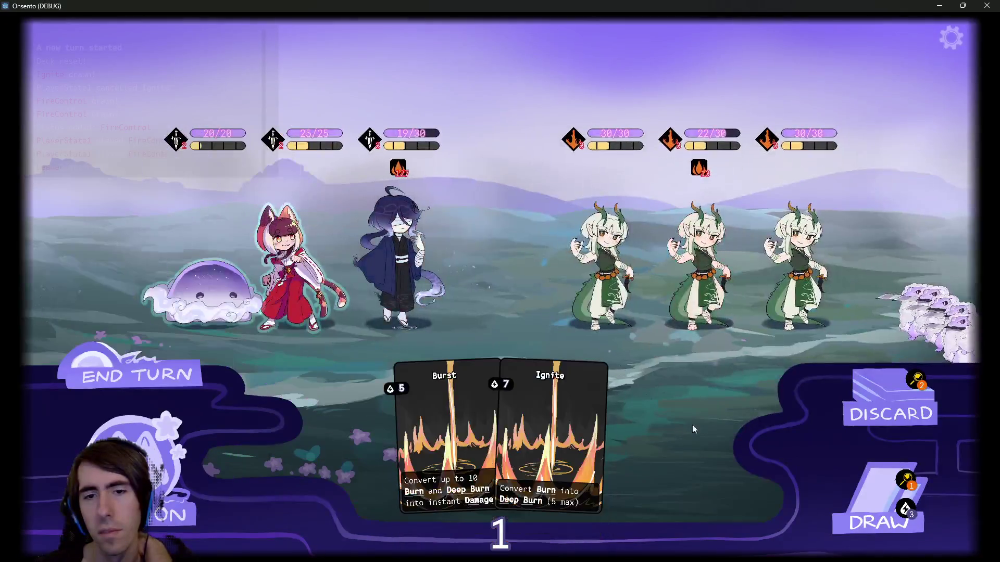
pyautogui.click(70, 346)
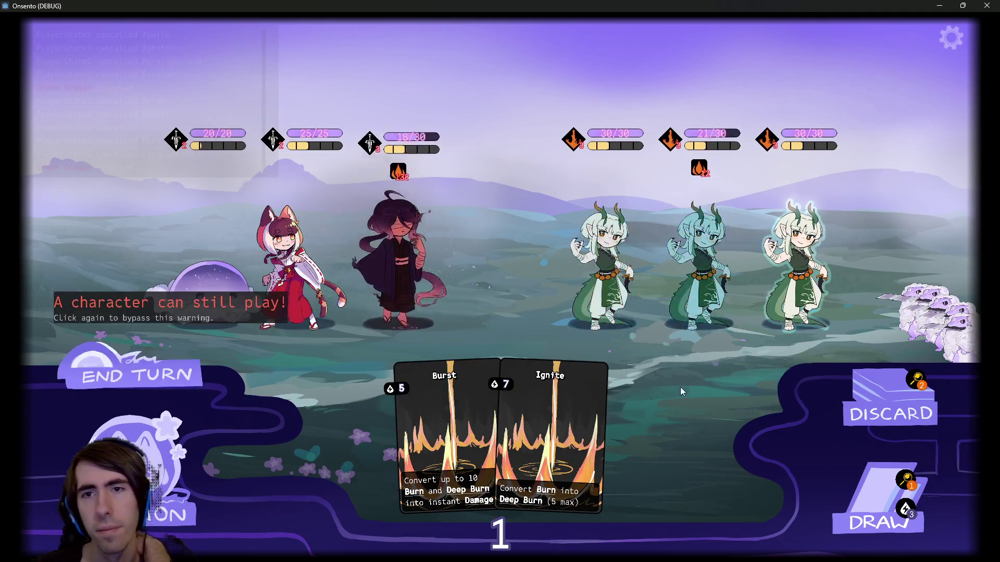
pyautogui.click(584, 449)
# Play two more Fire Control cards, end the turn, and play Burst on the middle enemy
pyautogui.click(860, 495)
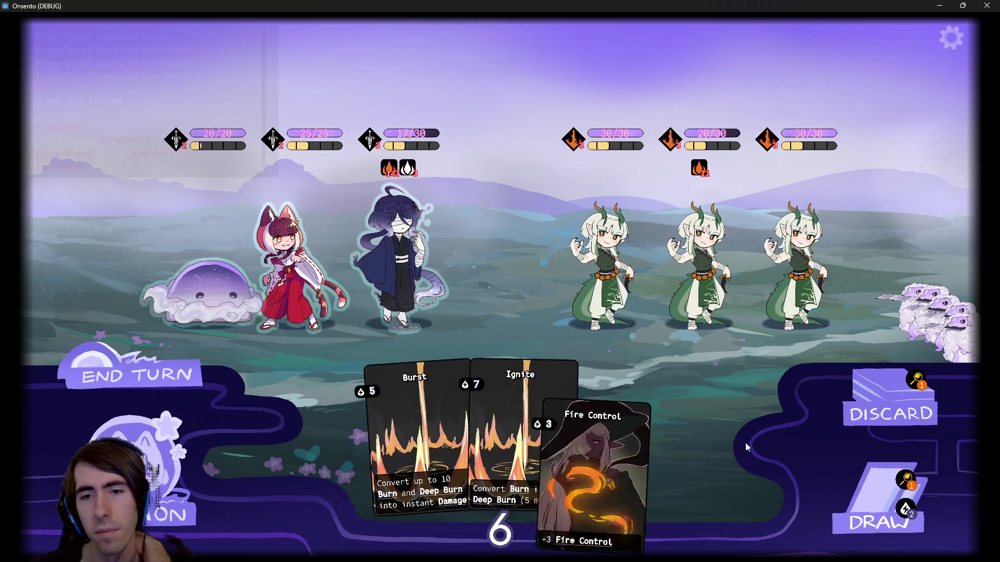
pyautogui.click(458, 347)
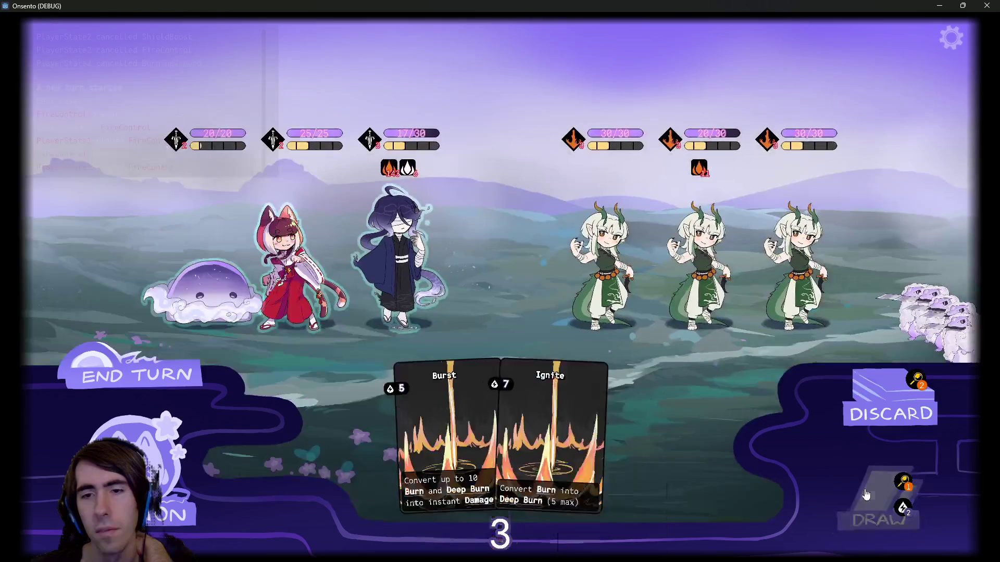
pyautogui.click(881, 500)
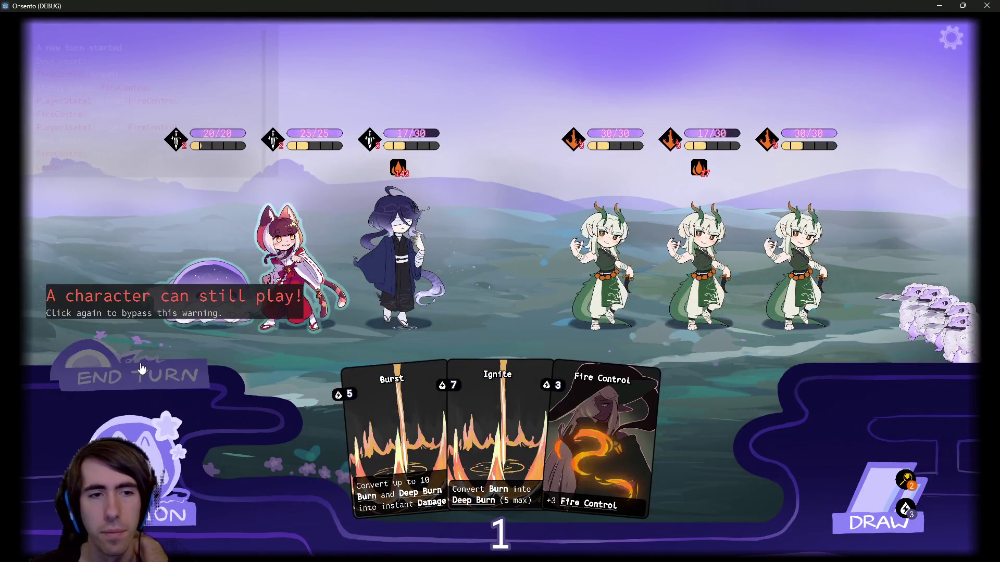
pyautogui.click(142, 368)
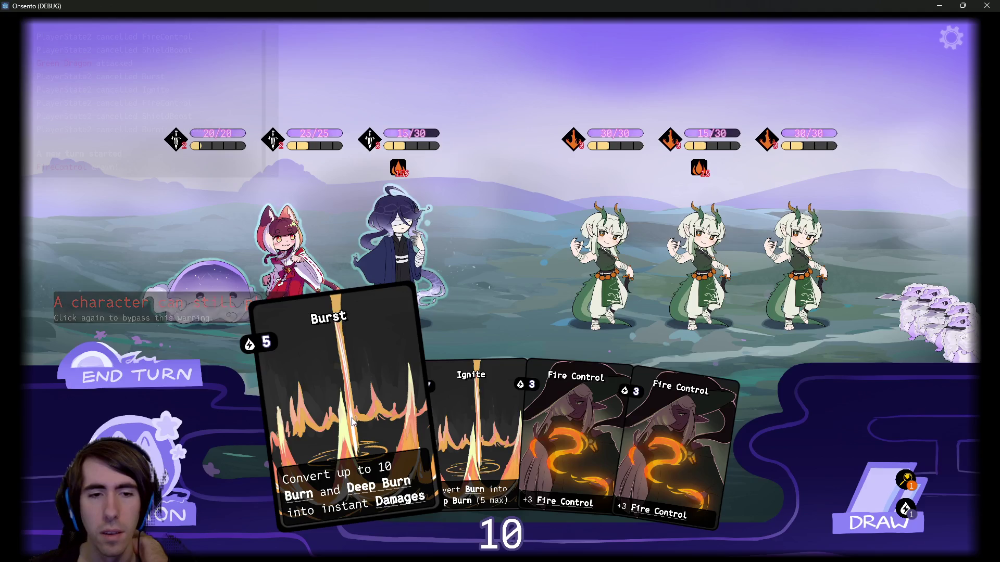
pyautogui.moveTo(351, 419); pyautogui.dragTo(703, 243)
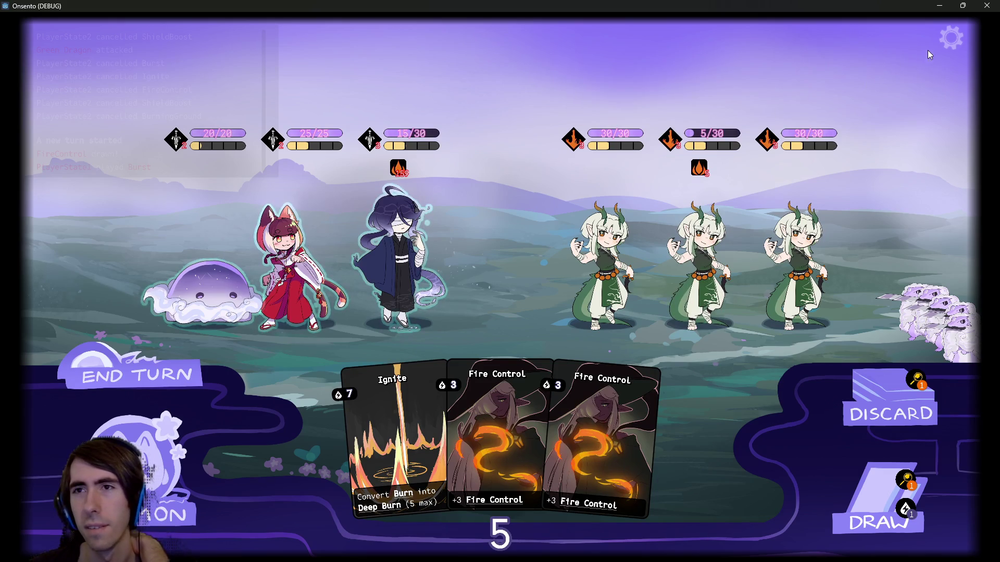
# Restart the current battle from the pause menu and place the dark-haired unit
pyautogui.press('Escape')
pyautogui.click(719, 100)
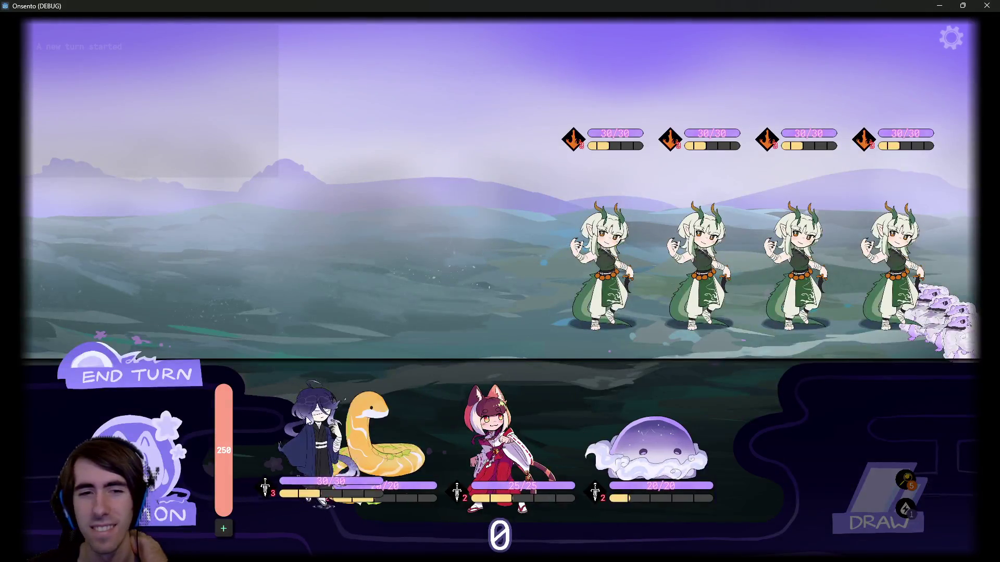
pyautogui.moveTo(313, 443); pyautogui.dragTo(426, 246)
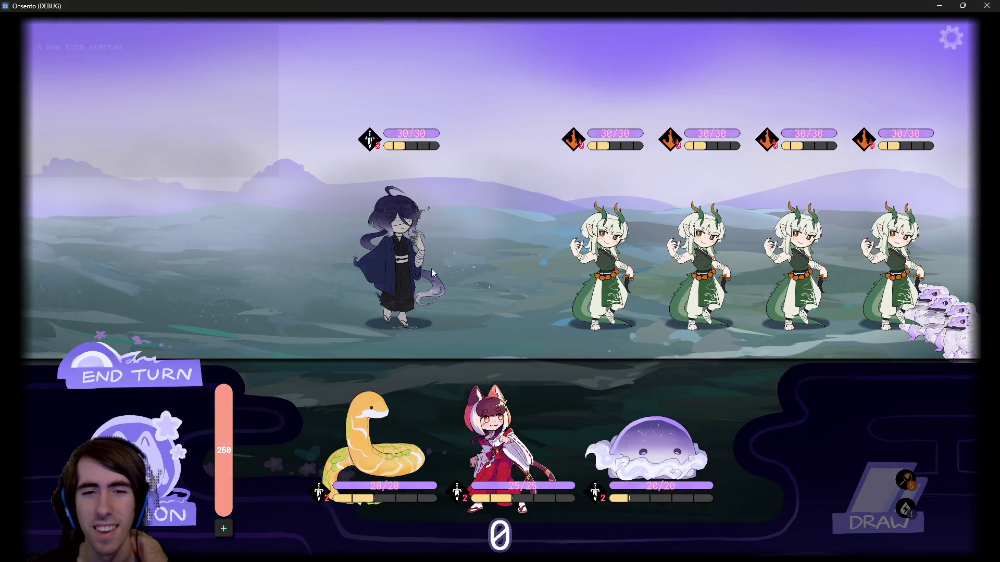
# Deploy the fox girl and purple jelly, then play Fire Control on the dark-haired unit and the second enemy
pyautogui.moveTo(502, 448); pyautogui.dragTo(333, 271)
pyautogui.moveTo(578, 448); pyautogui.dragTo(244, 292)
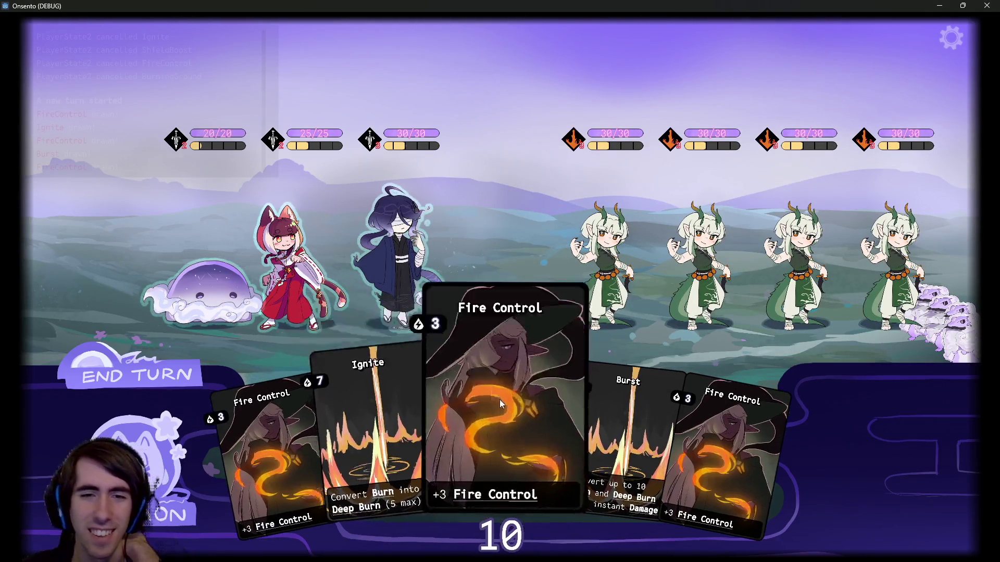
pyautogui.click(499, 398)
pyautogui.click(281, 448)
pyautogui.click(604, 406)
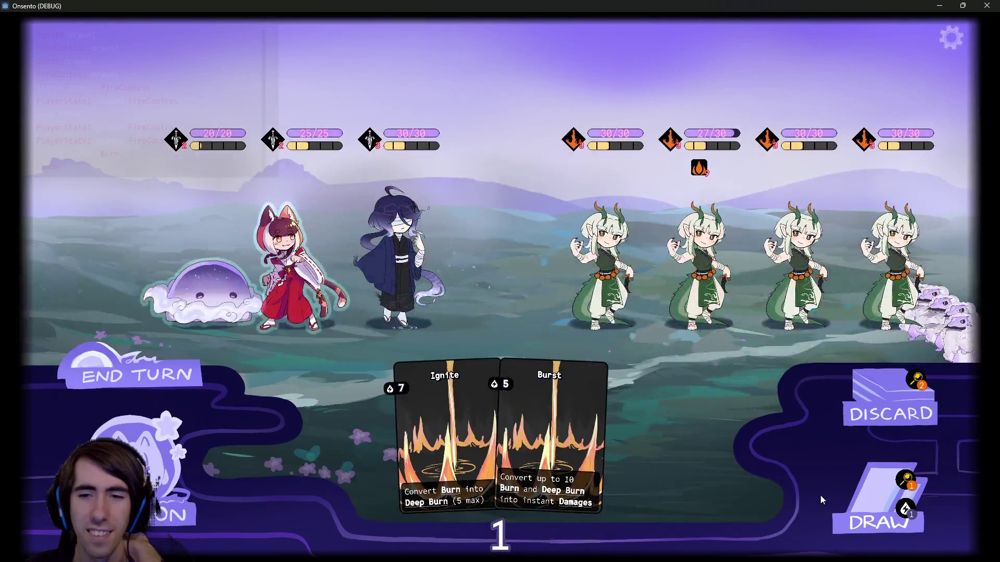
pyautogui.click(880, 500)
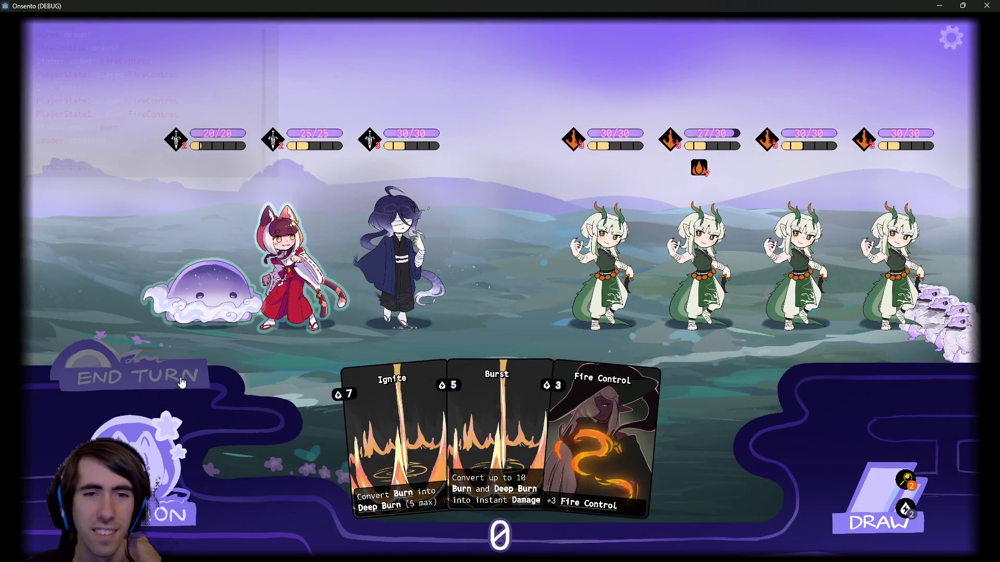
# End the turn past the warning, draw two cards, play Burst, and end the turn
pyautogui.click(266, 298)
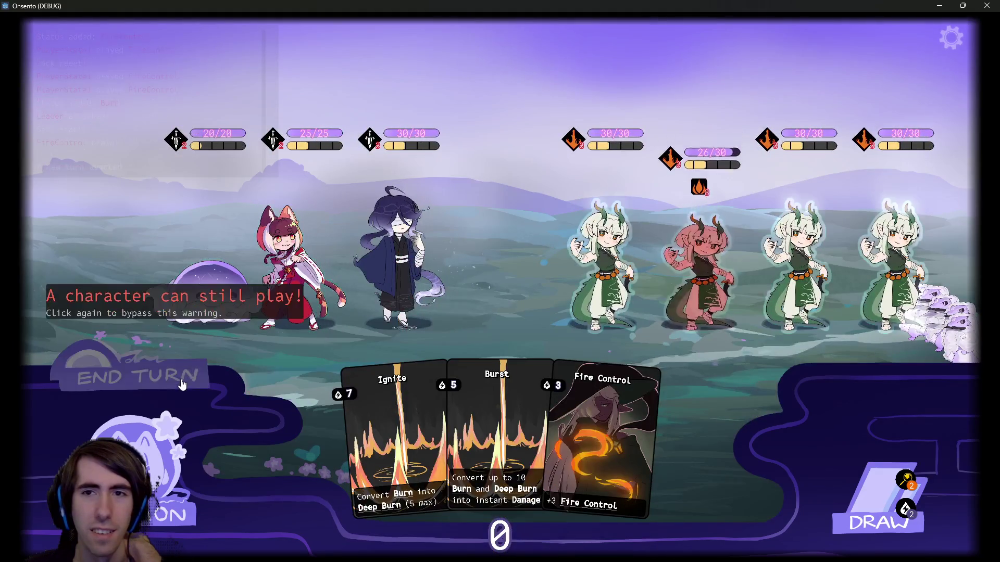
pyautogui.click(607, 380)
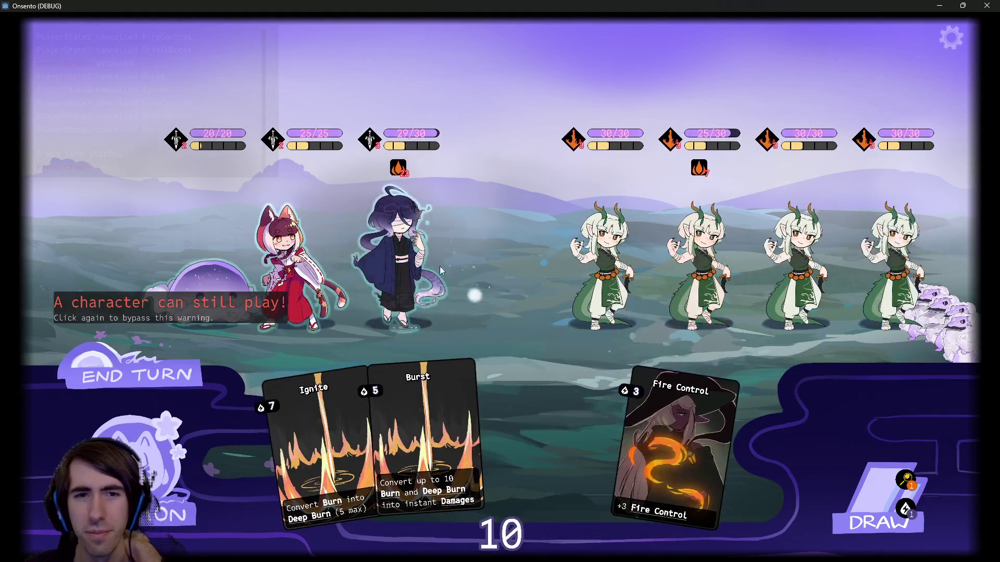
pyautogui.click(392, 252)
pyautogui.click(136, 375)
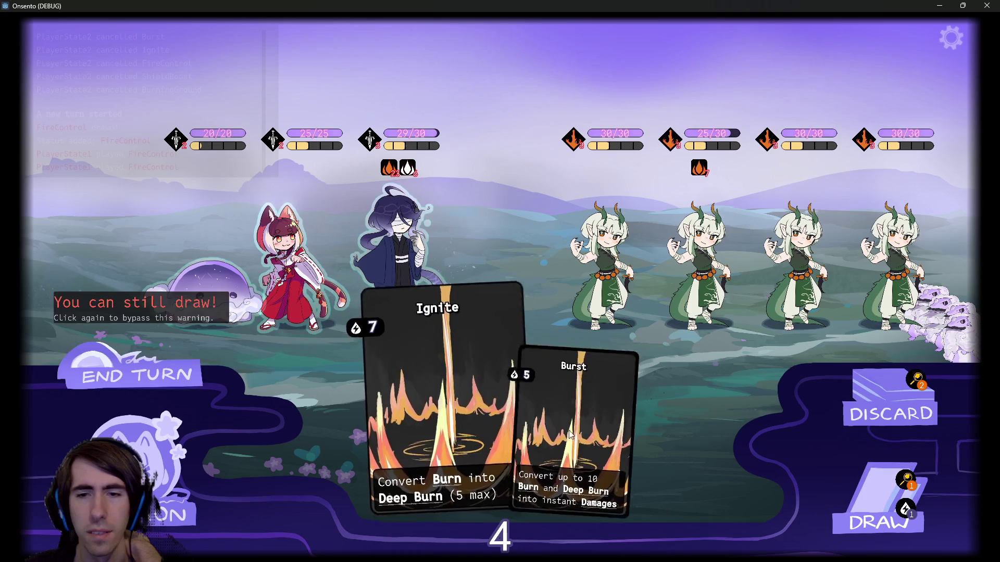
pyautogui.click(880, 500)
pyautogui.click(391, 245)
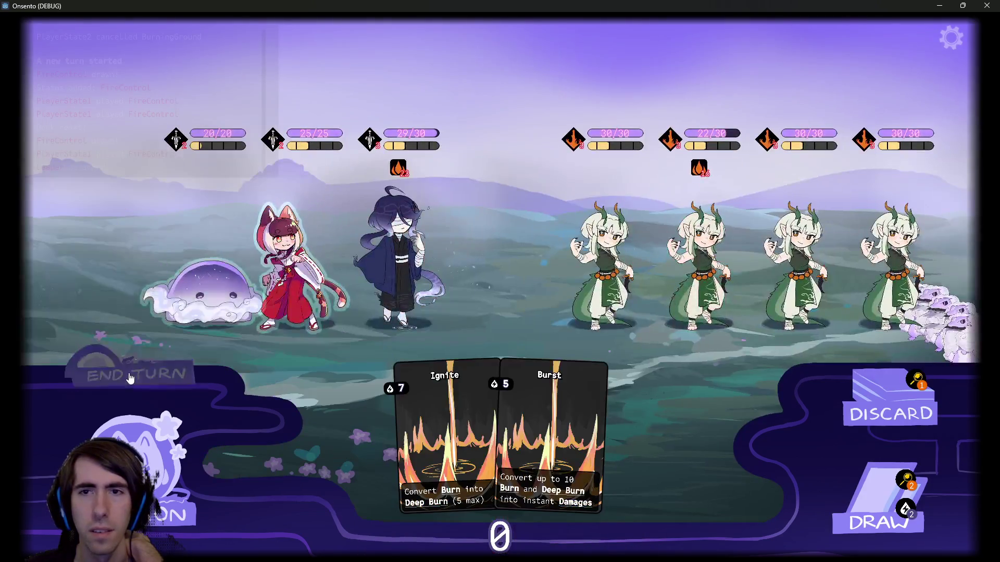
pyautogui.click(130, 378)
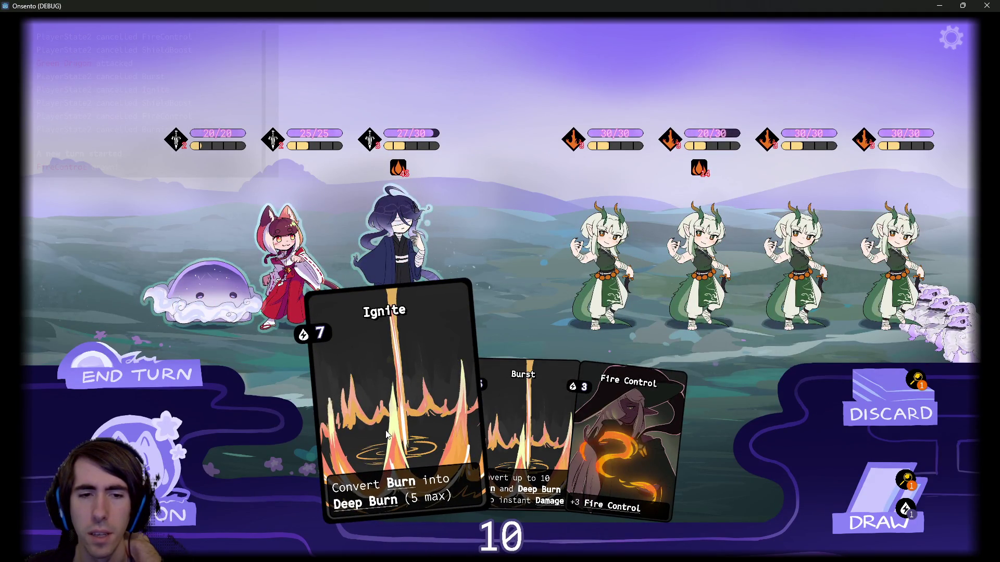
# Play Ignite on the second Green Dragon, Fire Control and Burst, then close the game window
pyautogui.moveTo(386, 434); pyautogui.dragTo(722, 263)
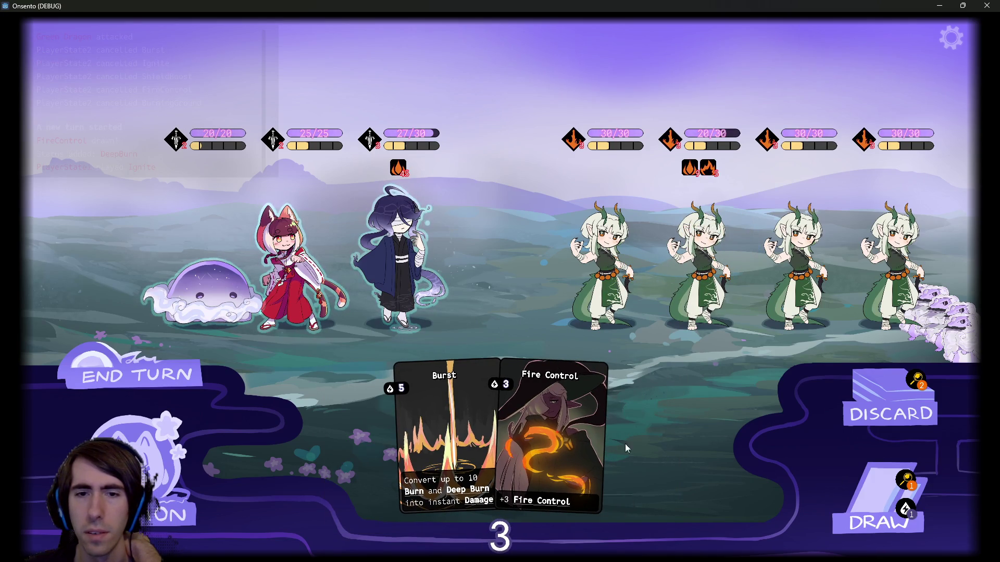
pyautogui.moveTo(552, 443); pyautogui.dragTo(399, 261)
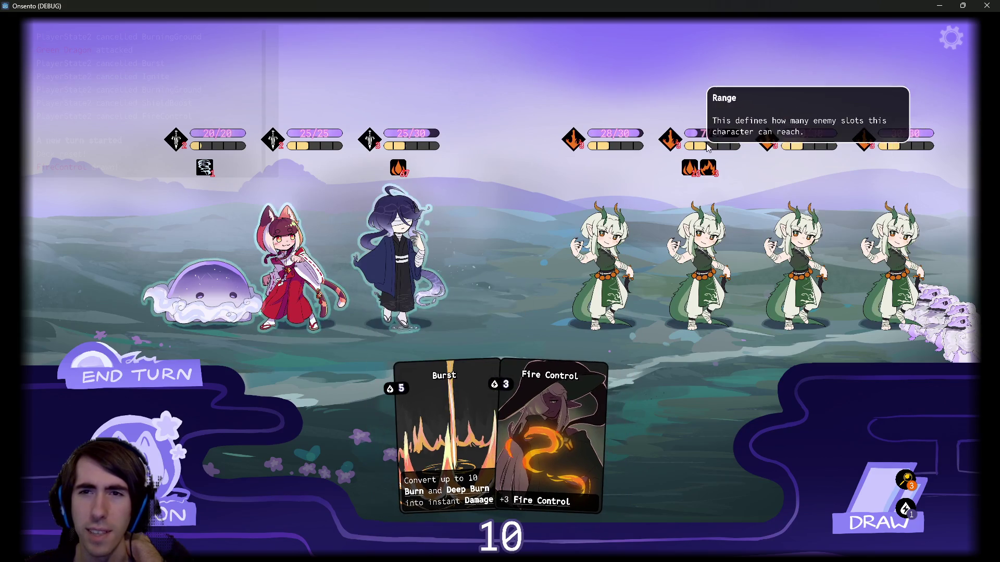
pyautogui.moveTo(684, 168)
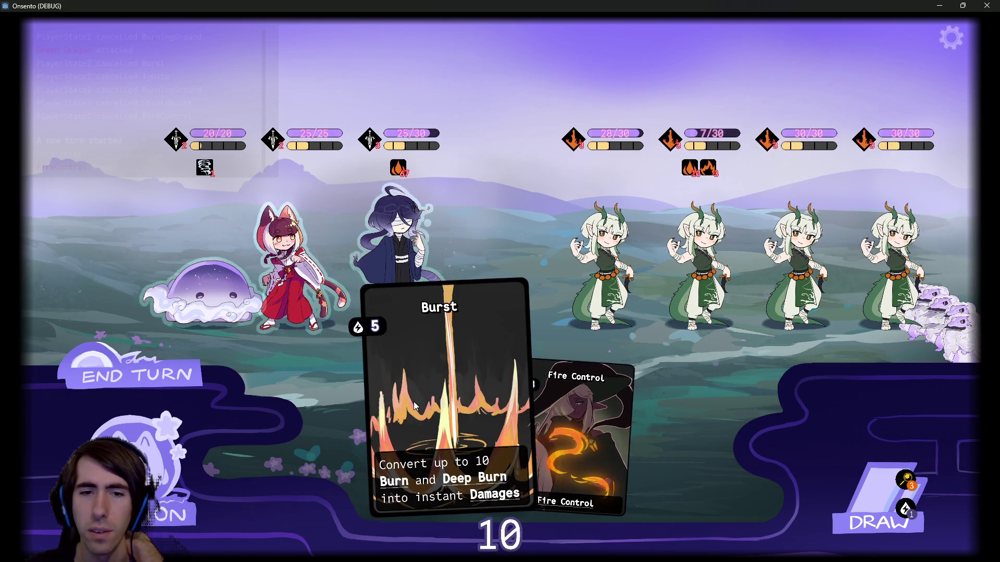
pyautogui.moveTo(421, 400)
pyautogui.mouseDown()
pyautogui.moveTo(727, 179)
pyautogui.moveTo(722, 172)
pyautogui.mouseUp()
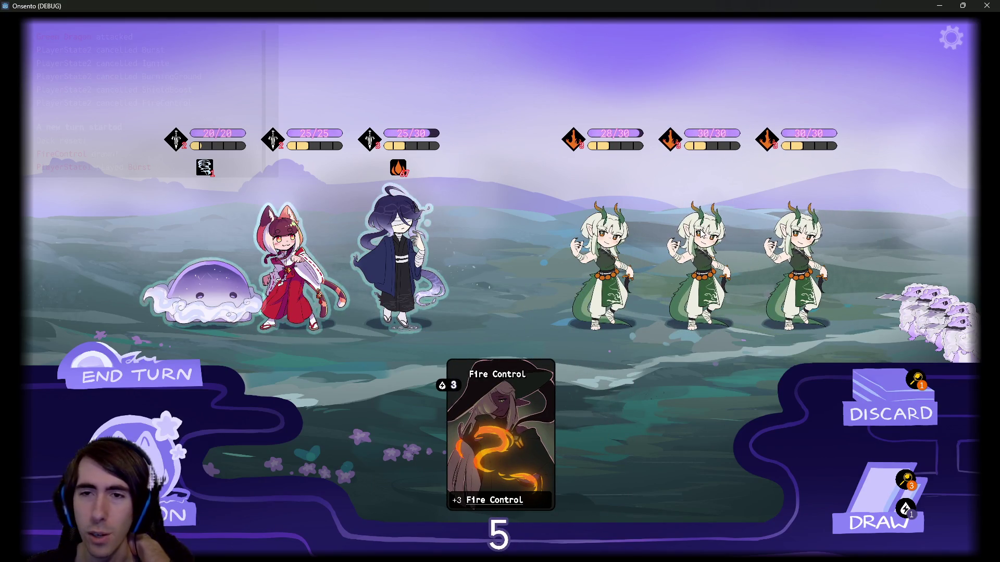
pyautogui.click(855, 488)
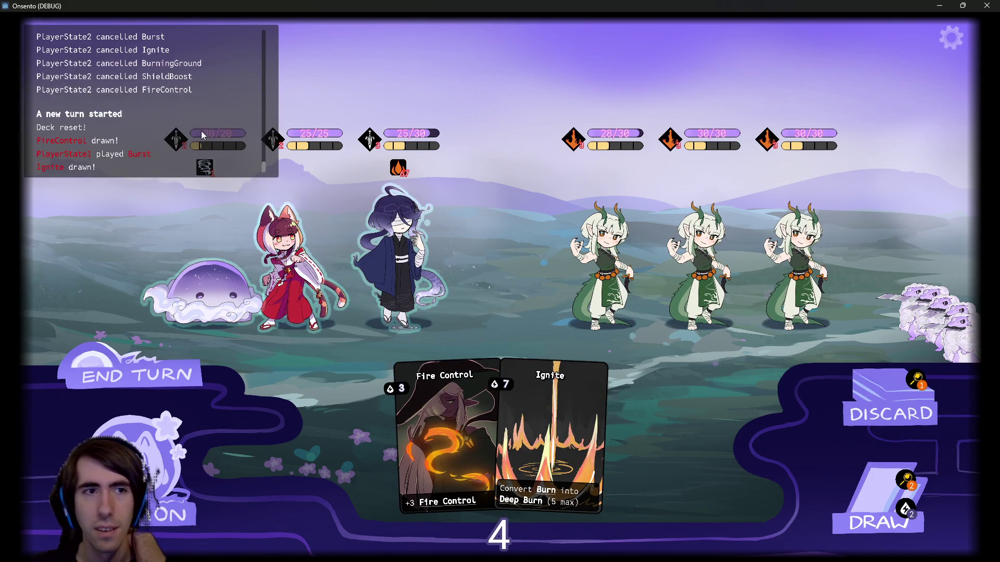
pyautogui.moveTo(199, 122)
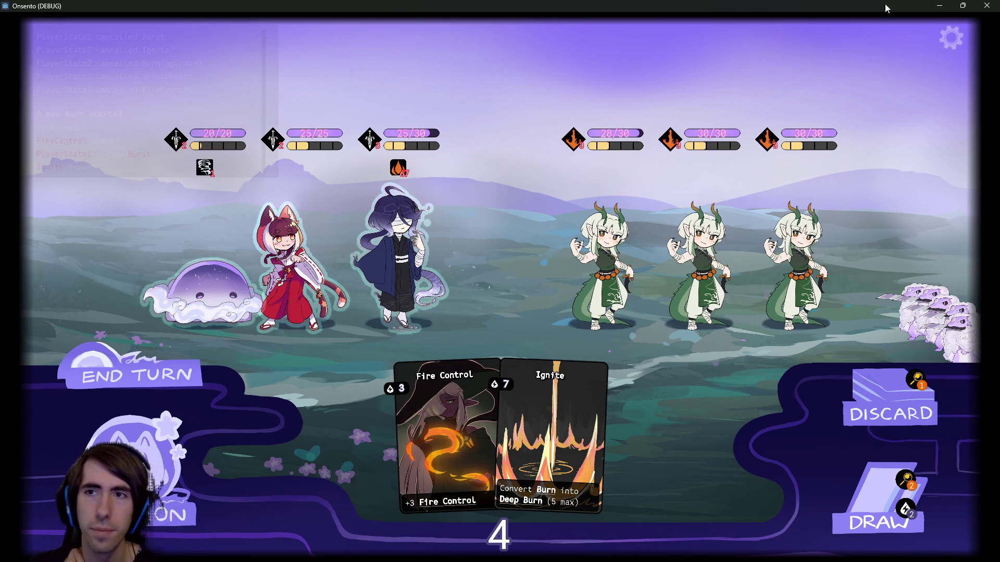
pyautogui.click(980, 5)
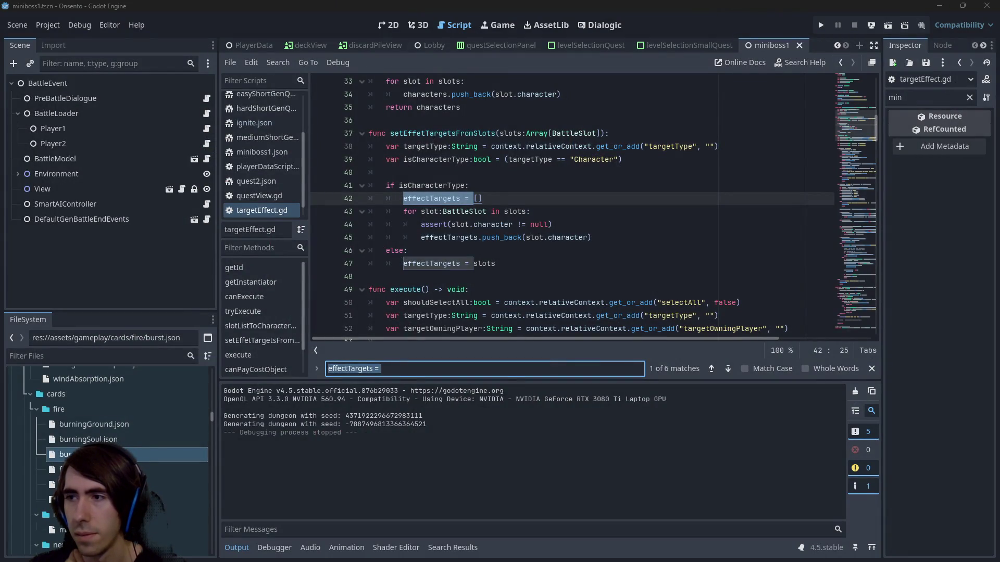
# Run git status, stage cardGameplay/model/effect/effects/targetEffect.gd, then return to Godot's Lobby scene
pyautogui.hotkey('alt', 'Tab')
pyautogui.moveTo(673, 139)
pyautogui.mouseDown()
pyautogui.moveTo(651, 129)
pyautogui.moveTo(536, 124)
pyautogui.mouseUp()
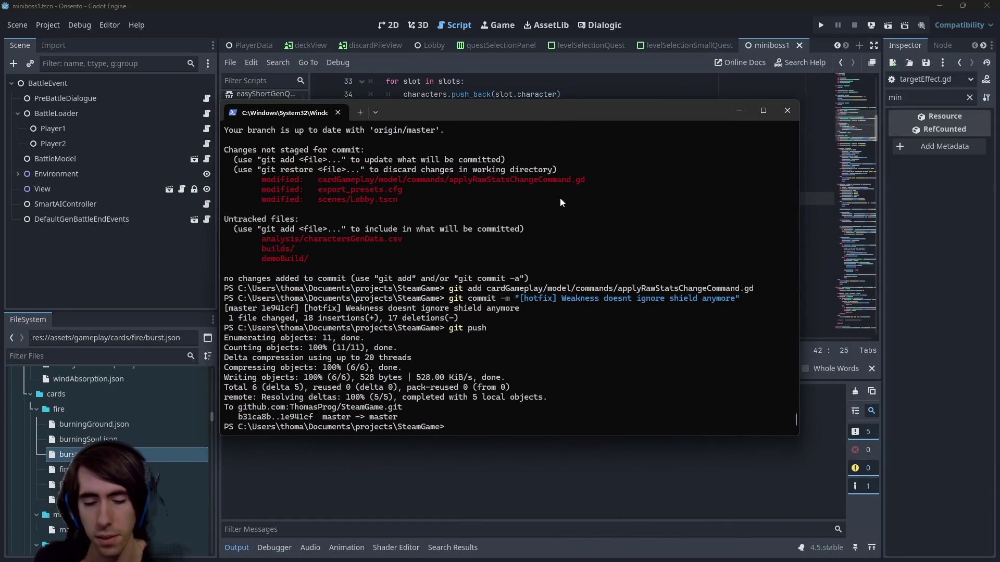
pyautogui.press('Return')
pyautogui.write('git add')
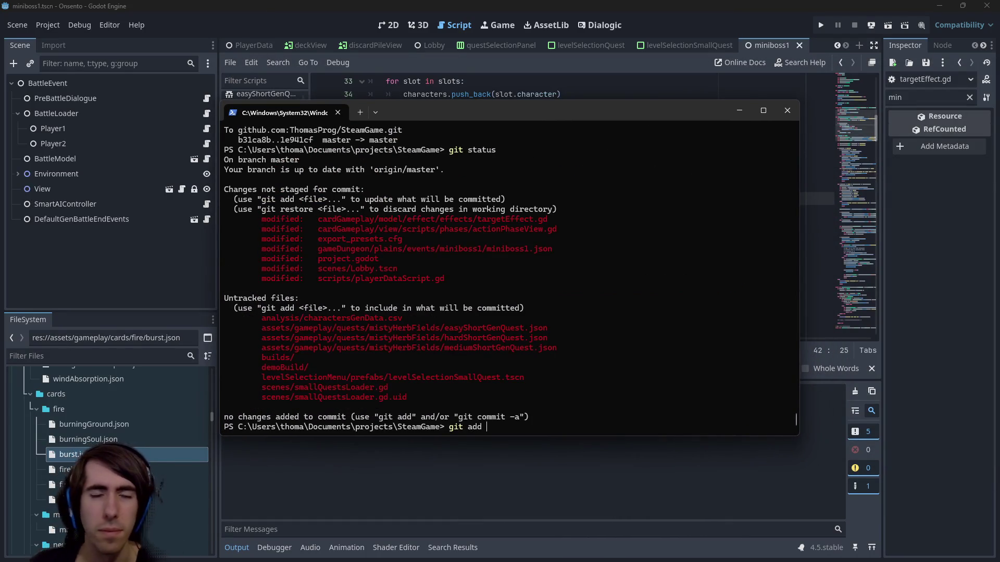
pyautogui.write('cardGameplay/model/effect/effects/targetEffect.gd')
pyautogui.click(651, 4)
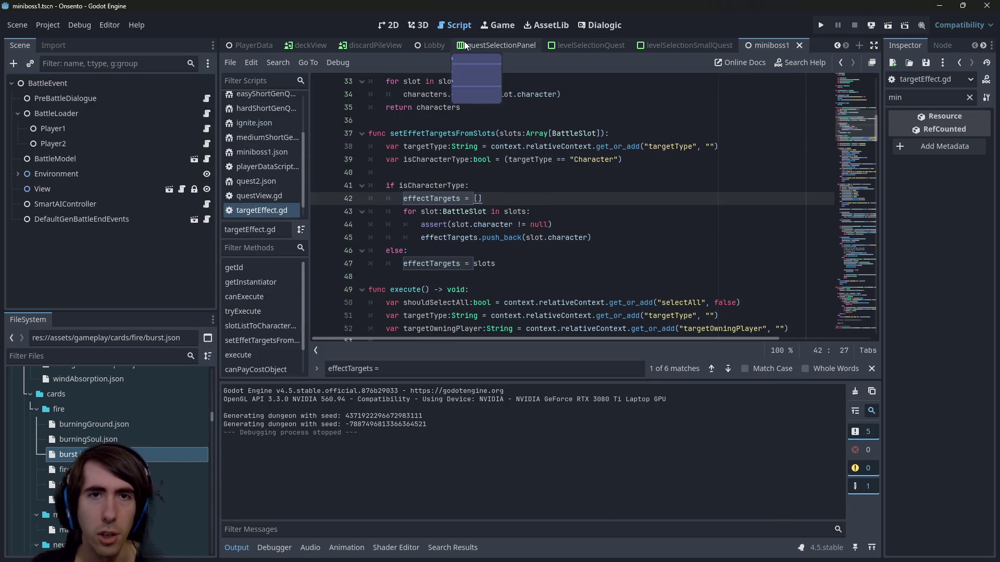
pyautogui.click(445, 46)
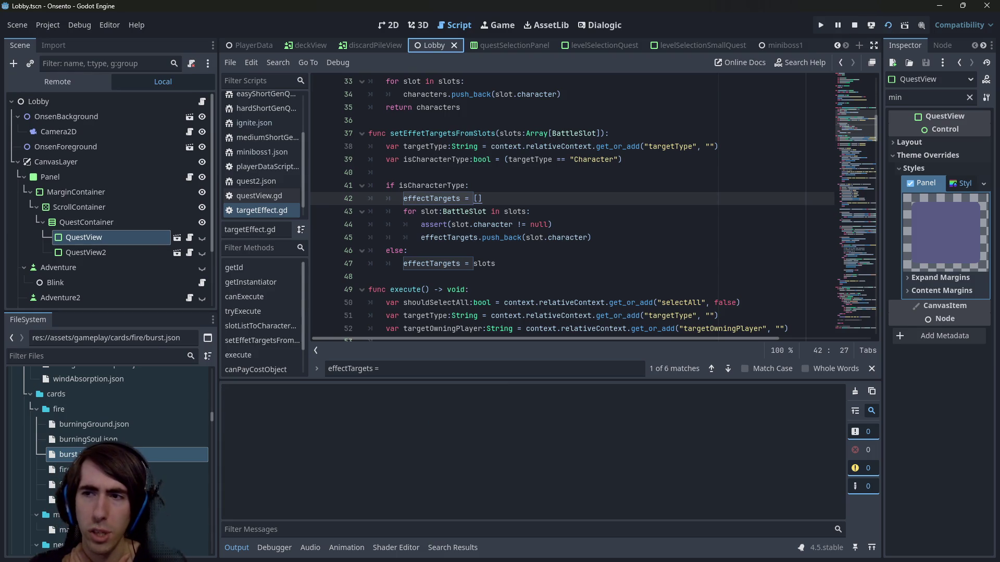
# Launch the game, start the Scouting quest and remove the two fire cards from the deck
pyautogui.press('F5')
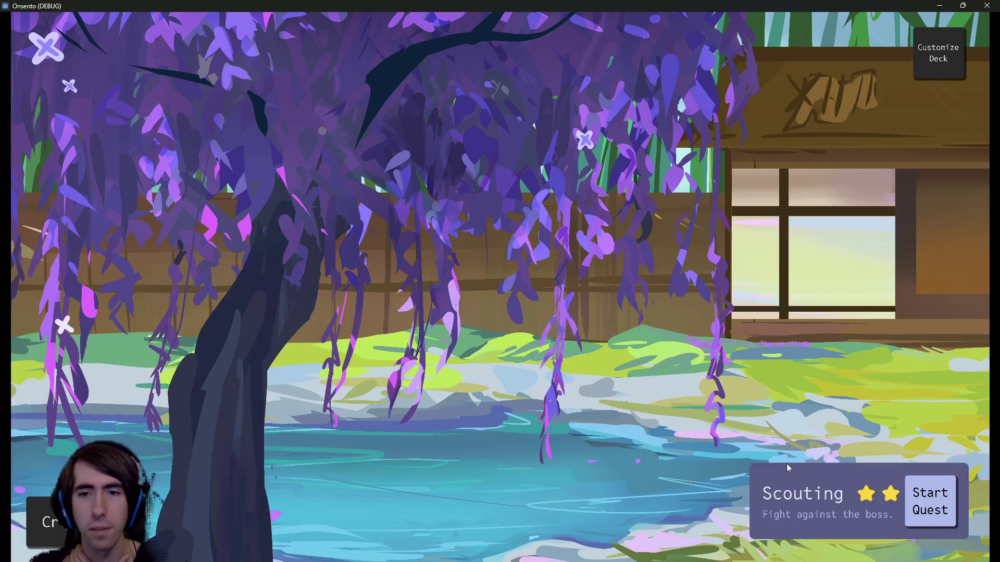
pyautogui.click(913, 508)
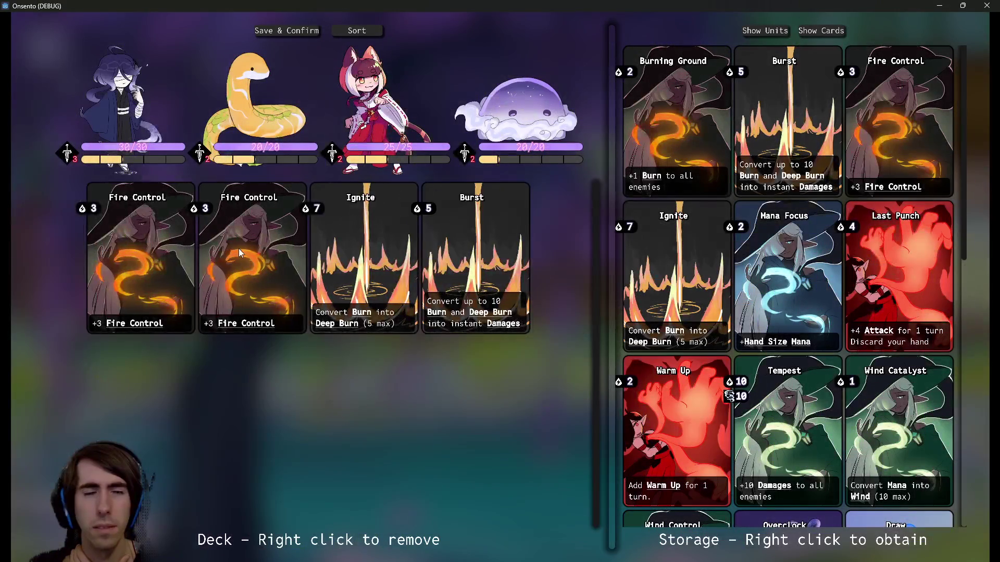
pyautogui.rightClick(238, 248)
pyautogui.rightClick(239, 249)
pyautogui.rightClick(239, 249)
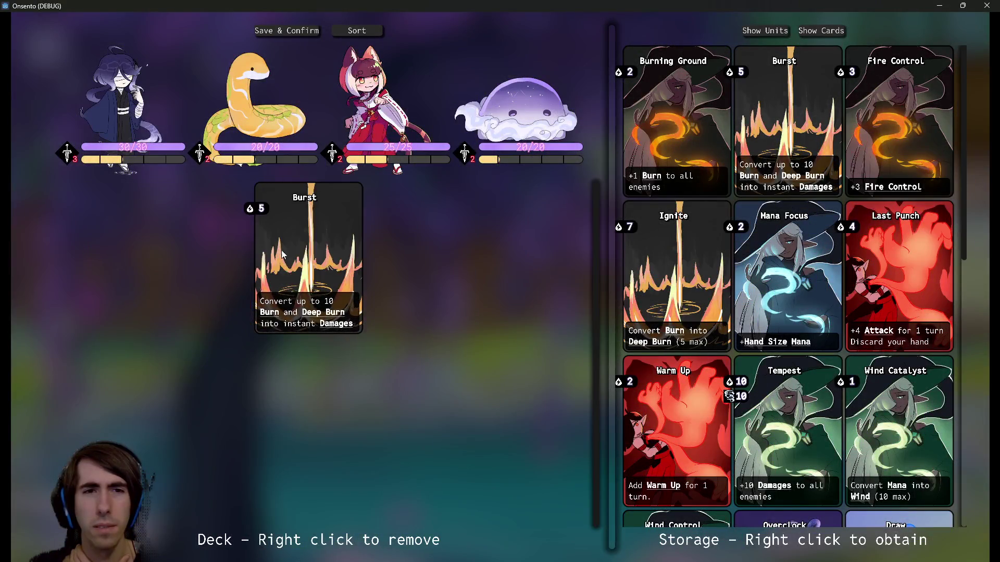
pyautogui.rightClick(238, 249)
# Add Burning Ground, Mana Focus and Last Punch to the deck, dropping a stray Burst
pyautogui.rightClick(658, 141)
pyautogui.rightClick(789, 115)
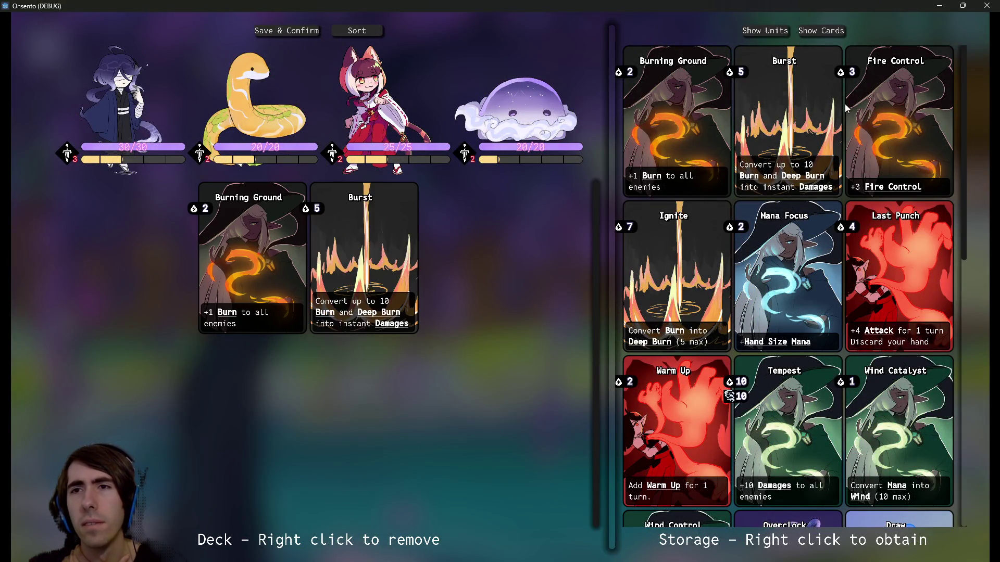
pyautogui.rightClick(383, 250)
pyautogui.rightClick(345, 246)
pyautogui.rightClick(686, 126)
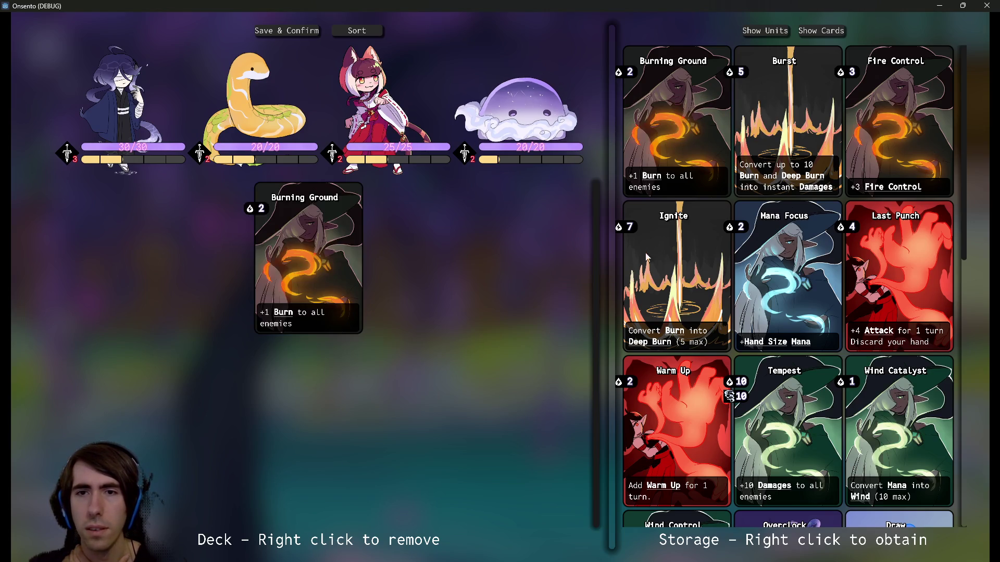
pyautogui.rightClick(778, 266)
pyautogui.rightClick(874, 272)
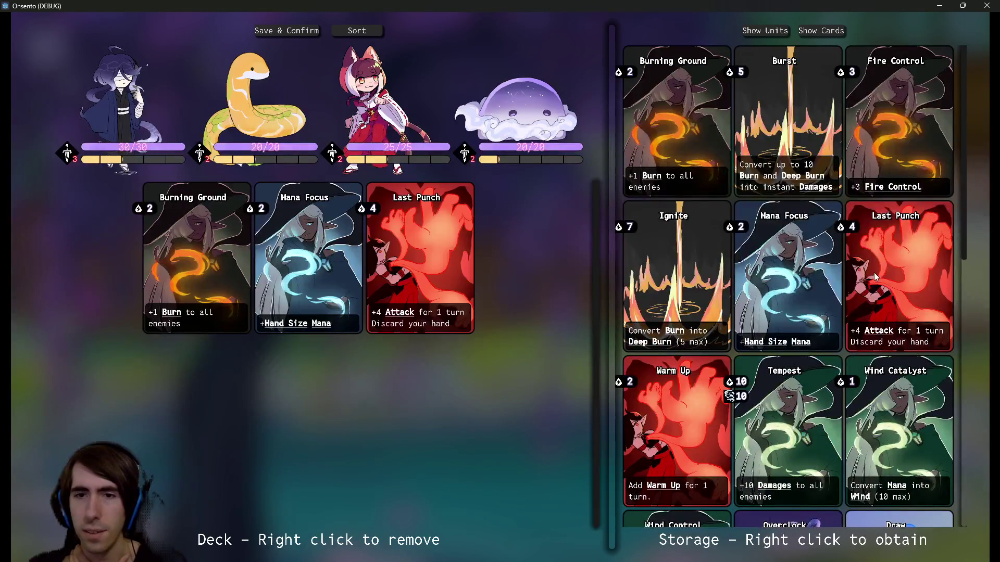
# Add Warm Up, Overclock and Draw to the deck, taking Tempest and Wind Catalyst back out
pyautogui.scroll(-2, 833, 292)
pyautogui.rightClick(695, 327)
pyautogui.rightClick(788, 306)
pyautogui.rightClick(901, 280)
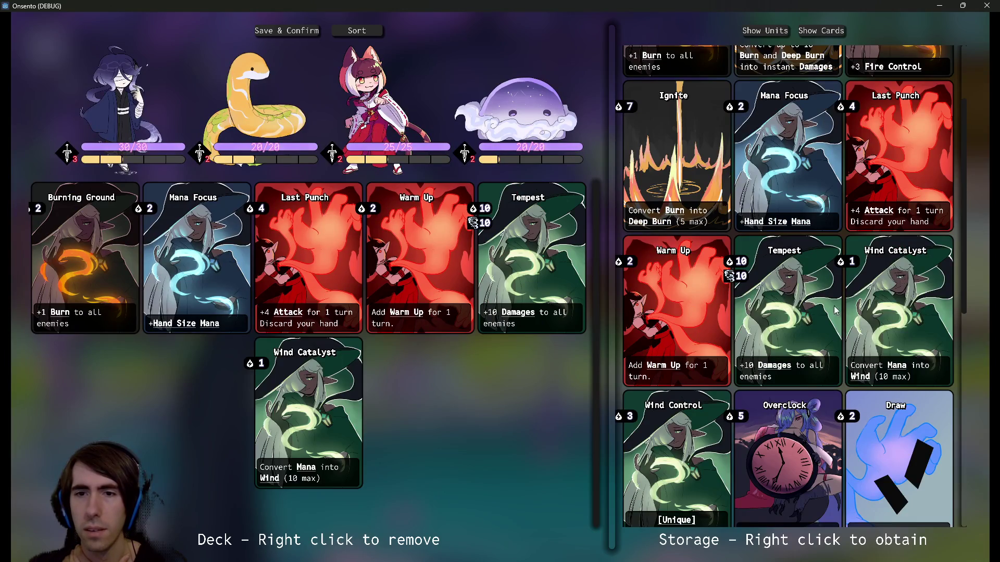
pyautogui.scroll(-2, 649, 350)
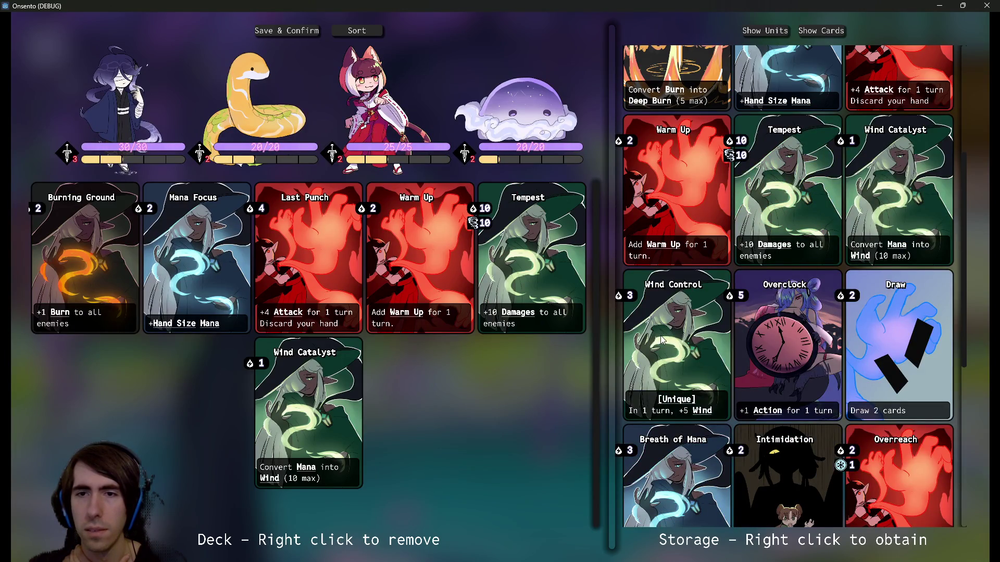
pyautogui.rightClick(556, 265)
pyautogui.rightClick(562, 267)
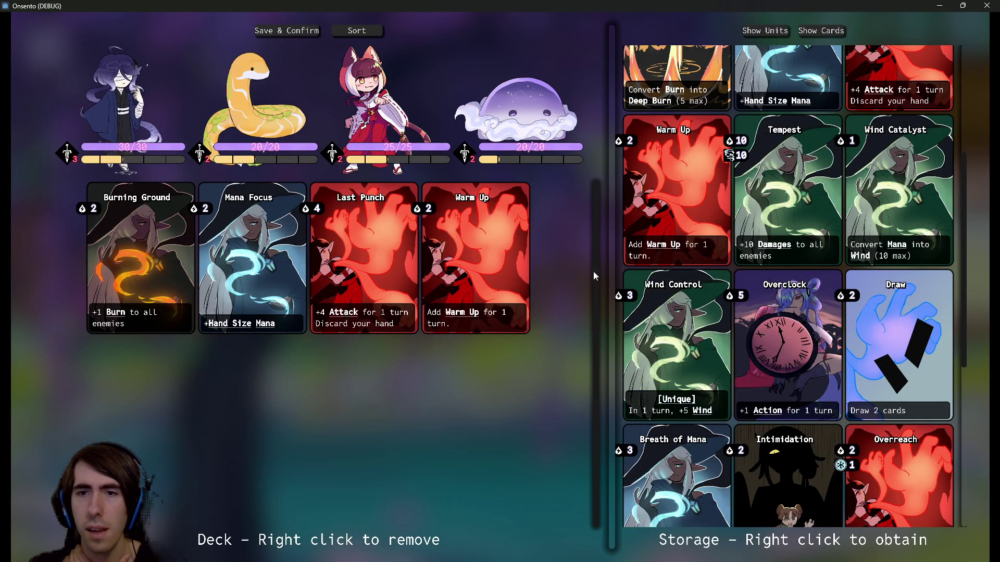
pyautogui.rightClick(738, 319)
pyautogui.rightClick(883, 326)
# Add Breath of Mana, Intimidation, Overreach, Shadow Sting, Motivation and Attack-Up Magic to the deck
pyautogui.scroll(-2, 883, 327)
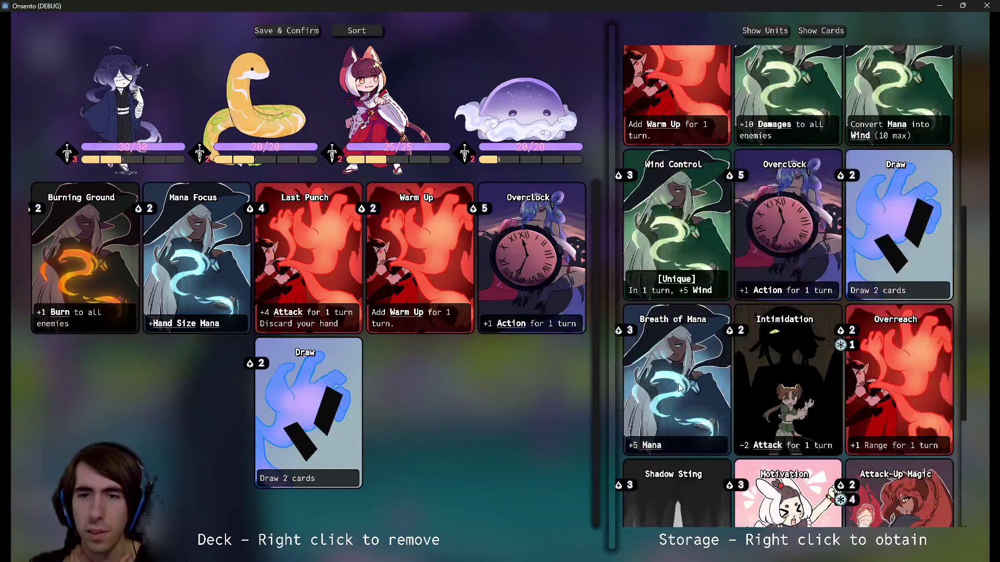
pyautogui.rightClick(693, 375)
pyautogui.rightClick(782, 365)
pyautogui.scroll(-2, 781, 365)
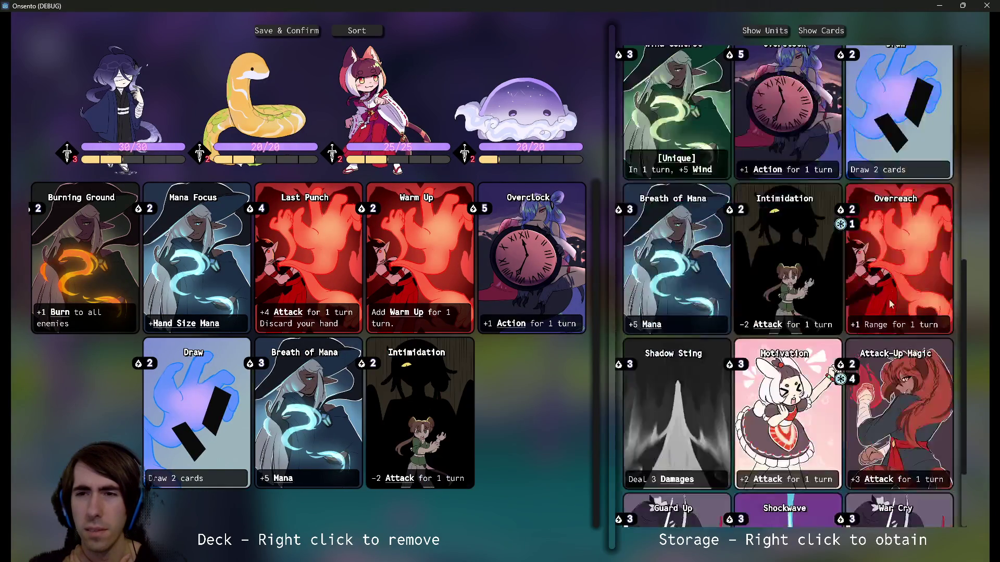
pyautogui.rightClick(896, 250)
pyautogui.scroll(-1, 793, 372)
pyautogui.rightClick(677, 313)
pyautogui.rightClick(789, 312)
pyautogui.rightClick(875, 277)
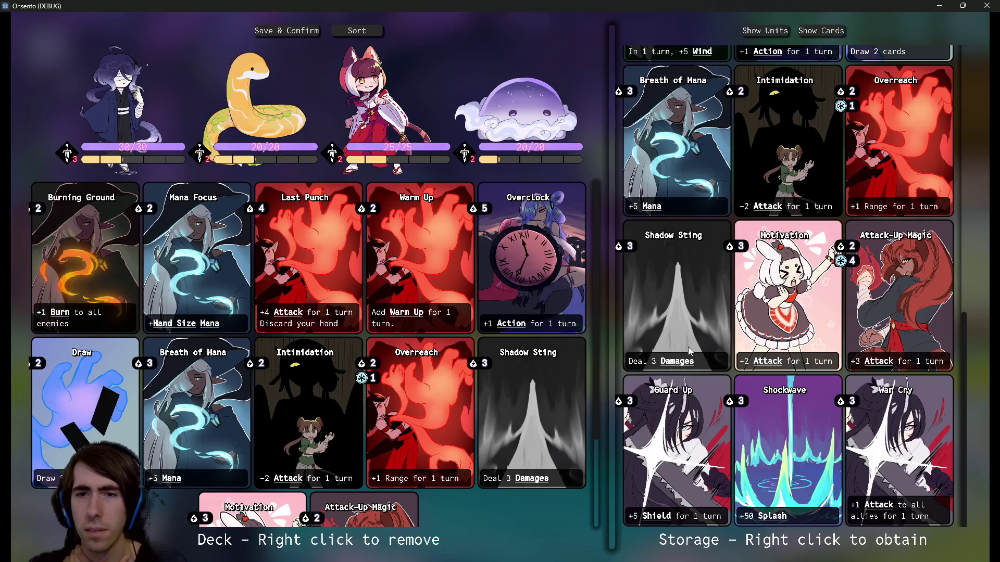
# Add Guard Up, Shockwave and War Cry, then save the deck and begin the battle
pyautogui.rightClick(641, 422)
pyautogui.rightClick(784, 417)
pyautogui.rightClick(874, 419)
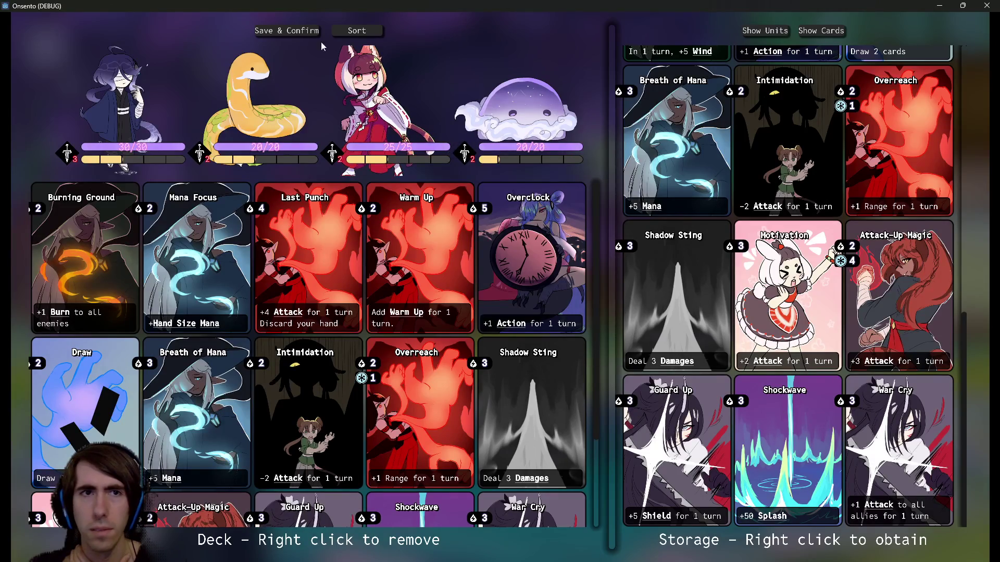
pyautogui.click(286, 31)
# Deploy the hooded, cat and jelly units on the battlefield and end the turn
pyautogui.moveTo(302, 448)
pyautogui.mouseDown()
pyautogui.moveTo(447, 234)
pyautogui.moveTo(732, 474)
pyautogui.moveTo(359, 234)
pyautogui.mouseUp()
pyautogui.moveTo(500, 442)
pyautogui.mouseDown()
pyautogui.moveTo(453, 427)
pyautogui.moveTo(302, 260)
pyautogui.mouseUp()
pyautogui.moveTo(584, 437); pyautogui.dragTo(167, 256)
pyautogui.click(165, 374)
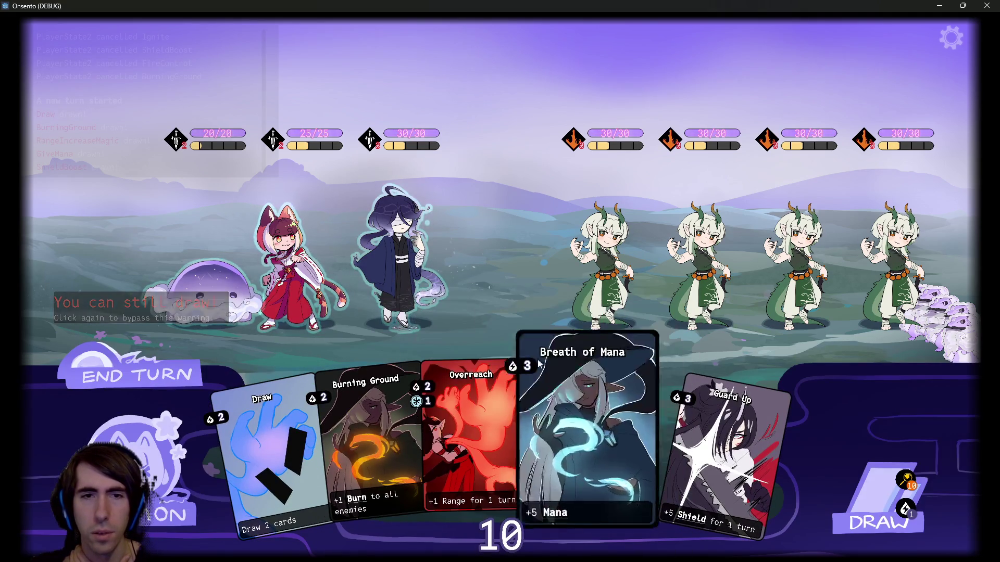
# Buff the snake with Breath of Mana, strike the third enemy, play Guard Up and Burning Ground, and end the turn
pyautogui.moveTo(636, 443); pyautogui.dragTo(442, 310)
pyautogui.click(445, 288)
pyautogui.click(794, 255)
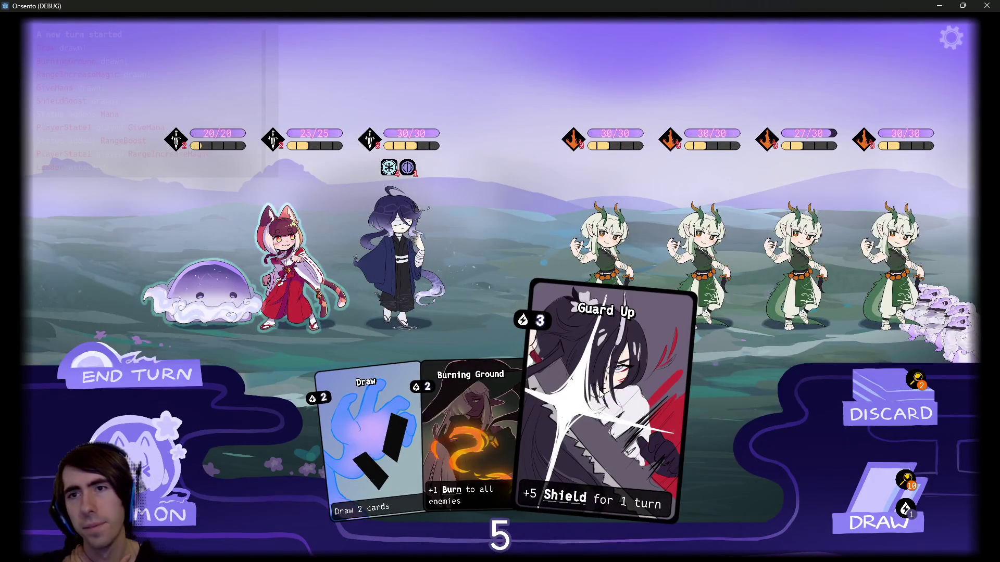
pyautogui.click(633, 403)
pyautogui.click(535, 388)
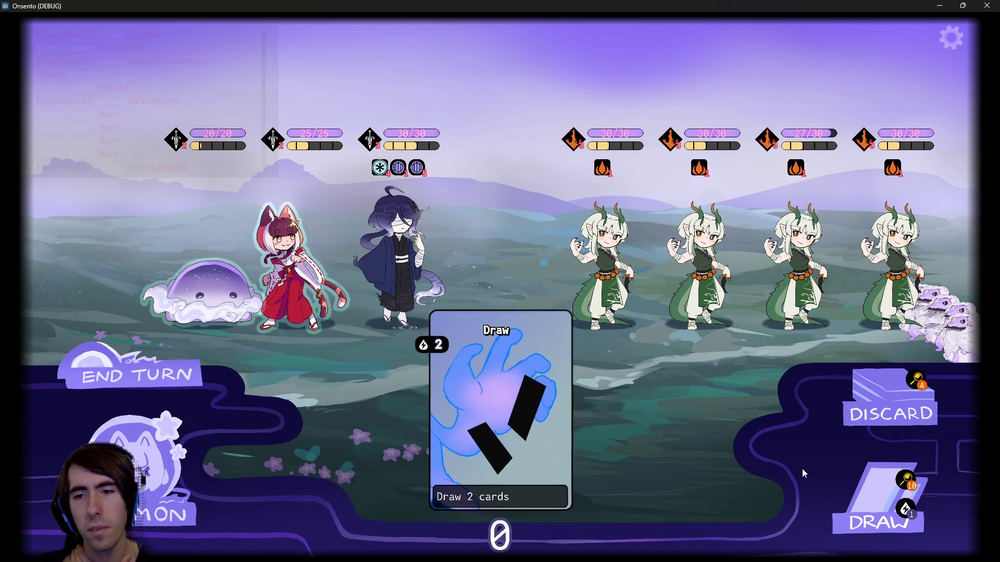
pyautogui.click(184, 375)
pyautogui.click(184, 375)
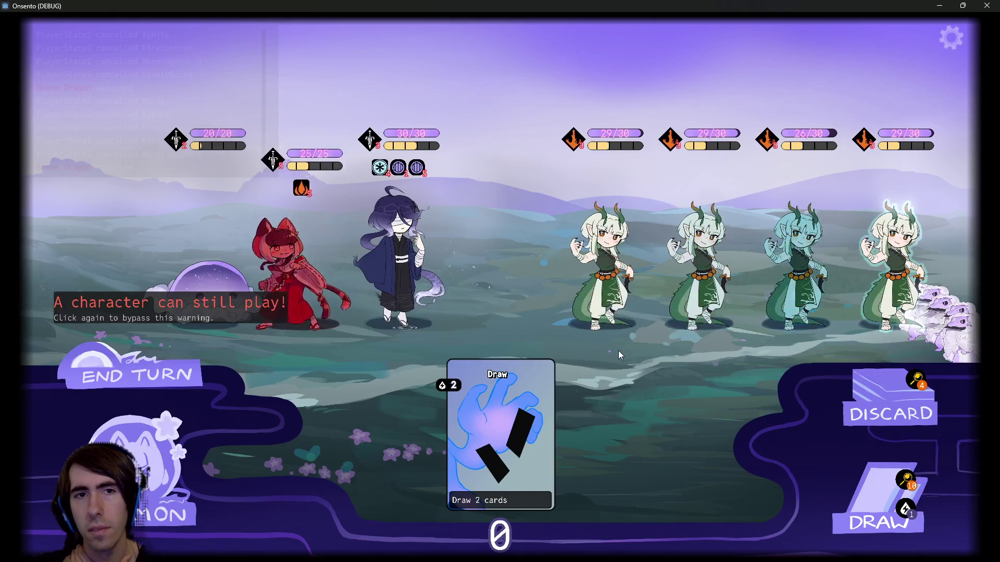
# Play Shadow Sting on the second dragon, Draw, and Mana Focus plus Attack-Up Magic on the blue-haired ally
pyautogui.click(542, 432)
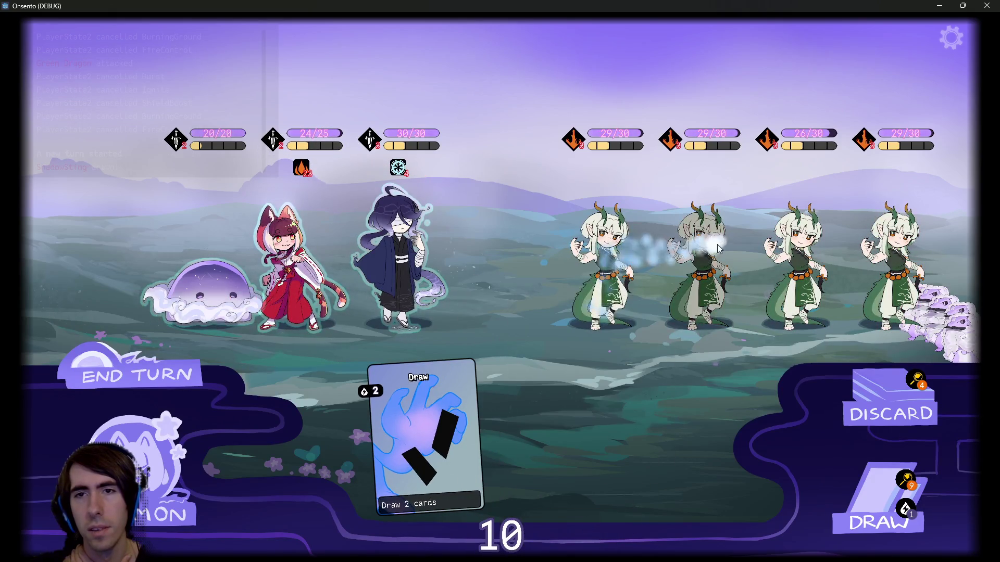
pyautogui.click(468, 443)
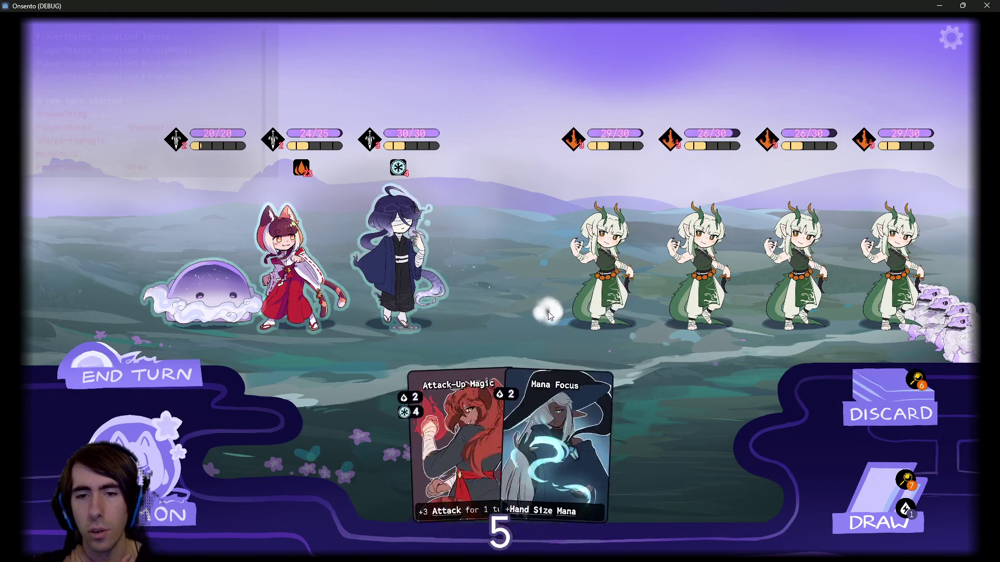
pyautogui.moveTo(468, 444); pyautogui.dragTo(392, 276)
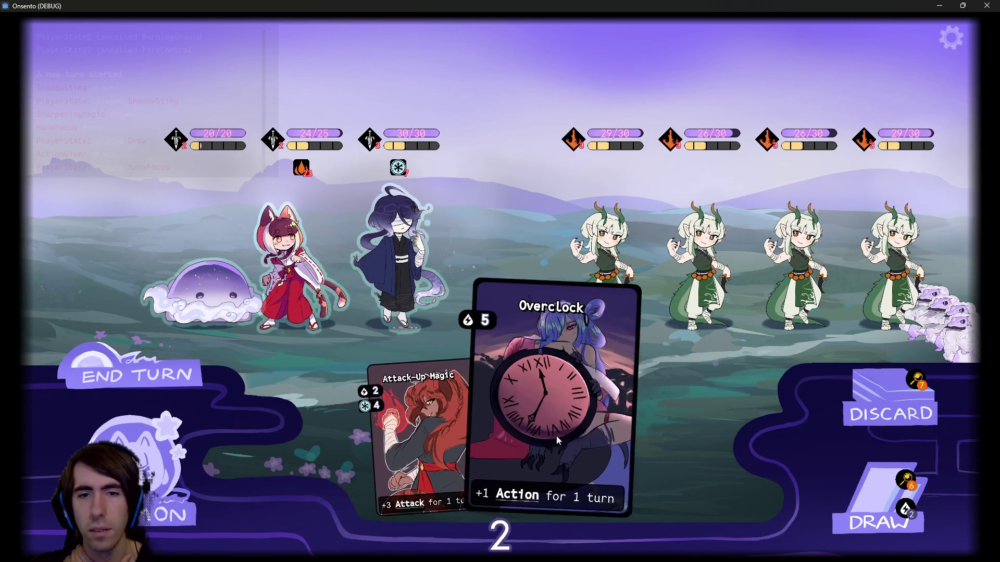
pyautogui.moveTo(417, 409); pyautogui.dragTo(392, 245)
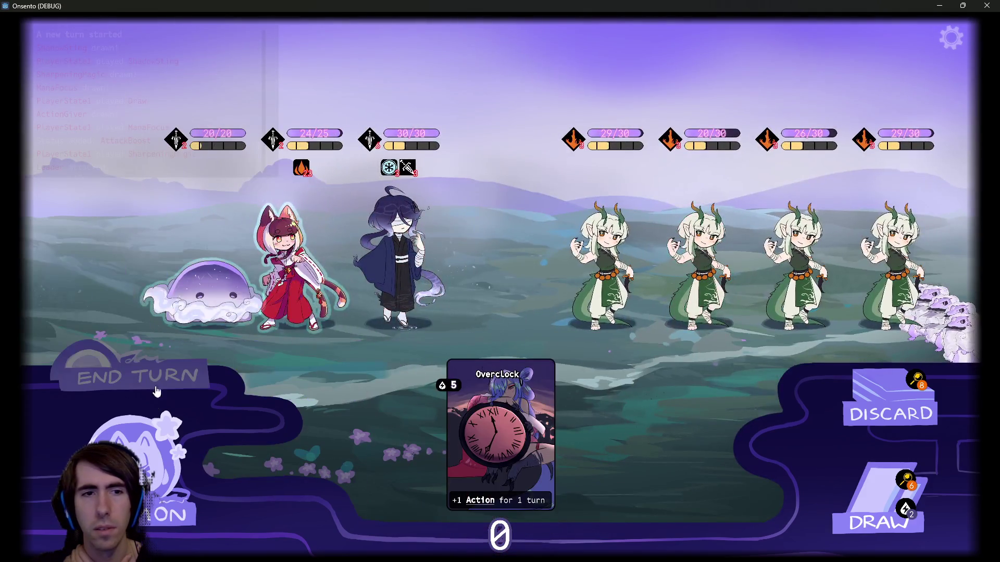
pyautogui.click(156, 392)
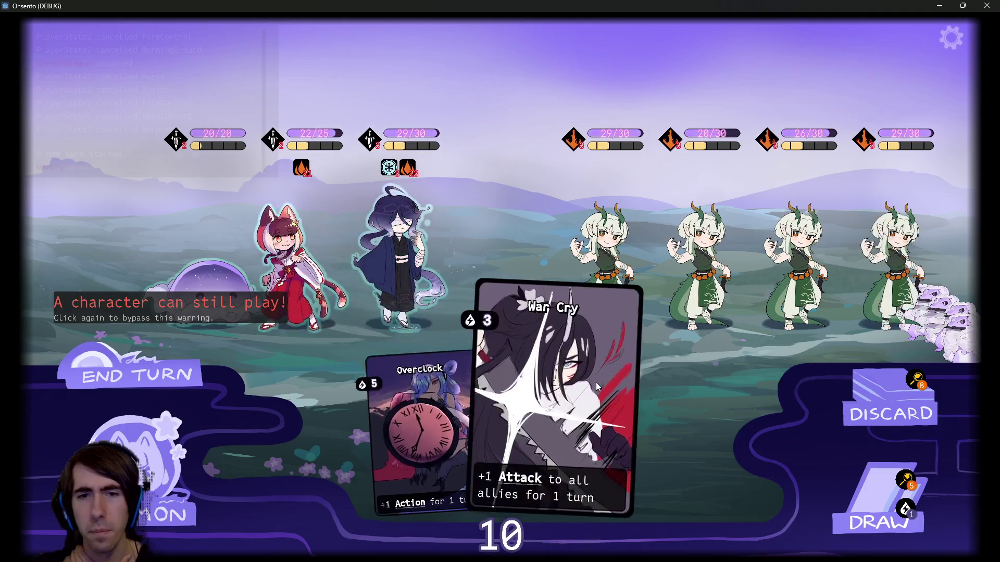
# Play War Cry and Shockwave, draw a card, and attack with the blue-haired ally
pyautogui.moveTo(599, 386); pyautogui.dragTo(510, 290)
pyautogui.click(880, 500)
pyautogui.moveTo(554, 443); pyautogui.dragTo(396, 253)
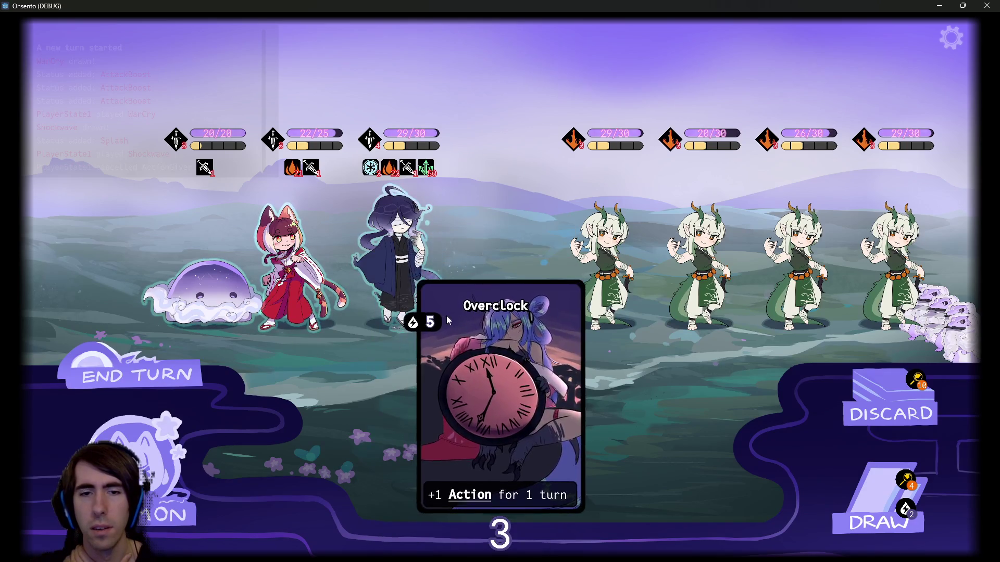
pyautogui.click(880, 500)
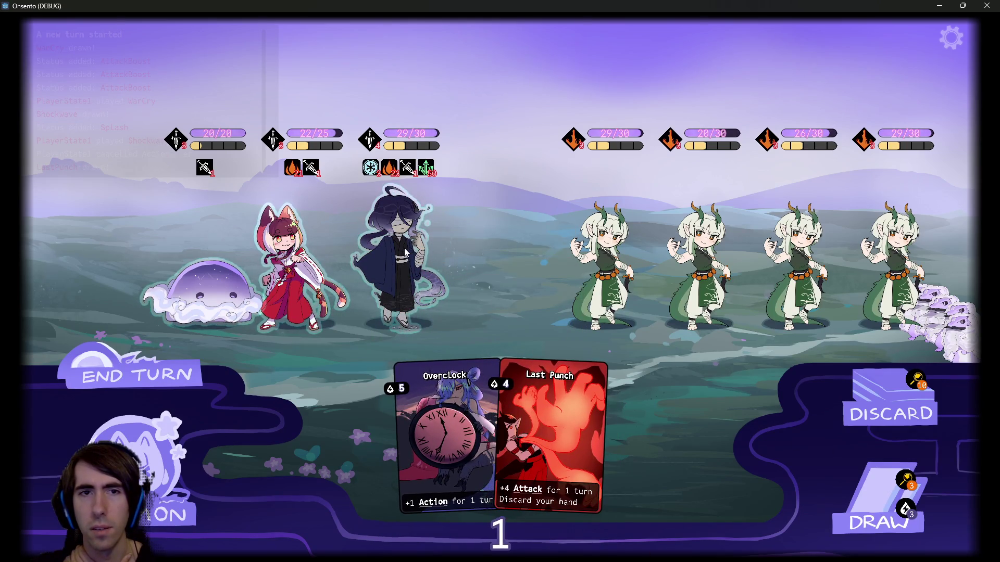
pyautogui.click(405, 252)
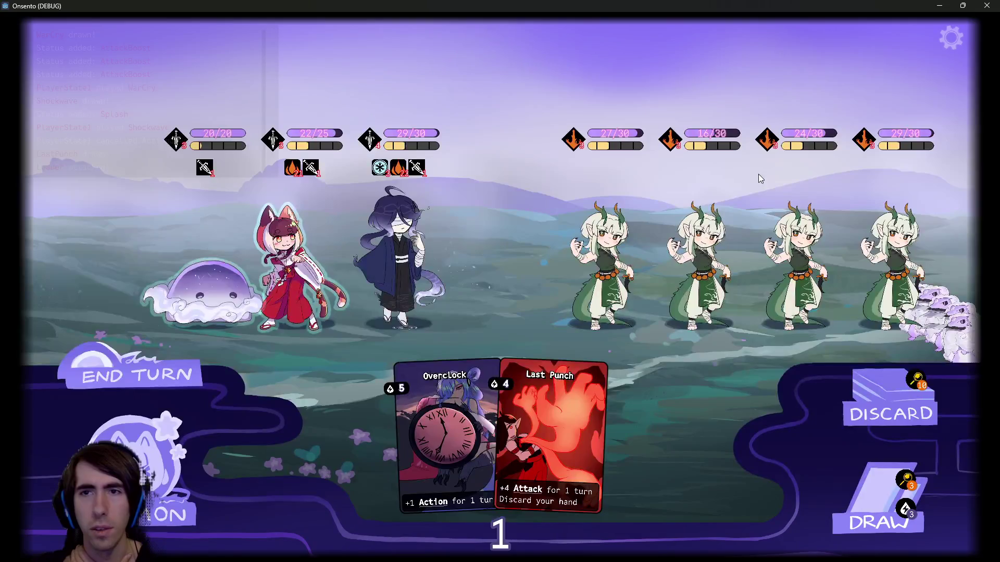
pyautogui.click(169, 366)
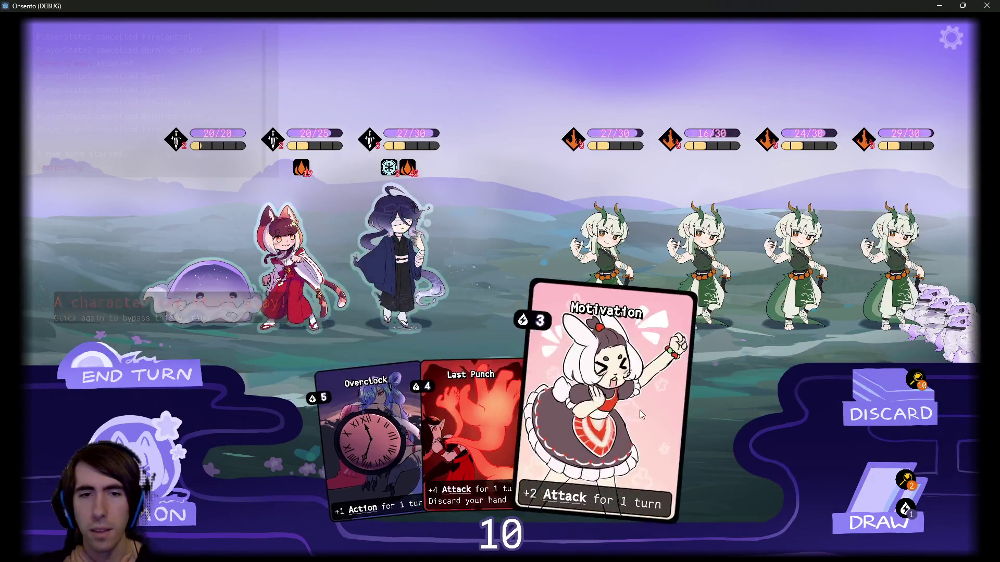
# Play Motivation and Overclock on the blue-haired ally, draw a card, and end the turn
pyautogui.moveTo(639, 411); pyautogui.dragTo(405, 240)
pyautogui.moveTo(406, 437); pyautogui.dragTo(397, 255)
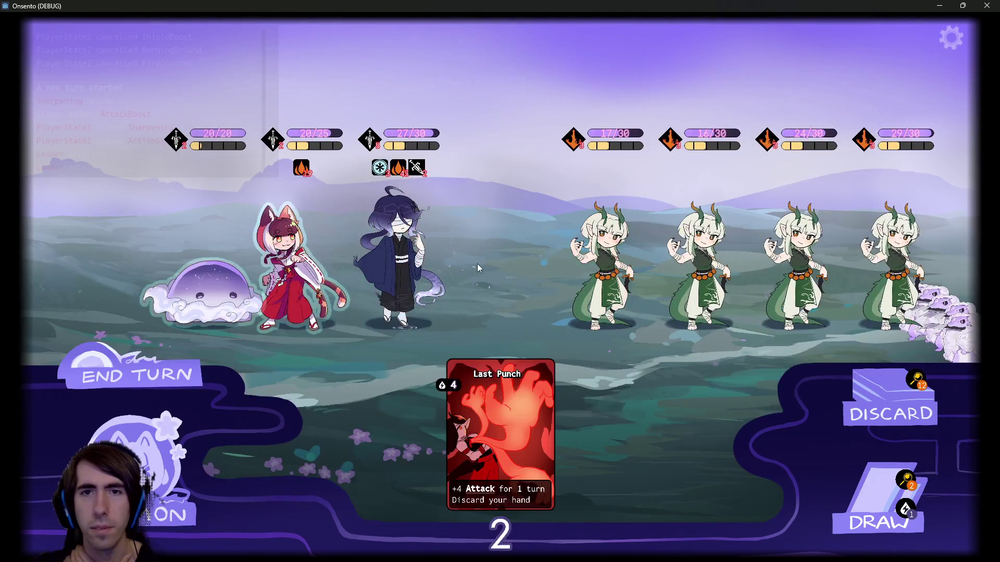
pyautogui.click(879, 513)
pyautogui.click(151, 376)
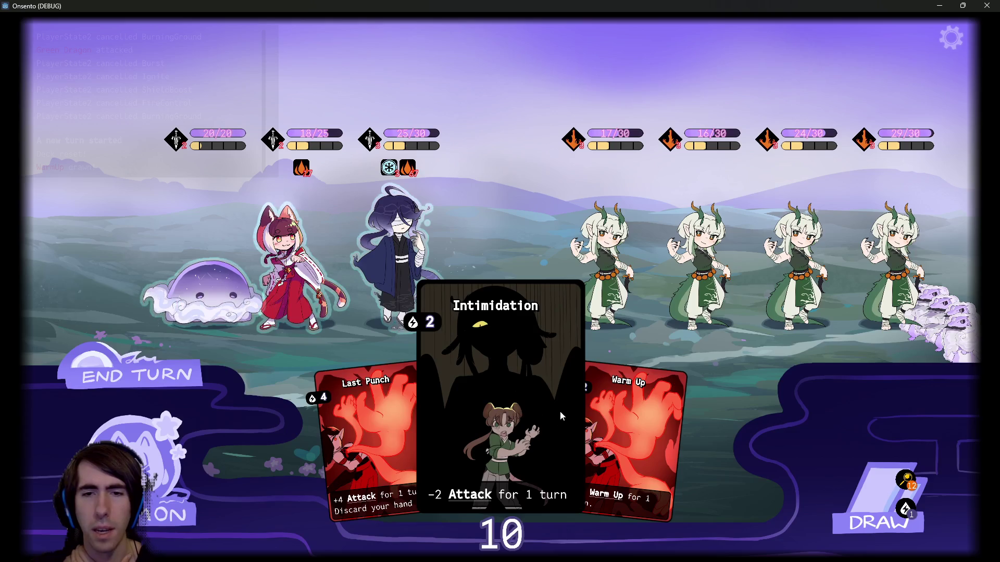
# Play Warm Up, Guard Up and Last Punch on the robed character and Intimidation on the first dragon, then view the draw pile
pyautogui.moveTo(620, 427); pyautogui.dragTo(385, 269)
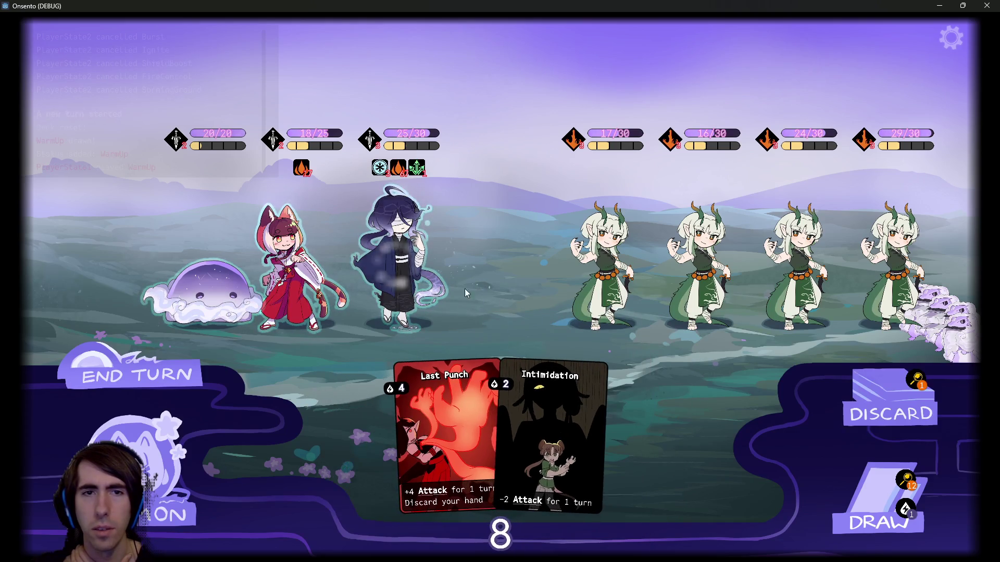
pyautogui.click(875, 487)
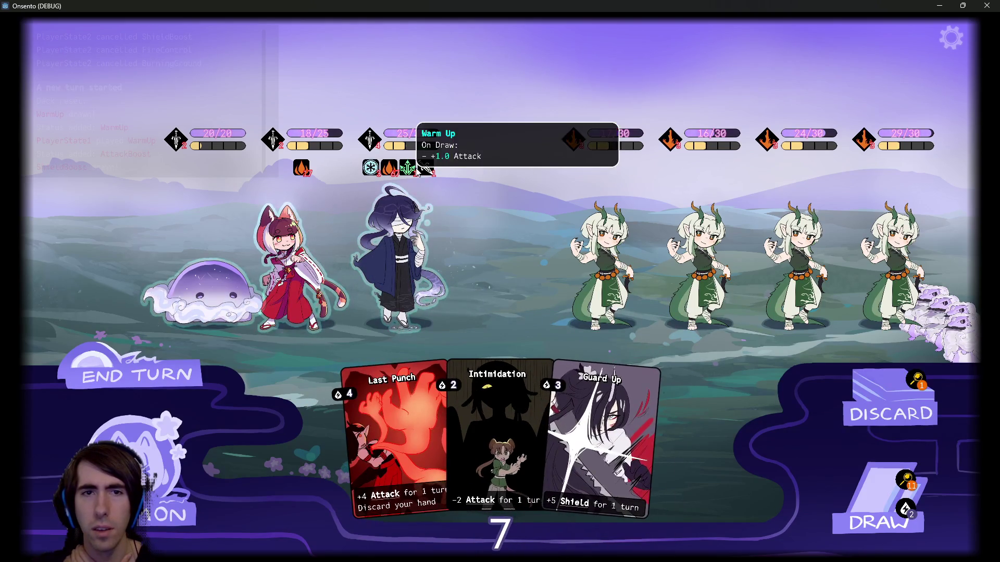
pyautogui.moveTo(621, 402); pyautogui.dragTo(424, 255)
pyautogui.moveTo(521, 427); pyautogui.dragTo(627, 239)
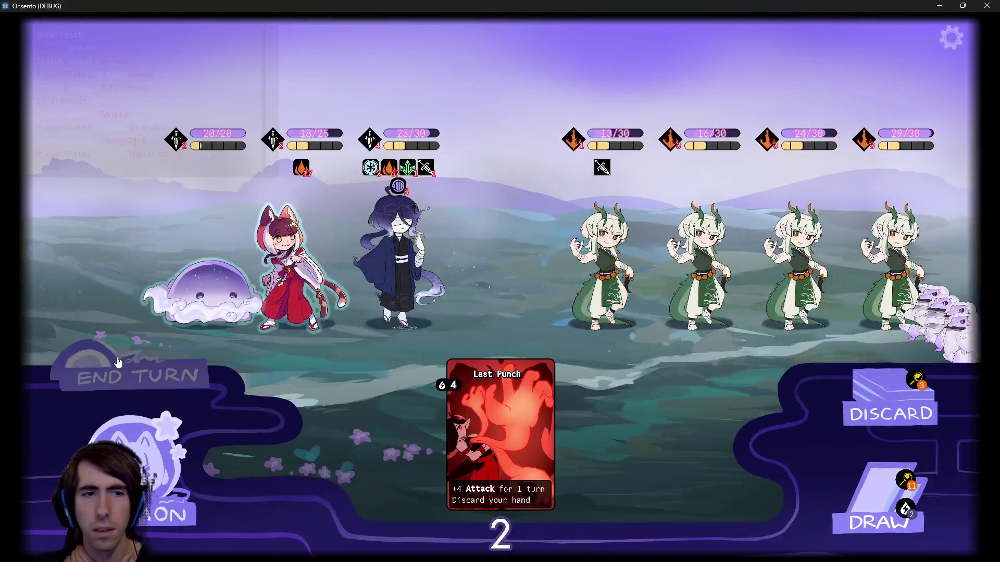
pyautogui.click(118, 361)
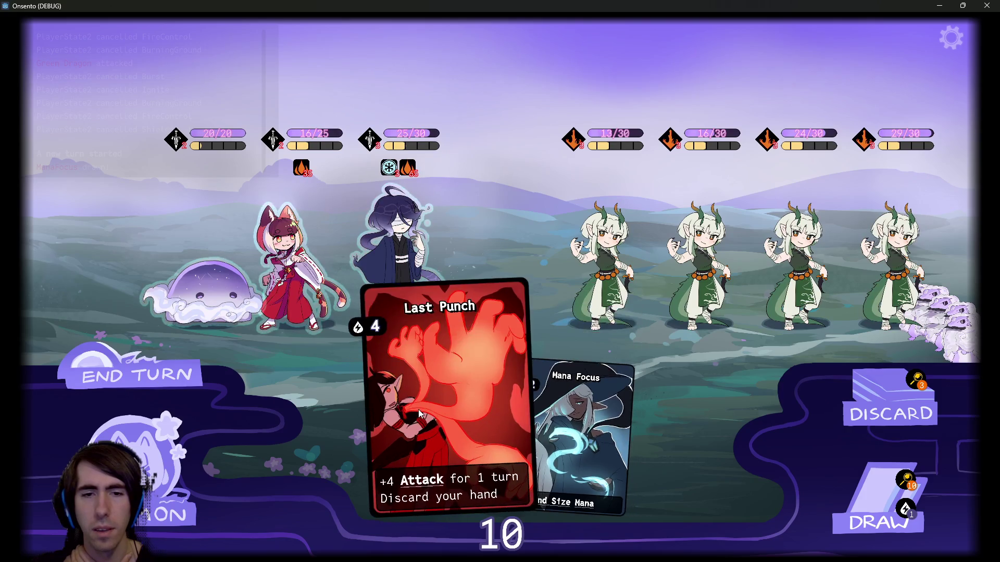
pyautogui.moveTo(418, 409)
pyautogui.mouseDown()
pyautogui.moveTo(440, 339)
pyautogui.moveTo(410, 272)
pyautogui.mouseUp()
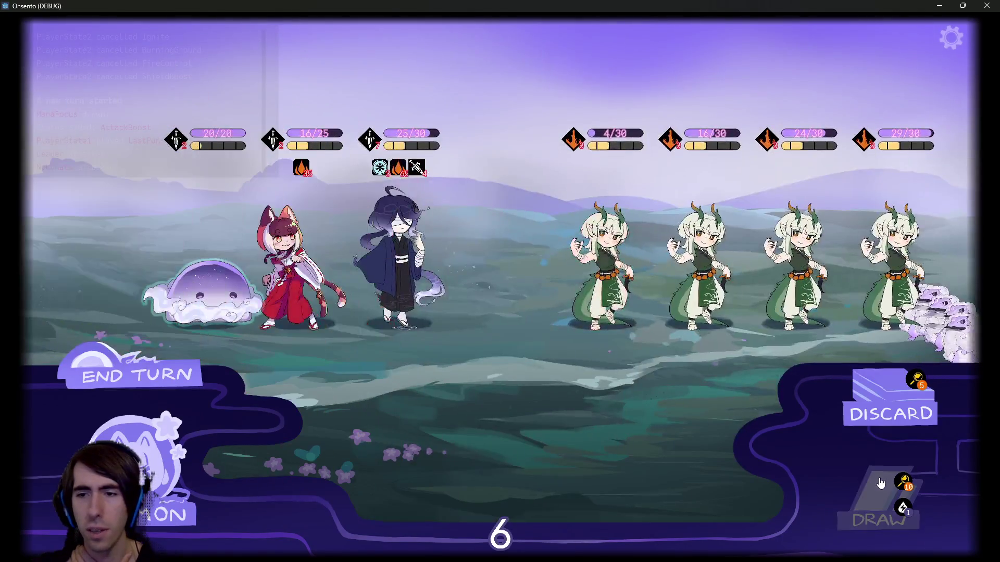
pyautogui.click(880, 484)
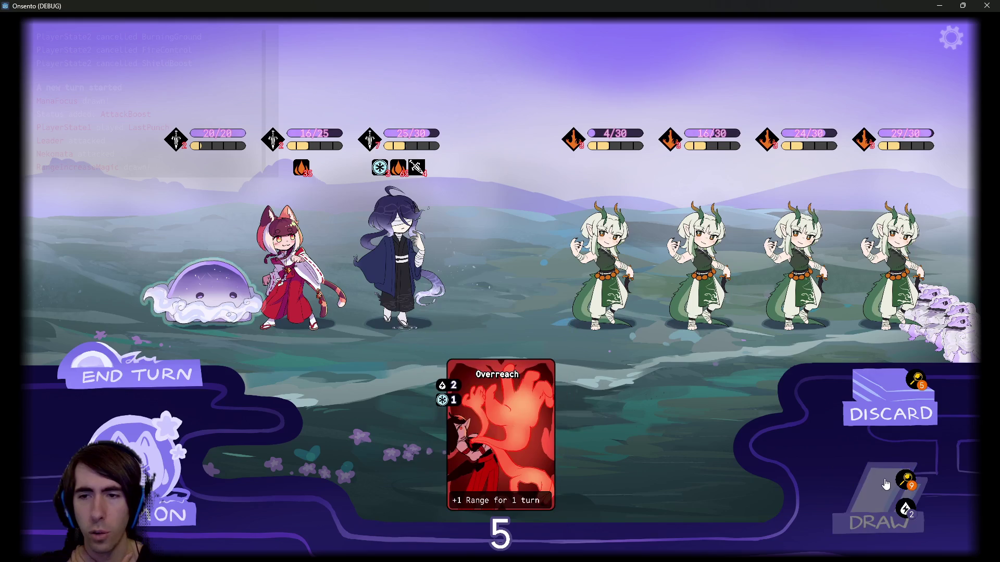
pyautogui.click(905, 482)
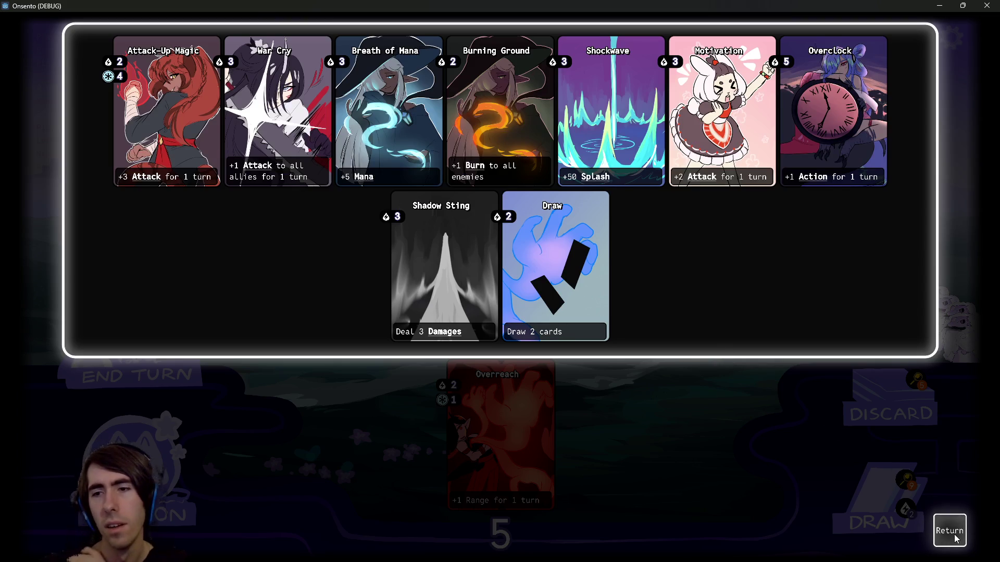
# Check the draw and discard piles, then close the game and relaunch the scene to the lobby
pyautogui.click(955, 539)
pyautogui.click(918, 380)
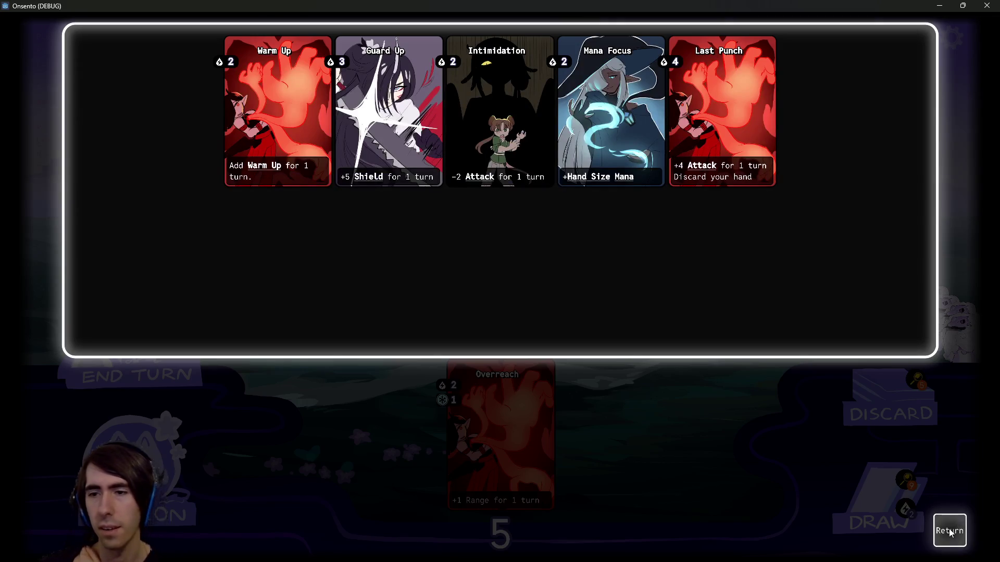
pyautogui.click(953, 527)
pyautogui.click(907, 483)
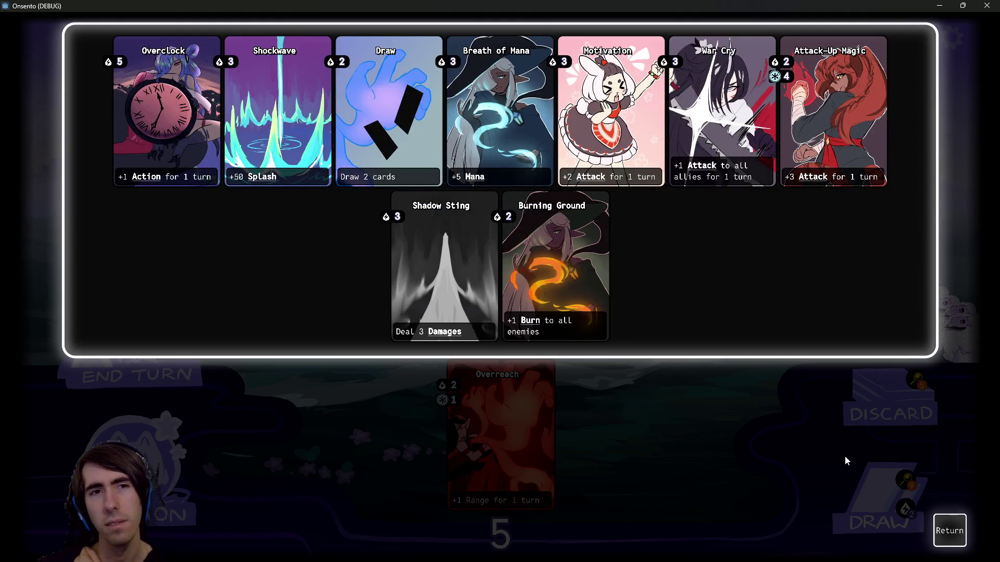
pyautogui.click(947, 516)
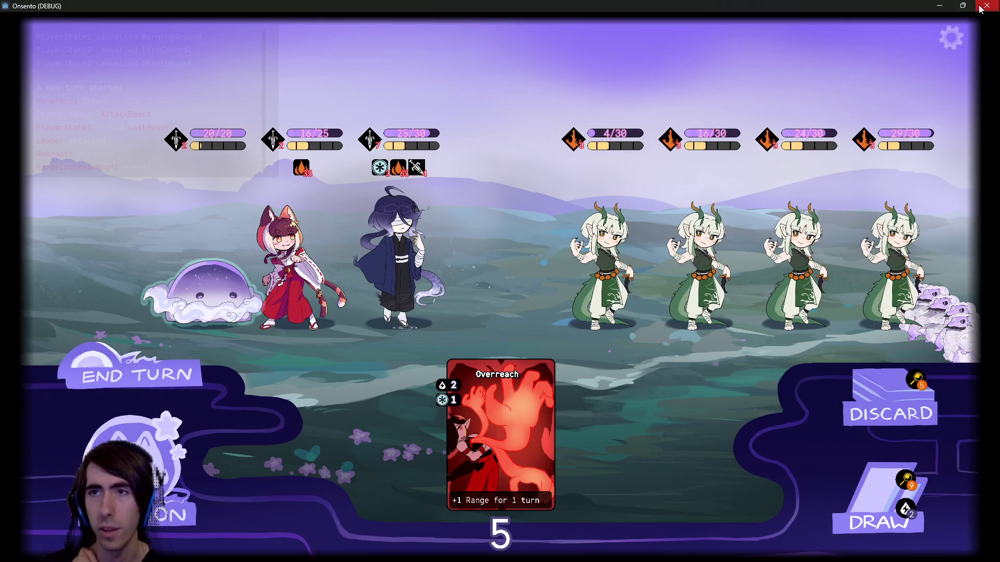
pyautogui.click(986, 6)
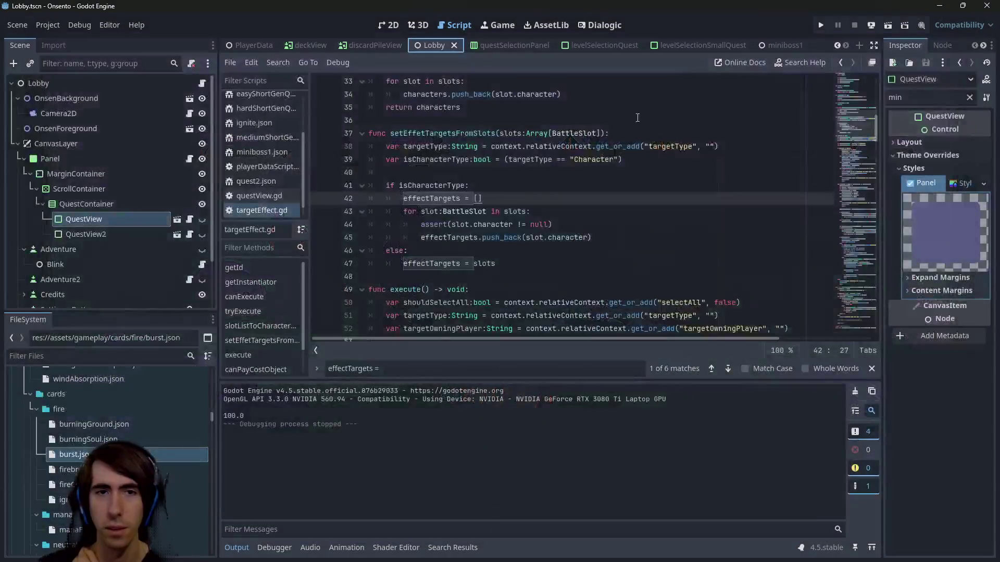
pyautogui.click(885, 29)
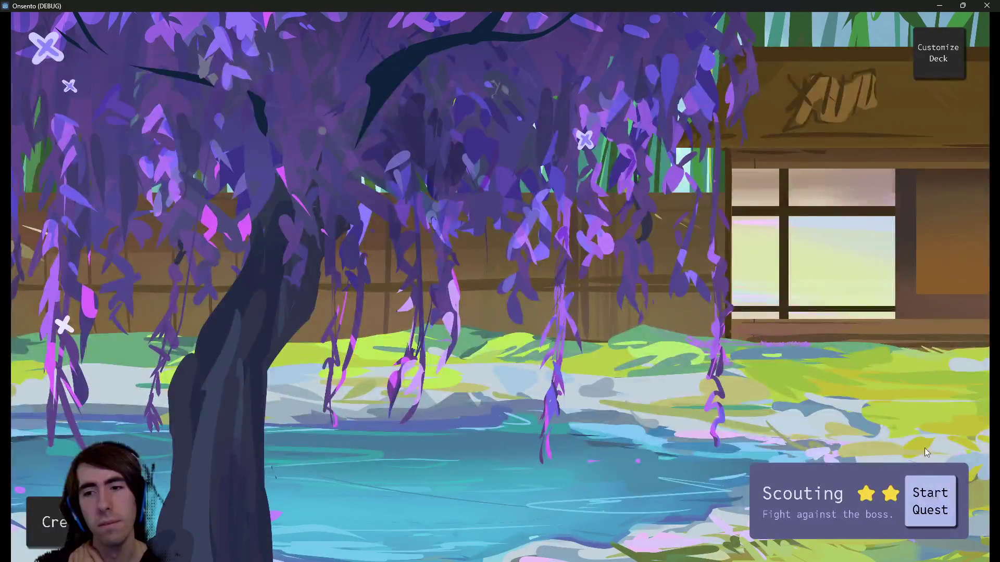
# Start the Scouting quest and add the snake unit to the party from storage
pyautogui.click(934, 518)
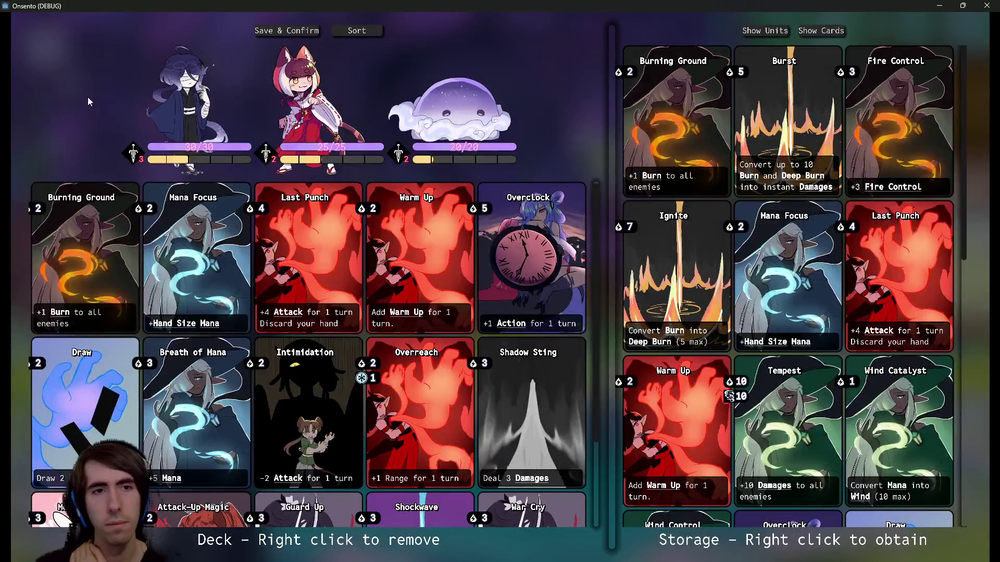
pyautogui.click(786, 32)
pyautogui.rightClick(781, 212)
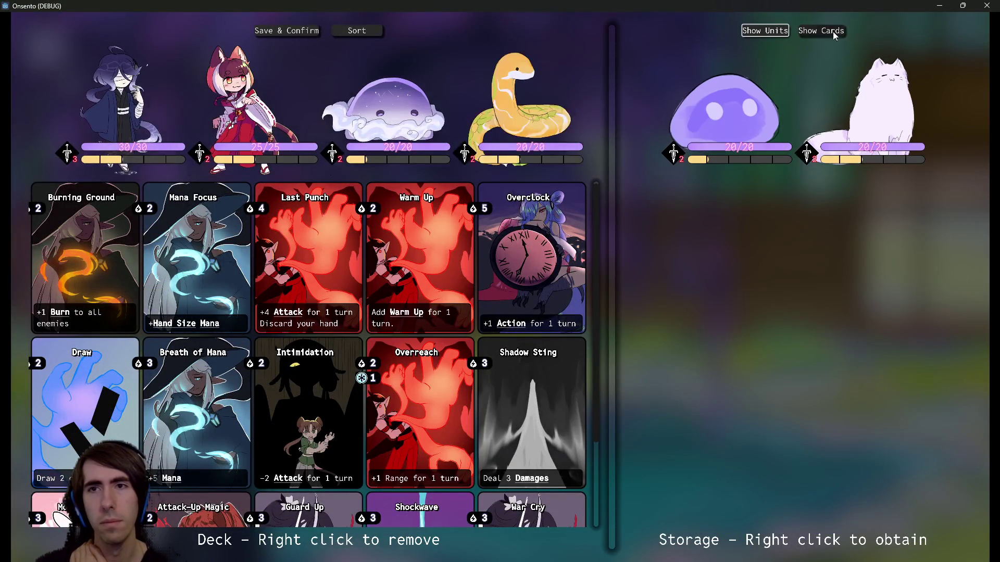
pyautogui.click(821, 30)
# Remove the seven existing cards from the deck
pyautogui.rightClick(190, 270)
pyautogui.rightClick(190, 270)
pyautogui.rightClick(189, 269)
pyautogui.rightClick(190, 270)
pyautogui.rightClick(190, 269)
pyautogui.rightClick(121, 272)
pyautogui.rightClick(121, 273)
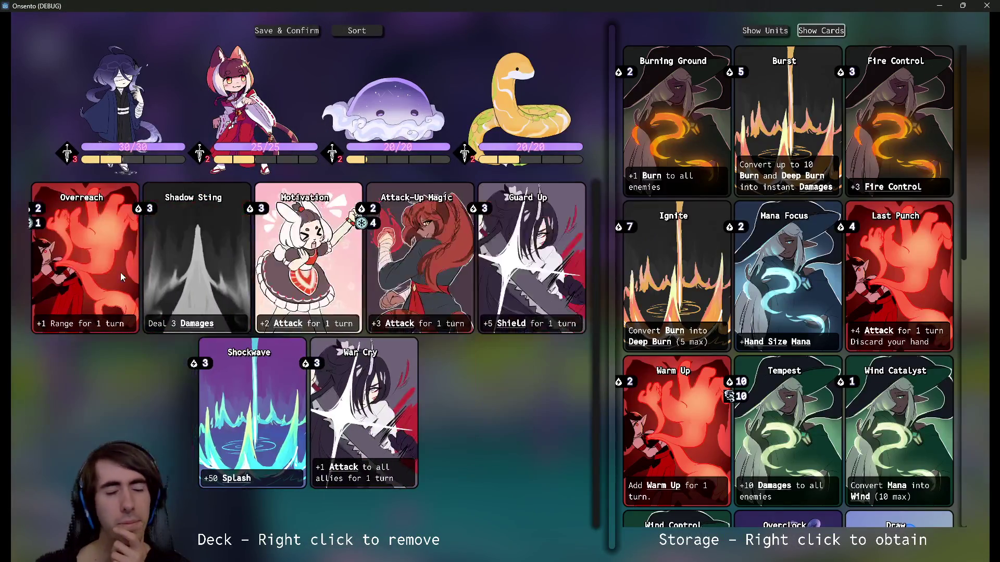
pyautogui.rightClick(120, 273)
pyautogui.rightClick(135, 271)
pyautogui.rightClick(251, 271)
pyautogui.rightClick(252, 271)
pyautogui.rightClick(252, 271)
pyautogui.rightClick(252, 270)
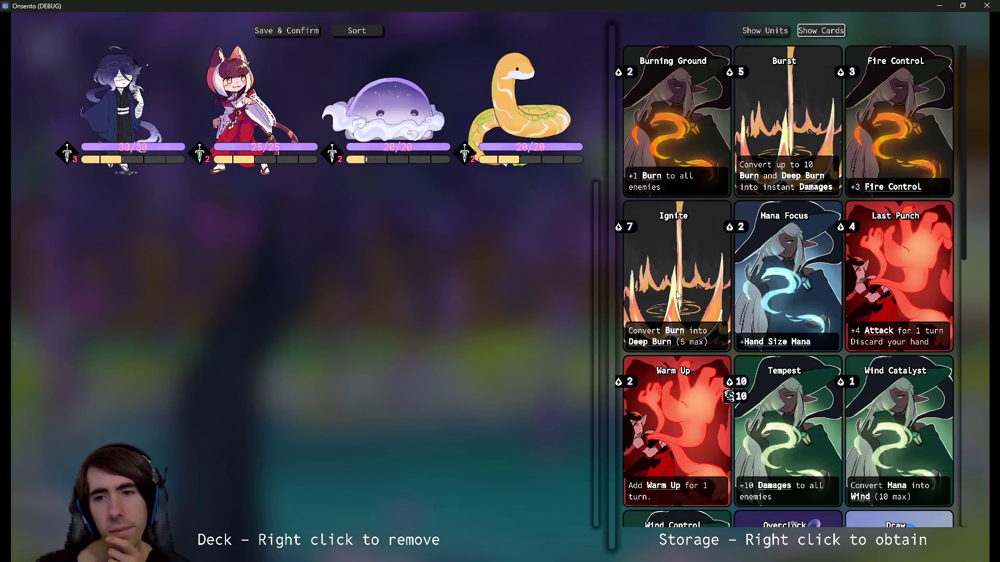
# Add Tempest, Wind Catalyst, Wind Control and two Breath of Mana, then save the deck and begin the battle
pyautogui.rightClick(795, 477)
pyautogui.scroll(-3, 789, 432)
pyautogui.rightClick(908, 323)
pyautogui.scroll(-3, 908, 312)
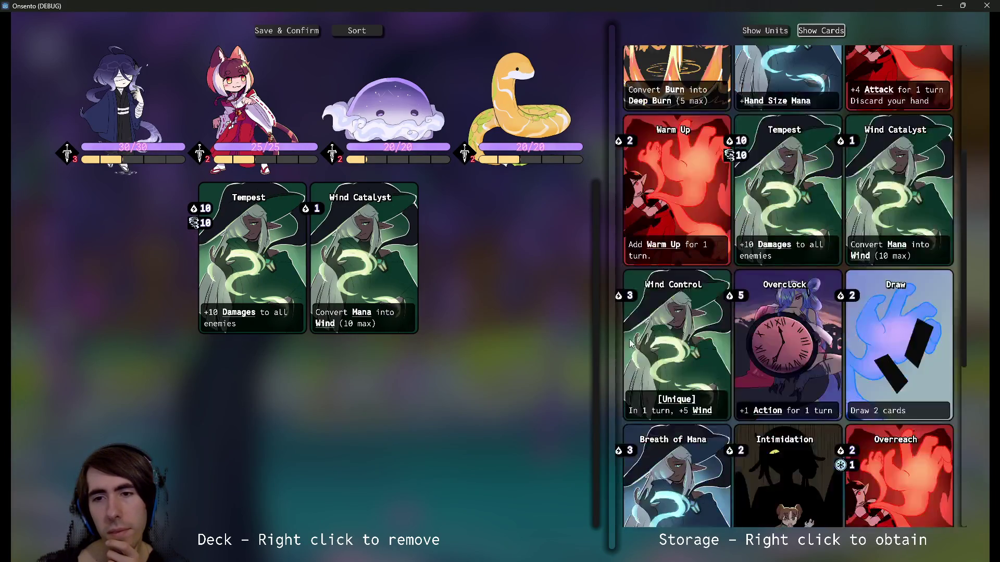
pyautogui.rightClick(671, 318)
pyautogui.scroll(-3, 714, 316)
pyautogui.rightClick(686, 366)
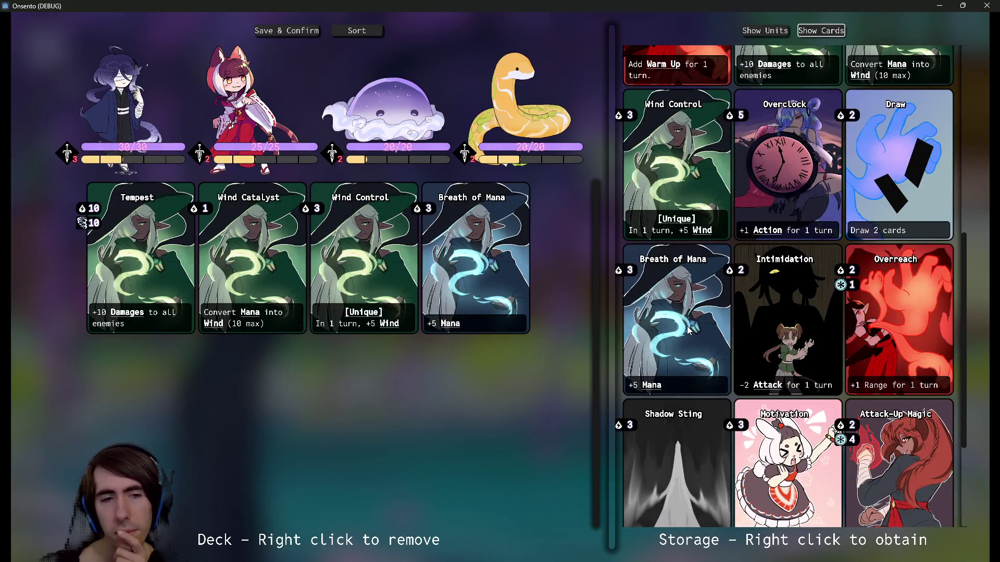
pyautogui.rightClick(689, 330)
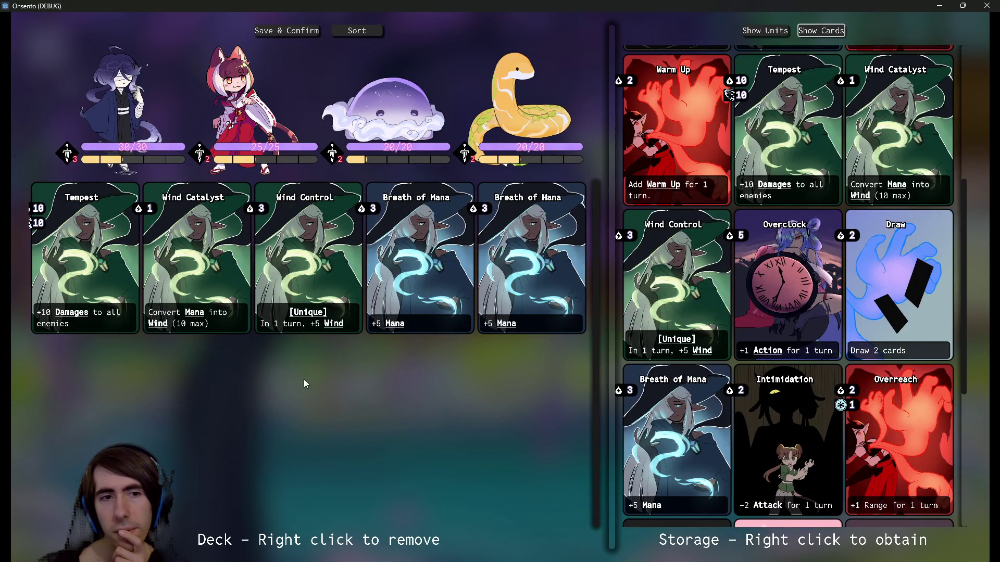
pyautogui.click(295, 31)
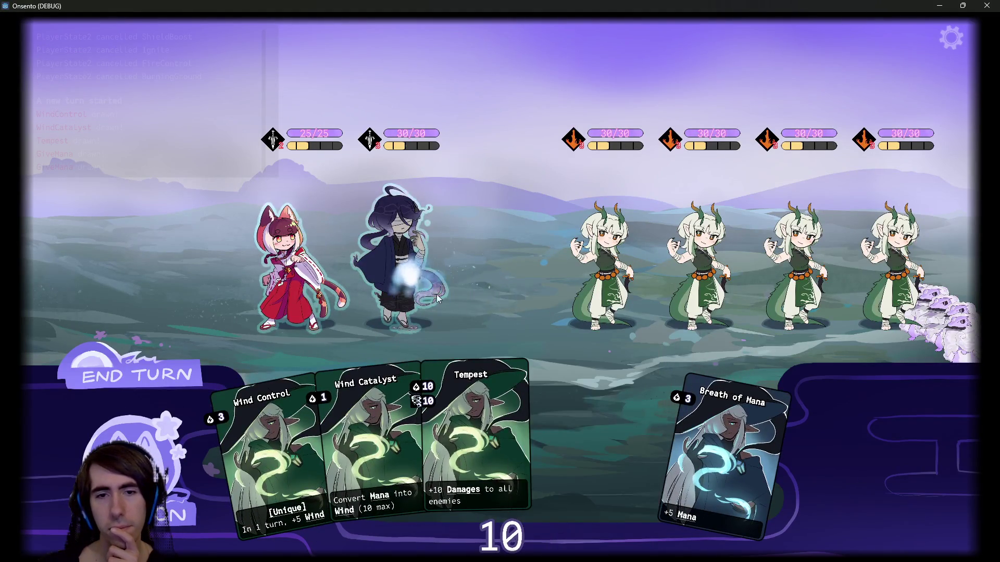
# Play Wind Control on the cat-eared character and Breath of Mana on the robed mage, then draw cards
pyautogui.moveTo(279, 449)
pyautogui.mouseDown()
pyautogui.moveTo(401, 271)
pyautogui.moveTo(294, 263)
pyautogui.mouseUp()
pyautogui.moveTo(586, 419); pyautogui.dragTo(434, 270)
pyautogui.click(173, 374)
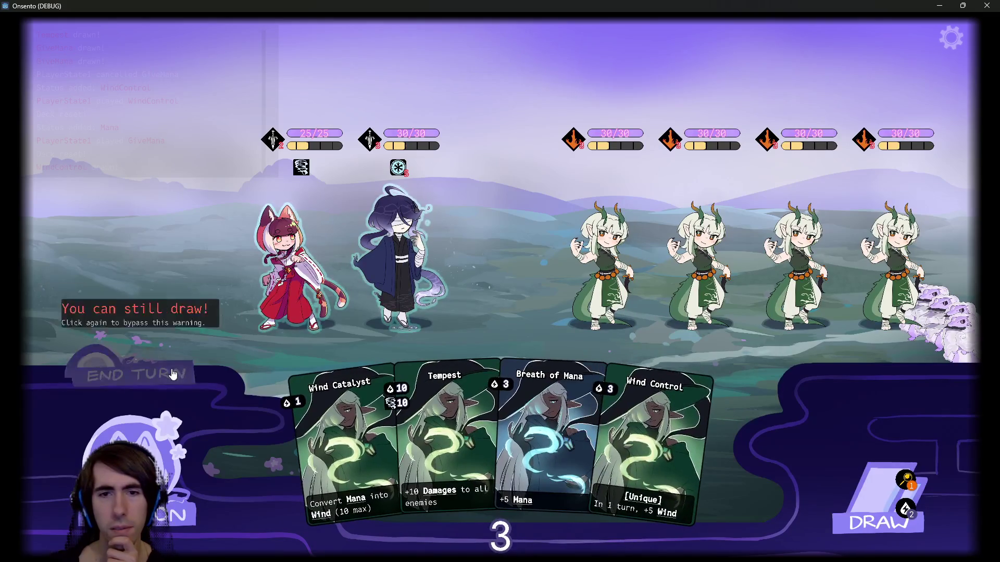
pyautogui.moveTo(534, 411); pyautogui.dragTo(406, 260)
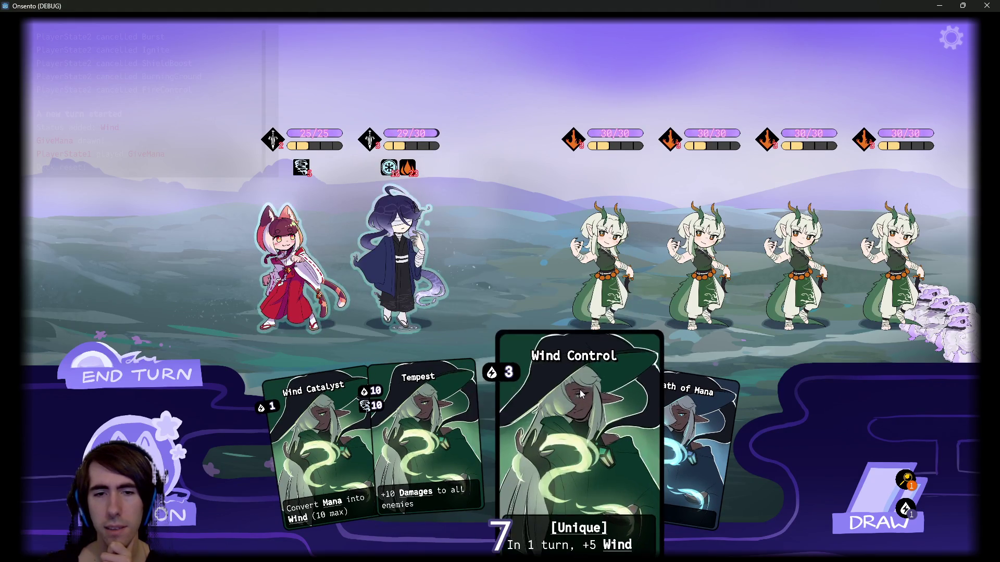
pyautogui.moveTo(672, 417)
pyautogui.mouseDown()
pyautogui.moveTo(493, 343)
pyautogui.moveTo(388, 267)
pyautogui.mouseUp()
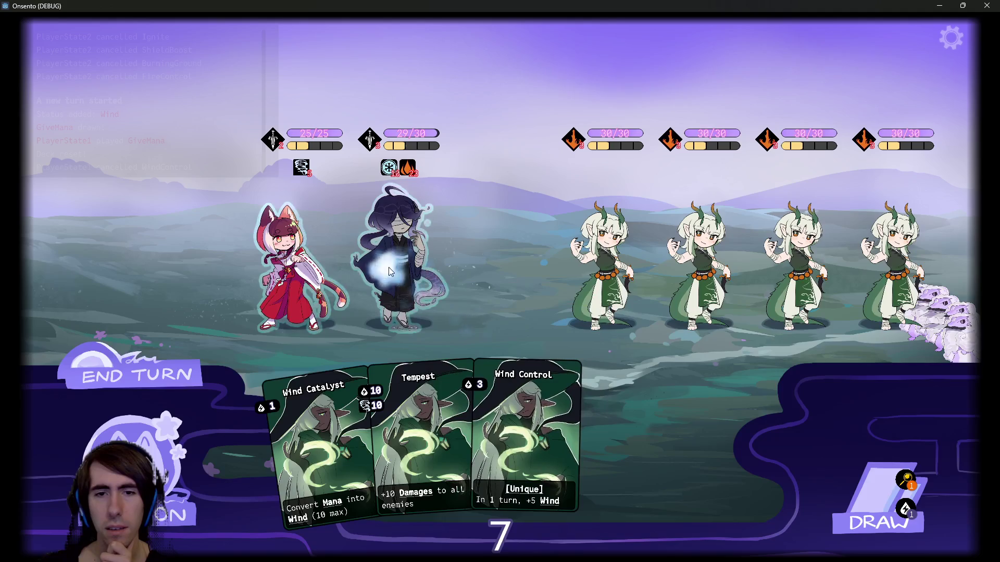
pyautogui.moveTo(399, 423); pyautogui.dragTo(407, 261)
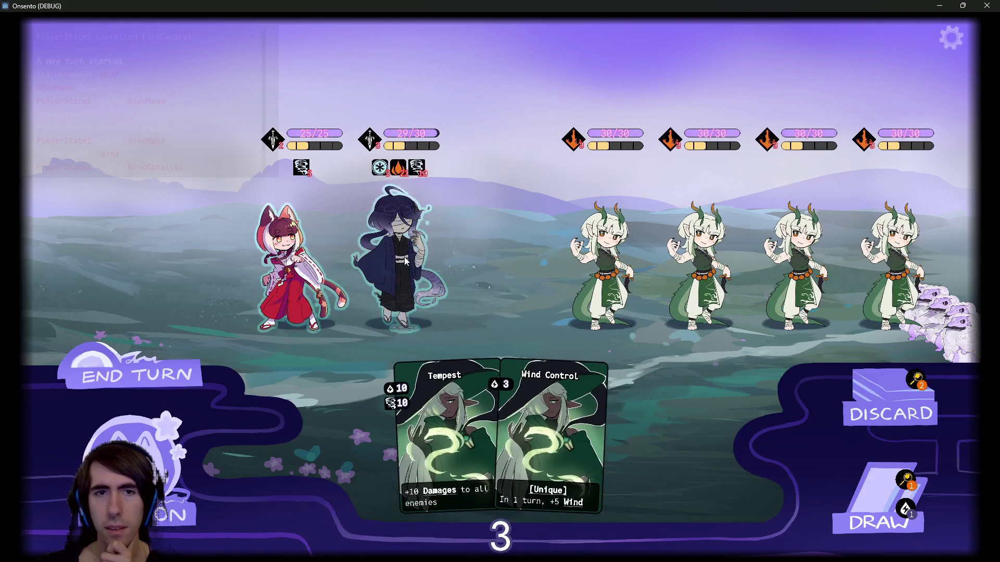
pyautogui.moveTo(416, 176)
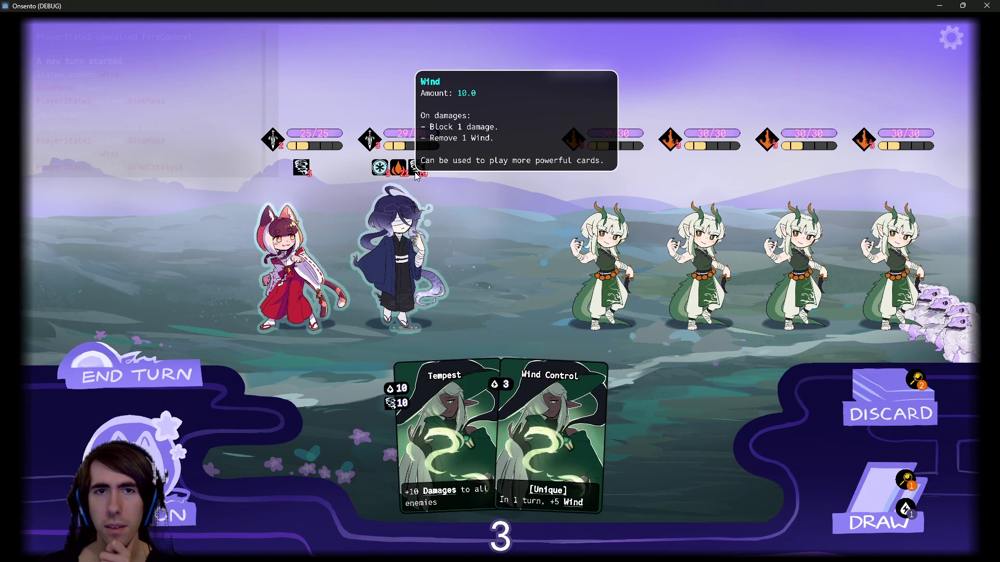
pyautogui.press('d')
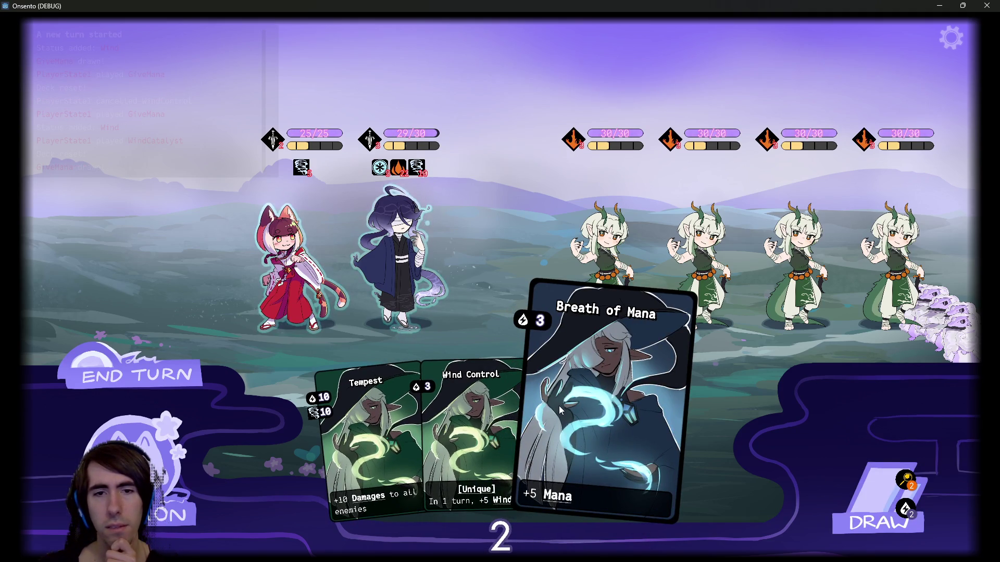
pyautogui.click(832, 526)
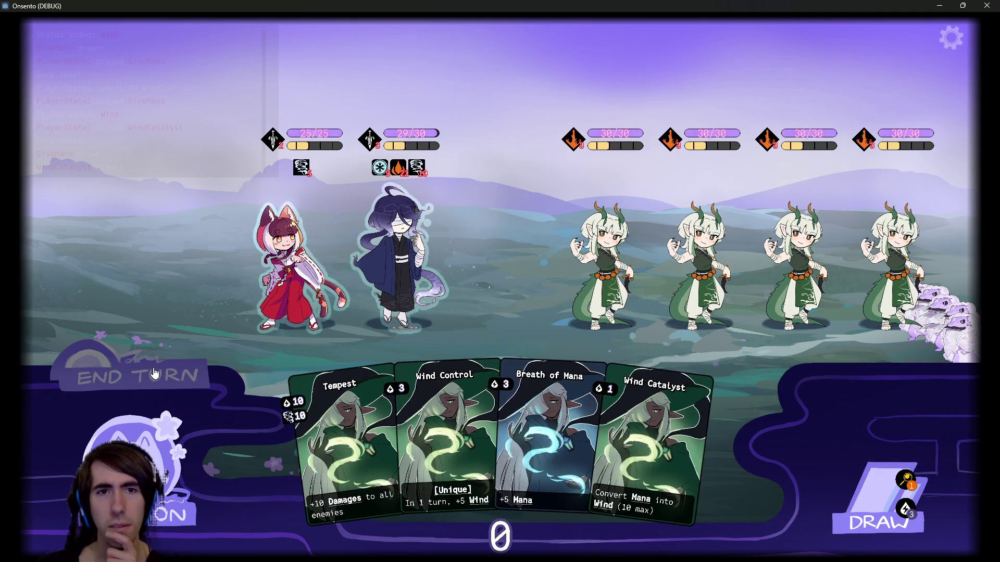
pyautogui.click(155, 374)
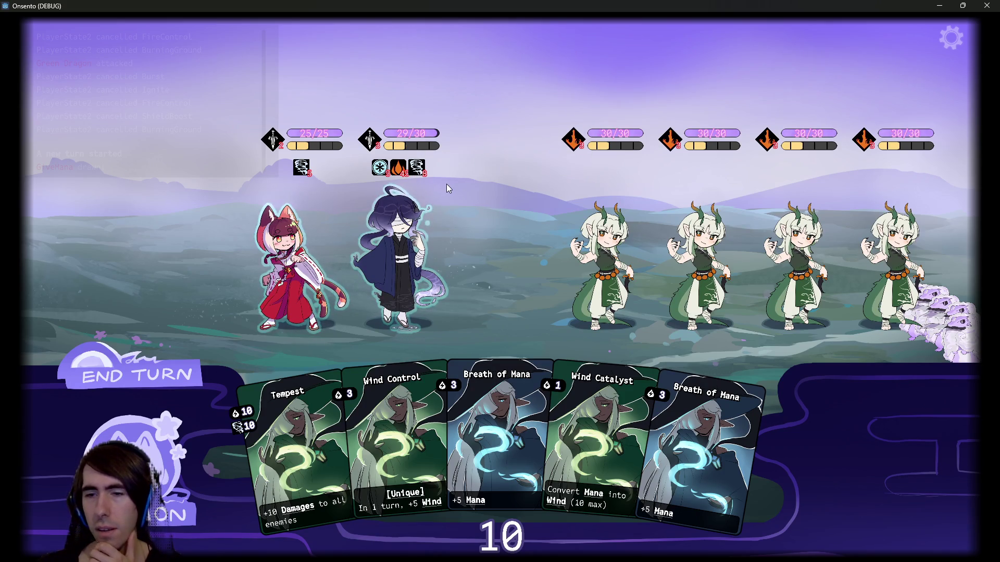
# Stack Wind Control, Breath of Mana and Wind Catalyst on the mage, hit all four enemies with Tempest for 10, and close the debug game
pyautogui.moveTo(422, 169)
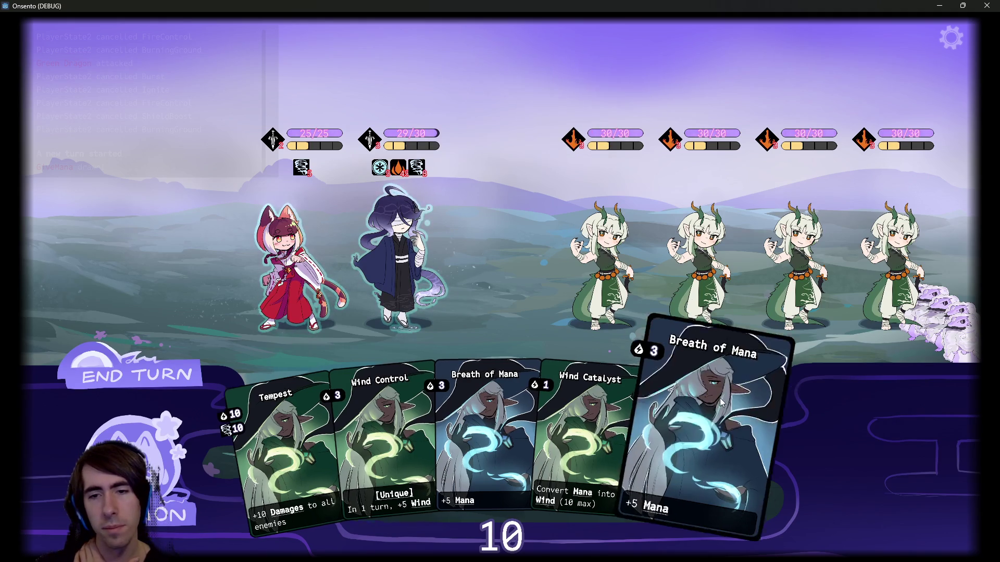
pyautogui.click(368, 425)
pyautogui.click(494, 342)
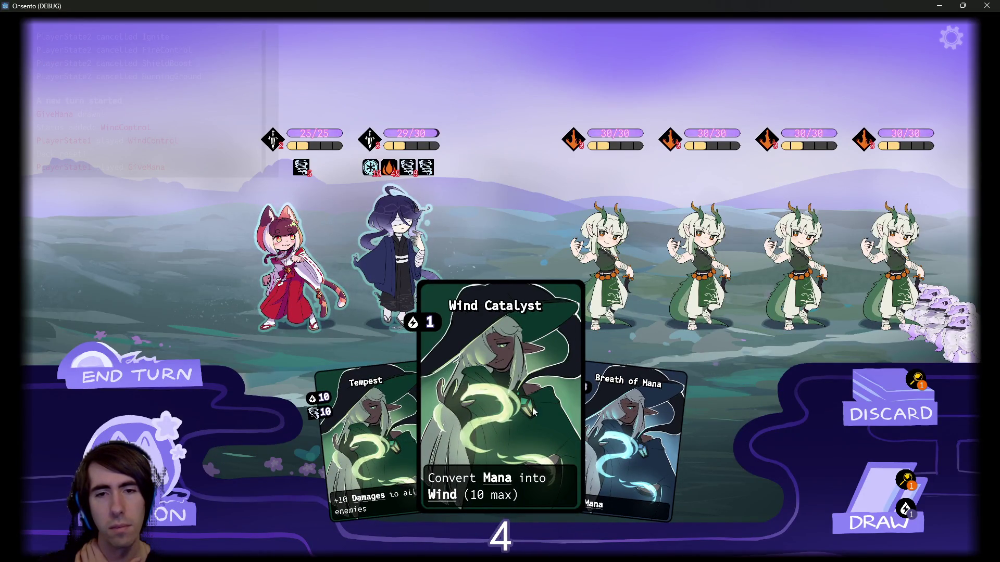
pyautogui.moveTo(469, 427); pyautogui.dragTo(412, 297)
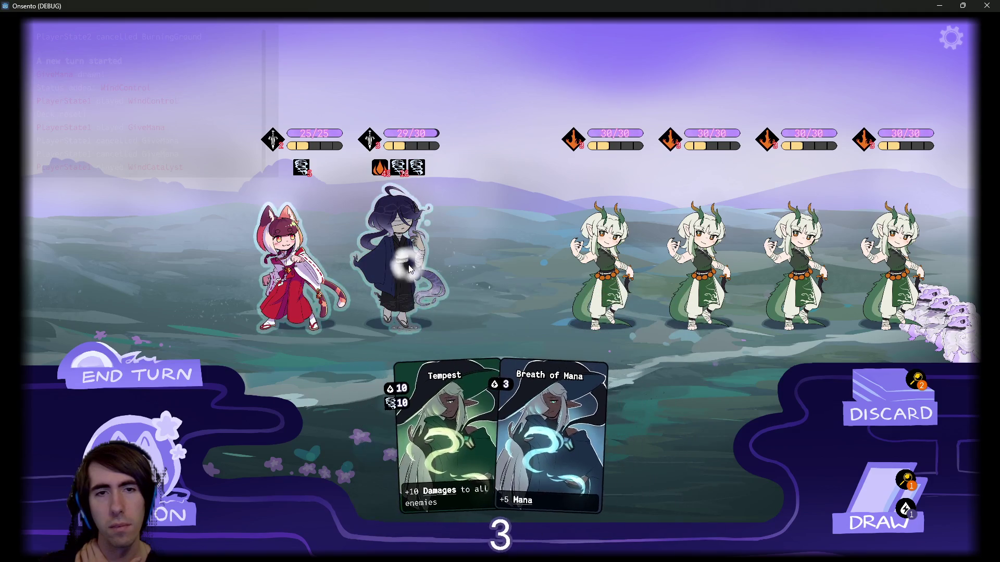
pyautogui.click(177, 376)
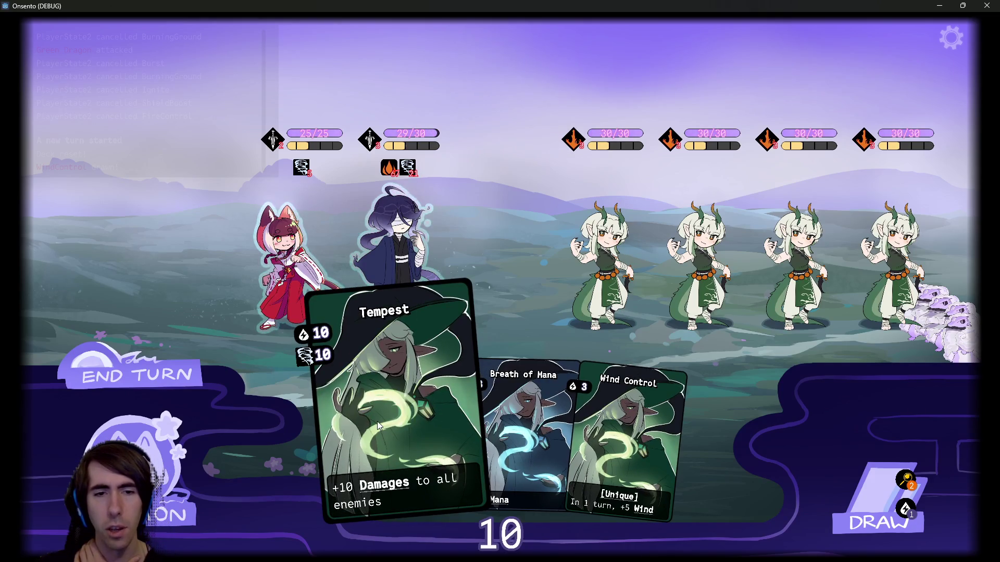
pyautogui.moveTo(377, 421); pyautogui.dragTo(393, 252)
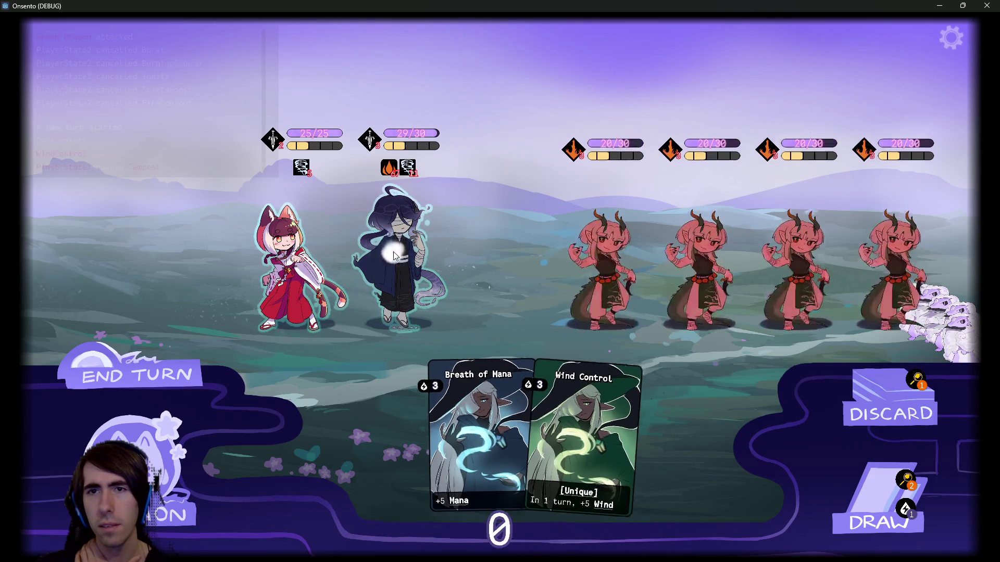
pyautogui.click(992, 4)
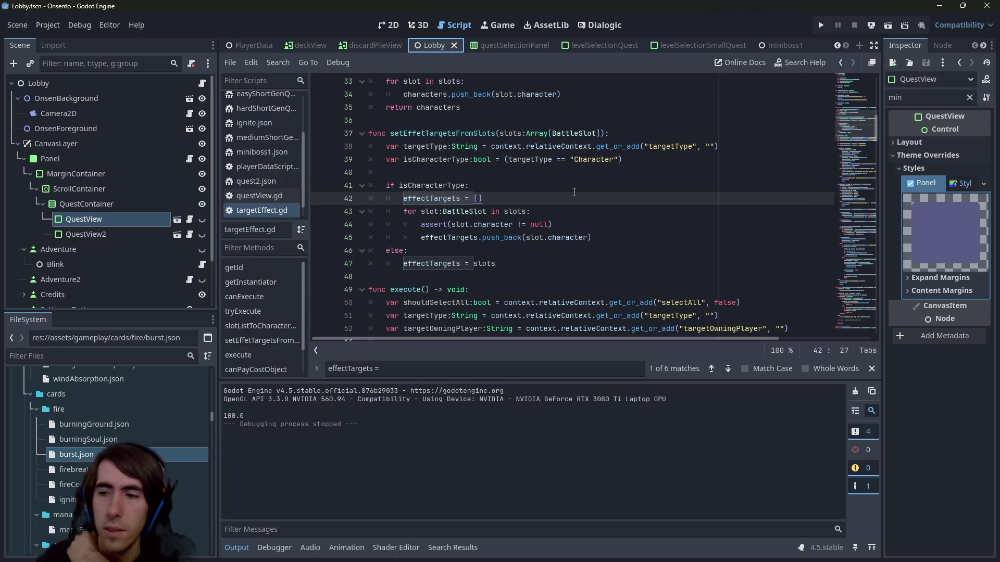
# Return to the git terminal and rerun git status to list the changed files
pyautogui.hotkey('alt', 'Tab')
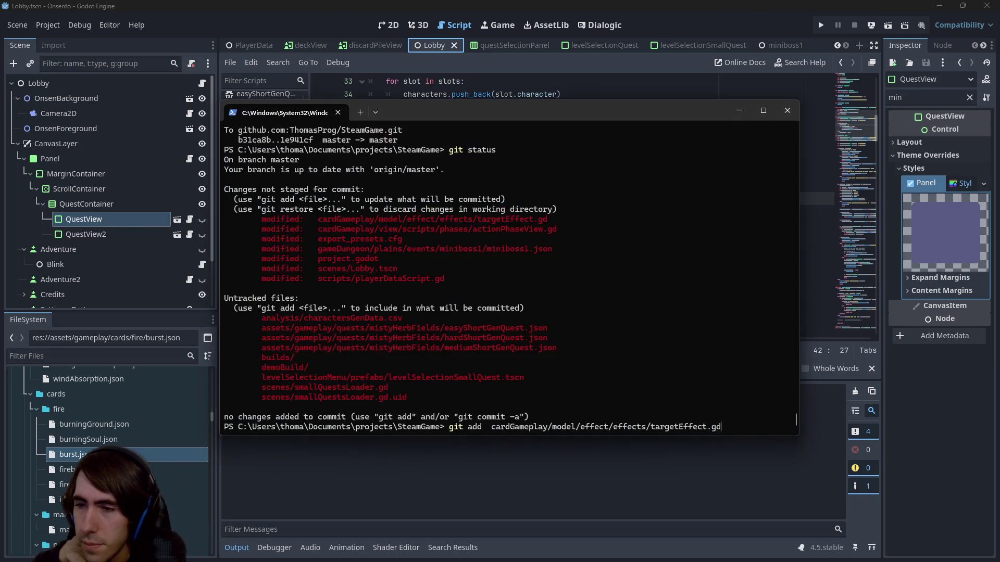
pyautogui.hotkey('ctrl', 'BackSpace')
pyautogui.hotkey('ctrl', 'BackSpace')
pyautogui.hotkey('ctrl', 'BackSpace')
pyautogui.write('stat')
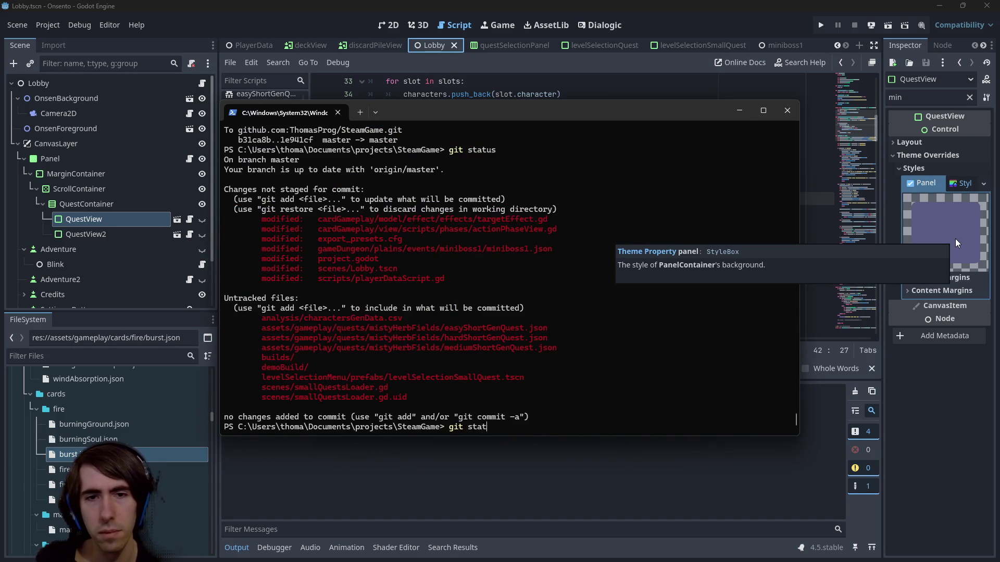
pyautogui.write('us')
pyautogui.press('Return')
# Copy the targetEffect.gd path and review its git diff to the end
pyautogui.write('git add')
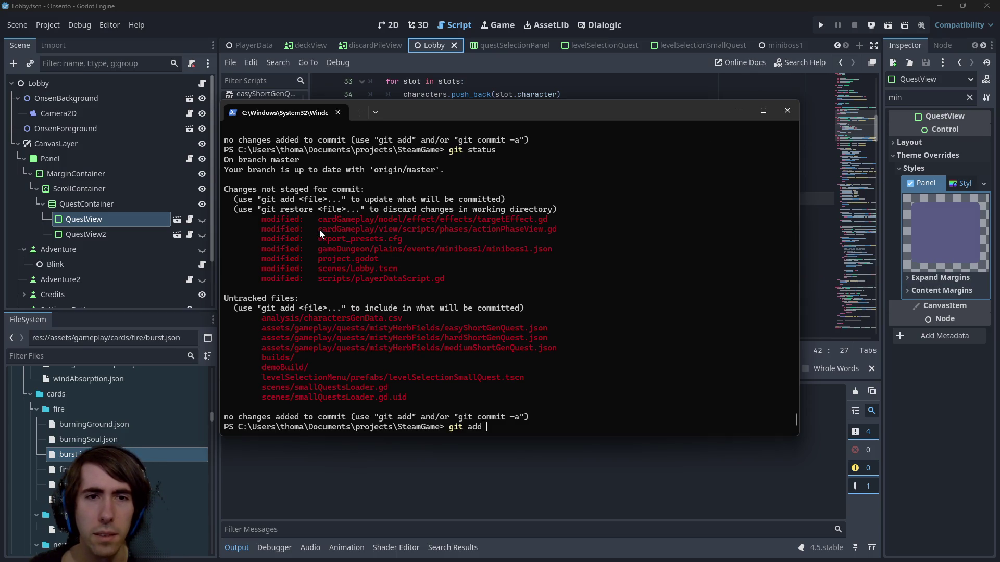
pyautogui.moveTo(316, 221); pyautogui.dragTo(563, 215)
pyautogui.hotkey('ctrl', 'c')
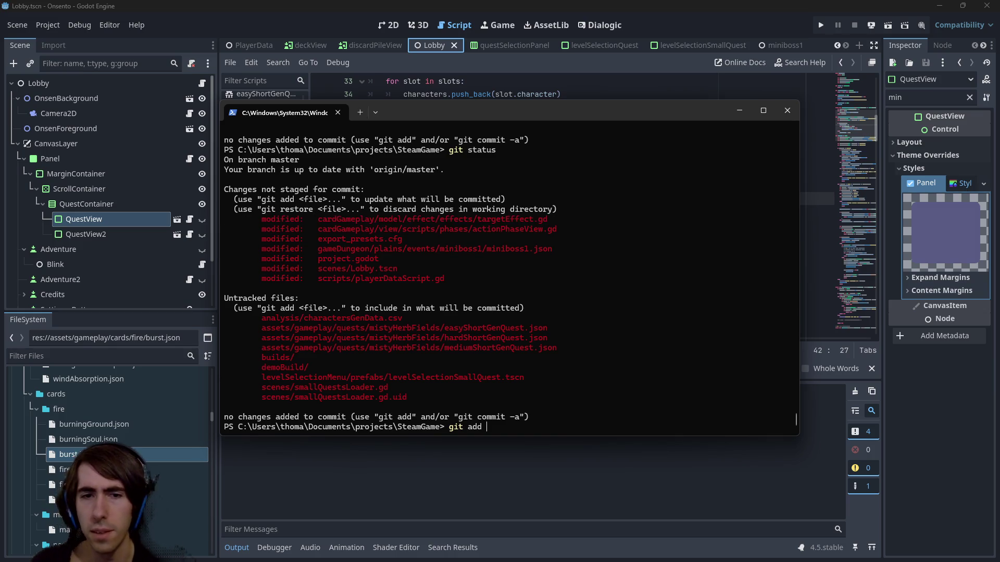
pyautogui.hotkey('ctrl', 'BackSpace')
pyautogui.write('diff')
pyautogui.press('Return')
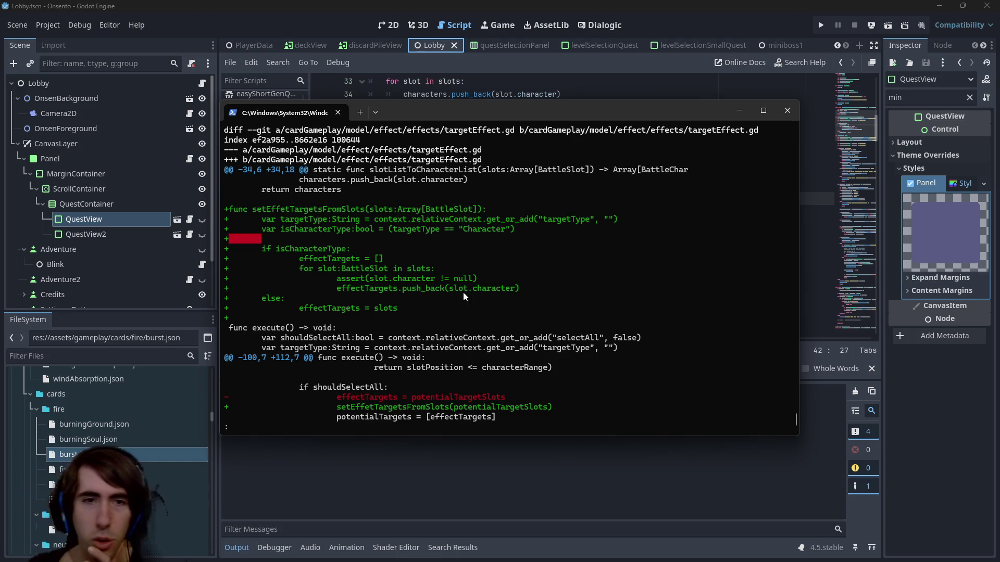
pyautogui.press('Down')
pyautogui.press('Down')
pyautogui.press('Down')
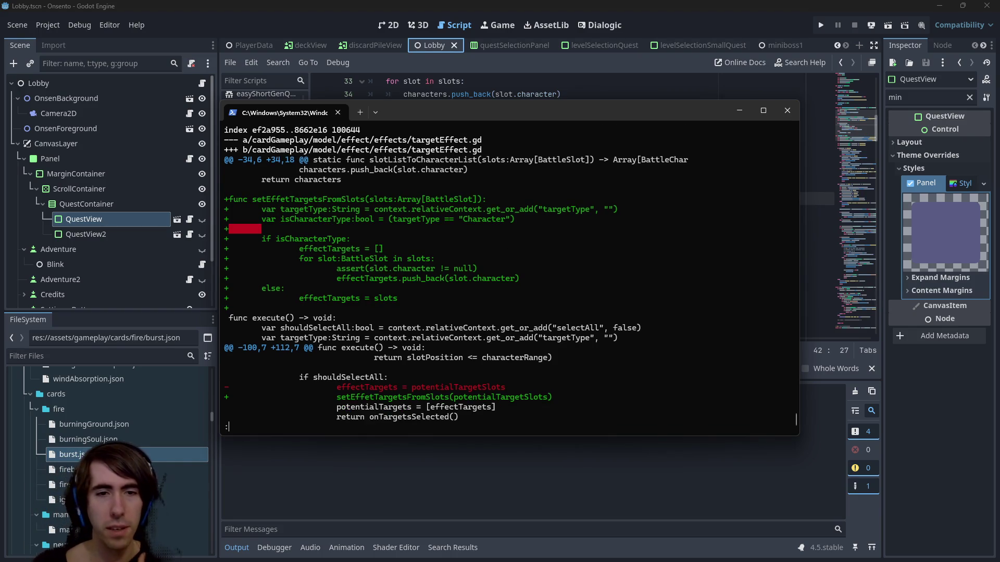
pyautogui.press('q')
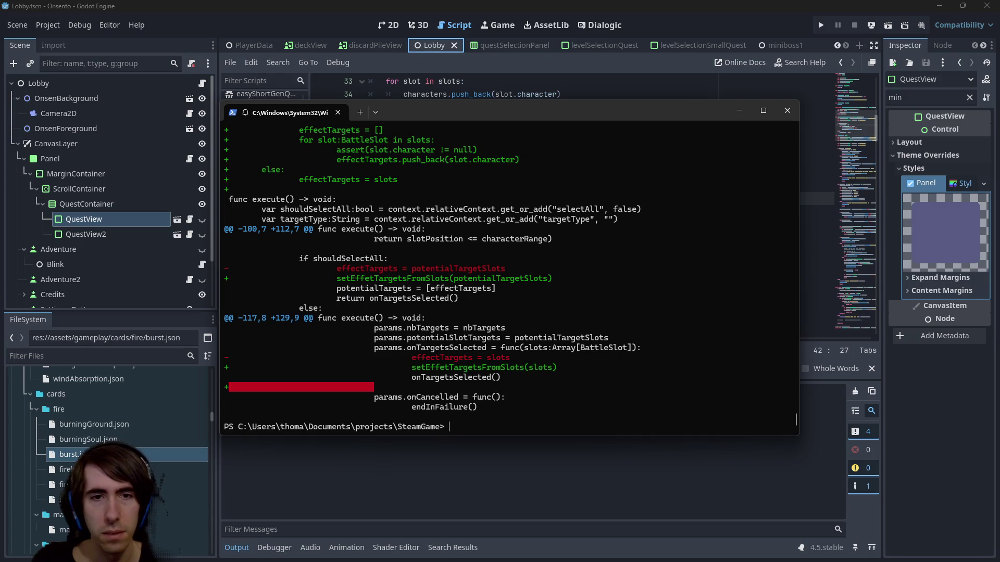
# Stage targetEffect.gd with git add and confirm it appears as staged in git status
pyautogui.press('Up')
pyautogui.hotkey('ctrl', 'Left')
pyautogui.hotkey('ctrl', 'Left')
pyautogui.press('BackSpace')
pyautogui.press('BackSpace')
pyautogui.press('BackSpace')
pyautogui.write('add')
pyautogui.press('Return')
pyautogui.write('git c')
pyautogui.press('BackSpace')
pyautogui.write('status')
pyautogui.press('Return')
# Review the actionPhaseView.gd diff, recheck status, and start a '[hotfix] burst doesnt' commit message
pyautogui.write('git commit -m')
pyautogui.press('BackSpace')
pyautogui.press('BackSpace')
pyautogui.press('BackSpace')
pyautogui.write('diff')
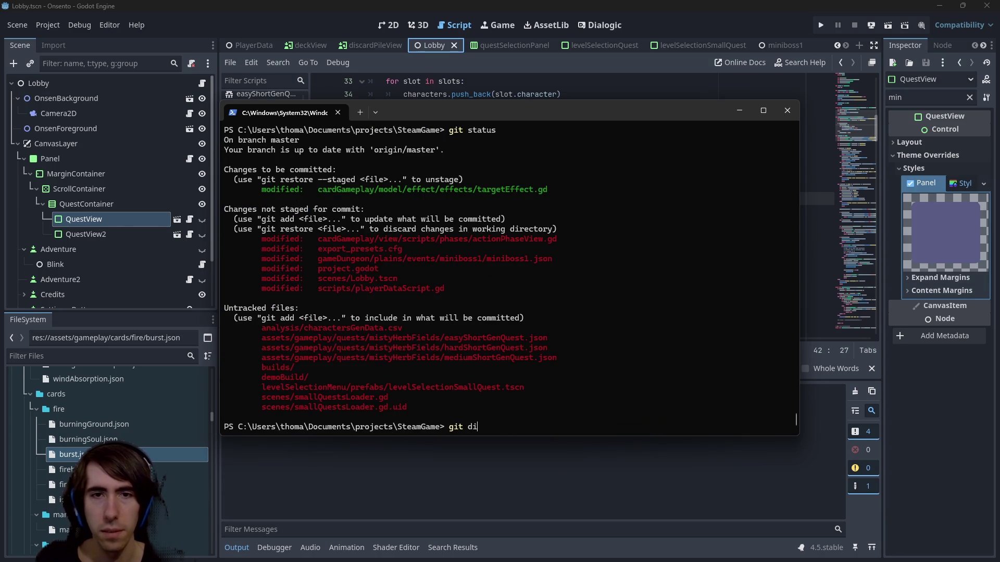
pyautogui.moveTo(316, 238)
pyautogui.mouseDown()
pyautogui.moveTo(573, 229)
pyautogui.moveTo(557, 239)
pyautogui.mouseUp()
pyautogui.hotkey('ctrl', 'c')
pyautogui.hotkey('ctrl', 'v')
pyautogui.press('Return')
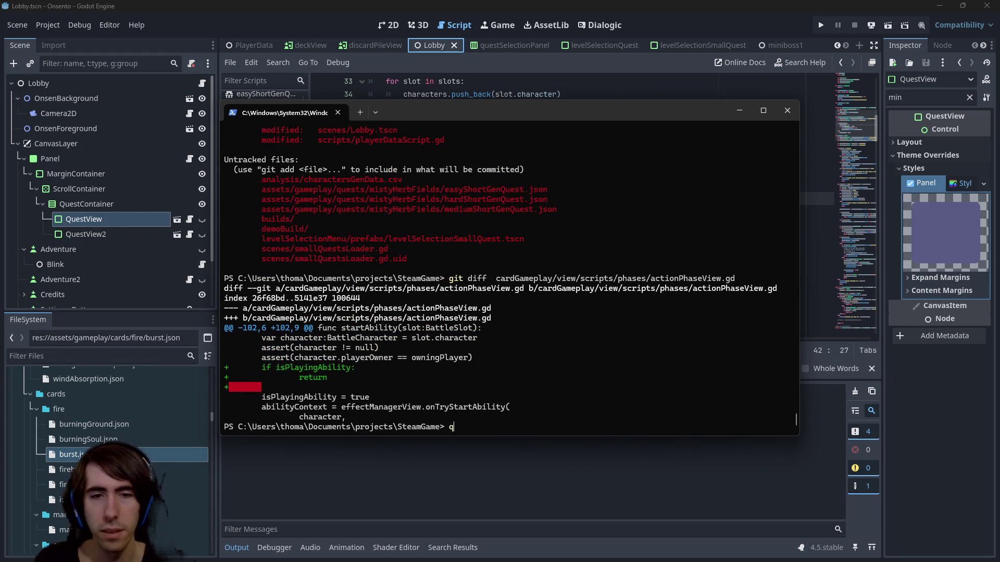
pyautogui.write('git status')
pyautogui.press('Return')
pyautogui.write('git com')
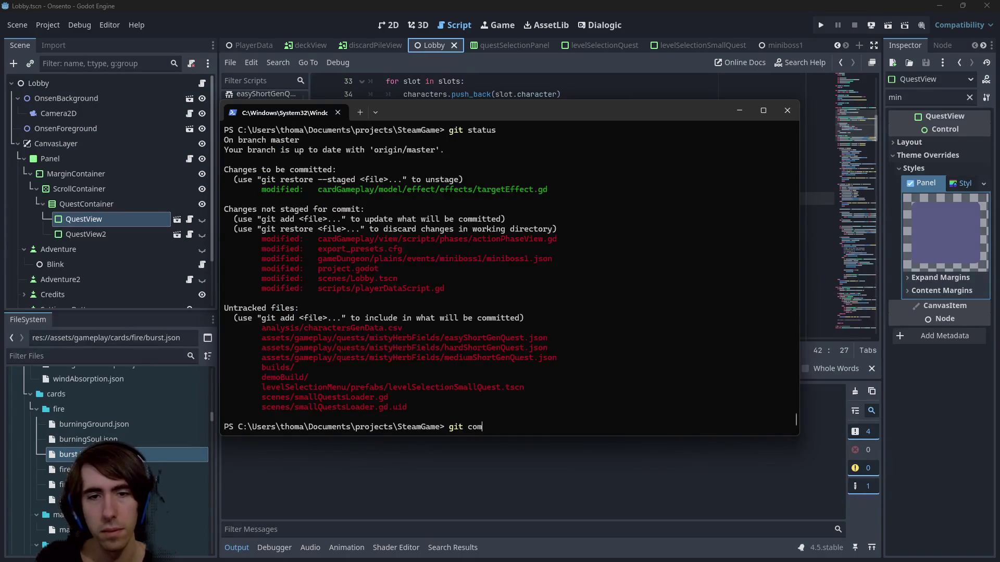
pyautogui.write('mit -m "[hotfix] burst doesnt')
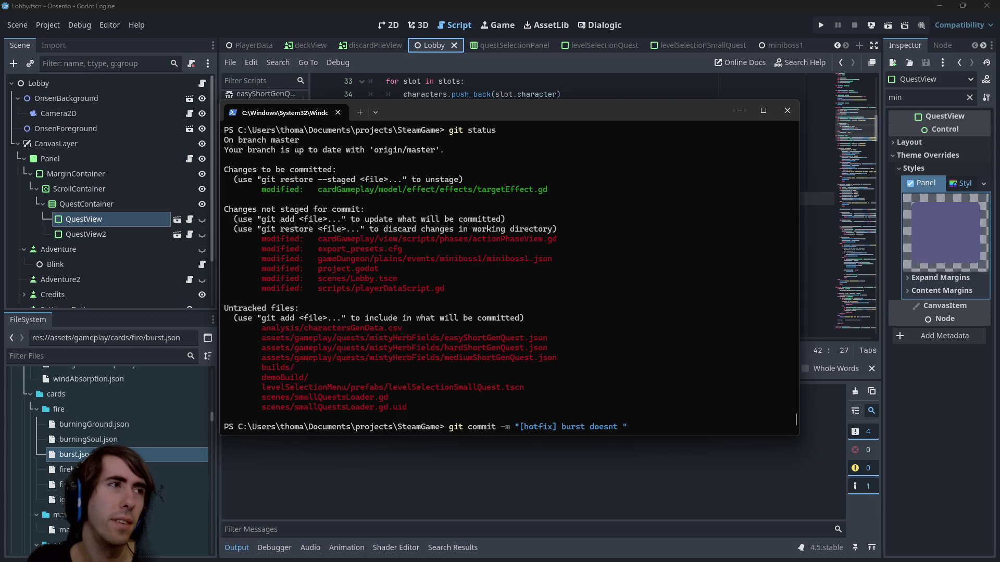
# Commit with a message about burst not damaging the character behind and targetEffect selecting Characters instead of Slots
pyautogui.write('deal damages t')
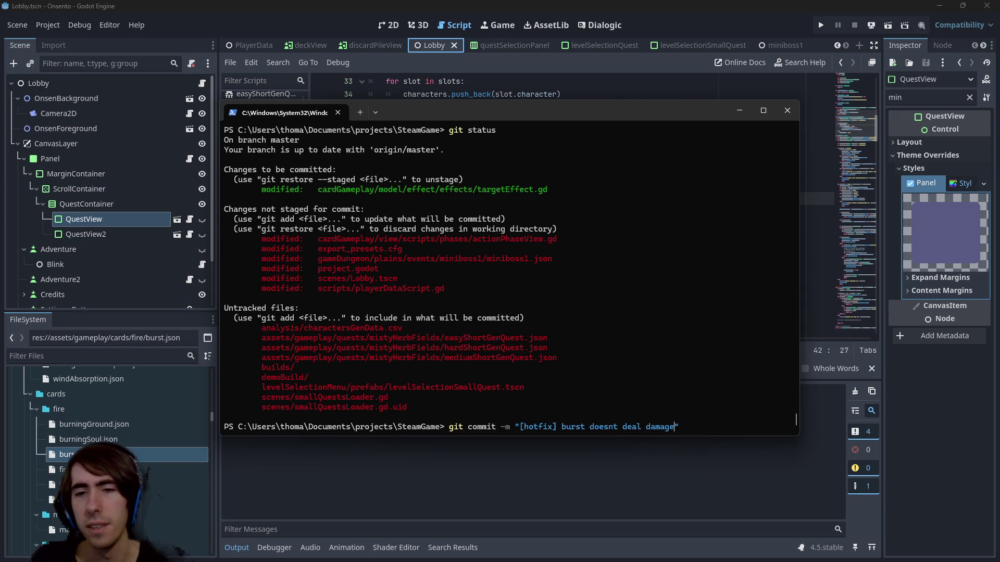
pyautogui.write('o the slot')
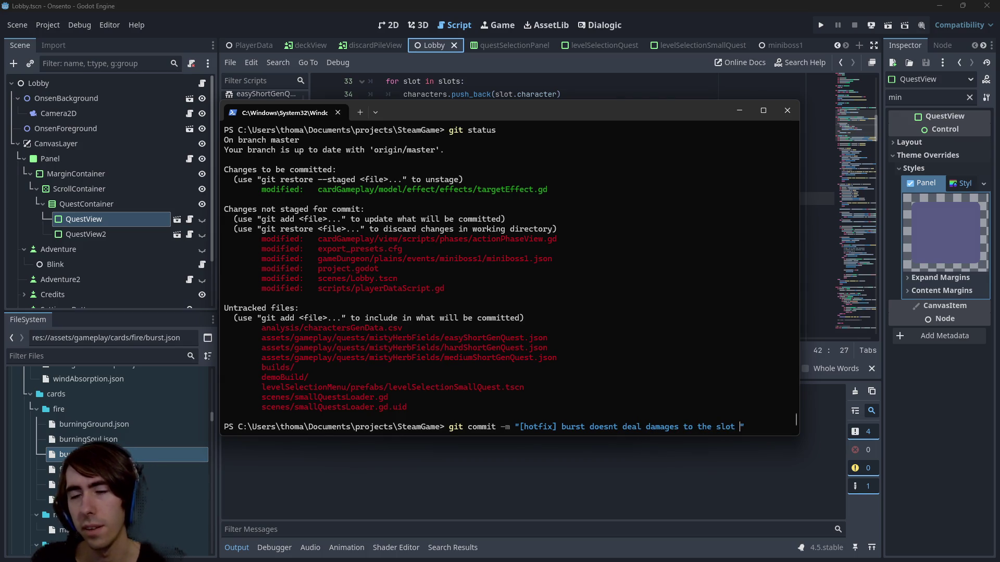
pyautogui.hotkey('ctrl', 'BackSpace')
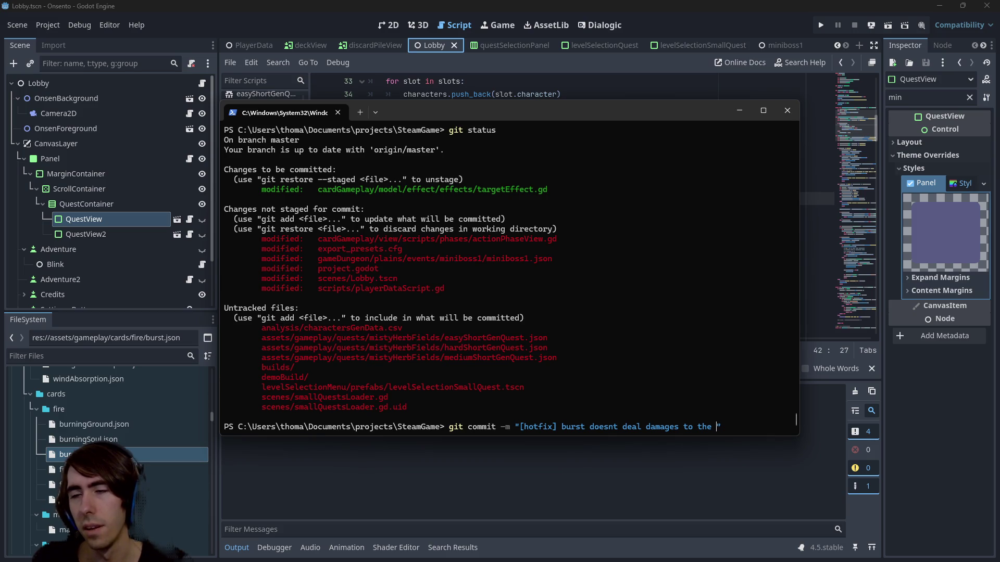
pyautogui.write('character behind')
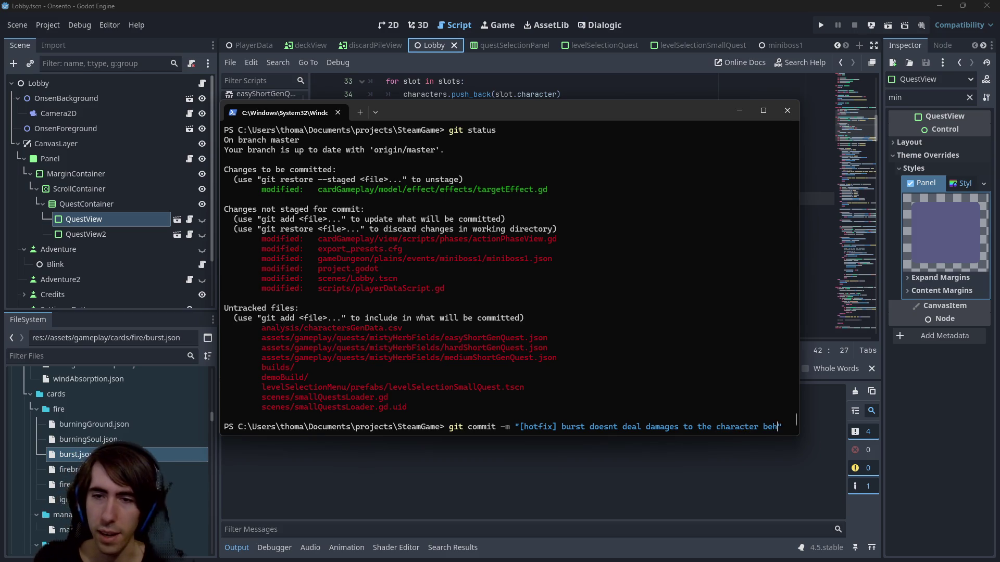
pyautogui.write(' if the tar')
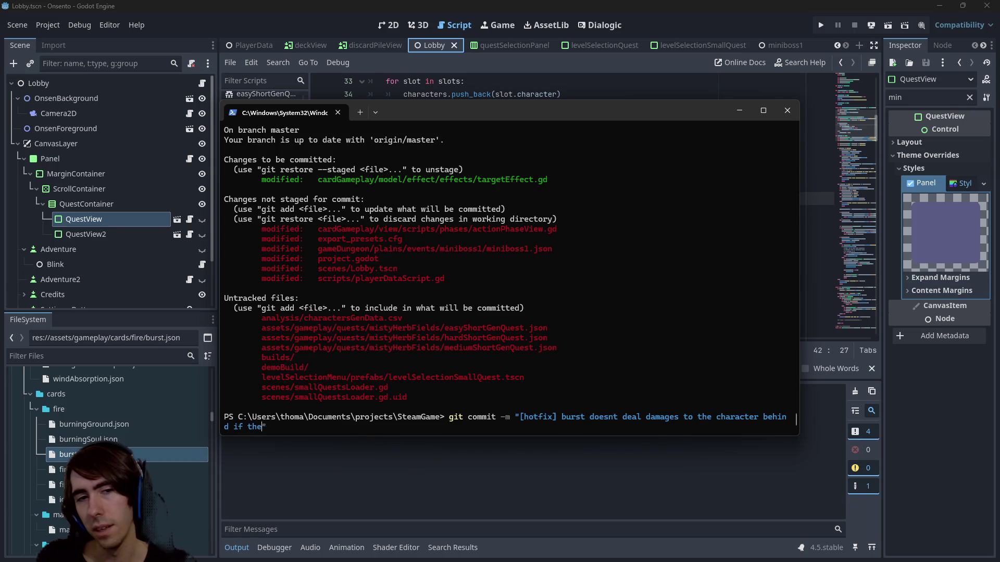
pyautogui.write('get dies')
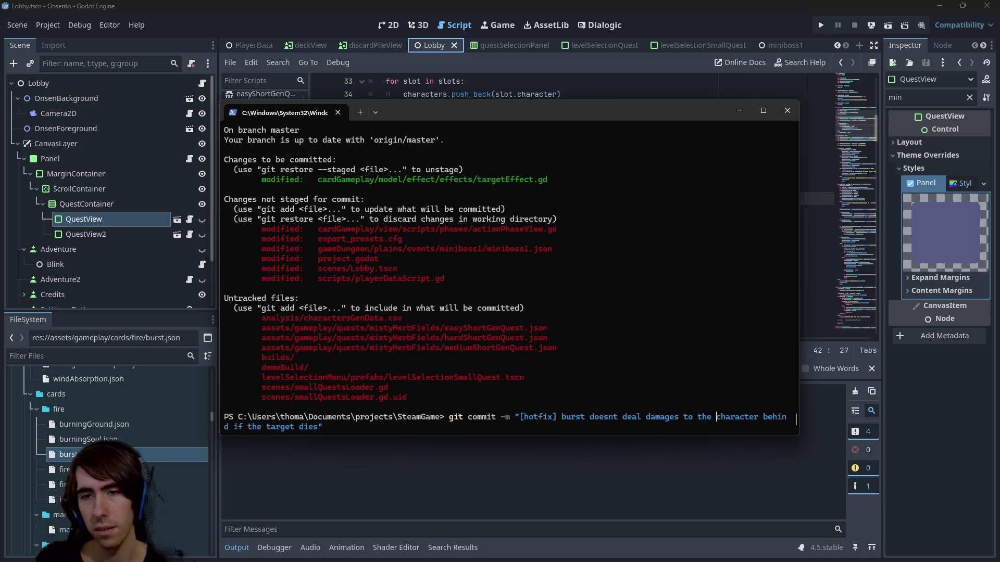
pyautogui.write('anymore ')
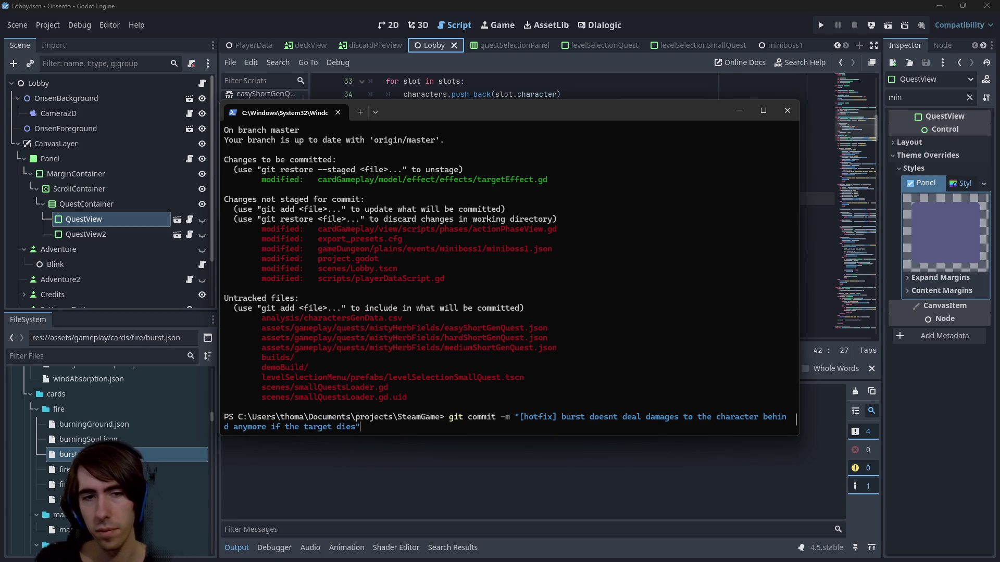
pyautogui.write(' targetEffec')
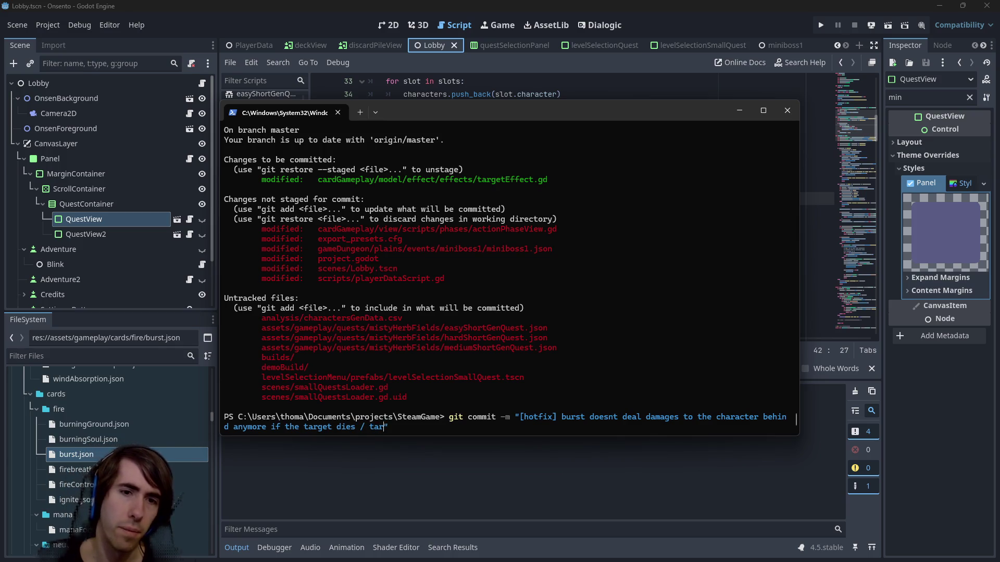
pyautogui.write('t can n')
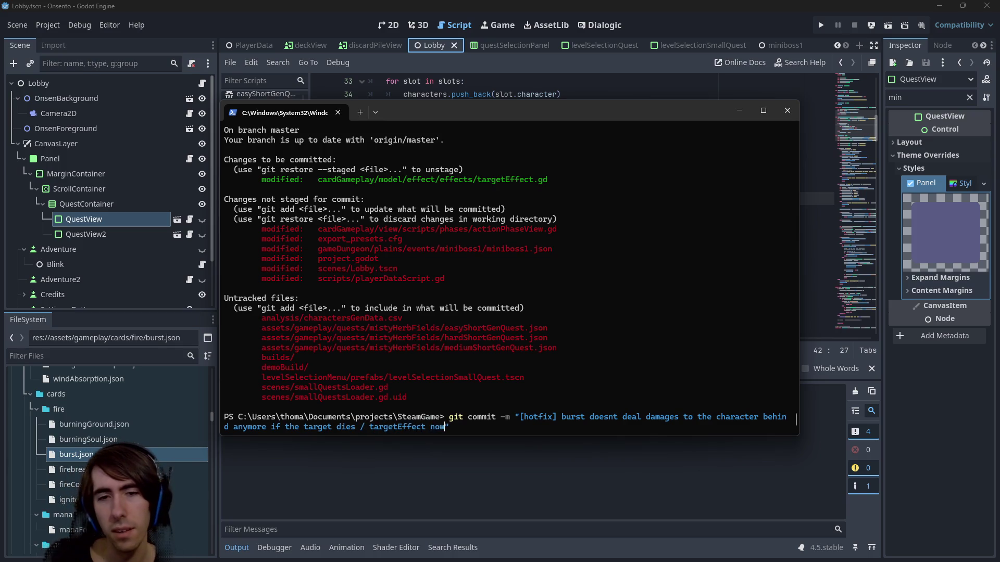
pyautogui.write('ow select ')
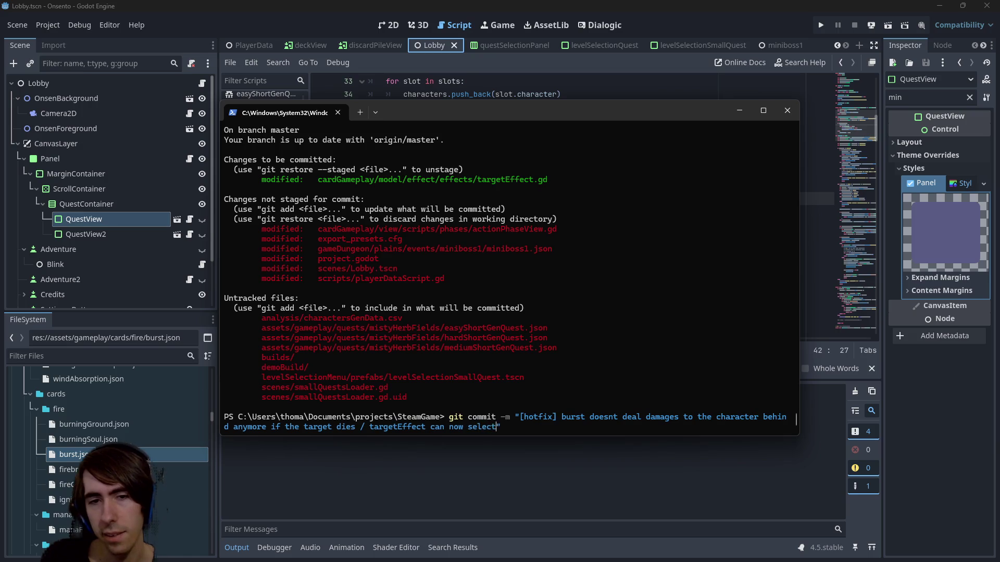
pyautogui.write('Charrcters instead of Slots')
pyautogui.press('Return')
# Push the commit to origin and check git status afterwards
pyautogui.write('git push')
pyautogui.press('Return')
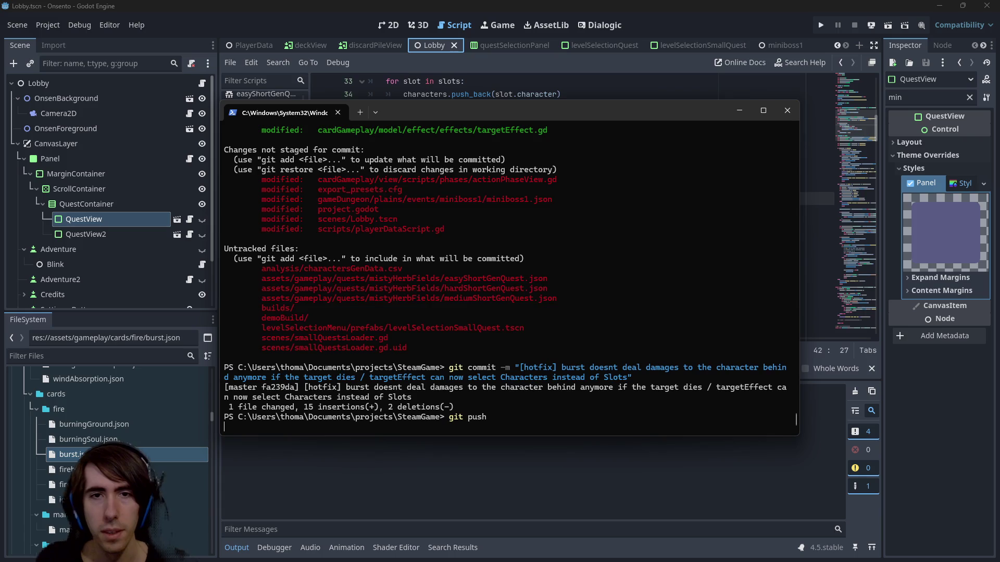
pyautogui.write('git status')
pyautogui.press('Return')
# Copy the actionPhaseView.gd path, review its git diff, and stage the file
pyautogui.write('git add')
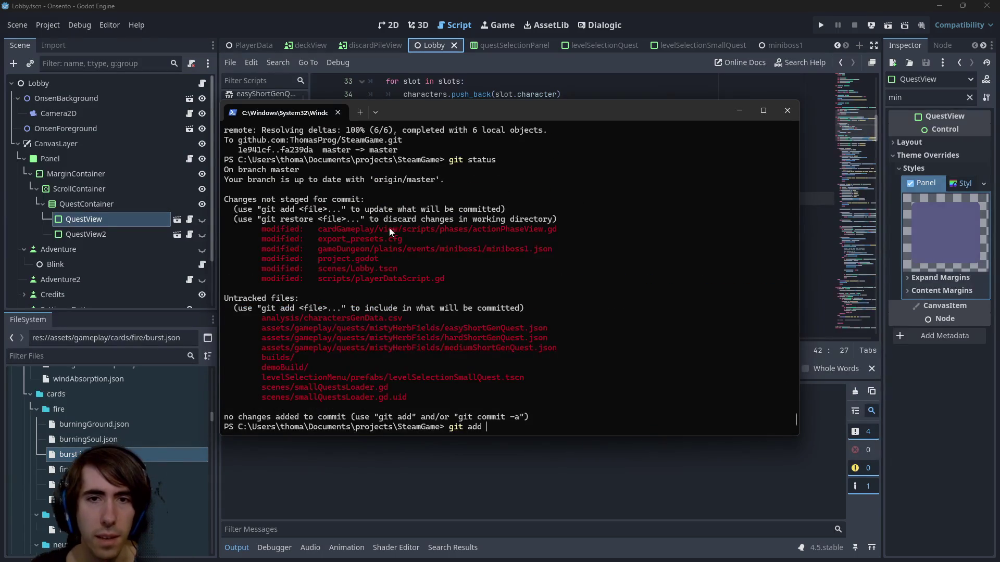
pyautogui.moveTo(317, 229); pyautogui.dragTo(557, 229)
pyautogui.rightClick(557, 229)
pyautogui.press('BackSpace')
pyautogui.press('BackSpace')
pyautogui.press('BackSpace')
pyautogui.write('diff')
pyautogui.hotkey('ctrl', 'v')
pyautogui.press('Return')
pyautogui.write('git add')
pyautogui.hotkey('ctrl', 'v')
pyautogui.press('Return')
# Commit with the message that startAbility now returns directly when an ability has already started
pyautogui.write('git ')
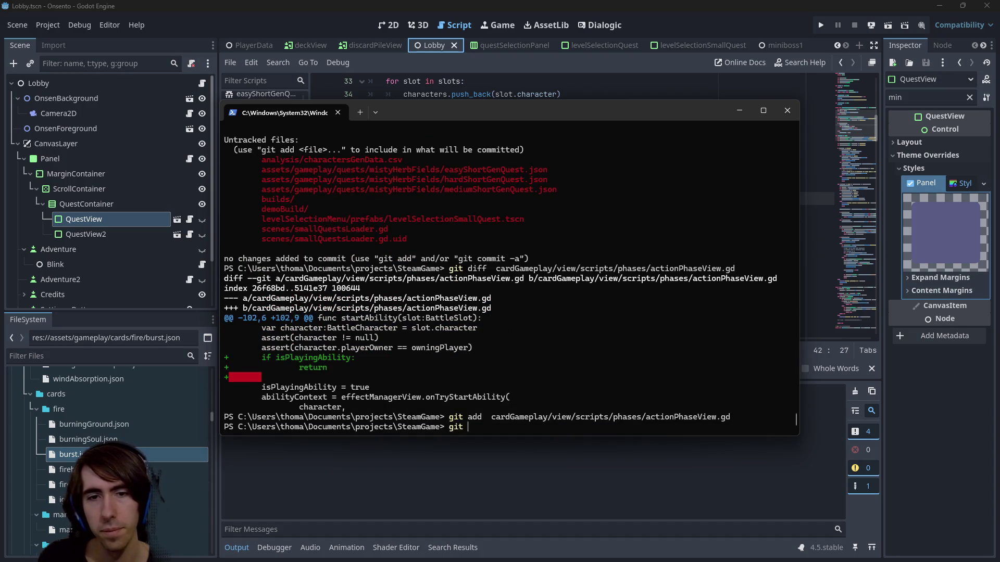
pyautogui.write('commit -m [hotfix] ')
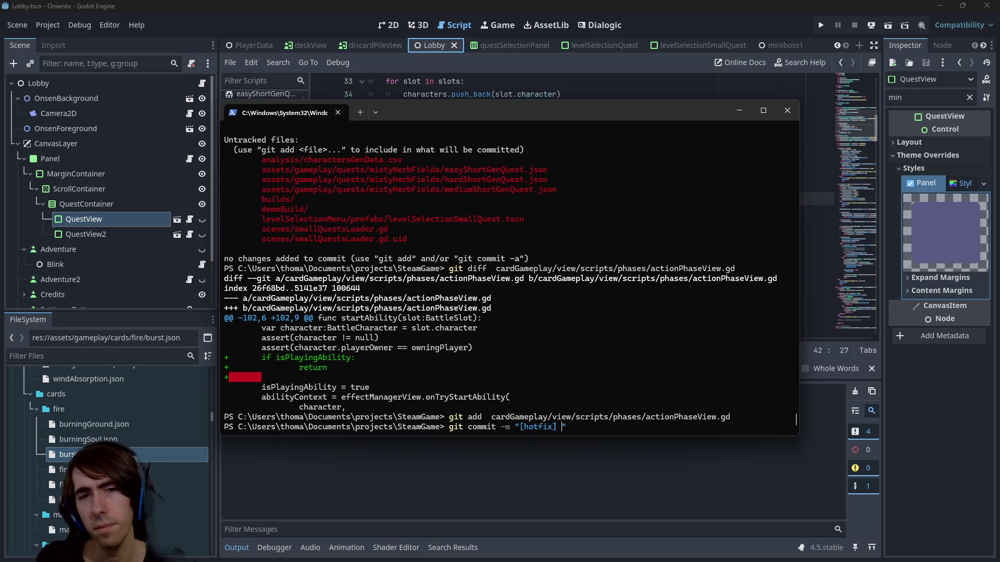
pyautogui.write('an ability sh')
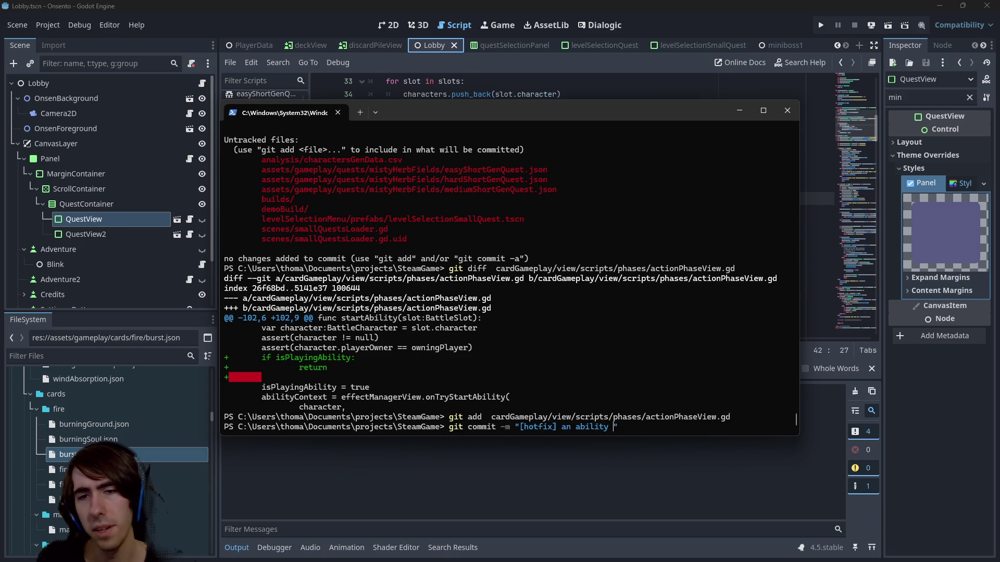
pyautogui.write('ou')
pyautogui.hotkey('ctrl', 'BackSpace')
pyautogui.hotkey('ctrl', 'BackSpace')
pyautogui.hotkey('ctrl', 'BackSpace')
pyautogui.write('bugfix: a')
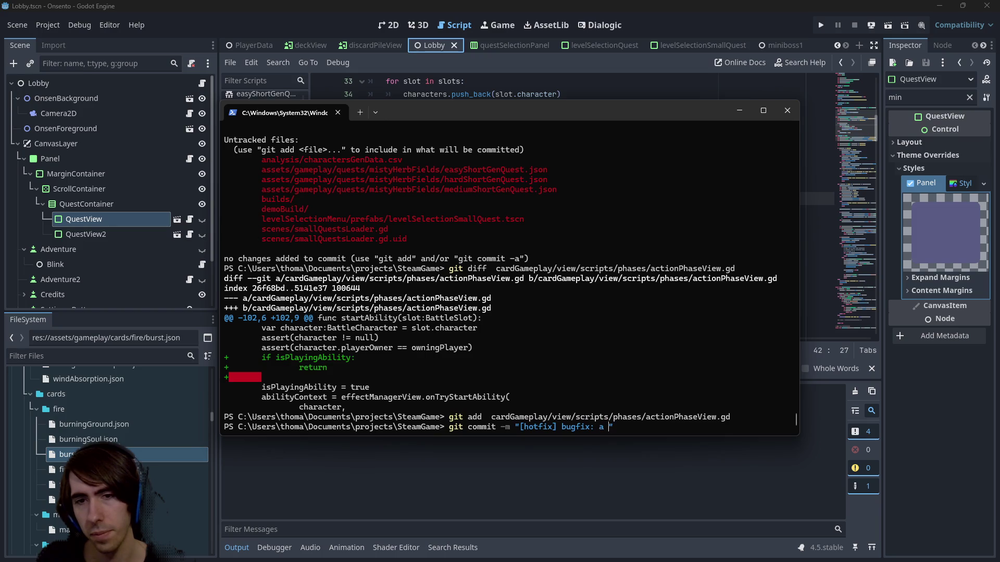
pyautogui.write('n ability c')
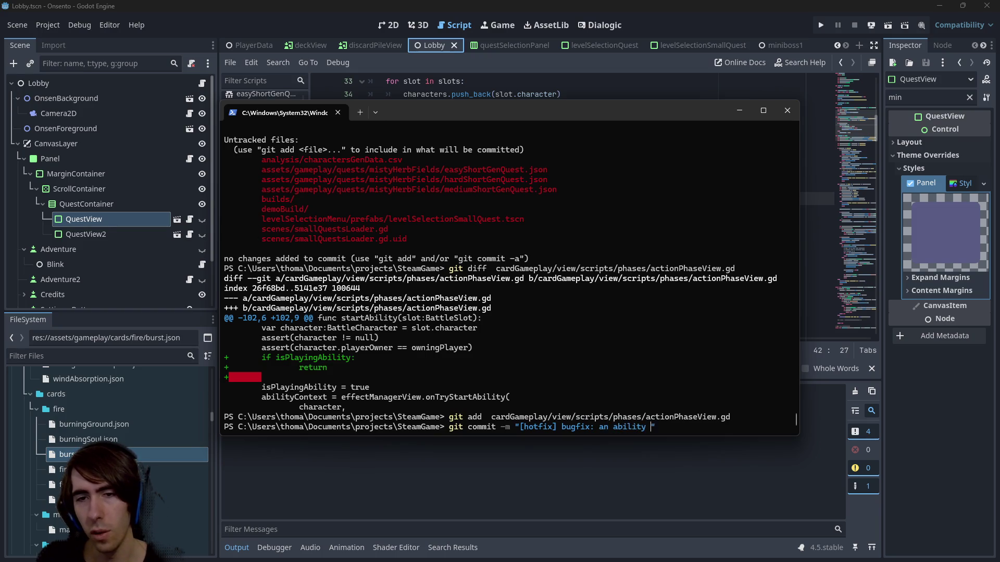
pyautogui.write('ant get')
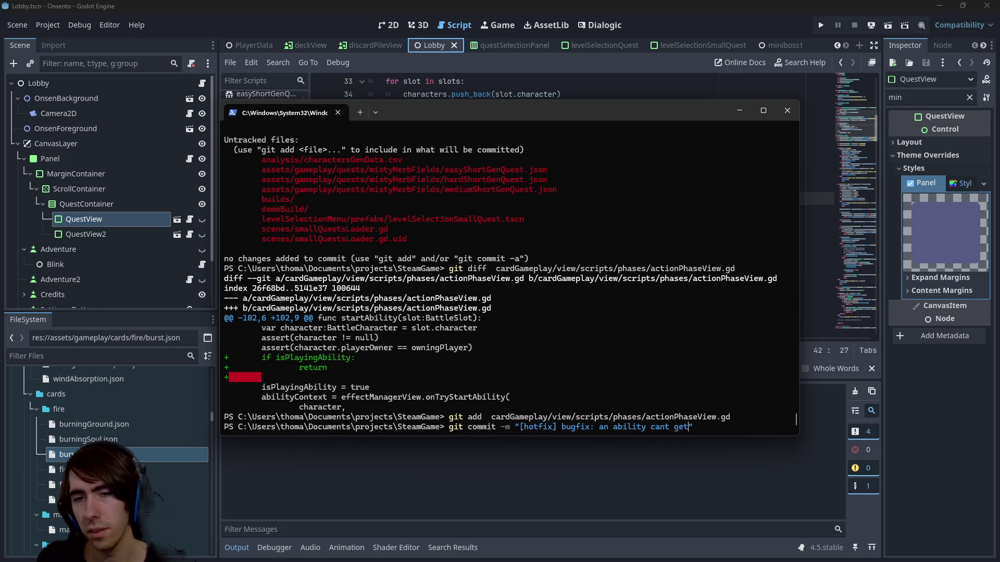
pyautogui.write(' triggered ')
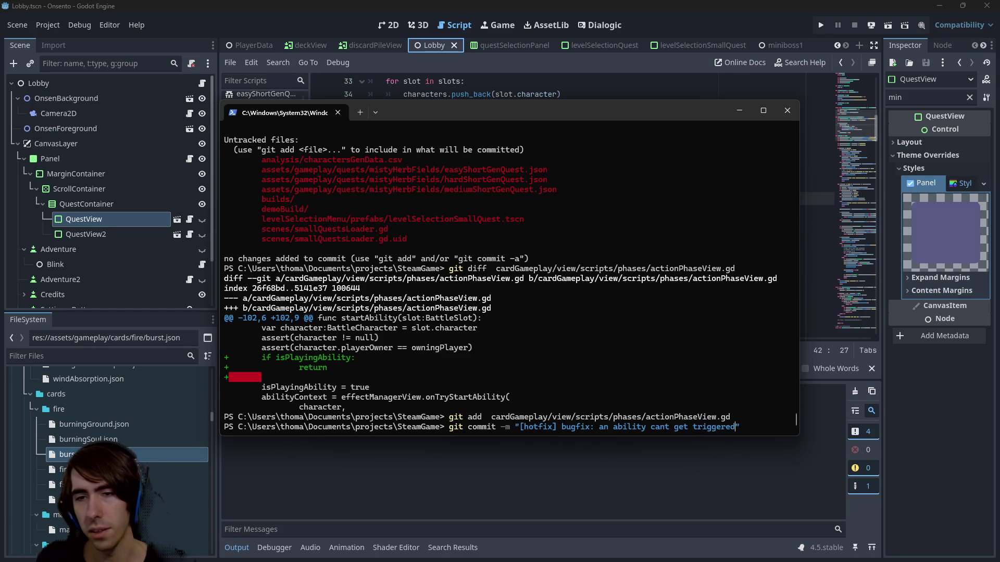
pyautogui.write('anymore')
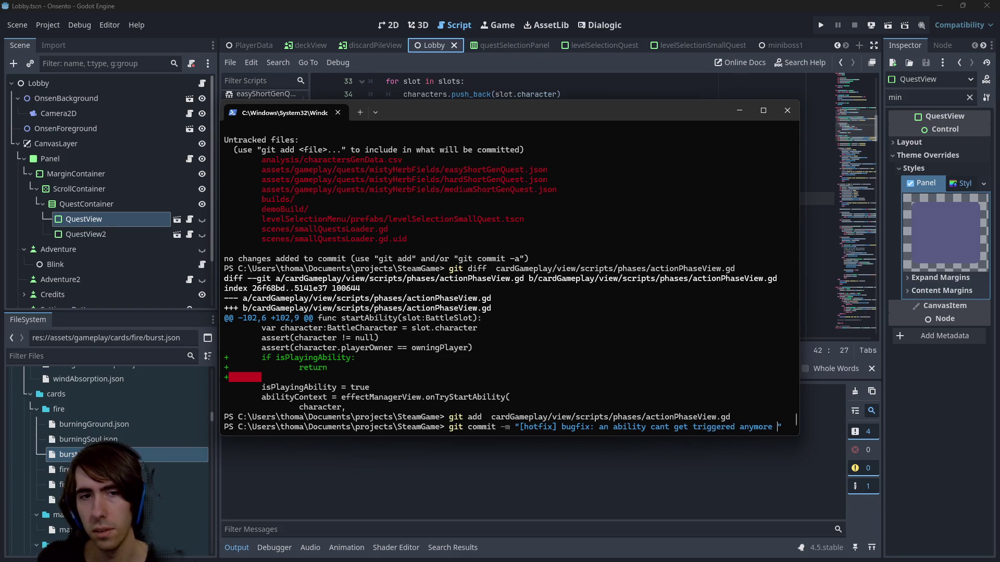
pyautogui.hotkey('ctrl', 'BackSpace')
pyautogui.hotkey('ctrl', 'BackSpace')
pyautogui.hotkey('ctrl', 'BackSpace')
pyautogui.write('start')
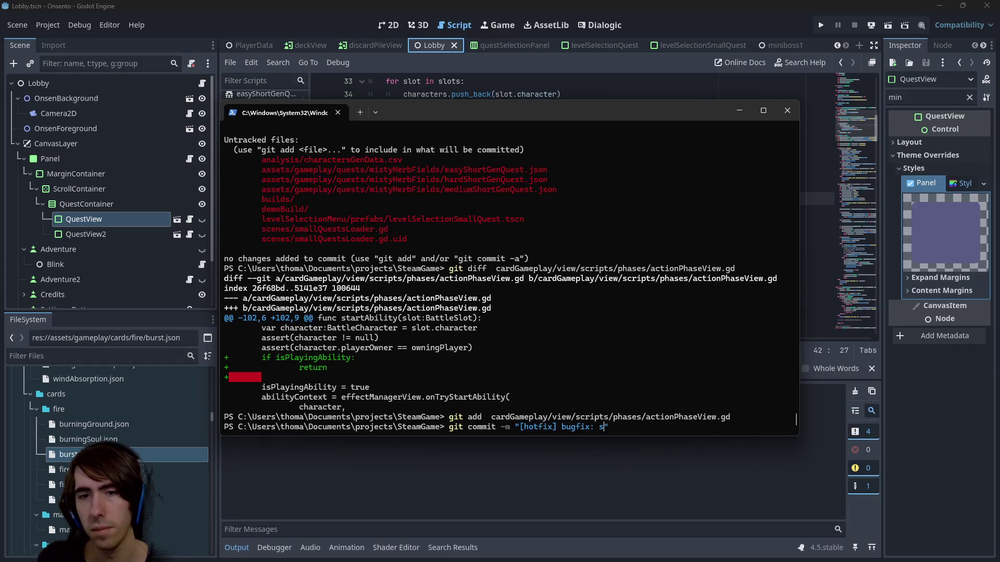
pyautogui.write('Ability now ')
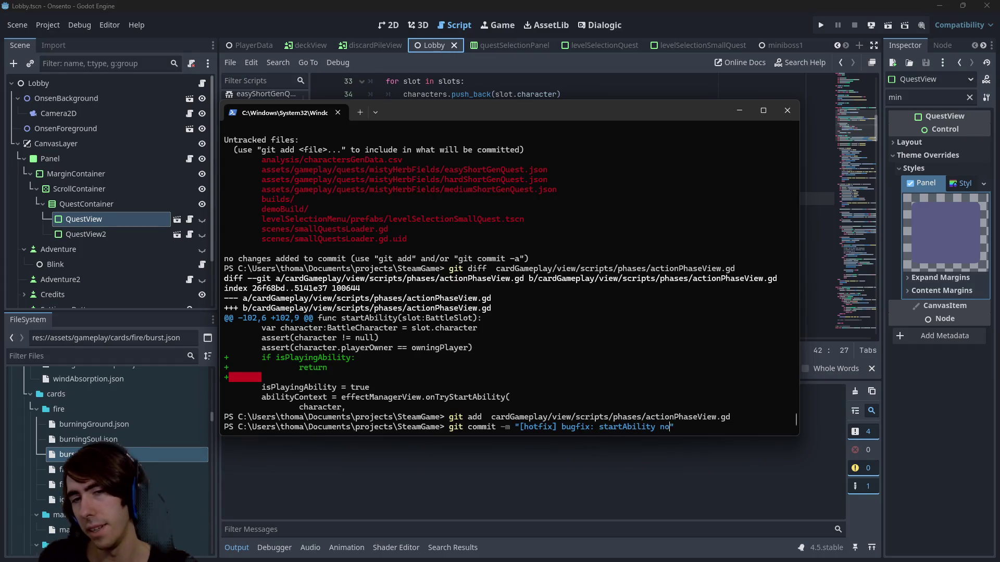
pyautogui.write('returns directly when ')
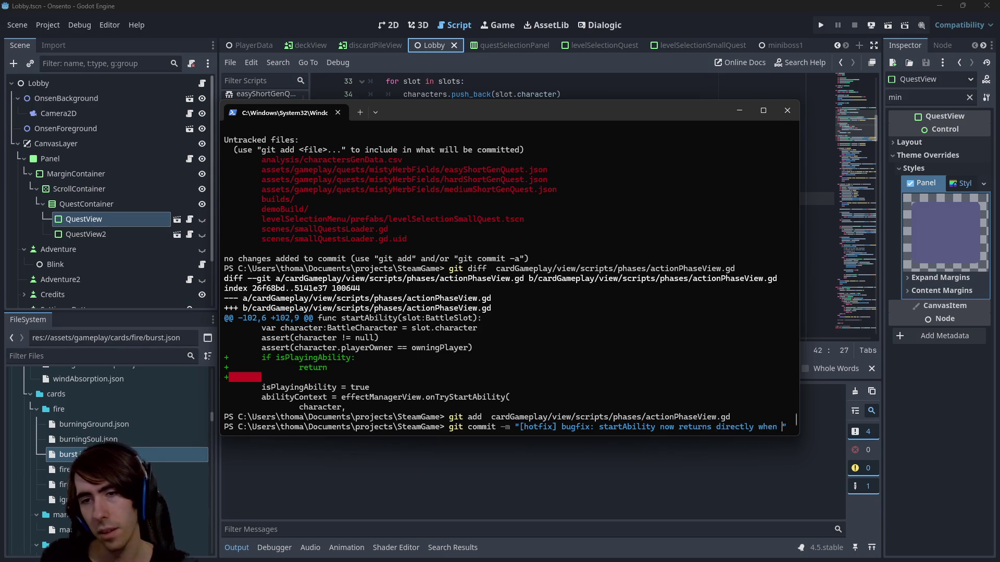
pyautogui.write('an ability a')
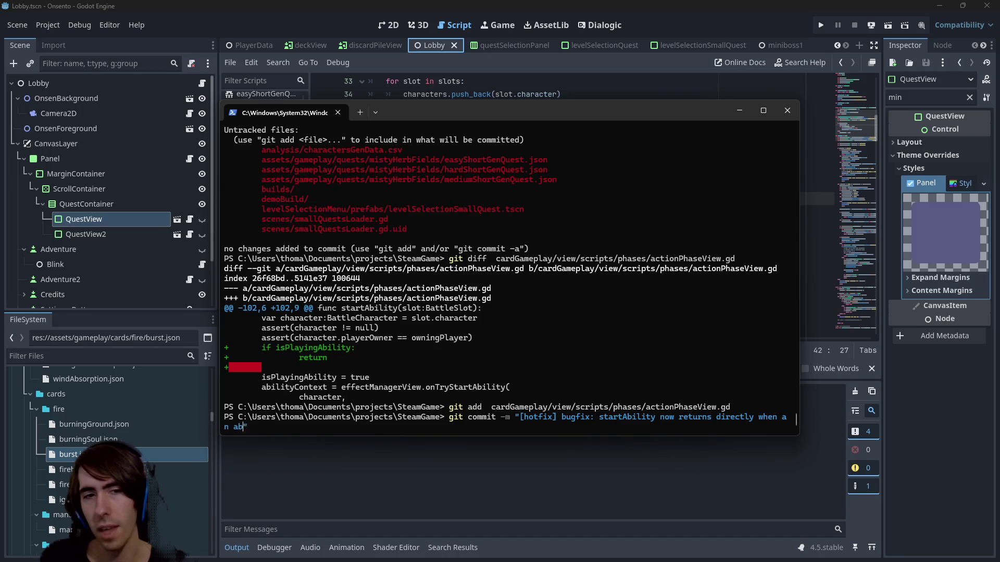
pyautogui.write('lready started')
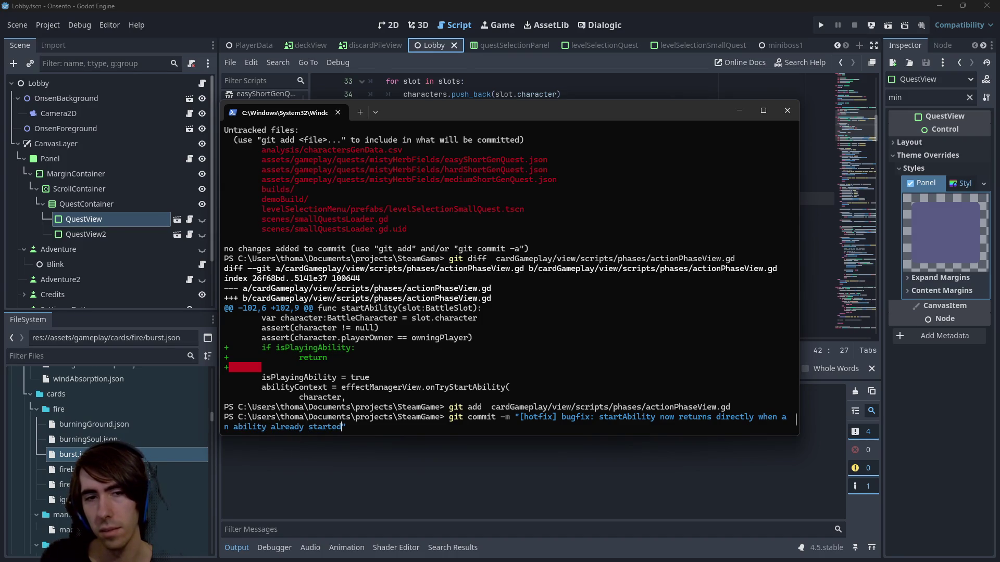
pyautogui.hotkey('ctrl', 'Left')
pyautogui.write('has')
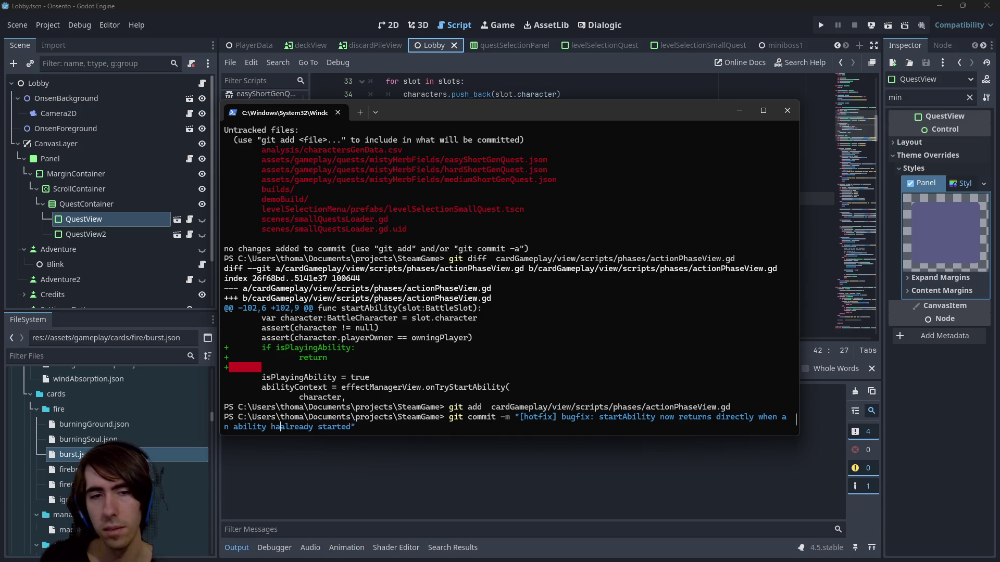
pyautogui.press('Return')
# Push the commit to origin and check the repository status
pyautogui.write('git push')
pyautogui.press('Return')
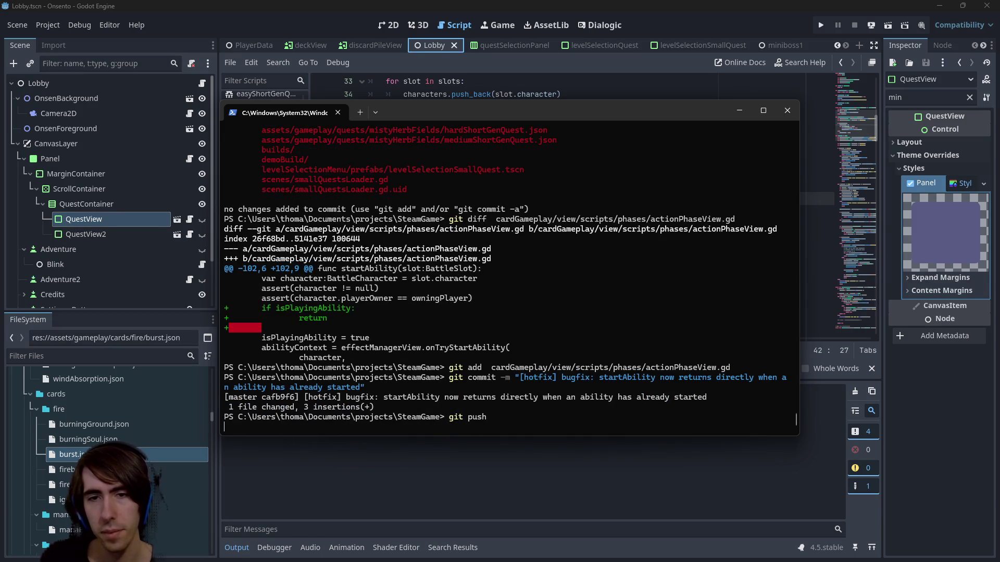
pyautogui.write('git status')
pyautogui.press('Return')
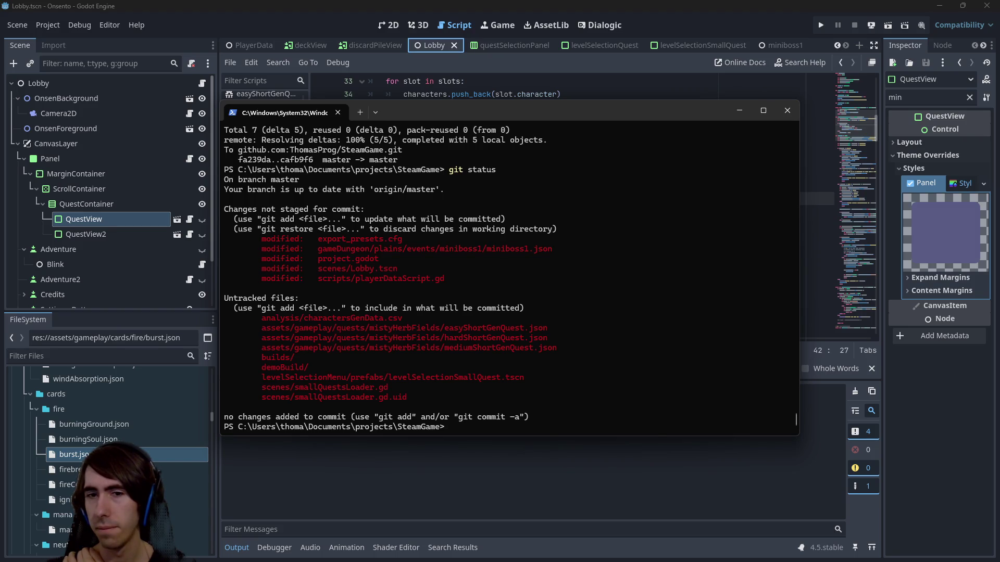
pyautogui.click(388, 27)
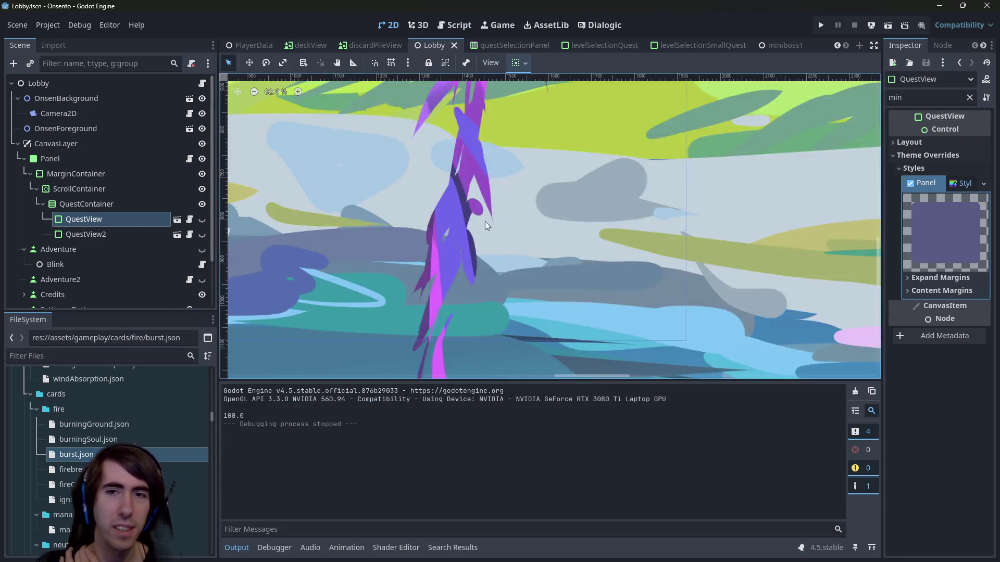
# Toggle QuestView visible and hidden again in the Lobby scene, then save it with Ctrl+S
pyautogui.scroll(-5, 479, 254)
pyautogui.scroll(5, 504, 267)
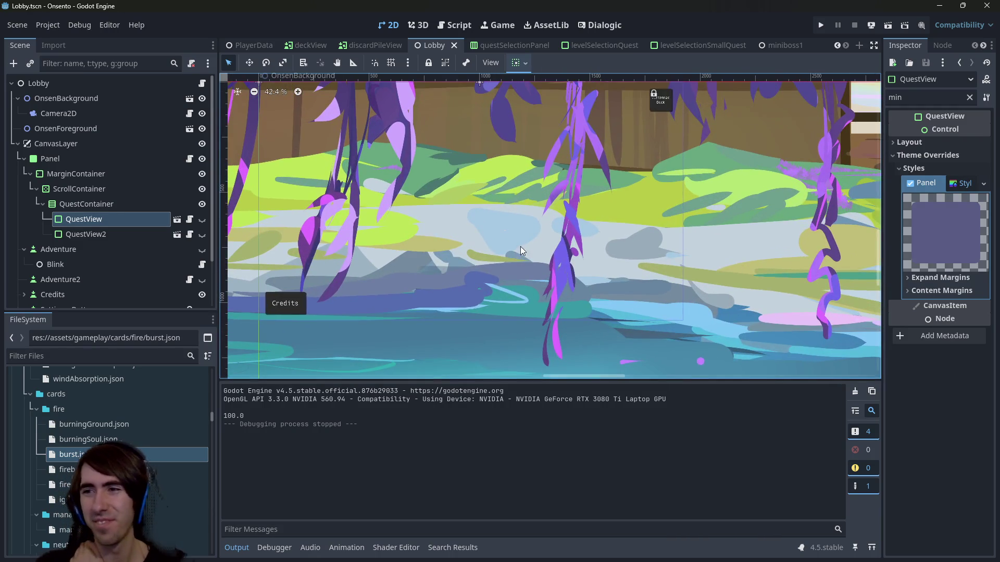
pyautogui.hscroll(1, 526, 253)
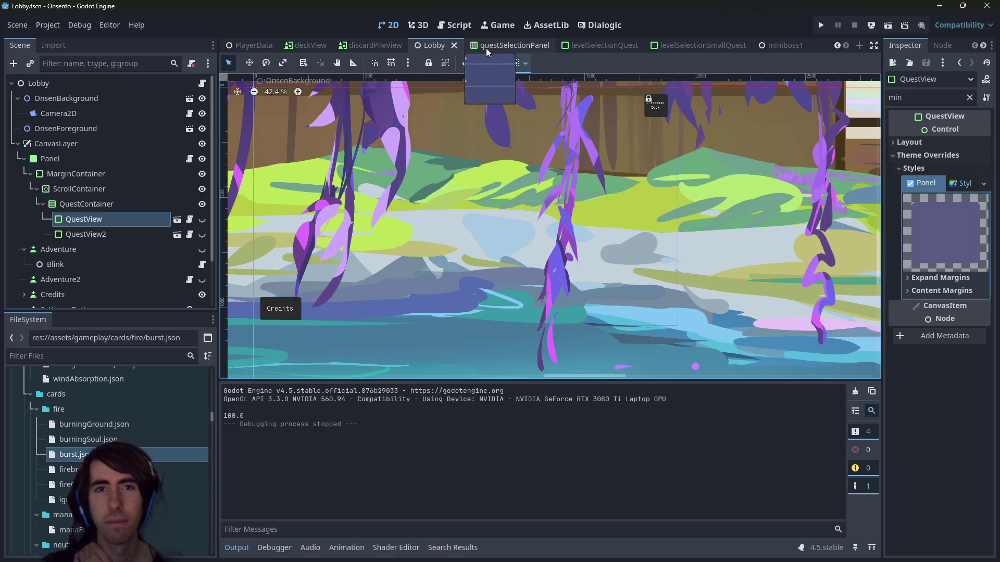
pyautogui.scroll(-2, 572, 229)
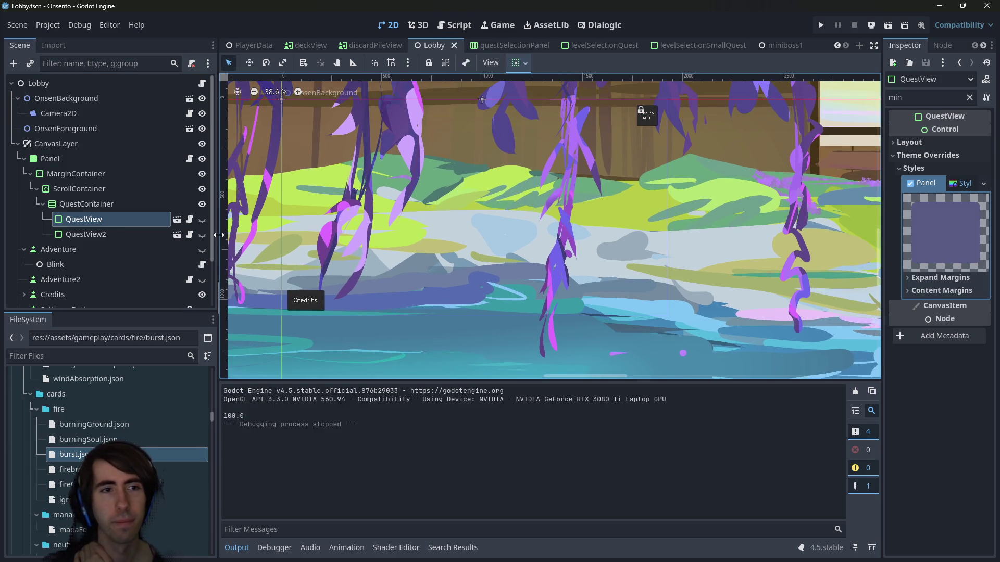
pyautogui.click(126, 202)
pyautogui.click(119, 220)
pyautogui.click(203, 219)
pyautogui.click(202, 220)
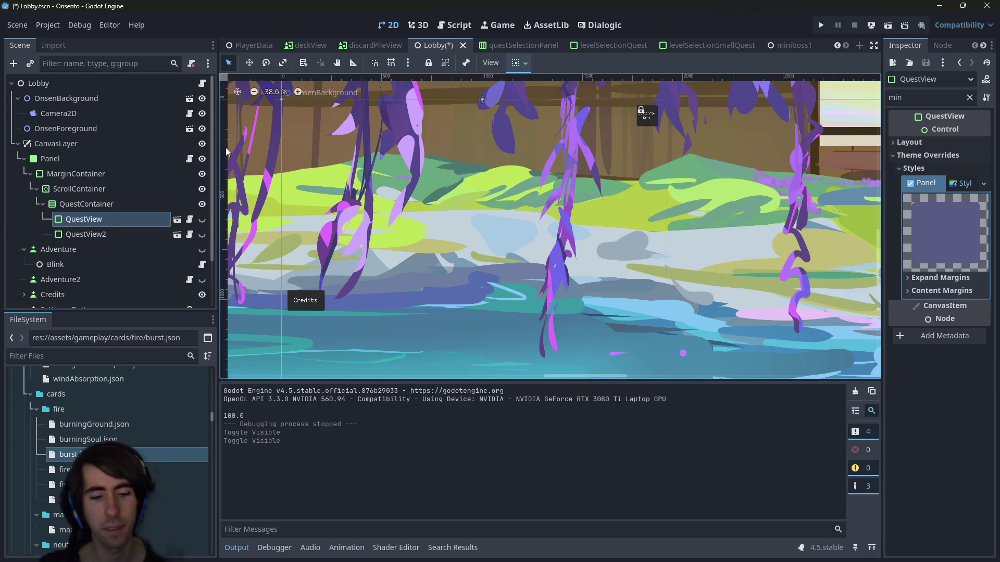
pyautogui.hotkey('ctrl', 's')
pyautogui.click(455, 24)
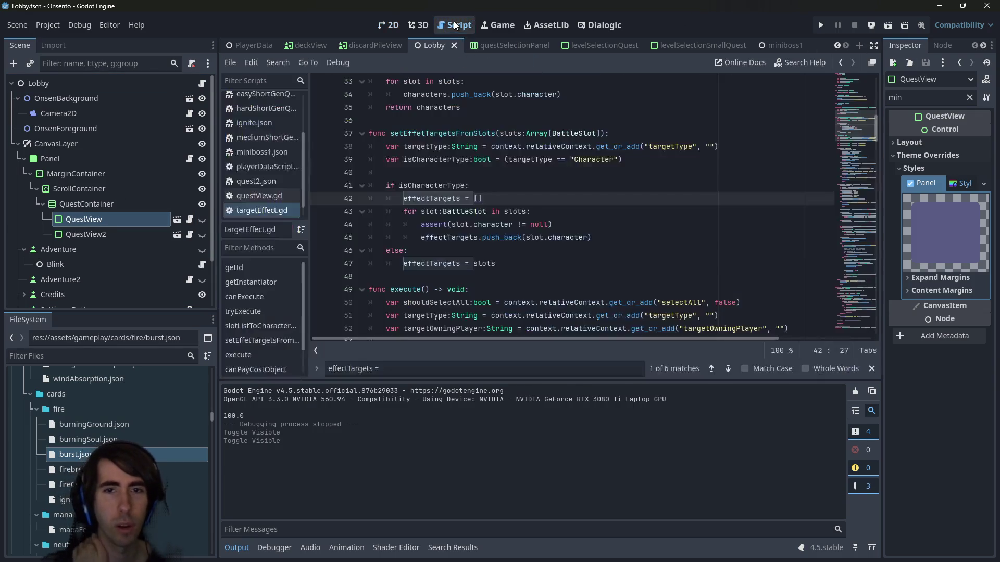
# Open playerDataScript.gd via quick search for 'playerdata' and scroll to the questNames array
pyautogui.scroll(-2, 610, 223)
pyautogui.click(492, 199)
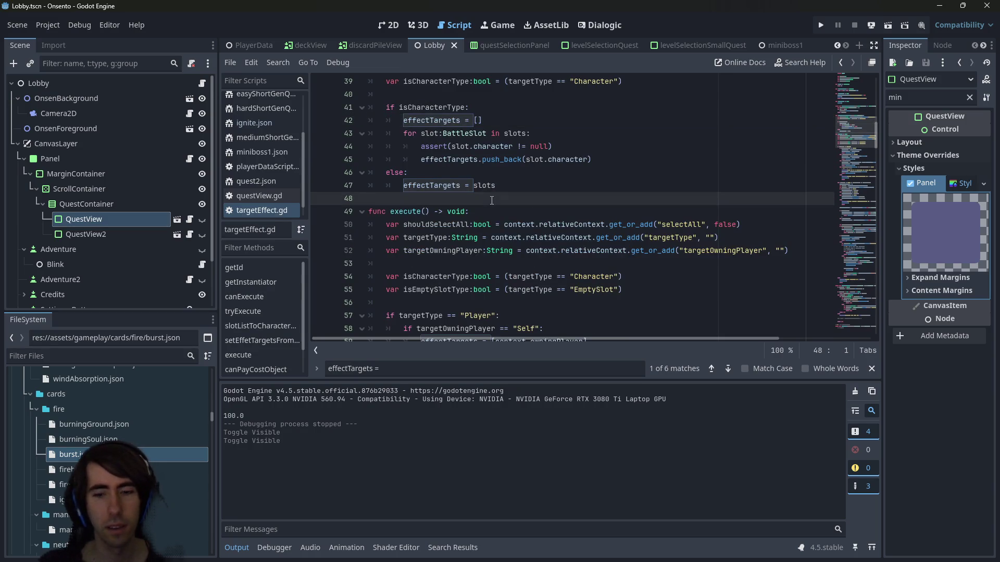
pyautogui.hotkey('shift', 'alt', 'o')
pyautogui.write('playerdata')
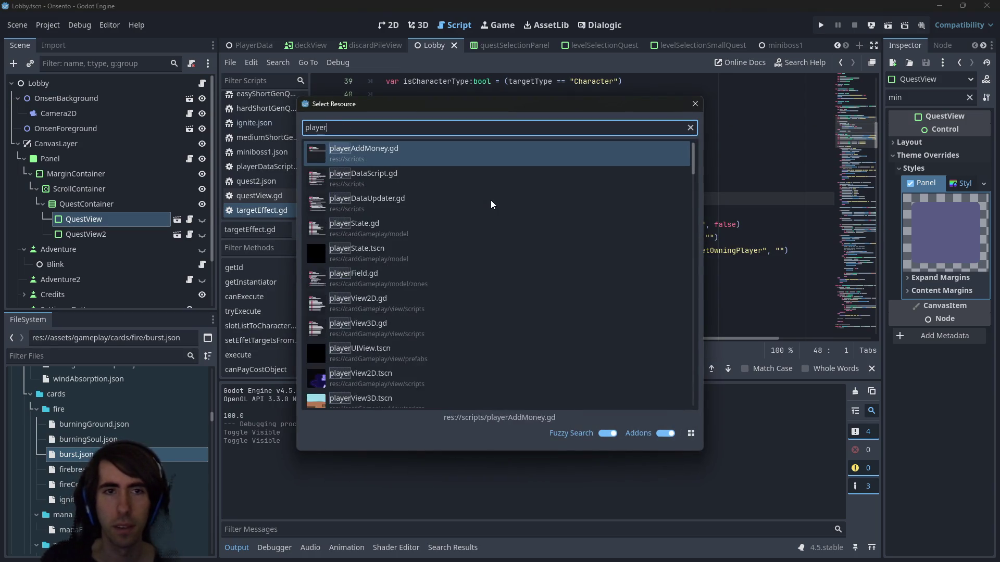
pyautogui.press('Down')
pyautogui.press('Return')
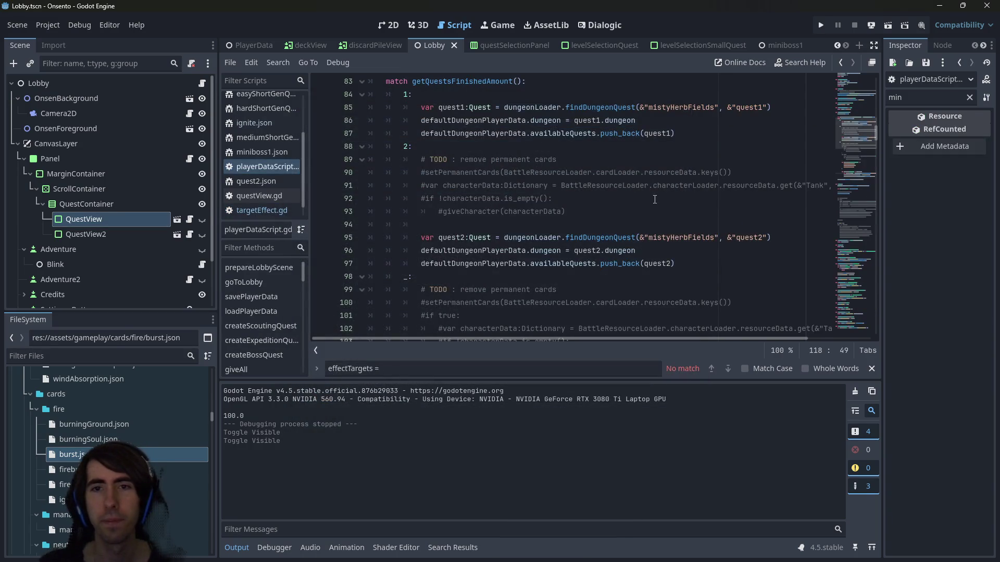
pyautogui.scroll(-7, 655, 200)
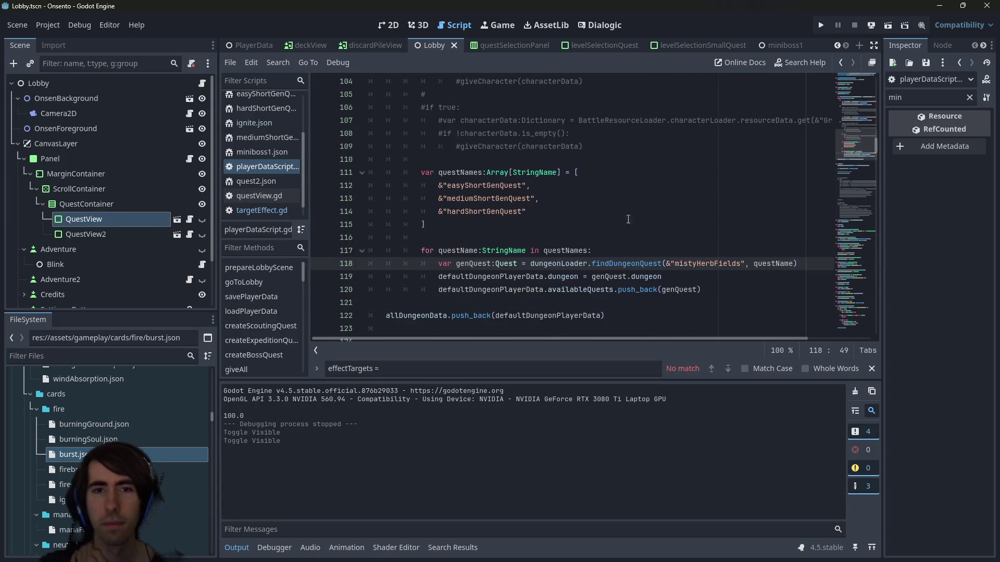
pyautogui.moveTo(527, 212); pyautogui.dragTo(440, 182)
pyautogui.click(456, 216)
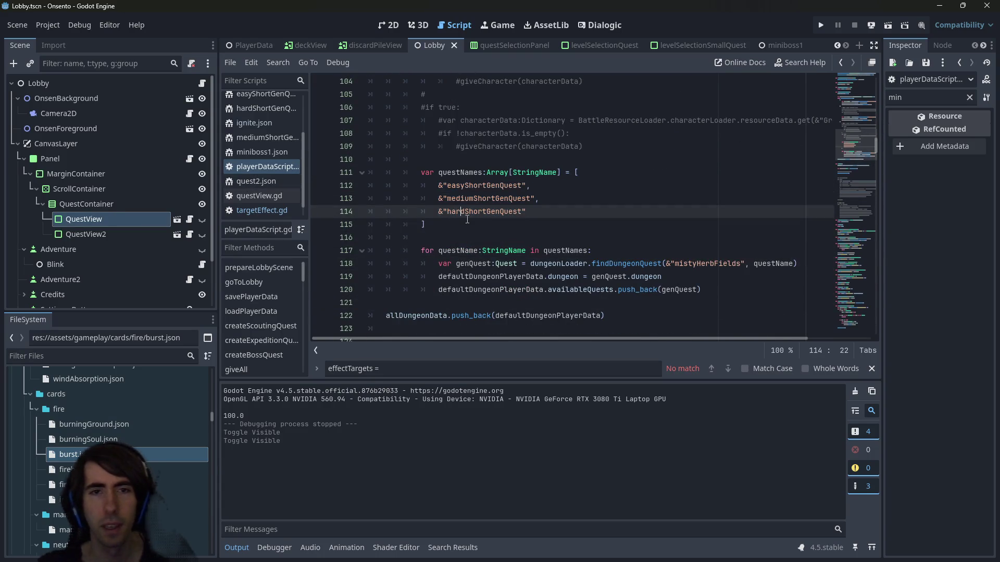
pyautogui.click(467, 219)
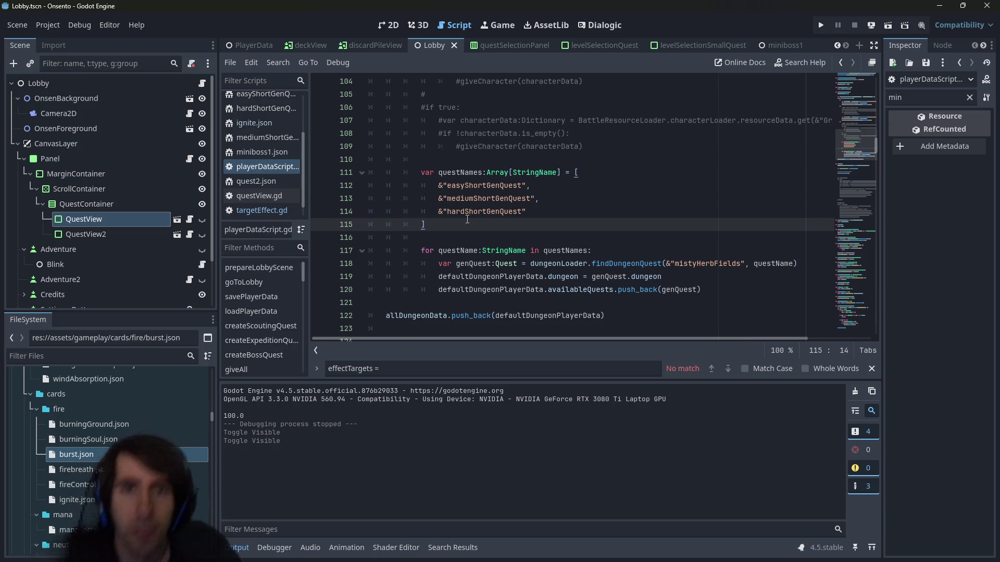
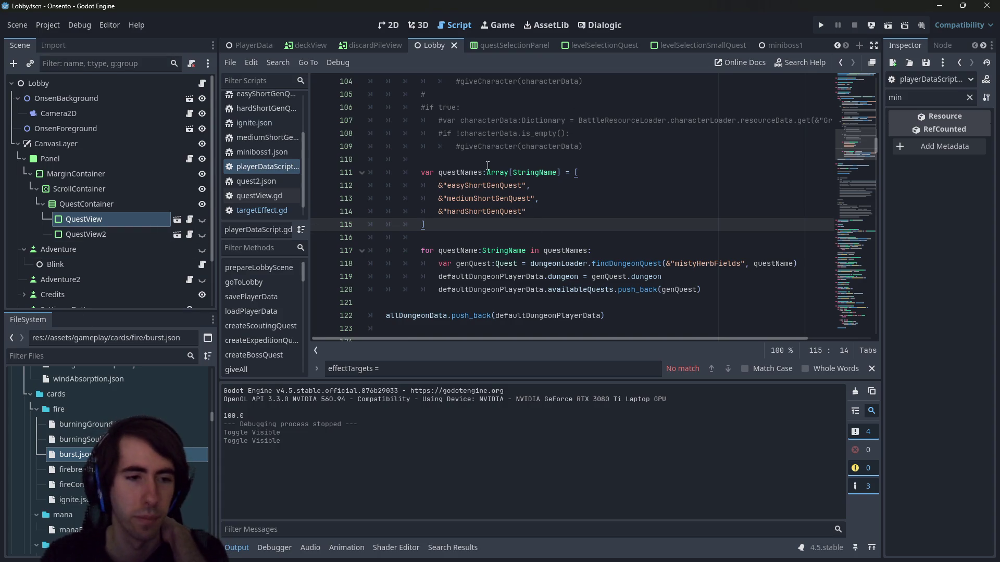
# Filter the FileSystem for 'easys' and open easyShortGenQuest.json
pyautogui.doubleClick(484, 186)
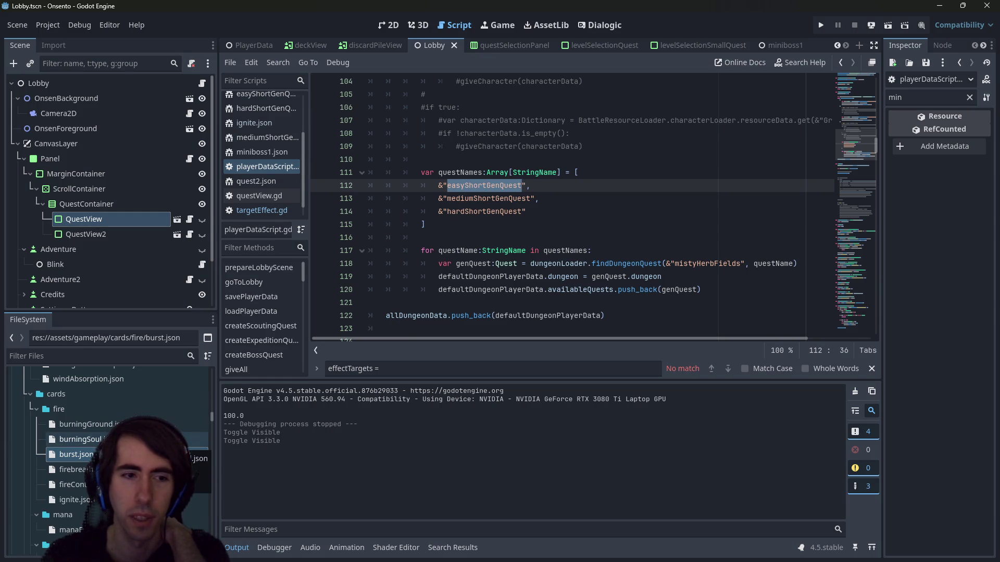
pyautogui.scroll(3, 92, 456)
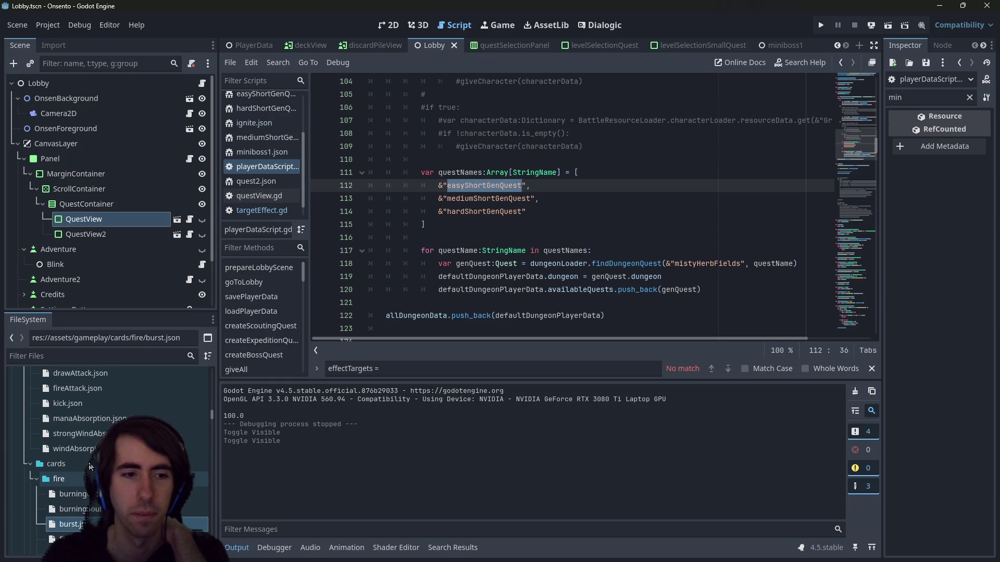
pyautogui.scroll(5, 210, 417)
pyautogui.scroll(-6, 210, 418)
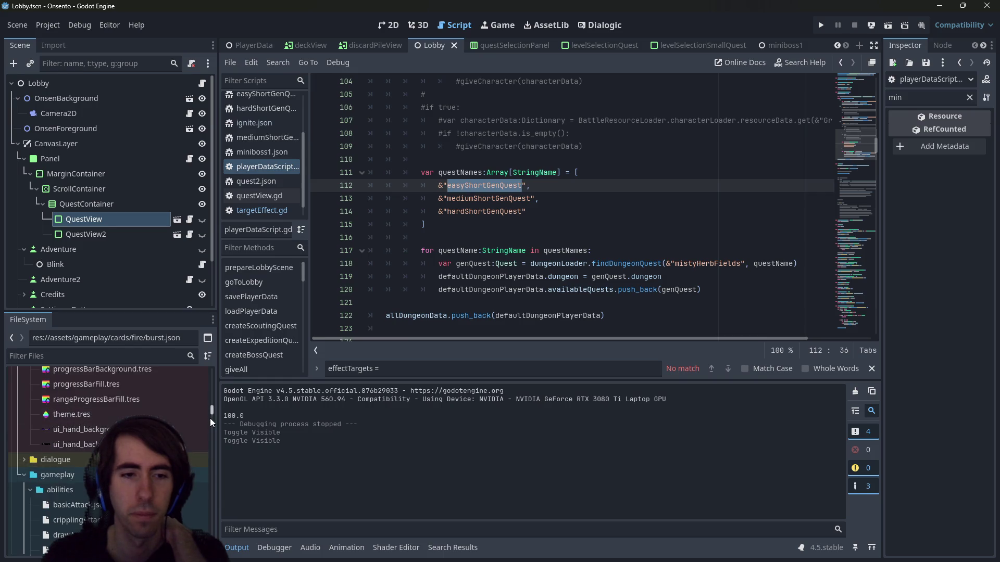
pyautogui.moveTo(214, 414); pyautogui.dragTo(210, 376)
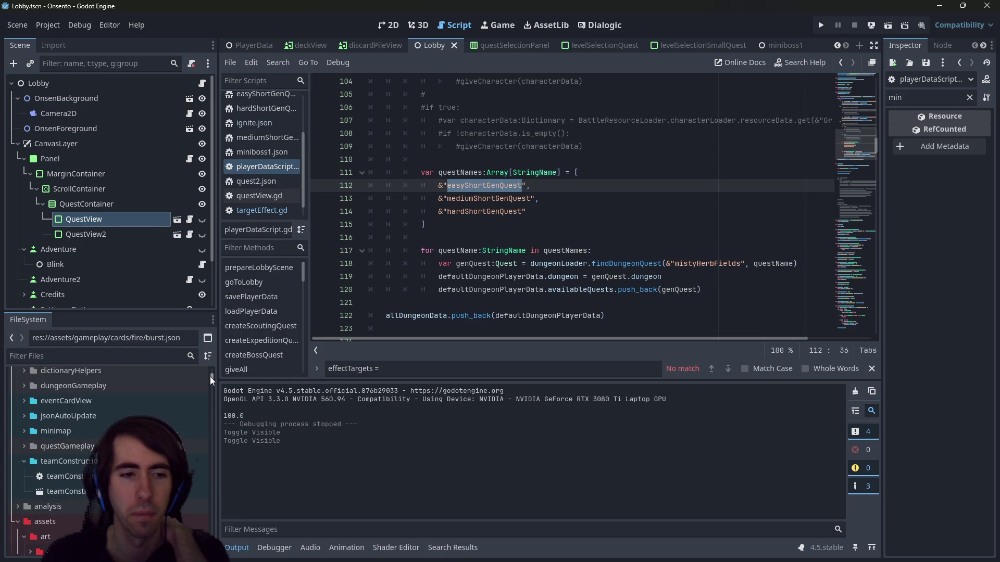
pyautogui.click(170, 354)
pyautogui.write('easys')
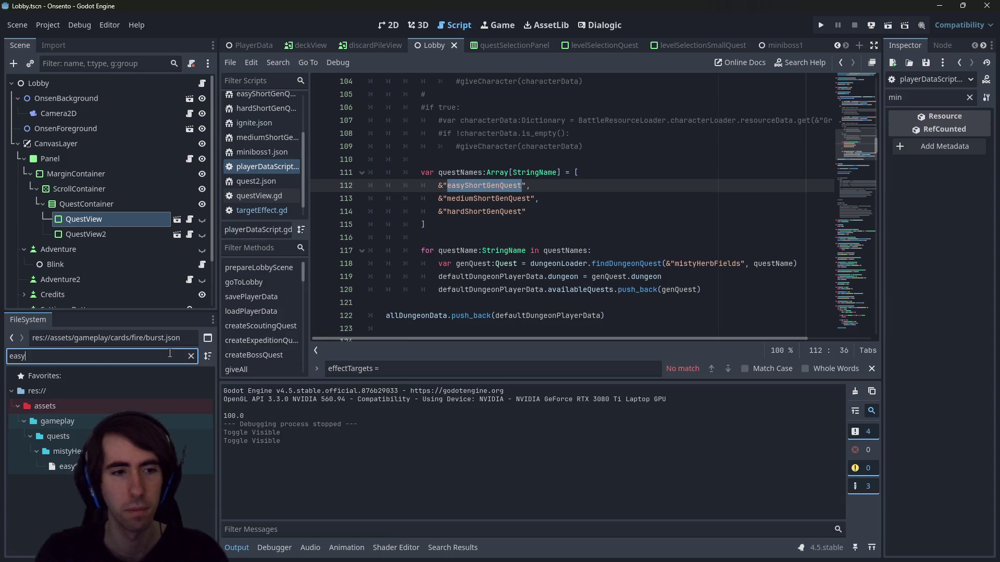
pyautogui.doubleClick(83, 466)
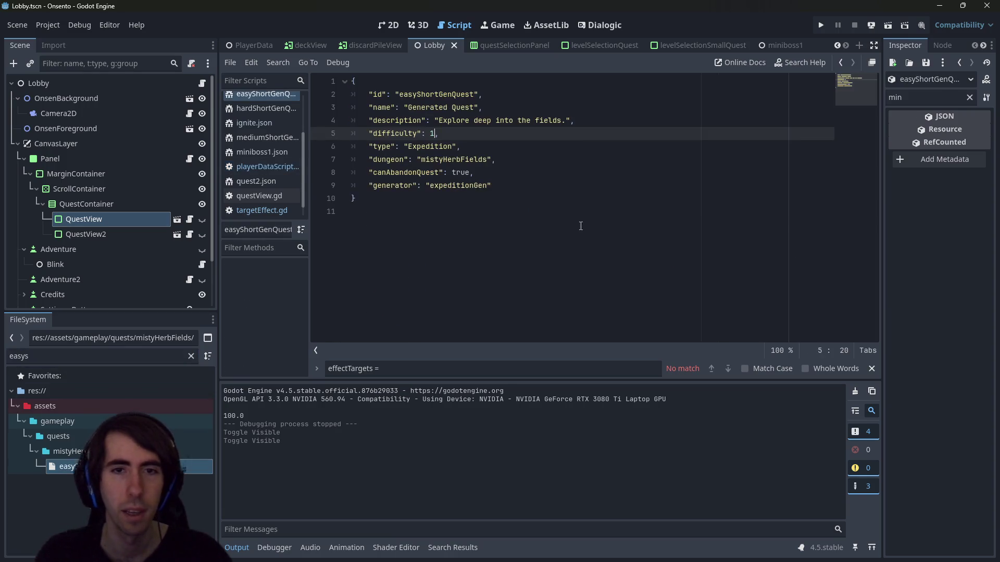
# Copy the generator value 'expeditionGen' and Quick Open expeditionGenBlueprint.gd with it
pyautogui.click(503, 185)
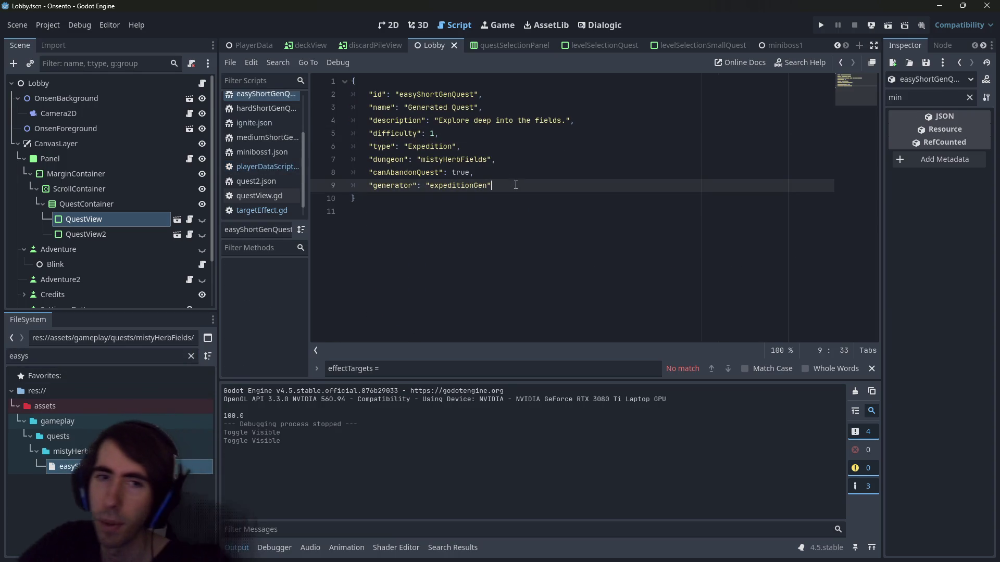
pyautogui.doubleClick(458, 185)
pyautogui.hotkey('ctrl', 'c')
pyautogui.hotkey('shift', 'alt', 'o')
pyautogui.hotkey('ctrl', 'v')
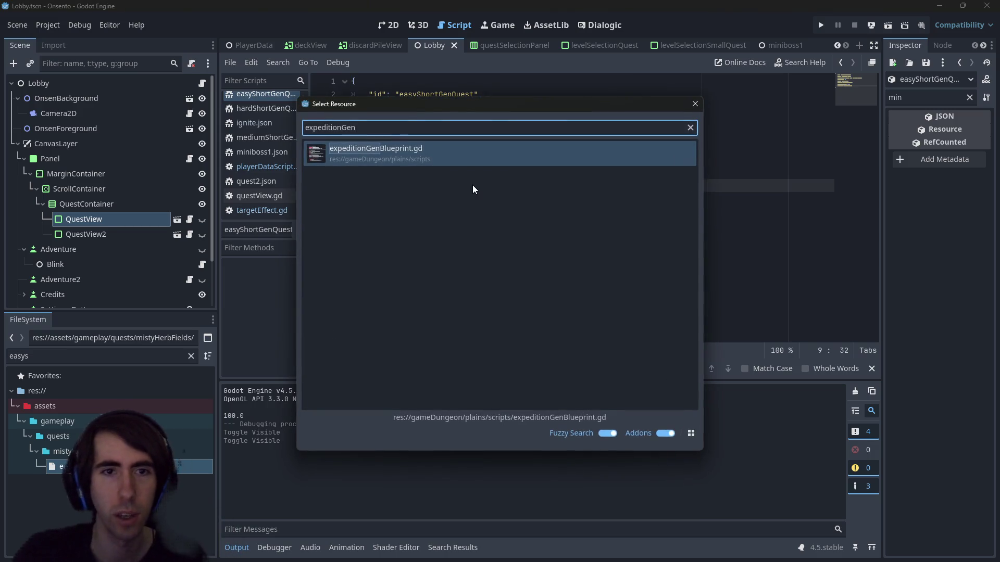
pyautogui.press('Return')
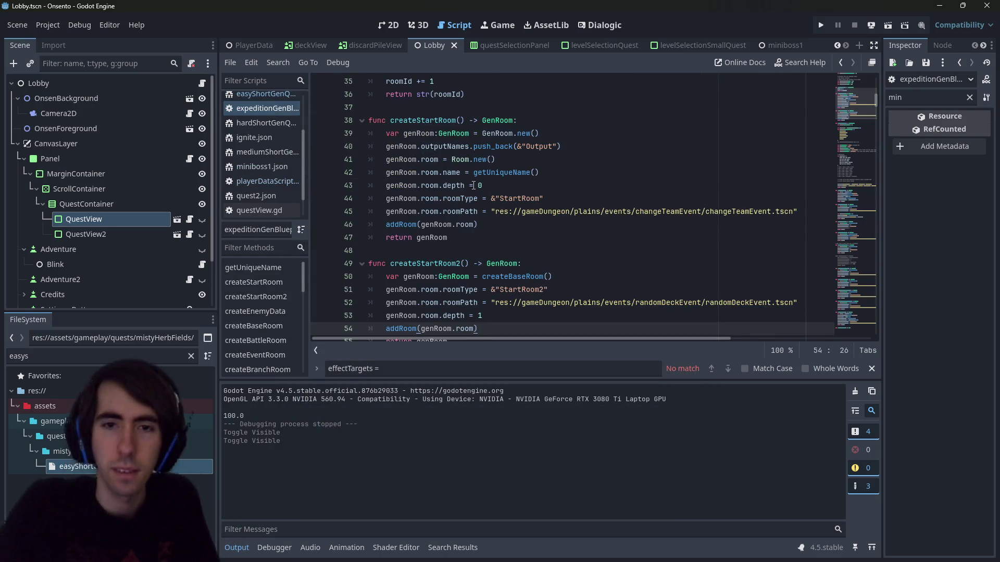
# Inspect the generate function definition in expeditionGenBlueprint.gd
pyautogui.moveTo(865, 94); pyautogui.dragTo(848, 348)
pyautogui.scroll(4, 638, 252)
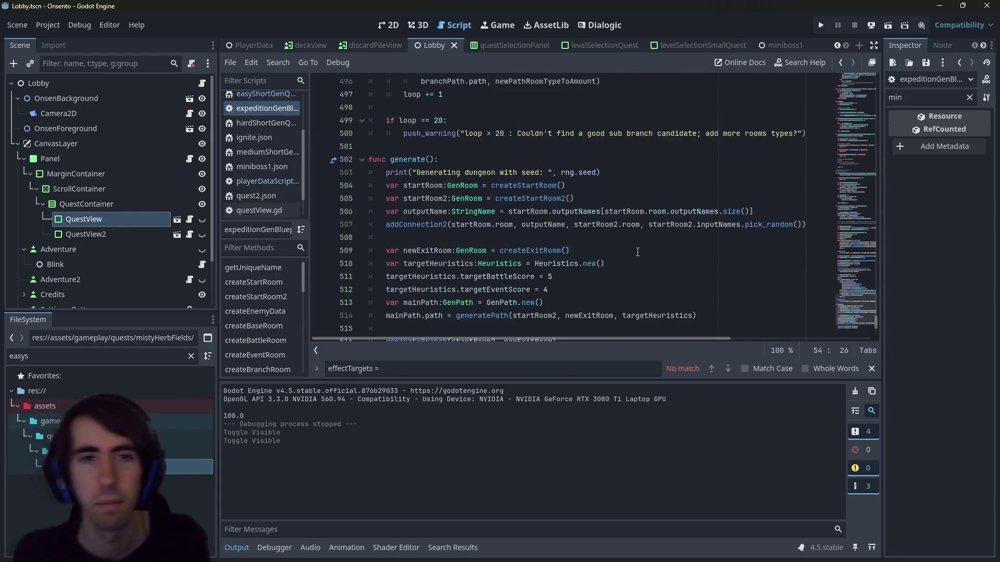
pyautogui.click(411, 159)
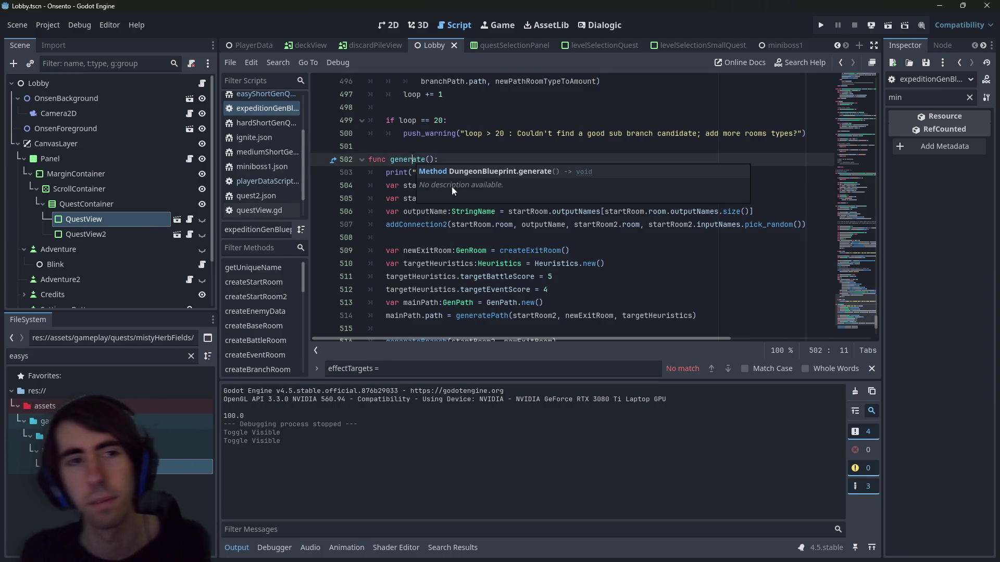
pyautogui.click(514, 251)
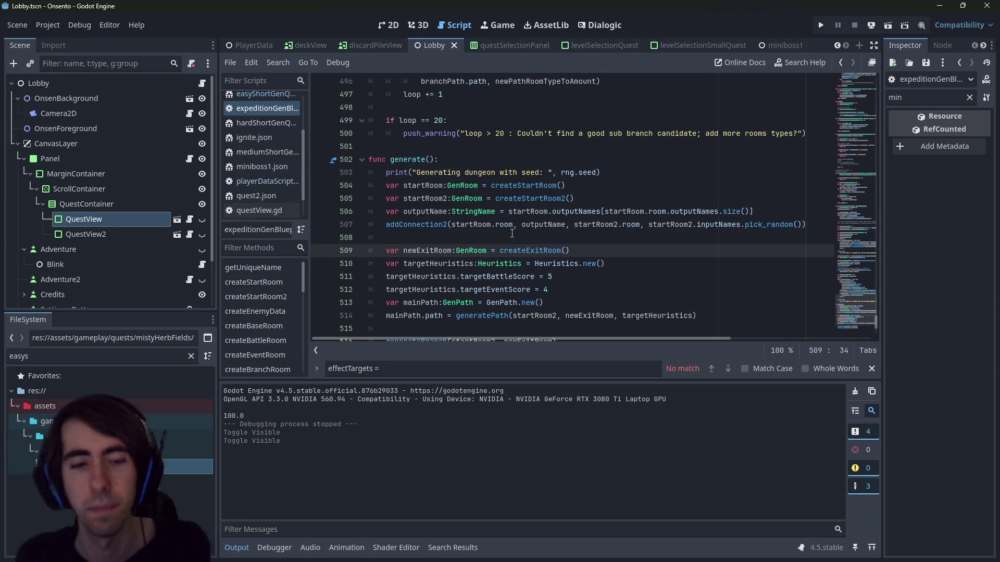
# Search the project for expeditionGen, then again for the quoted exact name
pyautogui.hotkey('ctrl', 'shift', 'f')
pyautogui.press('Return')
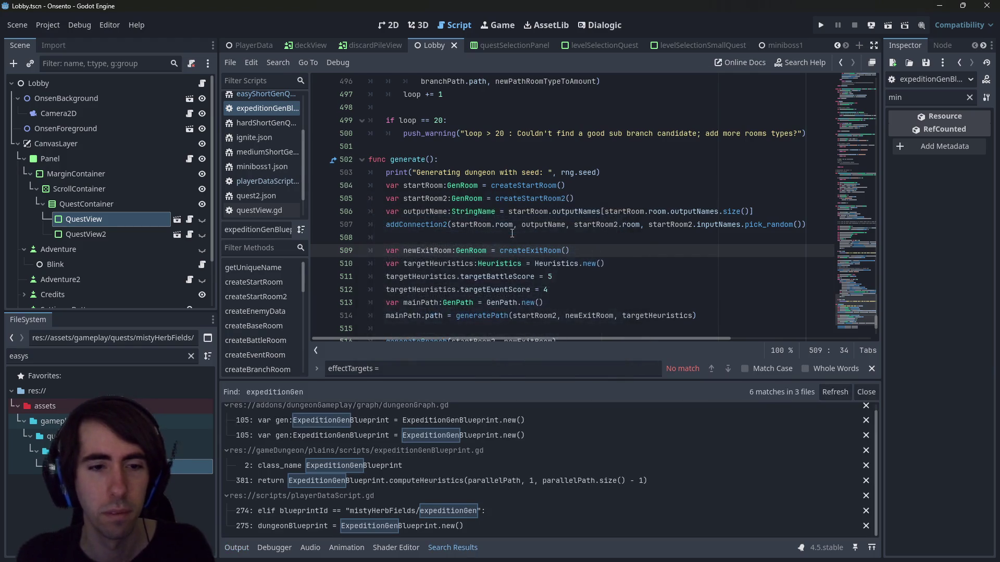
pyautogui.hotkey('ctrl', 'shift', 'f')
pyautogui.press('End')
pyautogui.write('"')
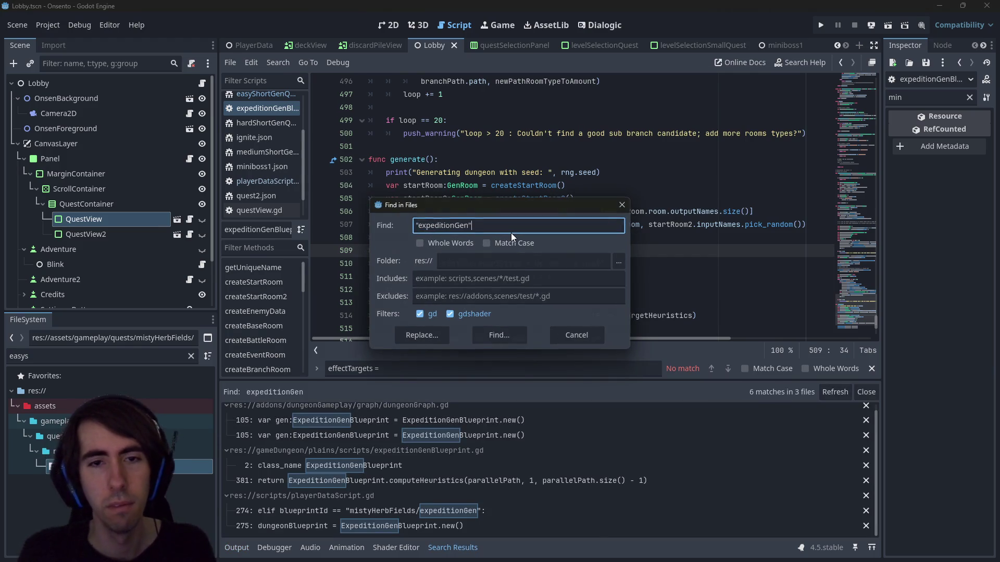
pyautogui.press('Return')
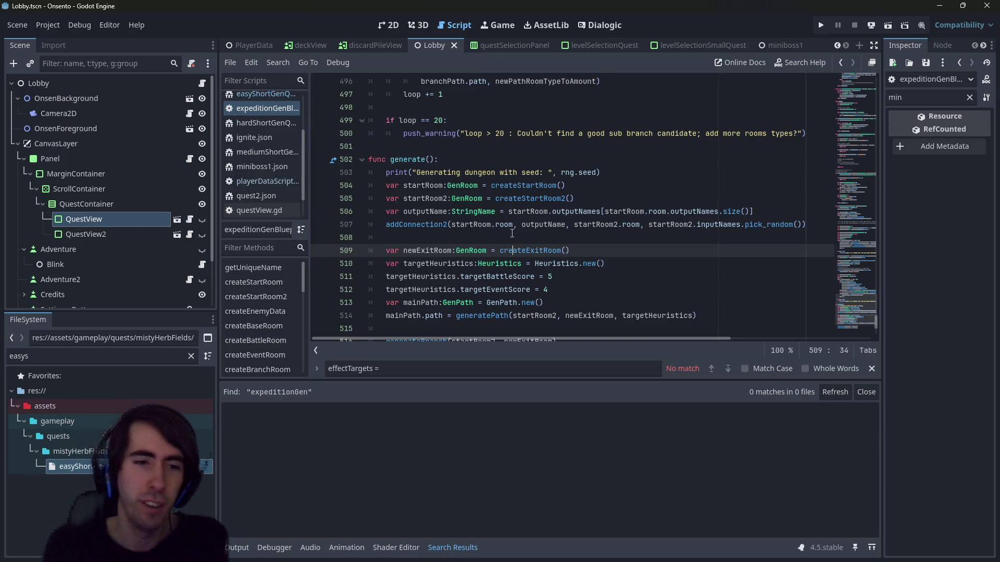
# Clear the FileSystem filter and reopen easyShortGenQuest.json
pyautogui.click(203, 465)
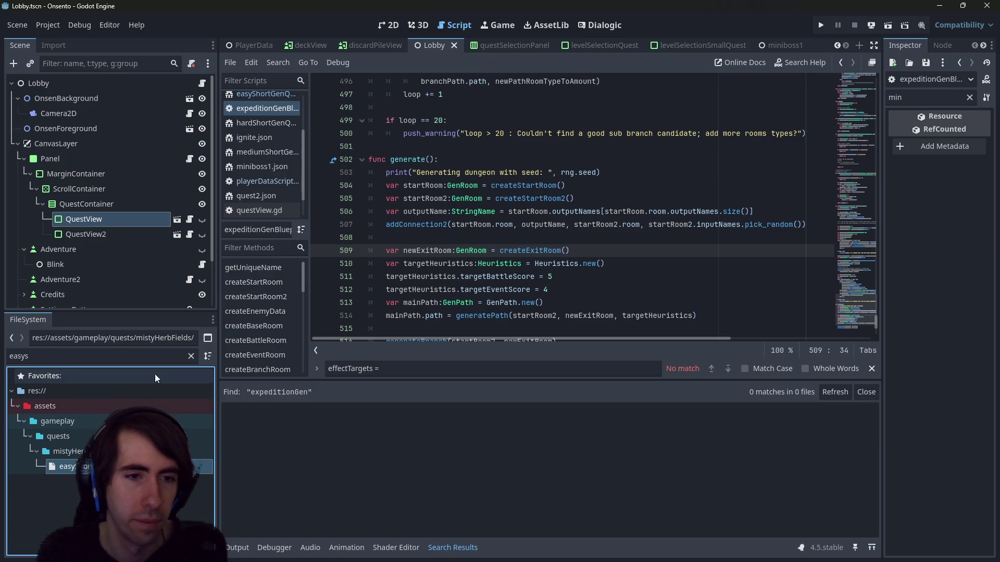
pyautogui.click(191, 357)
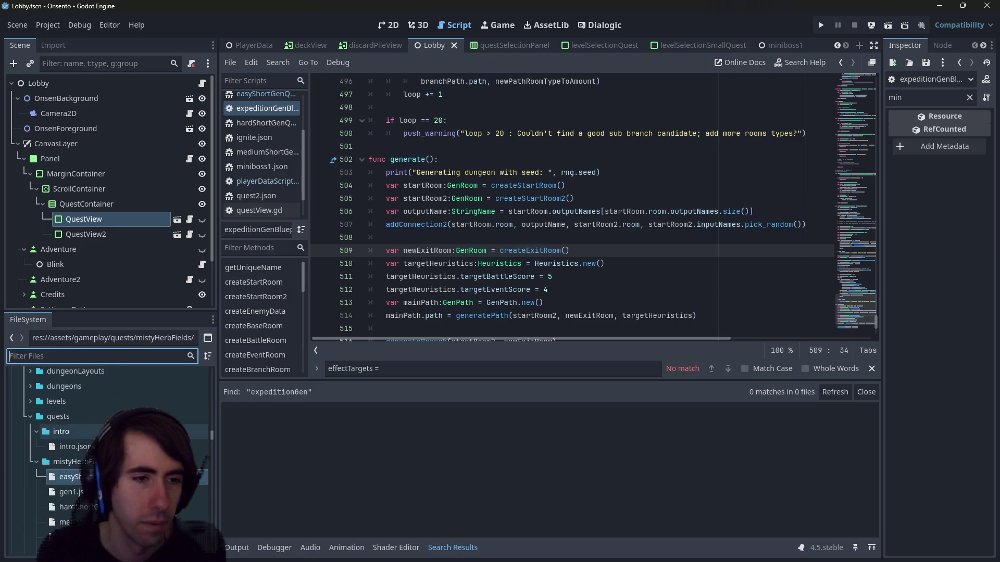
pyautogui.scroll(10, 104, 453)
pyautogui.scroll(-10, 104, 453)
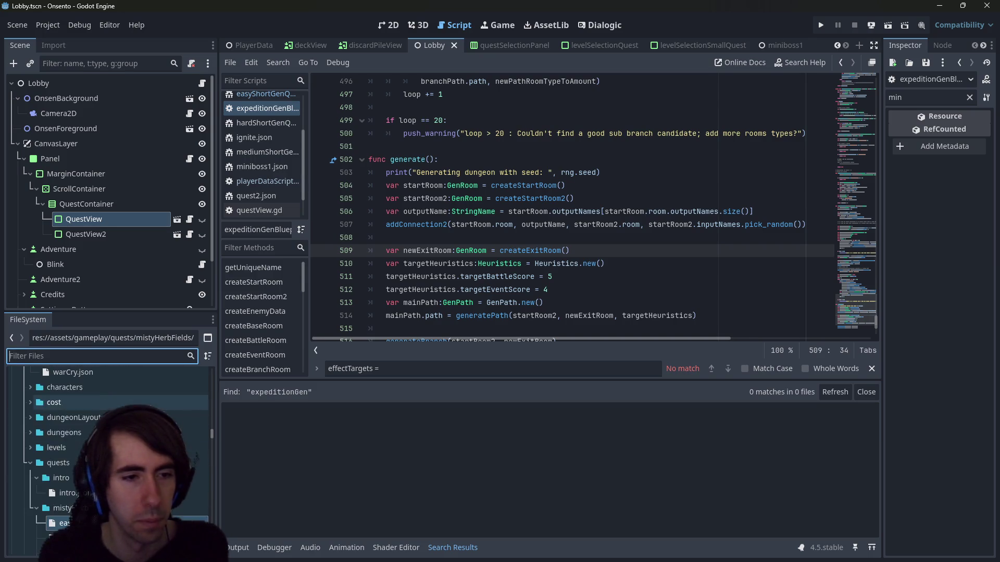
pyautogui.doubleClick(78, 430)
pyautogui.scroll(-5, 88, 448)
# Expand the gameplay folder and its dungeonLayouts subfolder in the FileSystem
pyautogui.click(84, 443)
pyautogui.scroll(5, 85, 443)
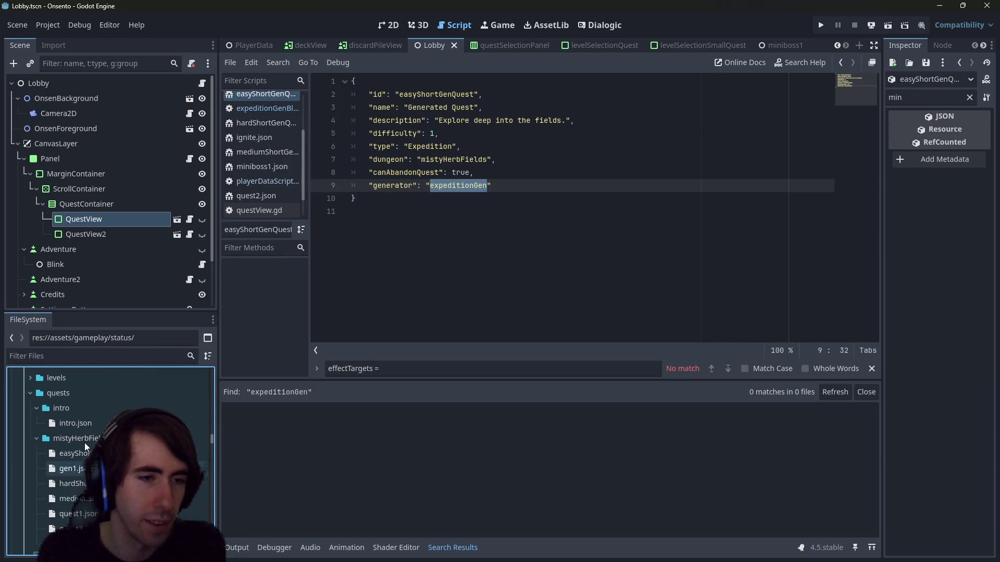
pyautogui.scroll(5, 81, 440)
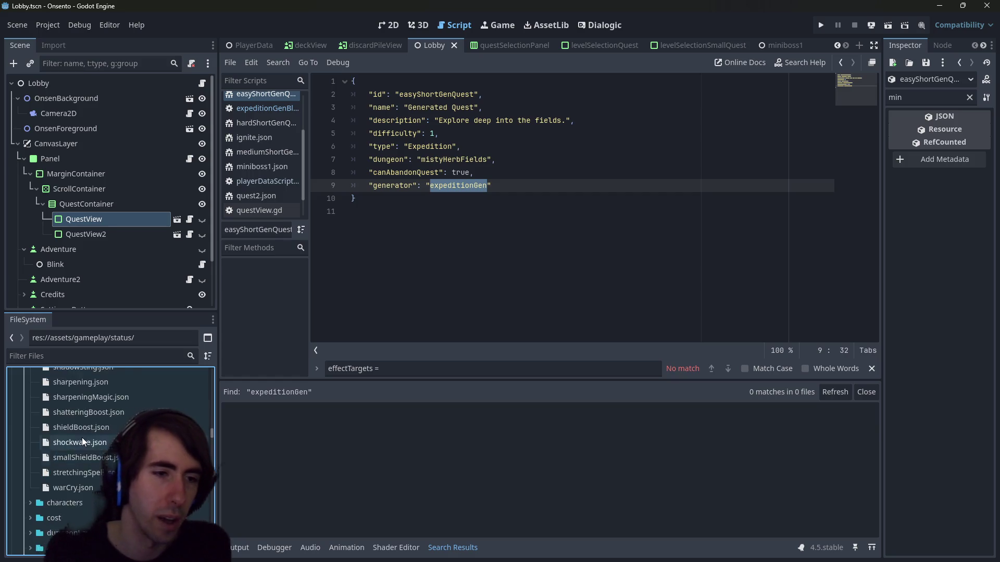
pyautogui.scroll(10, 80, 445)
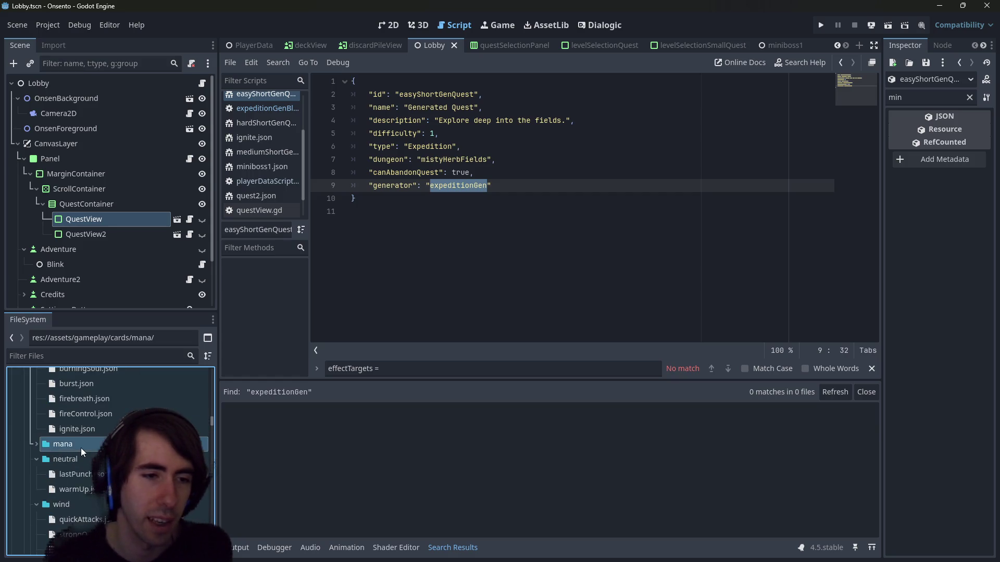
pyautogui.click(74, 448)
pyautogui.doubleClick(74, 450)
pyautogui.click(69, 481)
pyautogui.scroll(-3, 70, 480)
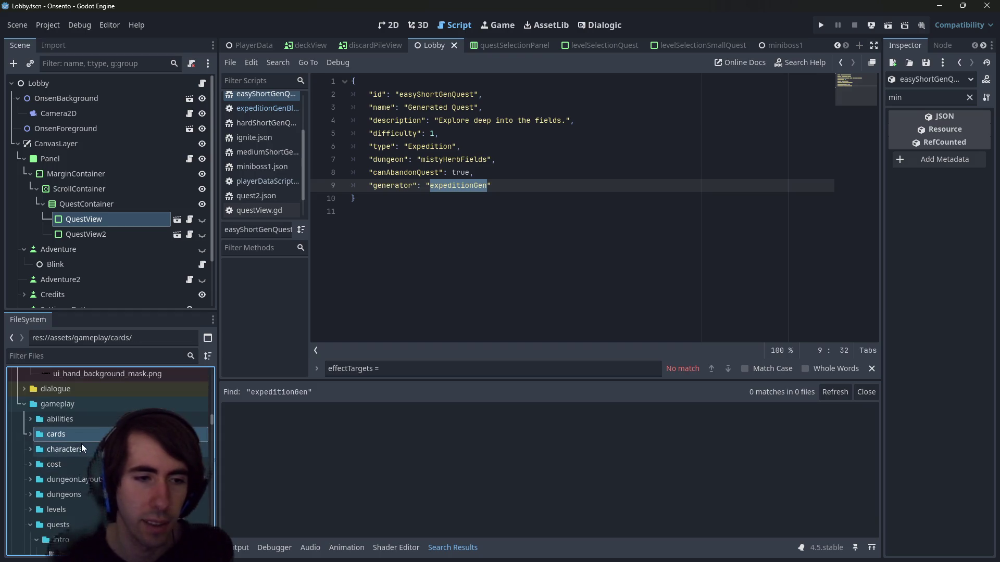
pyautogui.click(70, 480)
pyautogui.scroll(-3, 84, 449)
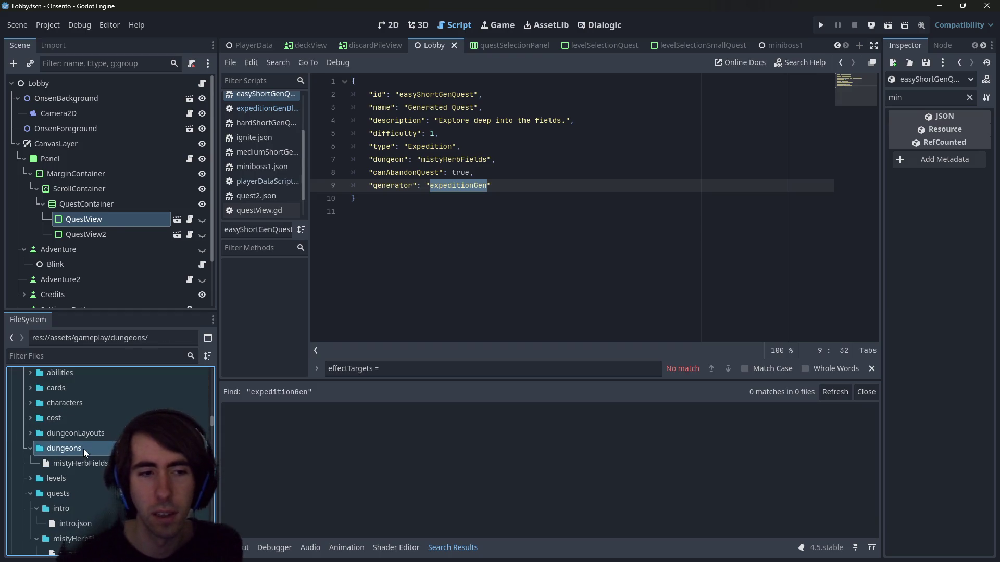
pyautogui.doubleClick(80, 437)
# Open the quest1Layout.json dungeon layout from dungeonLayouts
pyautogui.scroll(-3, 81, 436)
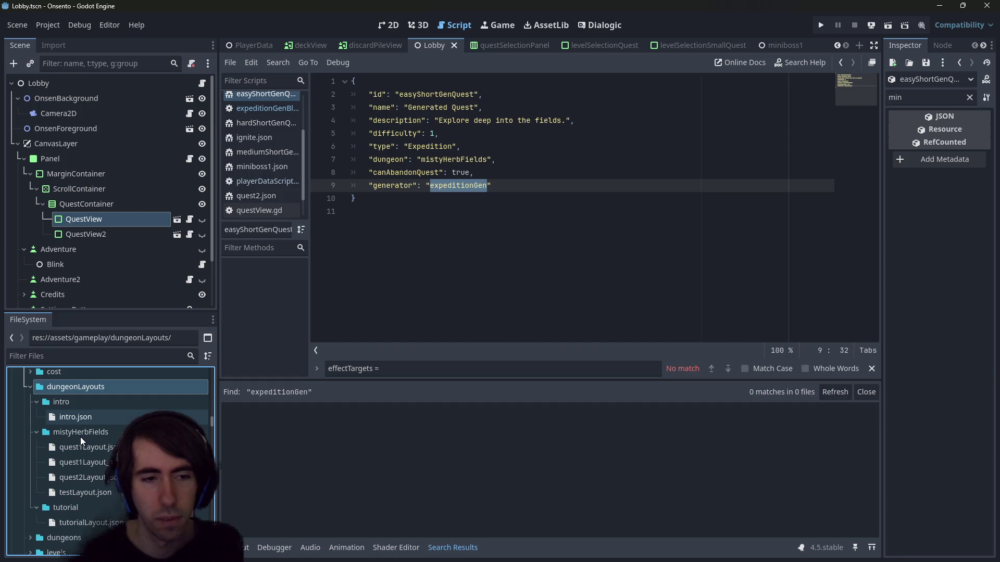
pyautogui.doubleClick(99, 383)
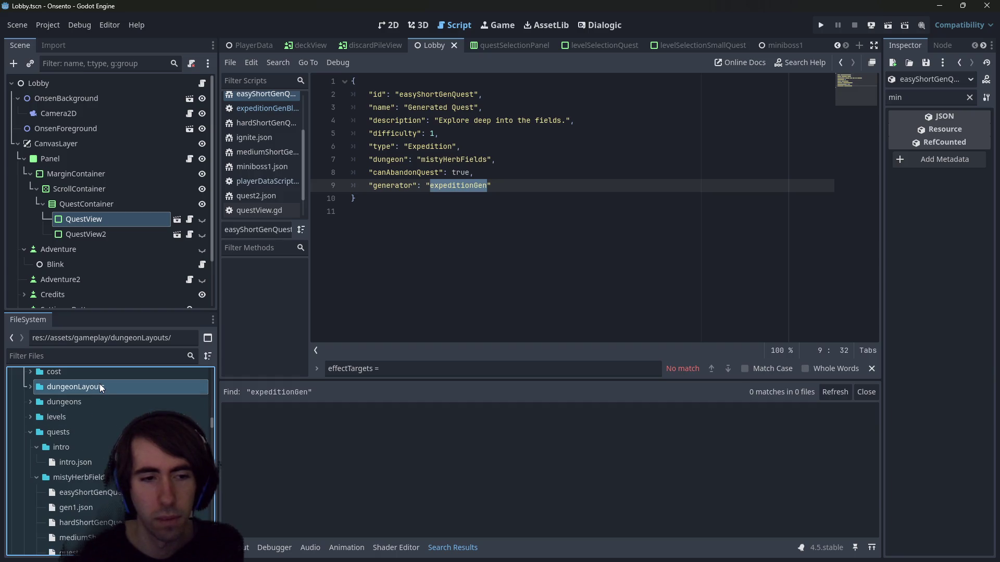
pyautogui.doubleClick(89, 432)
pyautogui.doubleClick(90, 432)
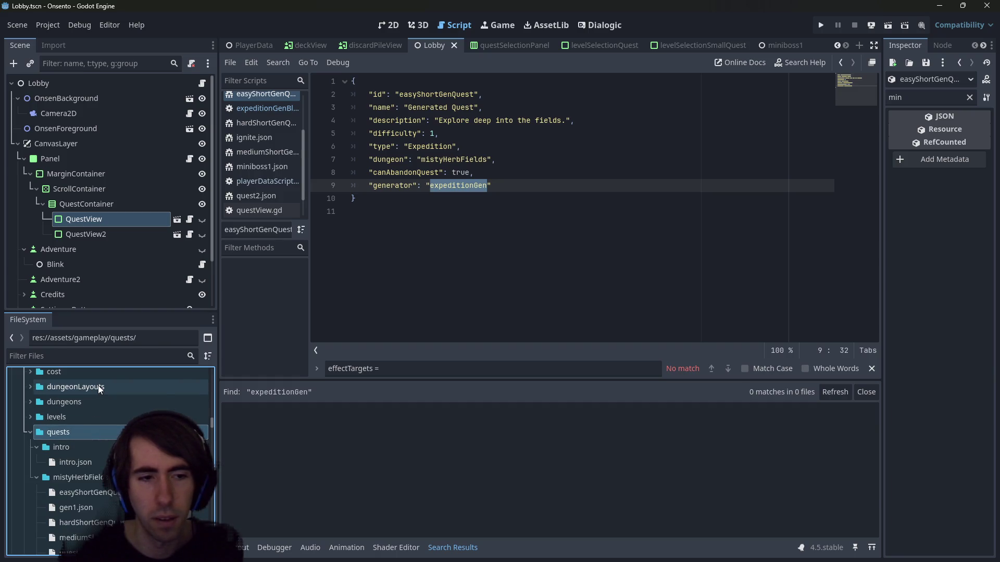
pyautogui.doubleClick(99, 387)
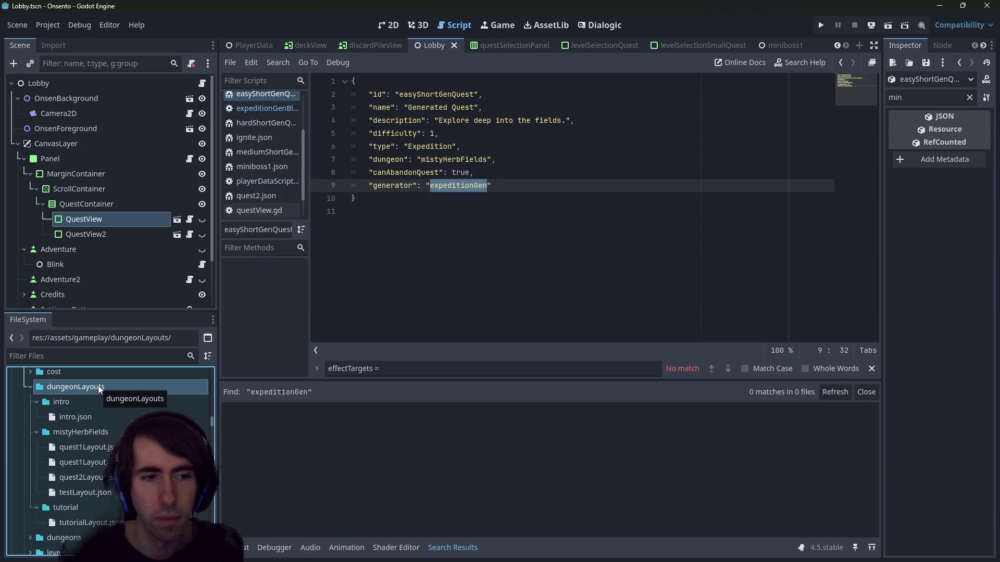
pyautogui.doubleClick(105, 445)
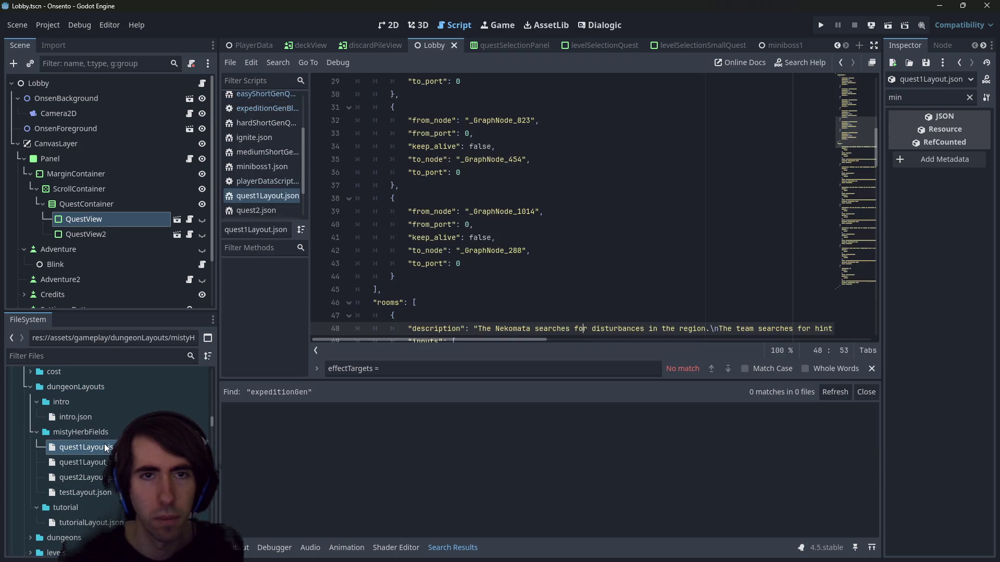
# Collapse dungeonLayouts, expand dungeons, and open mistyHerbFields.json
pyautogui.doubleClick(92, 387)
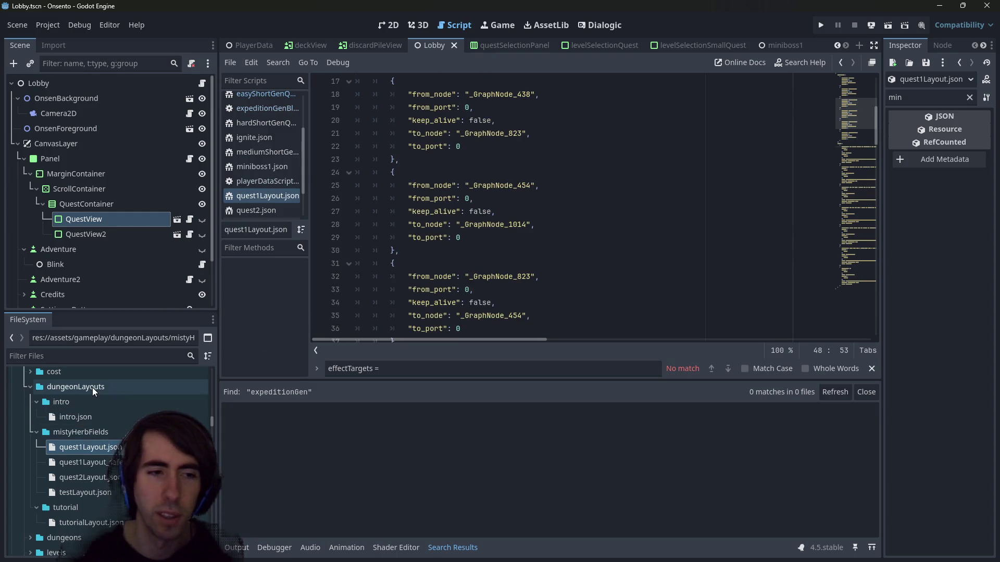
pyautogui.scroll(2, 92, 387)
pyautogui.scroll(3, 93, 395)
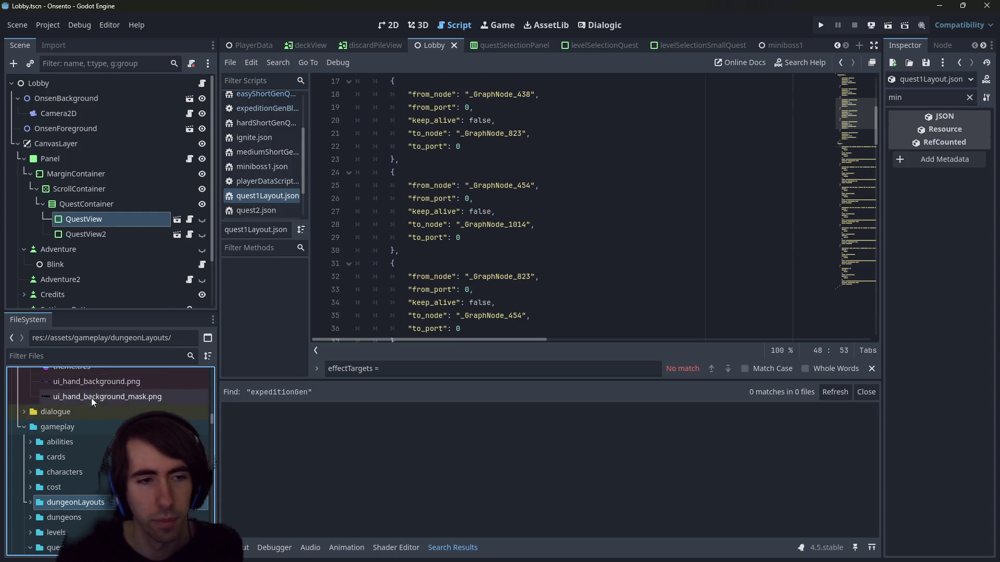
pyautogui.scroll(-4, 86, 417)
pyautogui.scroll(-2, 82, 461)
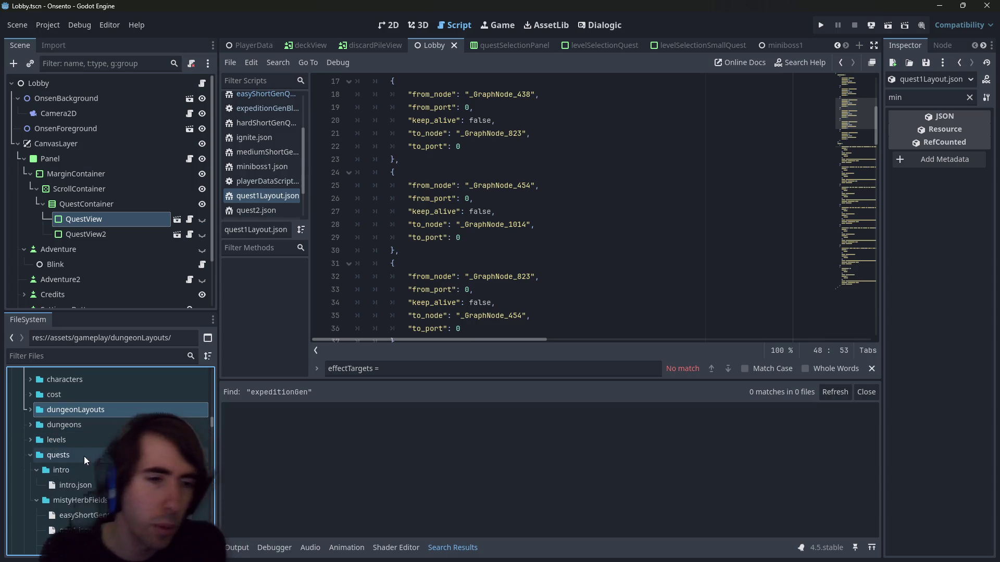
pyautogui.doubleClick(64, 424)
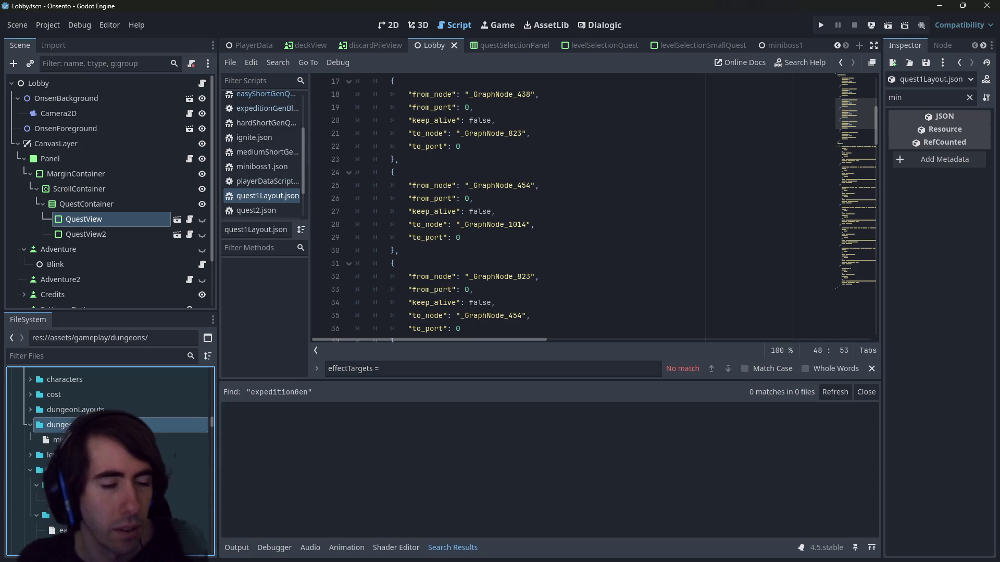
pyautogui.doubleClick(63, 440)
pyautogui.scroll(-3, 78, 443)
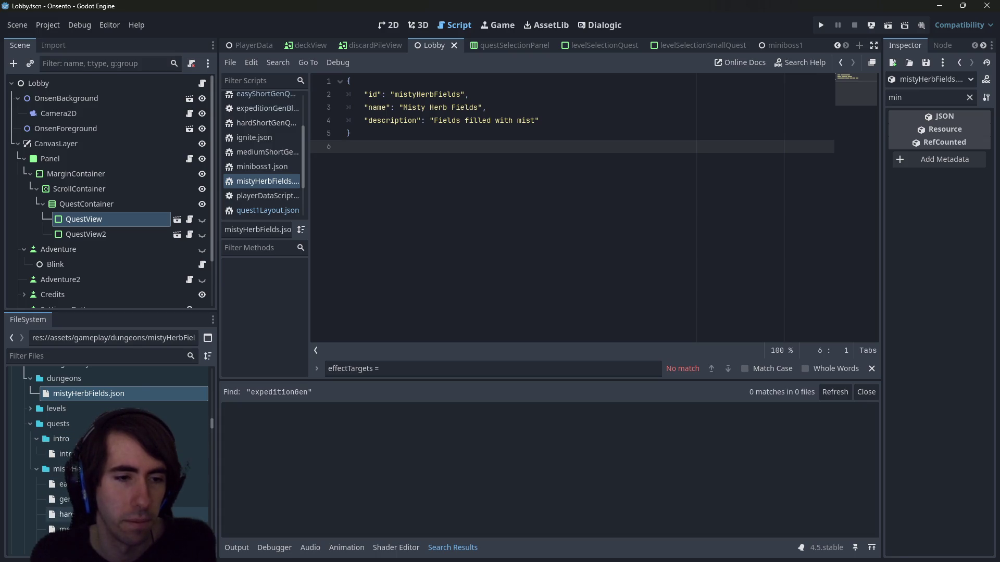
# Expand gameplay/levels and open test.json to review its Player and Enemy battlefields
pyautogui.doubleClick(56, 409)
pyautogui.doubleClick(67, 454)
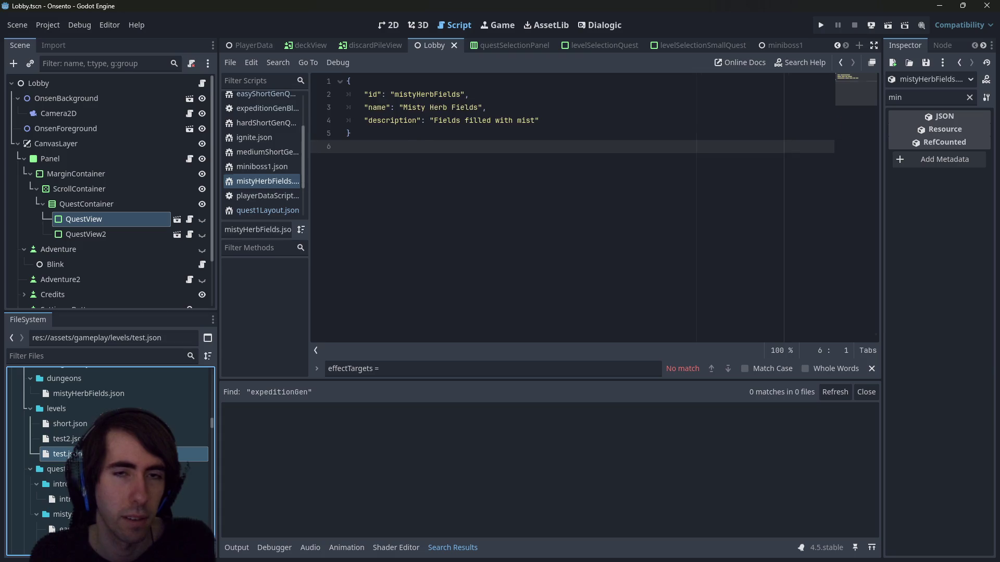
pyautogui.click(482, 240)
pyautogui.scroll(-3, 482, 237)
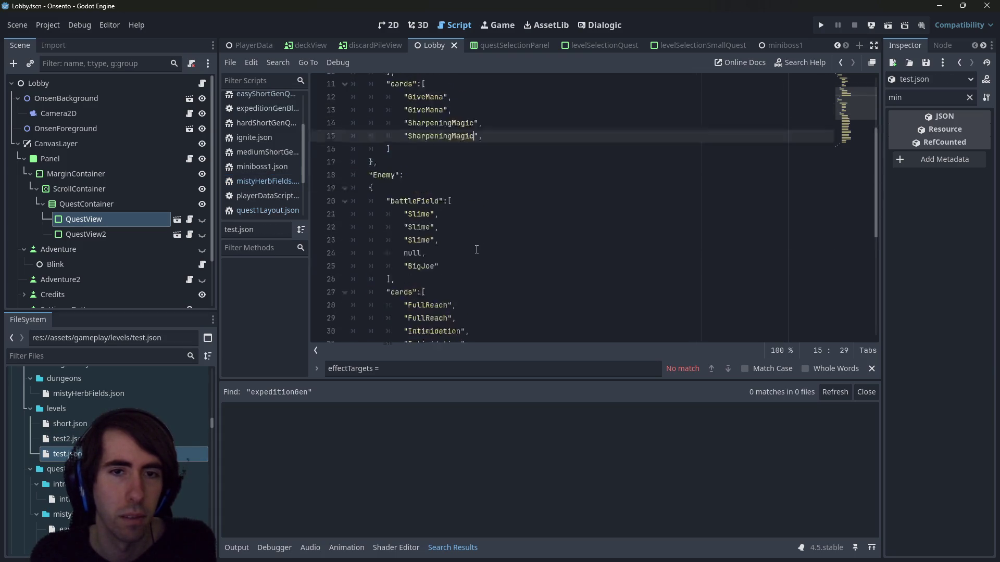
pyautogui.scroll(4, 482, 237)
pyautogui.click(64, 408)
pyautogui.scroll(-2, 64, 408)
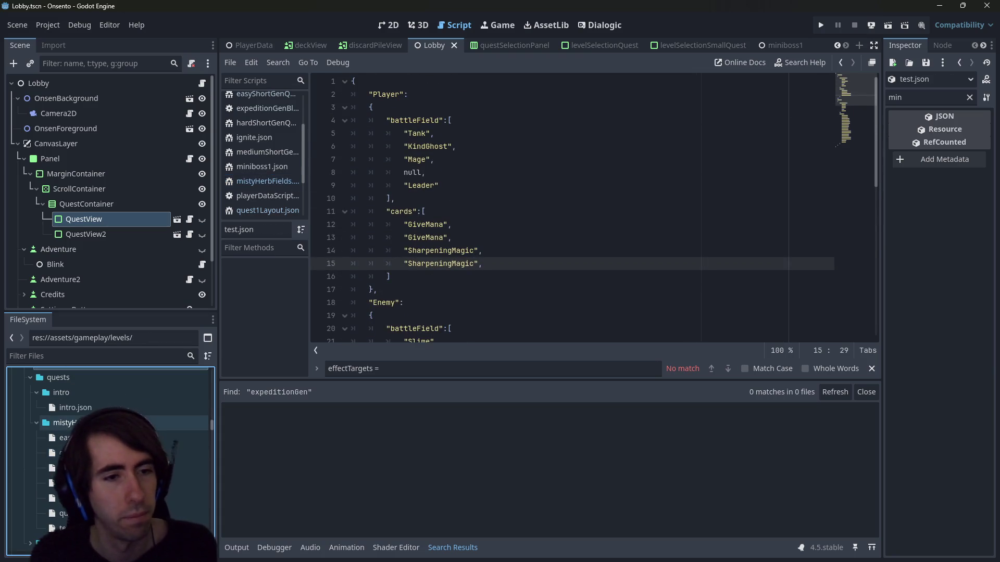
pyautogui.scroll(-2, 78, 469)
pyautogui.scroll(2, 78, 482)
pyautogui.scroll(-2, 76, 490)
pyautogui.scroll(2, 74, 505)
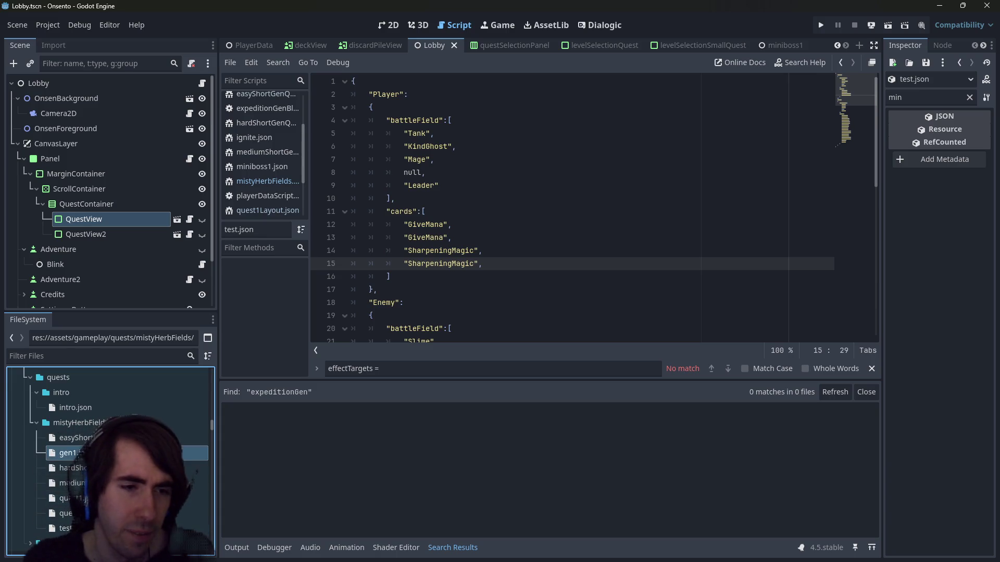
# Open gen1.json and search the whole project for expeditionGen
pyautogui.doubleClick(67, 453)
pyautogui.doubleClick(467, 185)
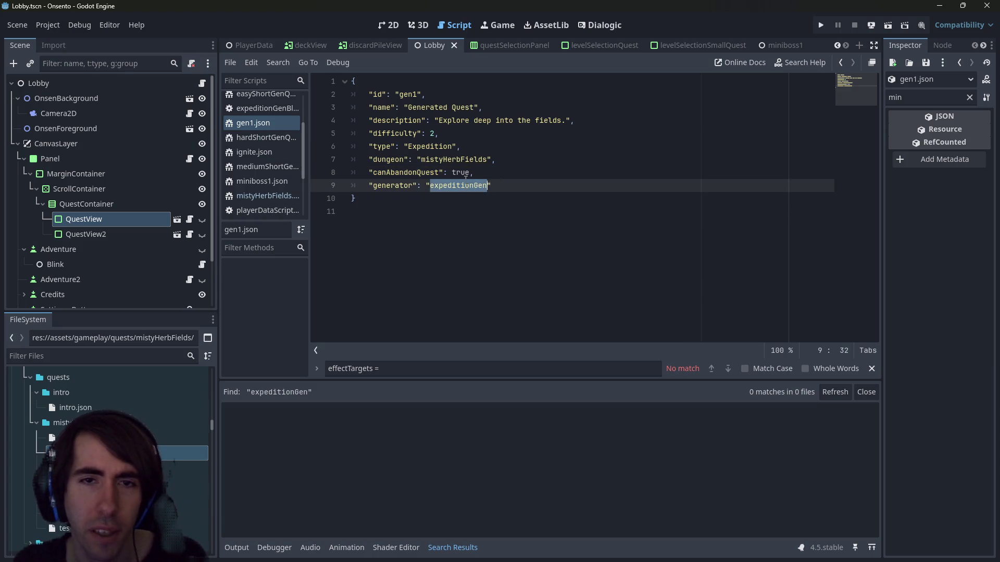
pyautogui.hotkey('ctrl', 'shift', 'f')
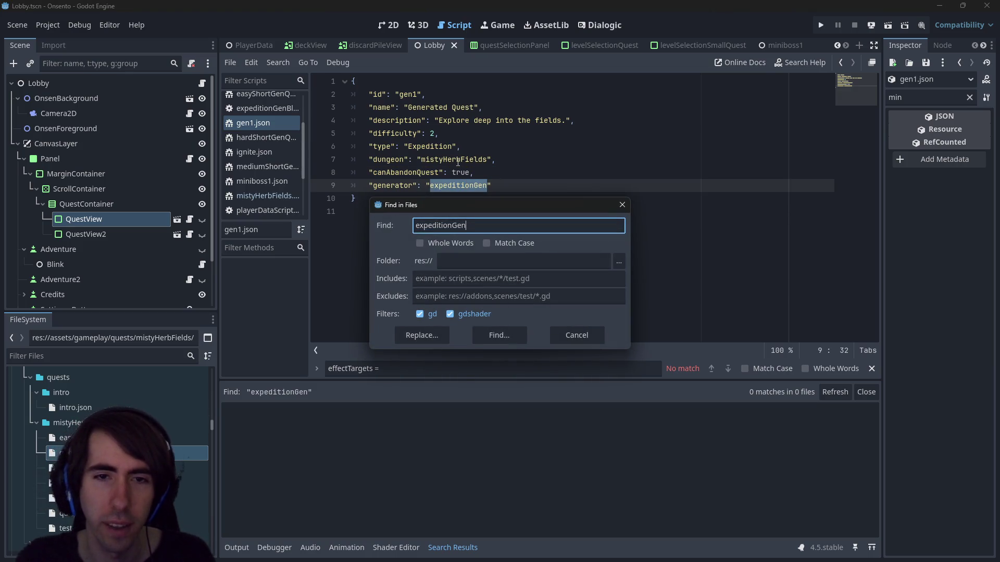
pyautogui.press('Return')
pyautogui.hotkey('ctrl', 'shift', 'f')
pyautogui.press('Escape')
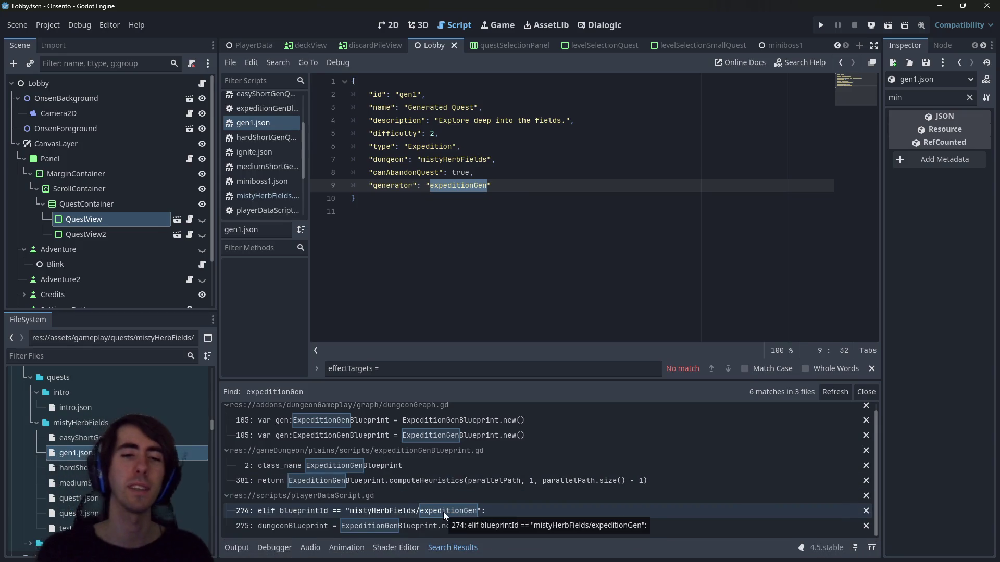
# Follow the playerDataScript.gd expeditionGen branch (lines 274–275) to the ExpeditionGenBlueprint class
pyautogui.click(442, 512)
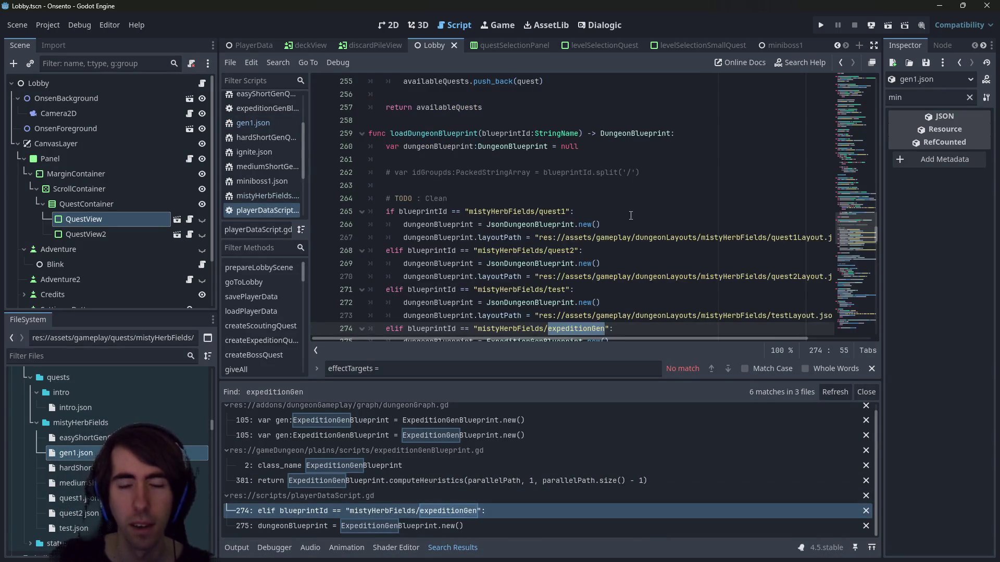
pyautogui.scroll(-2, 633, 229)
pyautogui.moveTo(639, 270)
pyautogui.mouseDown()
pyautogui.moveTo(370, 240)
pyautogui.moveTo(367, 251)
pyautogui.mouseUp()
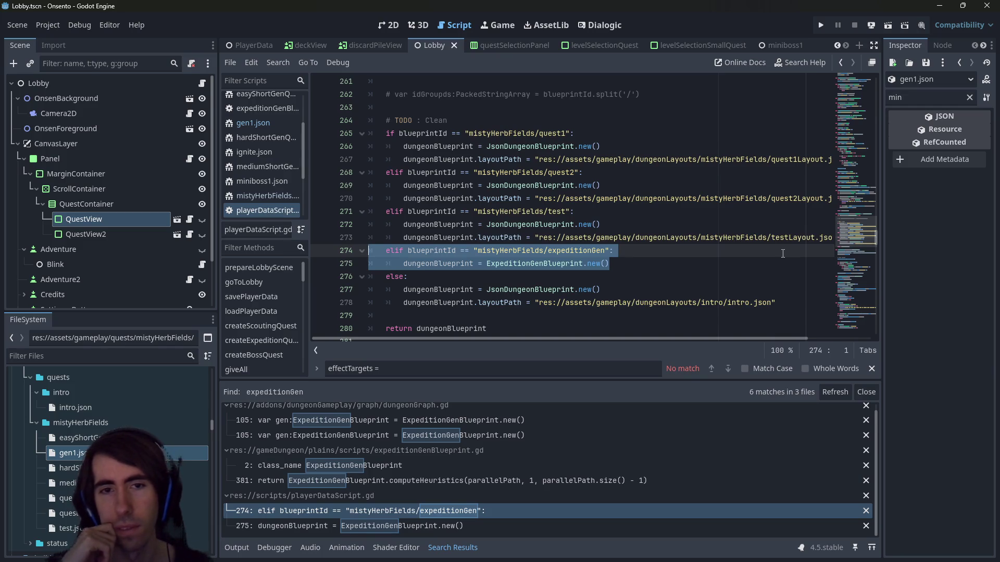
pyautogui.scroll(-1, 444, 242)
pyautogui.doubleClick(461, 225)
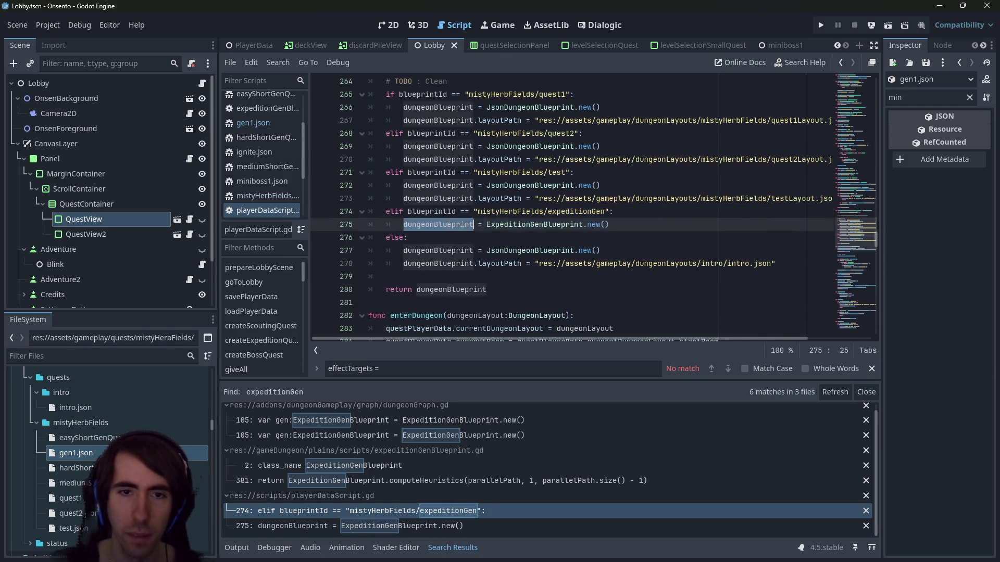
pyautogui.scroll(3, 464, 228)
pyautogui.scroll(-2, 597, 291)
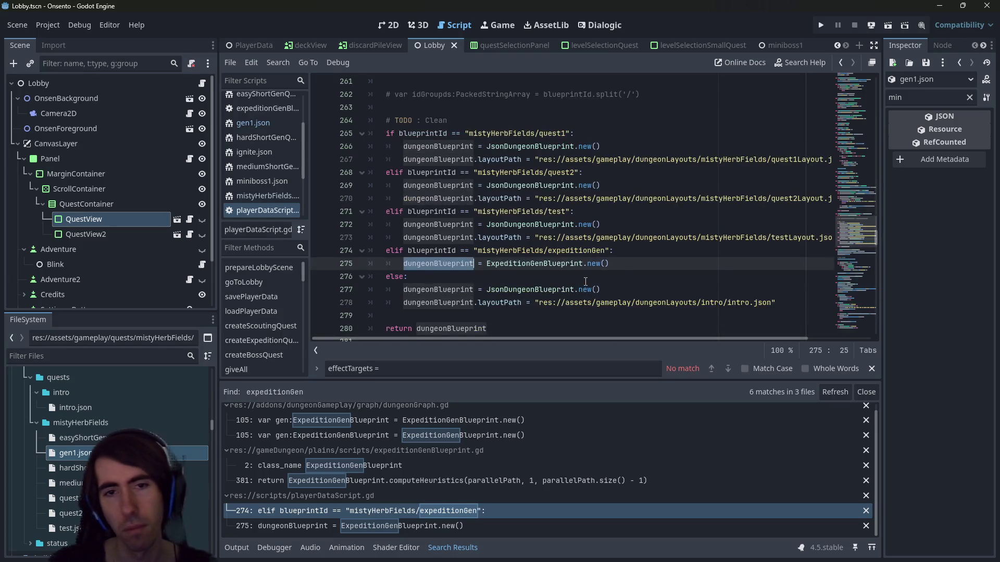
pyautogui.moveTo(609, 263)
pyautogui.mouseDown()
pyautogui.moveTo(396, 206)
pyautogui.moveTo(237, 248)
pyautogui.mouseUp()
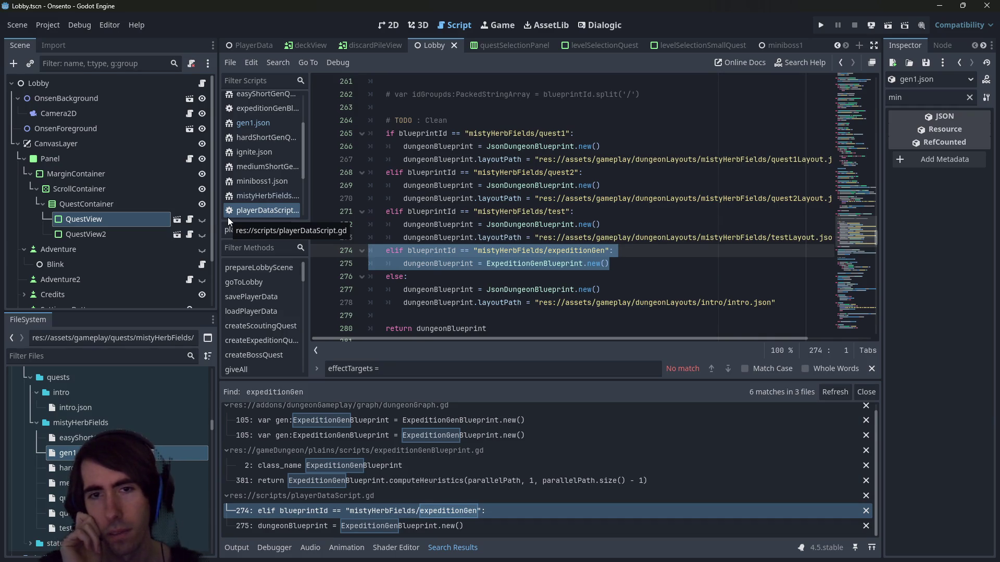
pyautogui.keyDown('ctrl'); pyautogui.click(533, 263); pyautogui.keyUp('ctrl')
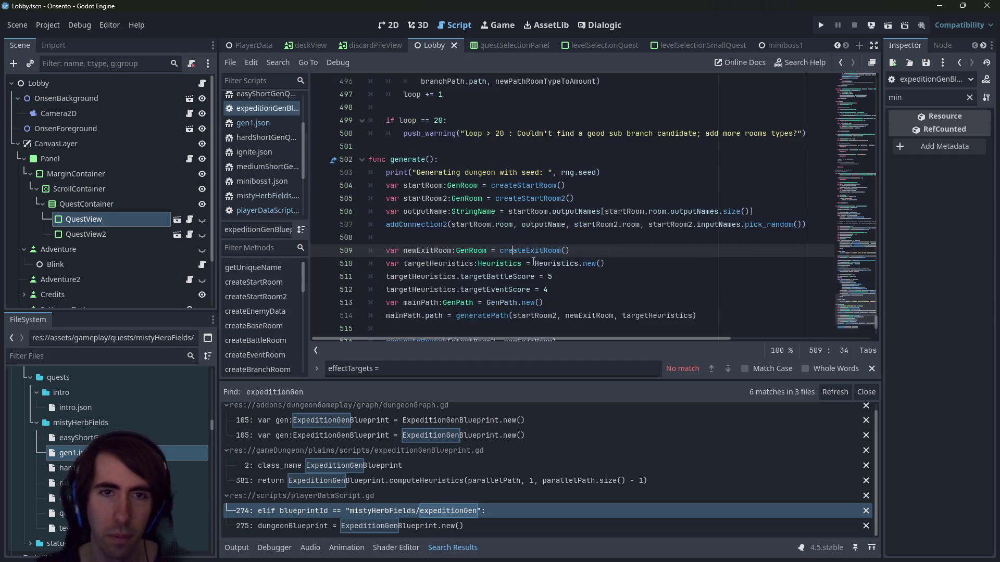
# Navigate back from expeditionGenBlueprint.gd to the expeditionGen branch in playerDataScript.gd
pyautogui.click(852, 84)
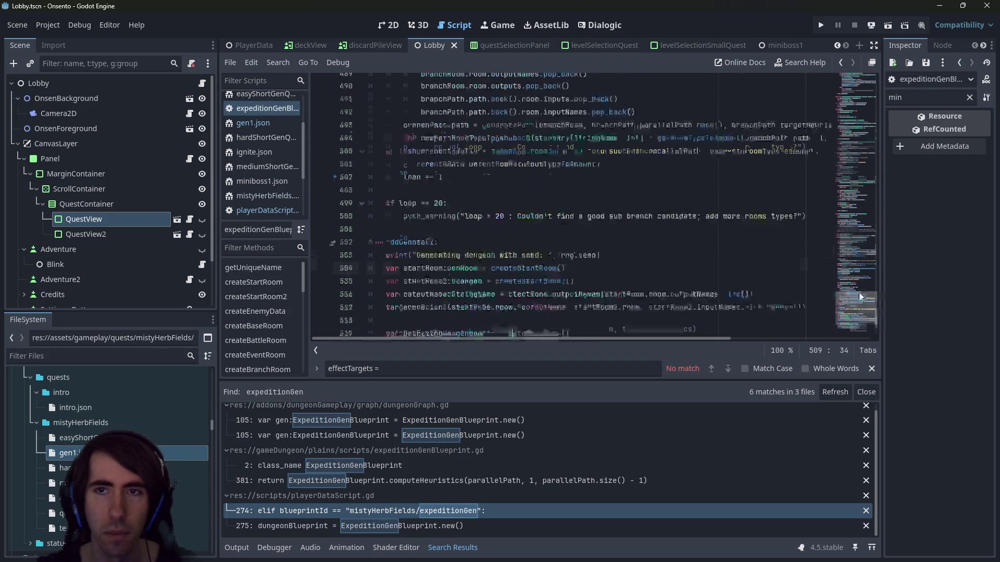
pyautogui.scroll(4, 578, 172)
pyautogui.scroll(-2, 578, 172)
pyautogui.click(578, 171)
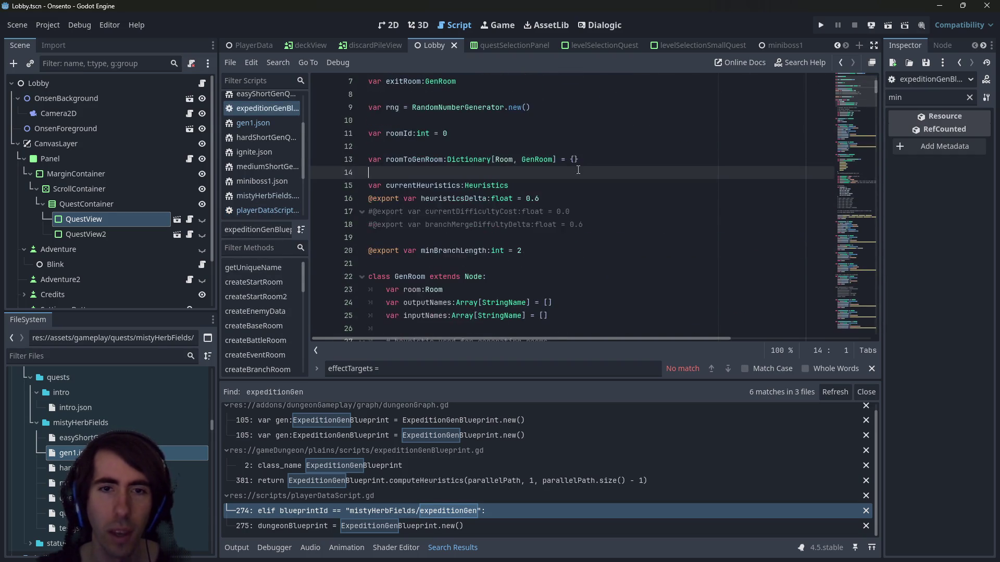
pyautogui.hotkey('alt', 'Left')
pyautogui.hotkey('alt', 'Left')
pyautogui.hotkey('alt', 'Right')
pyautogui.hotkey('alt', 'Left')
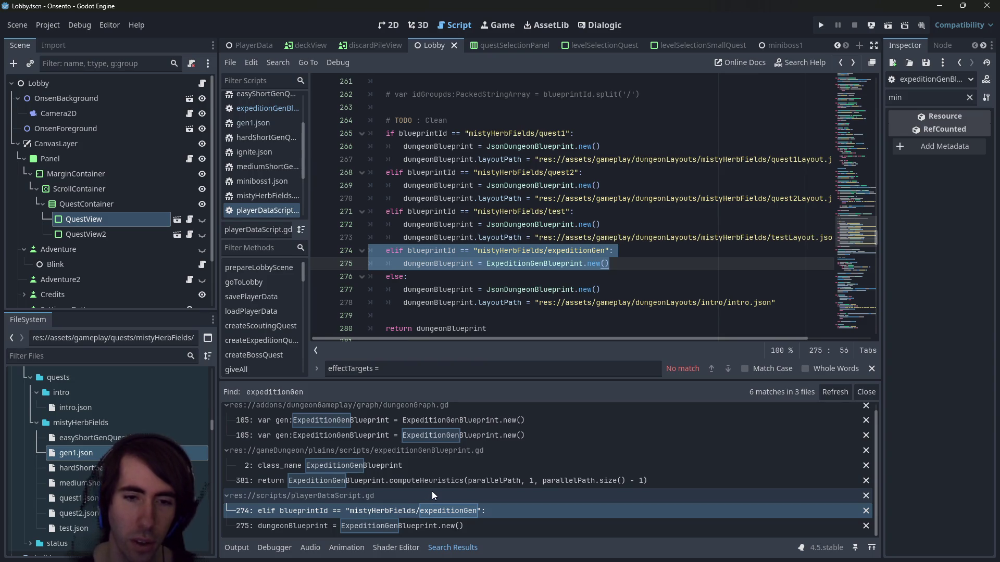
# Reopen gen1.json, then Quick Open enemyGenerator.gd by typing 'enemygen'
pyautogui.doubleClick(76, 452)
pyautogui.doubleClick(393, 186)
pyautogui.doubleClick(446, 186)
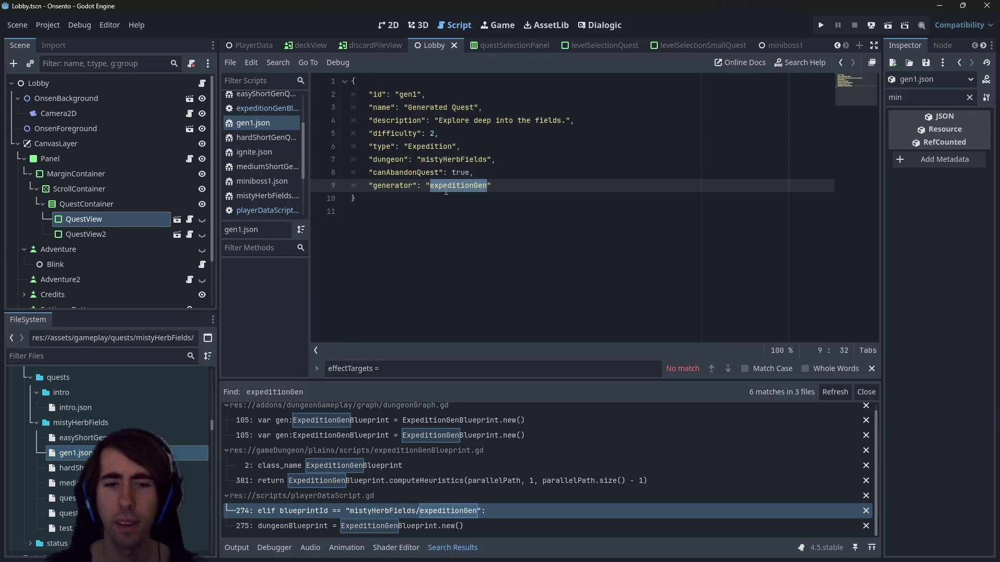
pyautogui.hotkey('ctrl', 'alt', 'o')
pyautogui.write('enemygen')
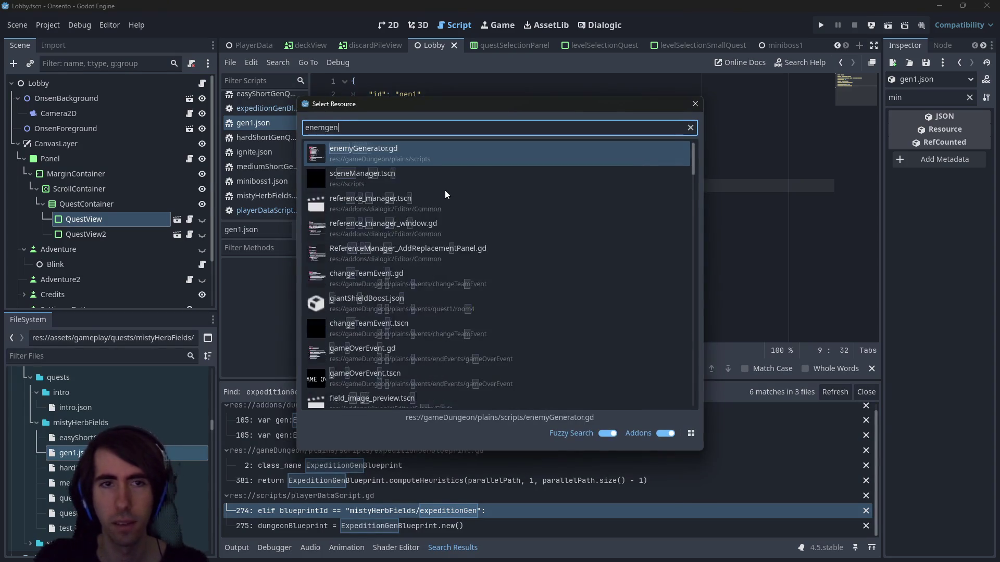
pyautogui.press('Return')
pyautogui.scroll(5, 861, 223)
pyautogui.moveTo(861, 223); pyautogui.dragTo(855, 67)
# Search the project for EnemyGenerator and open its genBattle.gd match at line 13
pyautogui.doubleClick(447, 94)
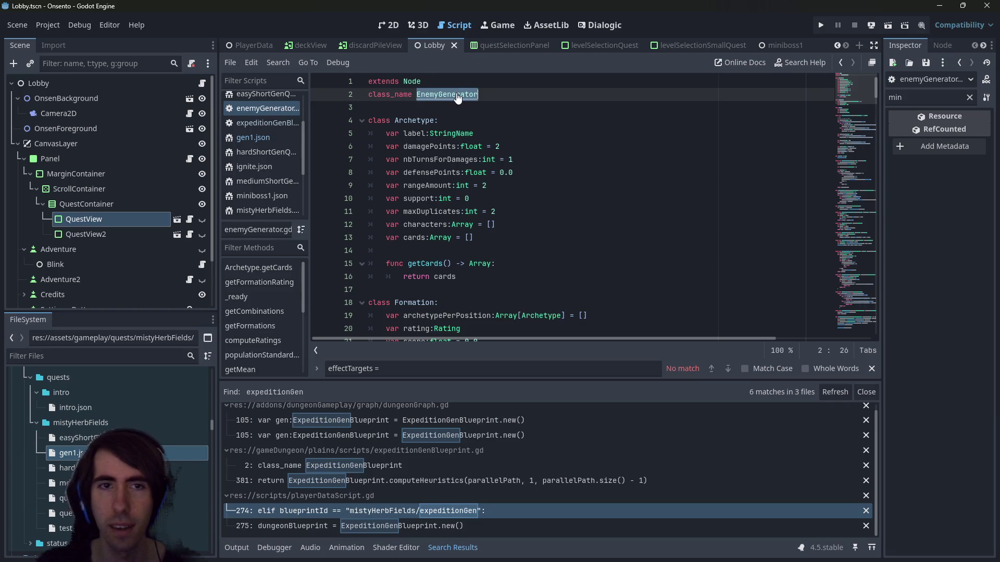
pyautogui.hotkey('ctrl', 'shift', 'f')
pyautogui.press('Return')
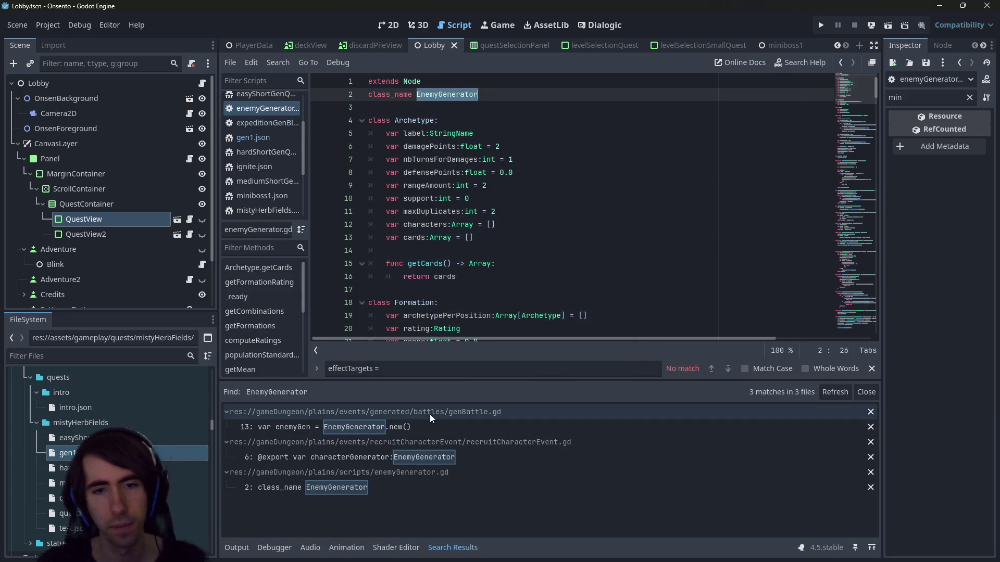
pyautogui.click(431, 427)
pyautogui.click(439, 461)
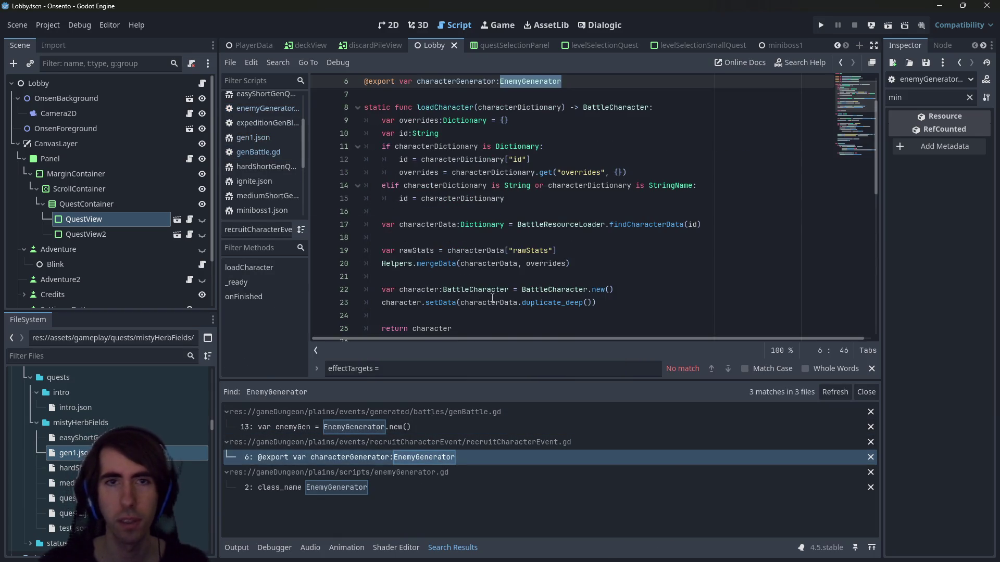
pyautogui.scroll(2, 511, 280)
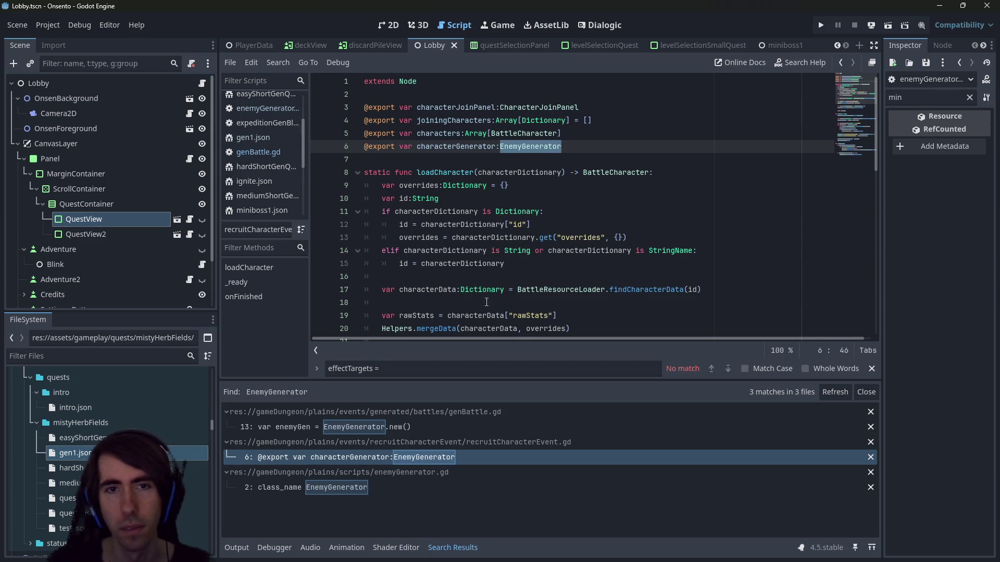
pyautogui.moveTo(477, 260)
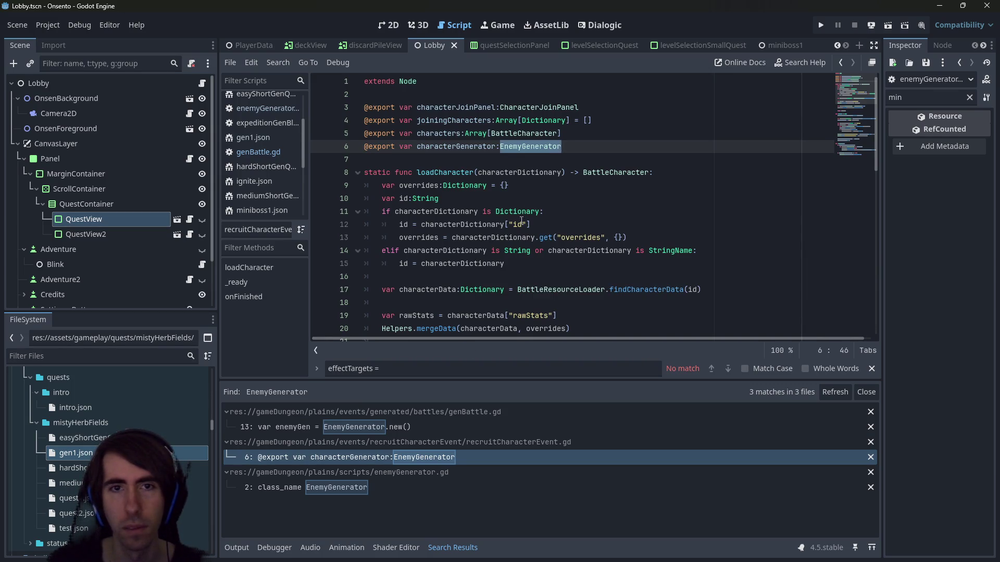
pyautogui.doubleClick(459, 148)
pyautogui.scroll(-7, 460, 147)
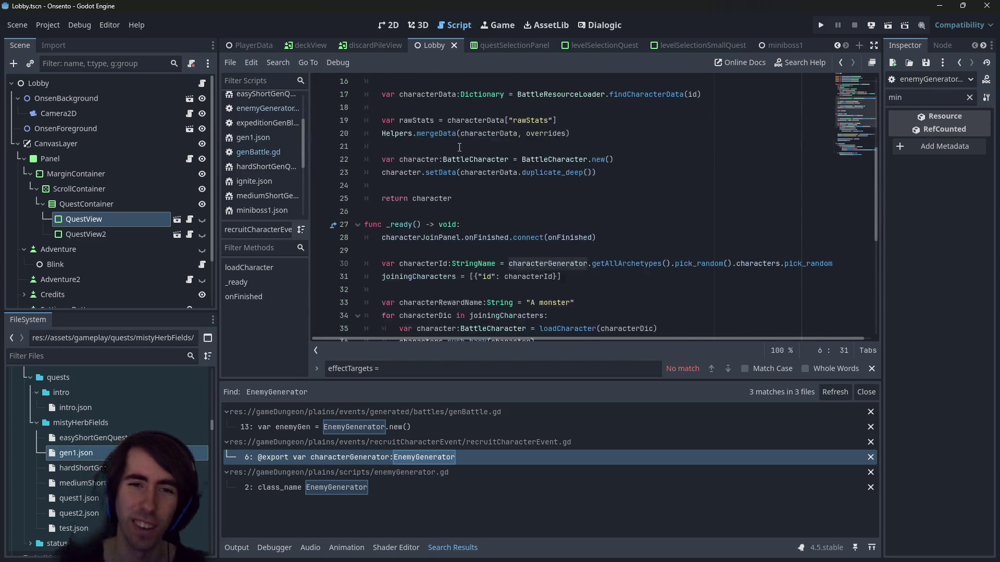
pyautogui.scroll(7, 557, 217)
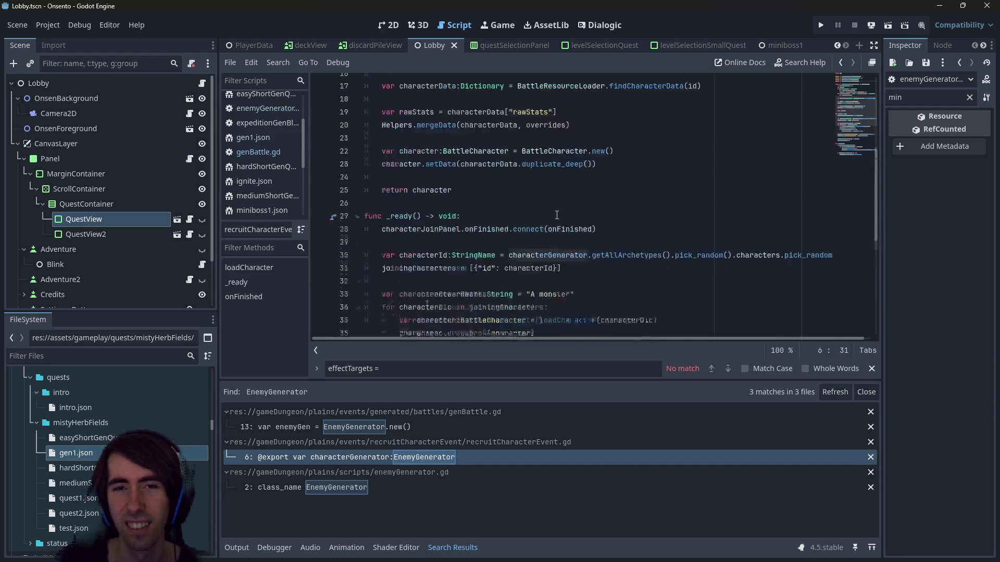
pyautogui.click(413, 487)
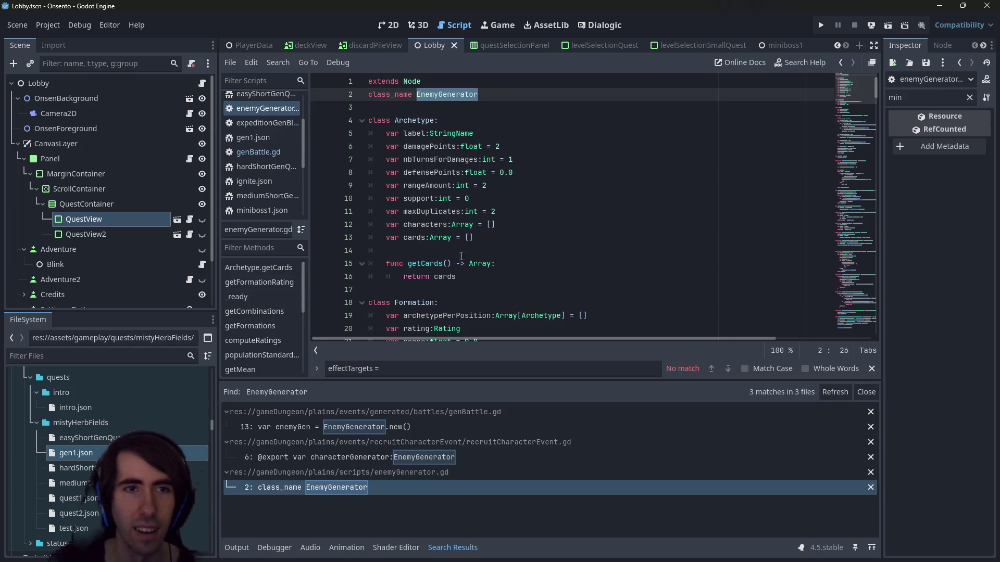
pyautogui.click(365, 427)
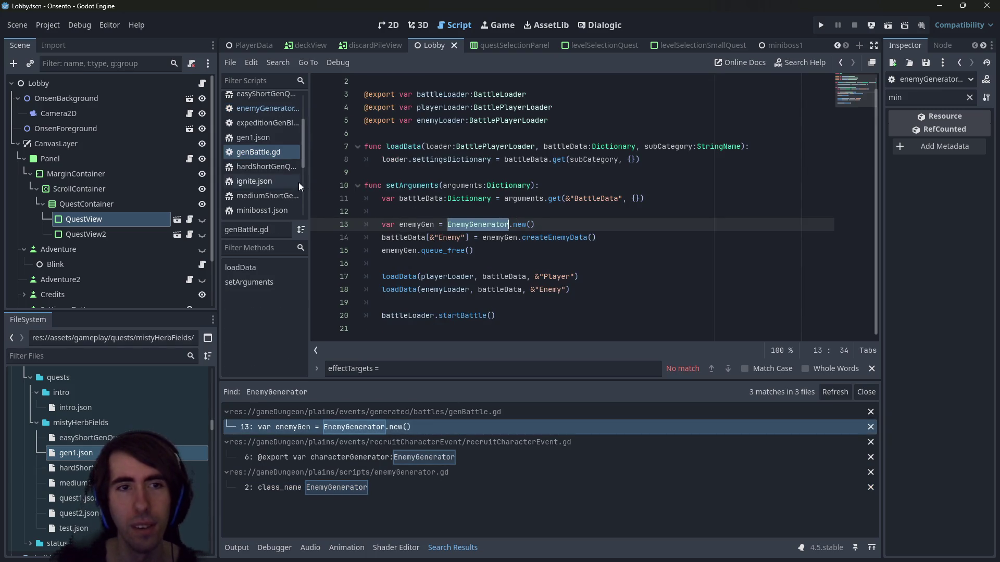
# Highlight the uses of loadData in genBattle.gd and review the queue_free code
pyautogui.moveTo(309, 225); pyautogui.dragTo(310, 225)
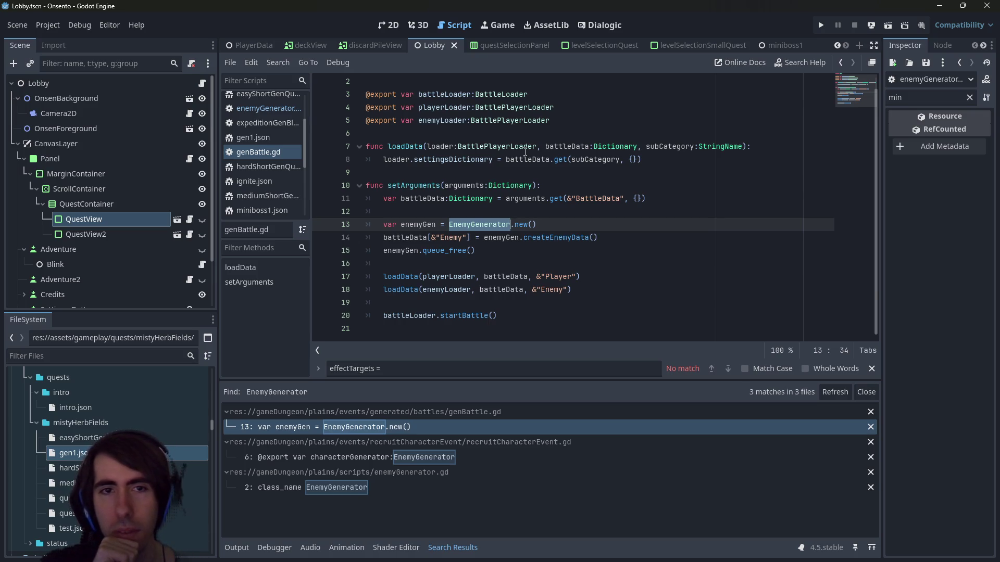
pyautogui.scroll(1, 528, 150)
pyautogui.doubleClick(406, 159)
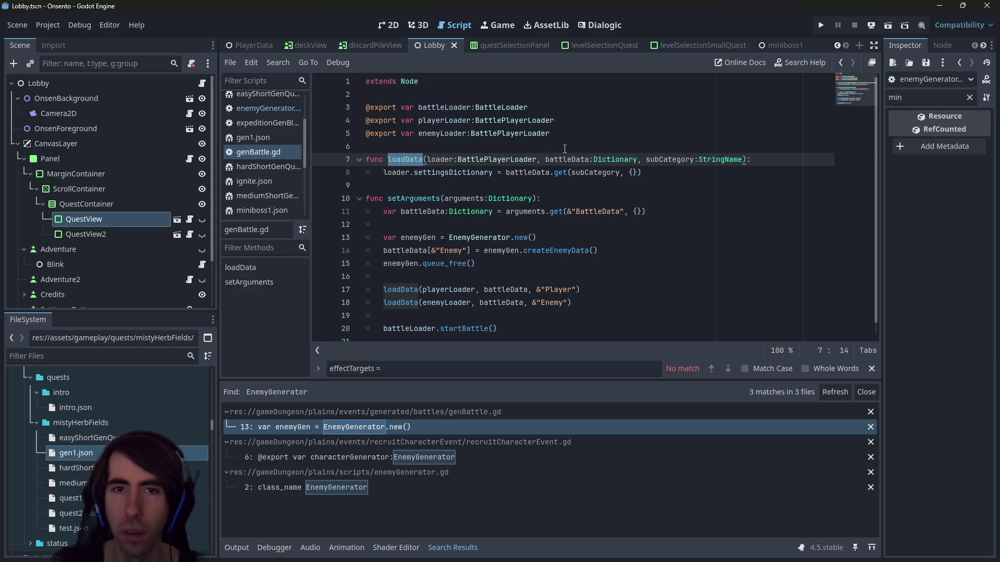
pyautogui.scroll(-1, 450, 201)
pyautogui.click(632, 290)
pyautogui.click(509, 258)
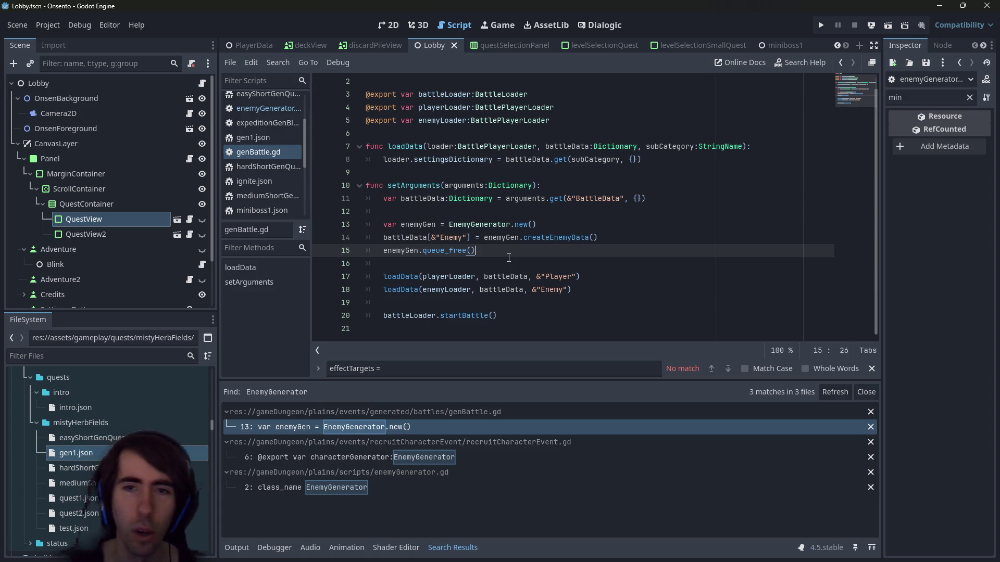
# Set a breakpoint on genBattle.gd line 14 and Quick Open search for 'playerquest'
pyautogui.click(321, 238)
pyautogui.click(590, 199)
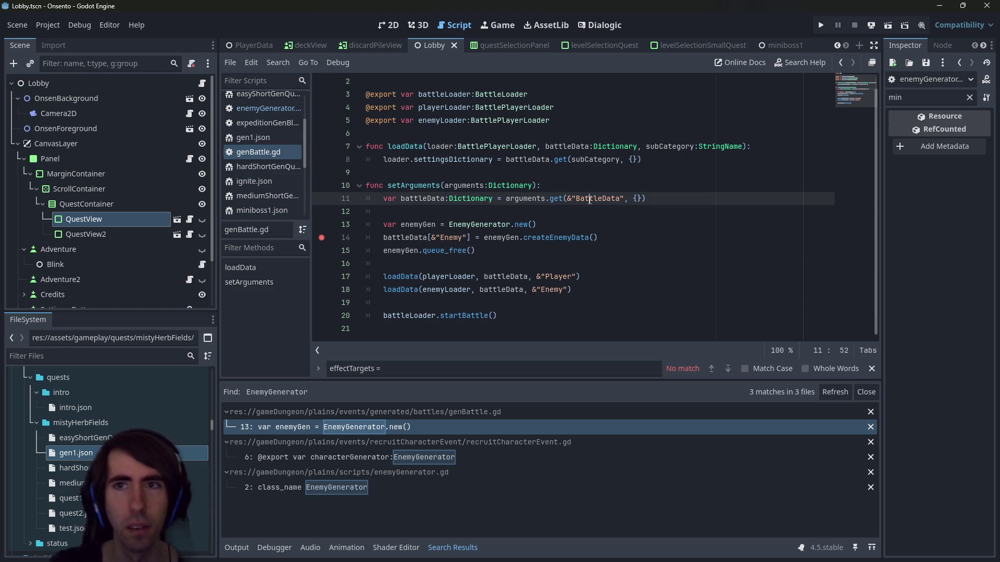
pyautogui.hotkey('shift', 'alt', 'o')
pyautogui.write('playerquest')
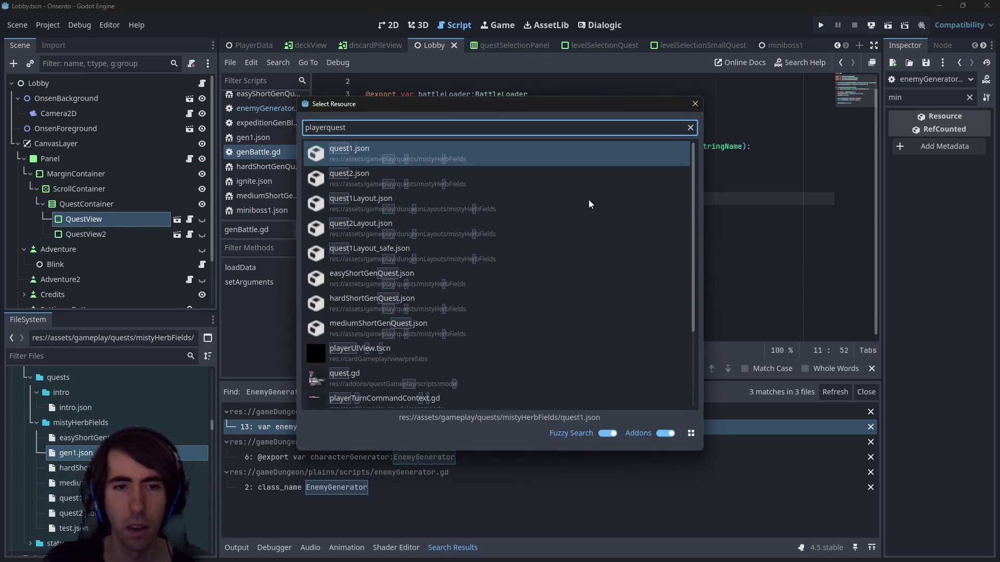
# Open playQuest.tscn via Quick Open and run the scene in debug
pyautogui.press('BackSpace')
pyautogui.press('BackSpace')
pyautogui.press('BackSpace')
pyautogui.press('BackSpace')
pyautogui.press('BackSpace')
pyautogui.press('BackSpace')
pyautogui.press('BackSpace')
pyautogui.write('que')
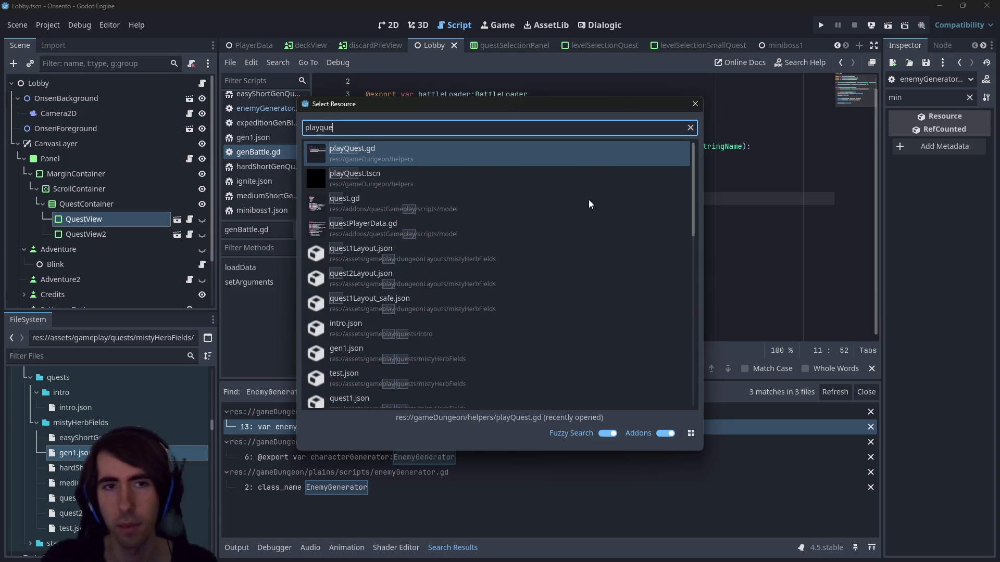
pyautogui.press('Down')
pyautogui.press('Return')
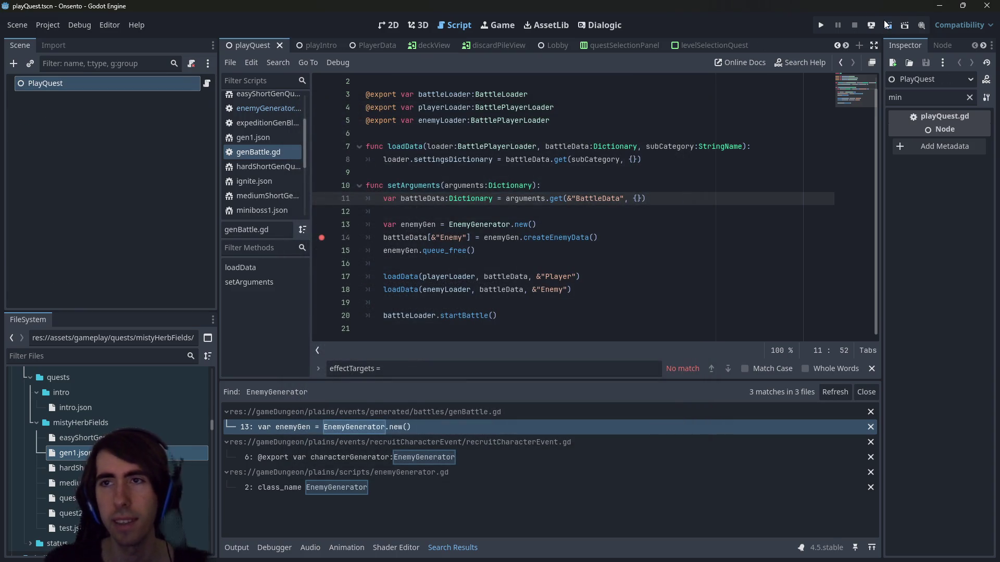
pyautogui.click(885, 22)
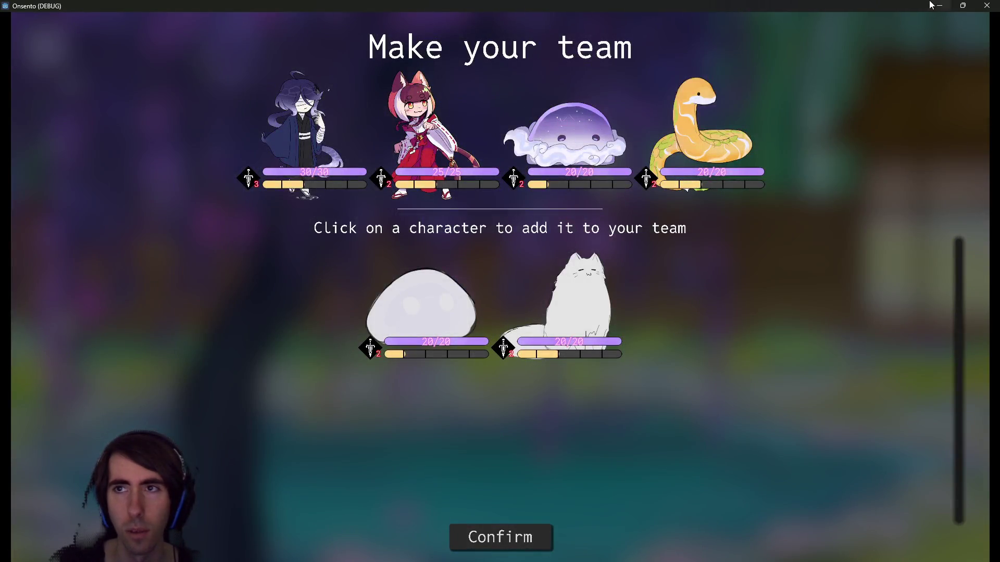
# Highlight every use of battleData in the editor, then return to the game
pyautogui.click(939, 6)
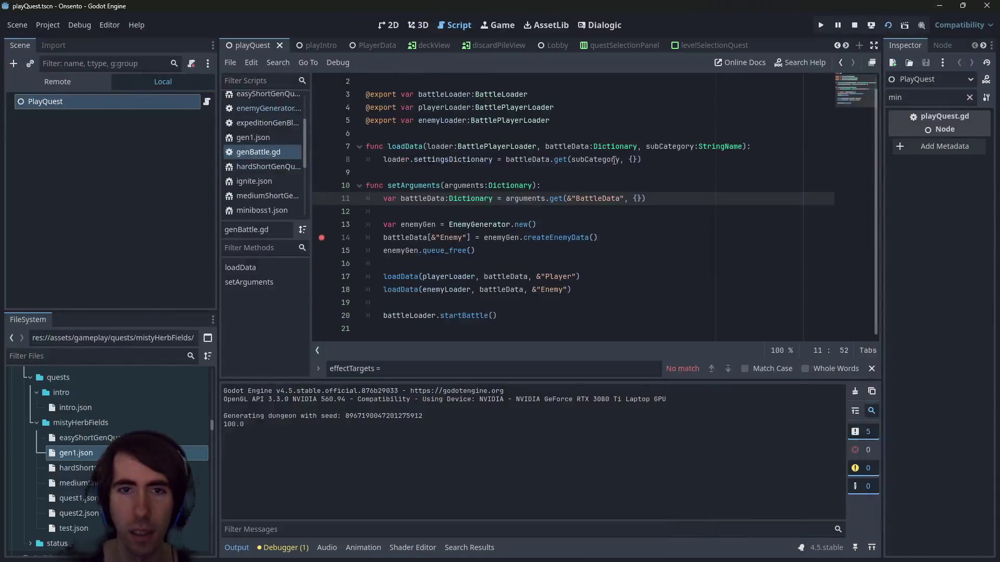
pyautogui.doubleClick(437, 198)
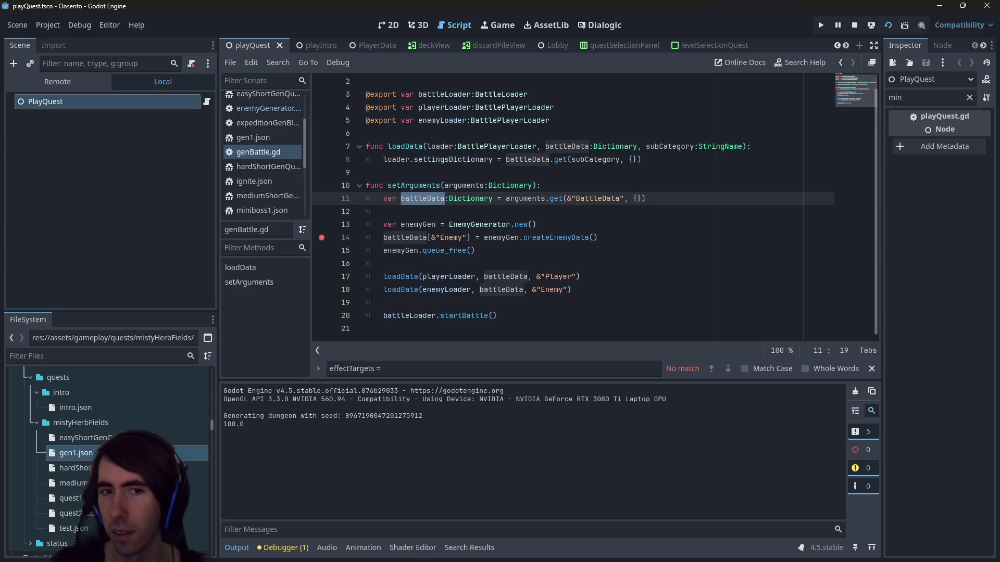
pyautogui.hotkey('alt', 'Tab')
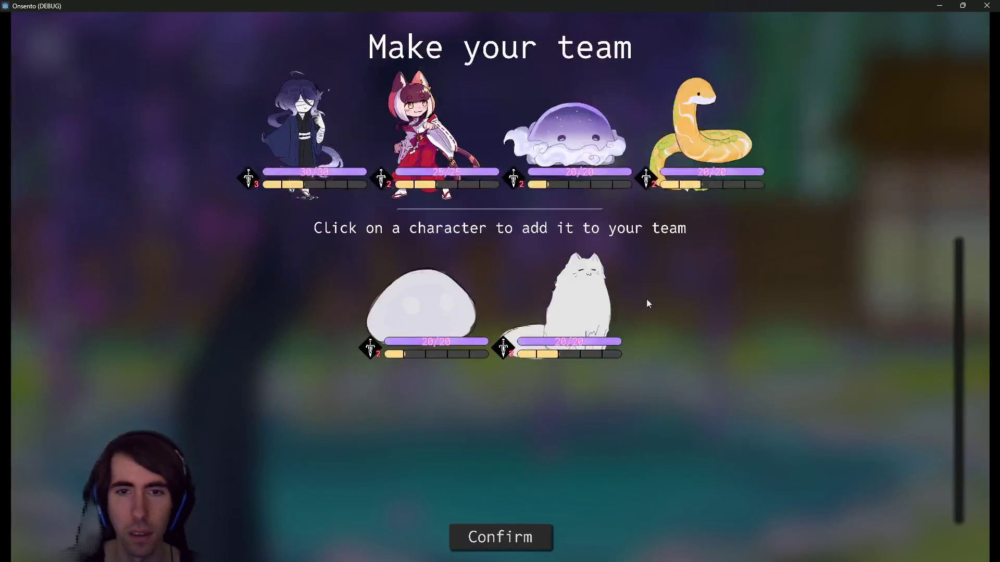
# Confirm the team and add seven offered cards to complete the deck
pyautogui.moveTo(328, 175)
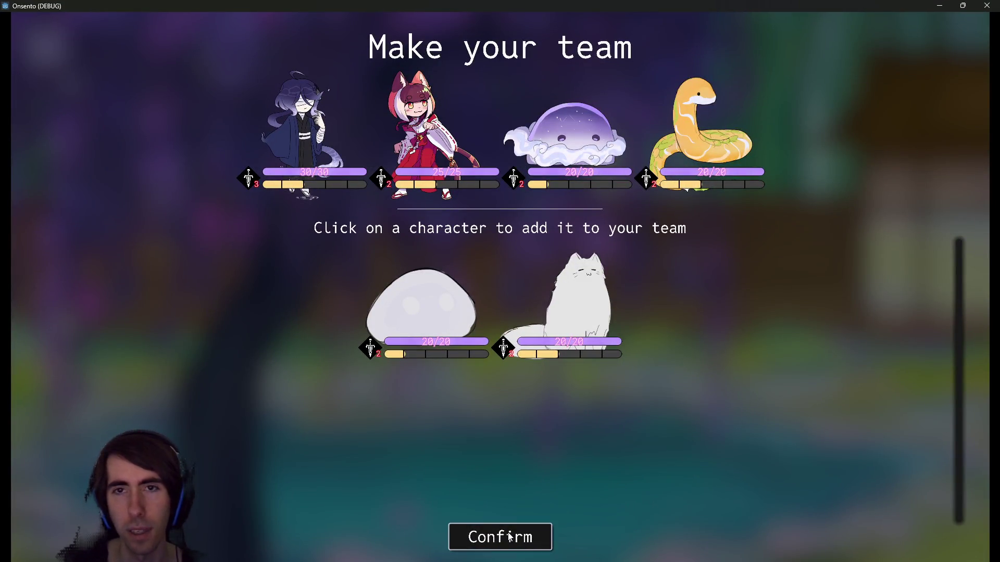
pyautogui.click(507, 532)
pyautogui.click(406, 145)
pyautogui.click(406, 145)
pyautogui.click(407, 146)
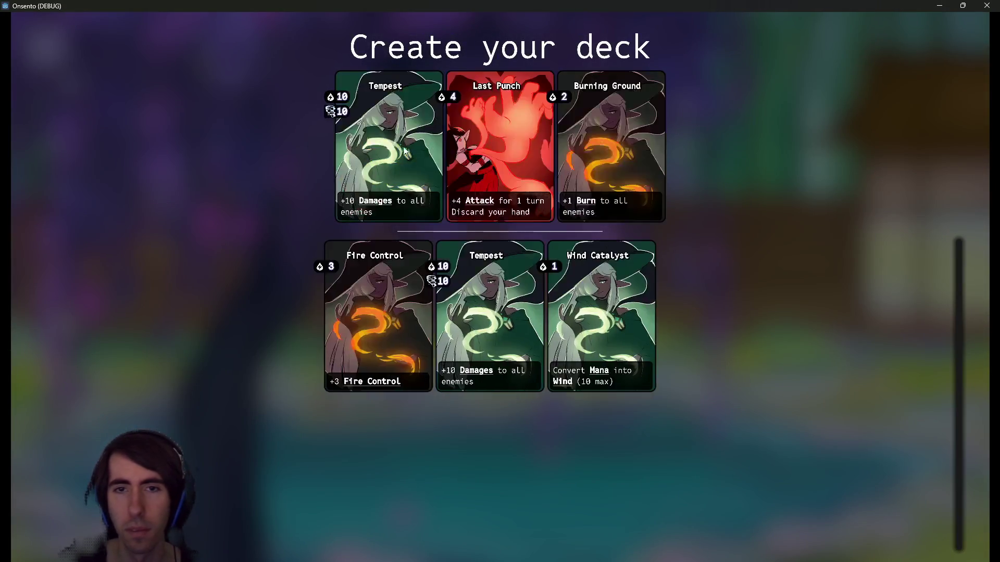
pyautogui.click(406, 146)
pyautogui.click(406, 146)
pyautogui.click(407, 146)
pyautogui.click(406, 146)
pyautogui.click(406, 146)
pyautogui.click(406, 143)
pyautogui.click(406, 143)
pyautogui.click(406, 143)
pyautogui.click(416, 179)
pyautogui.click(417, 180)
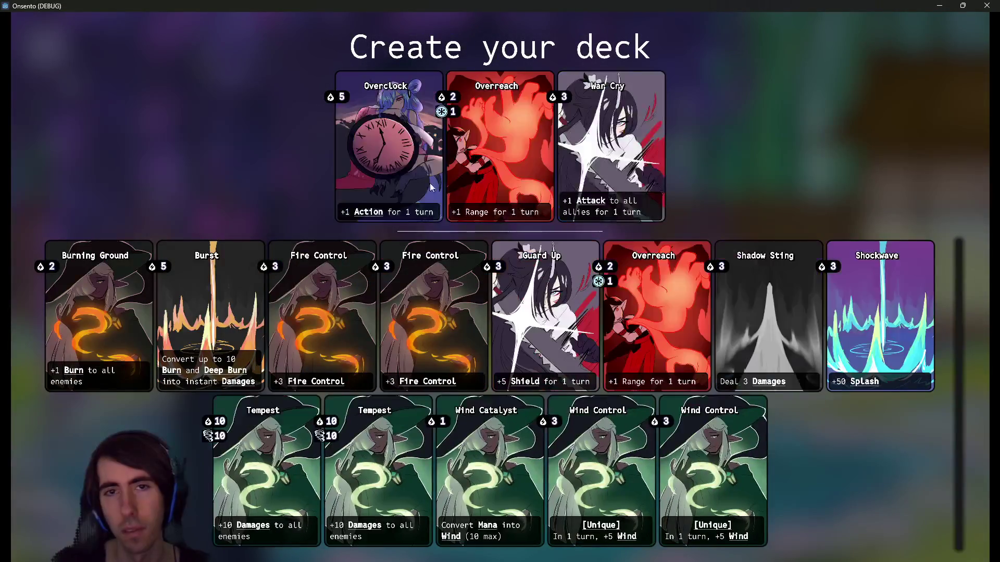
pyautogui.click(416, 179)
pyautogui.click(417, 180)
pyautogui.click(479, 157)
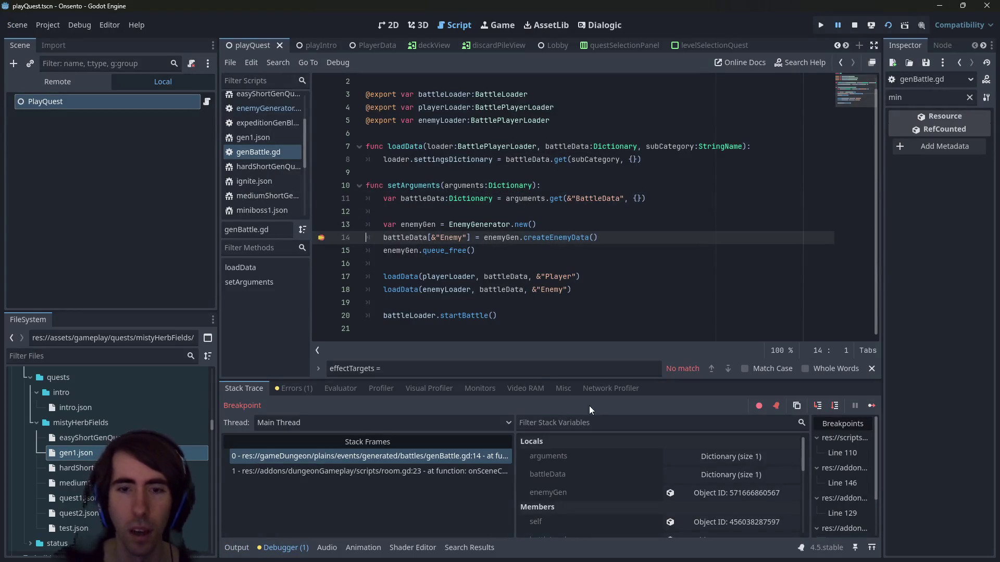
# Expand battleData and its Enemy dictionary to reveal the battleField and cards arrays
pyautogui.scroll(-1, 674, 488)
pyautogui.click(689, 463)
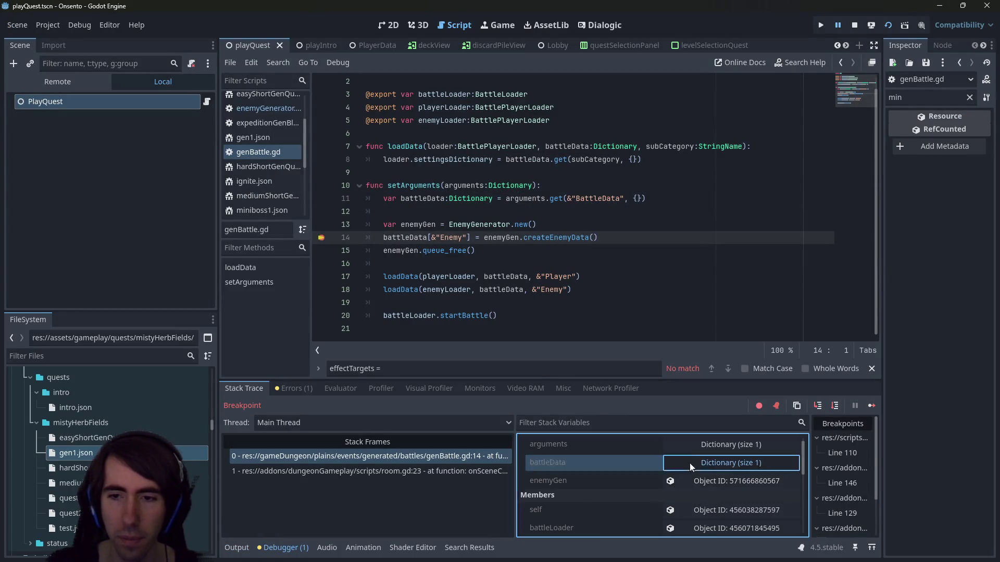
pyautogui.click(670, 471)
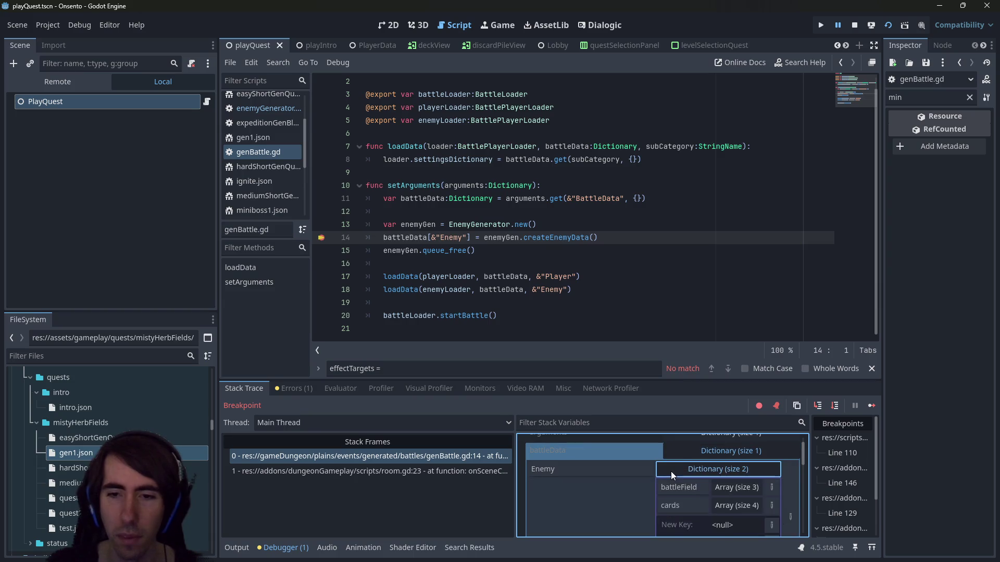
pyautogui.scroll(-1, 670, 470)
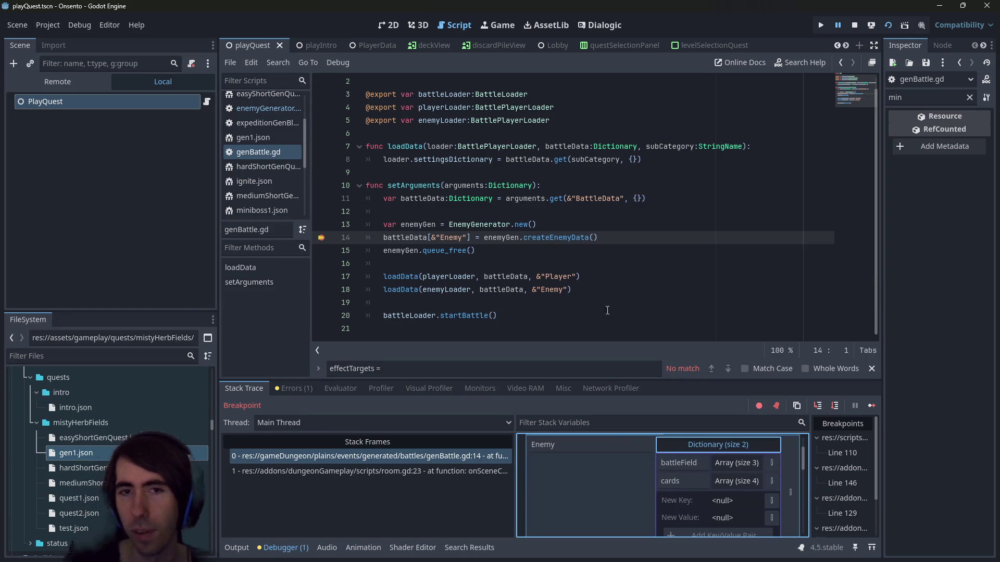
# Highlight the uses of arguments on line 14, then switch to the calling room.gd frame
pyautogui.click(616, 237)
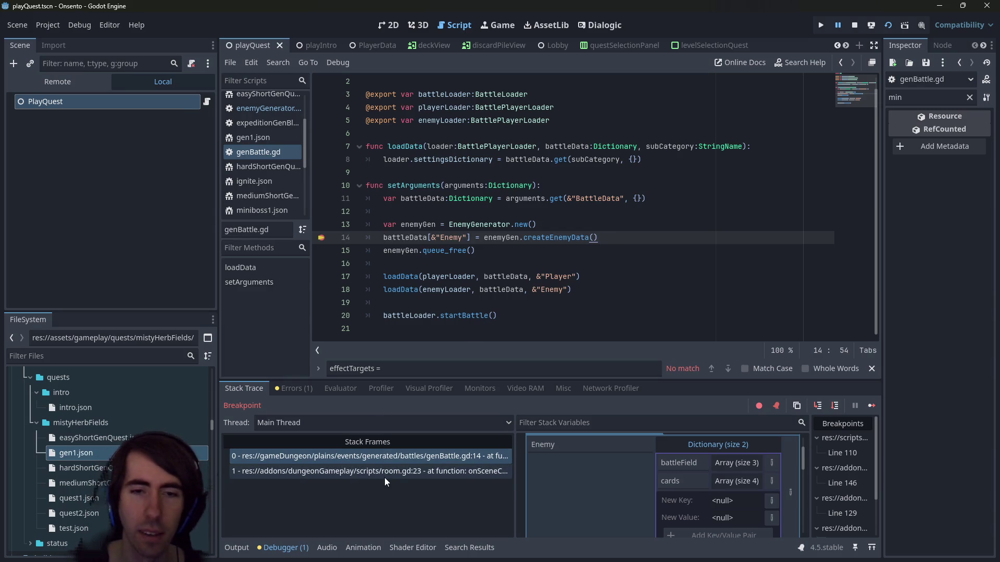
pyautogui.doubleClick(476, 186)
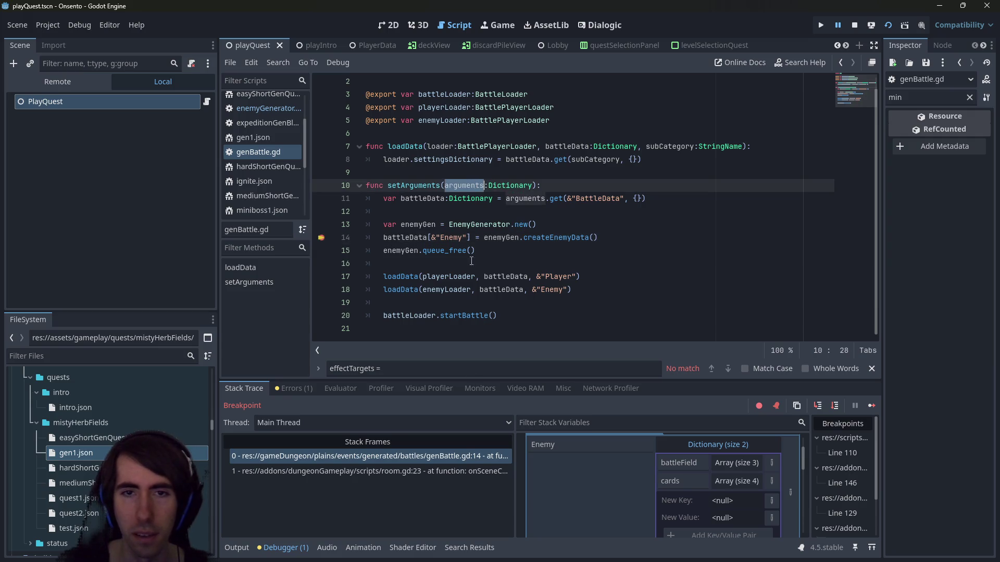
pyautogui.click(468, 471)
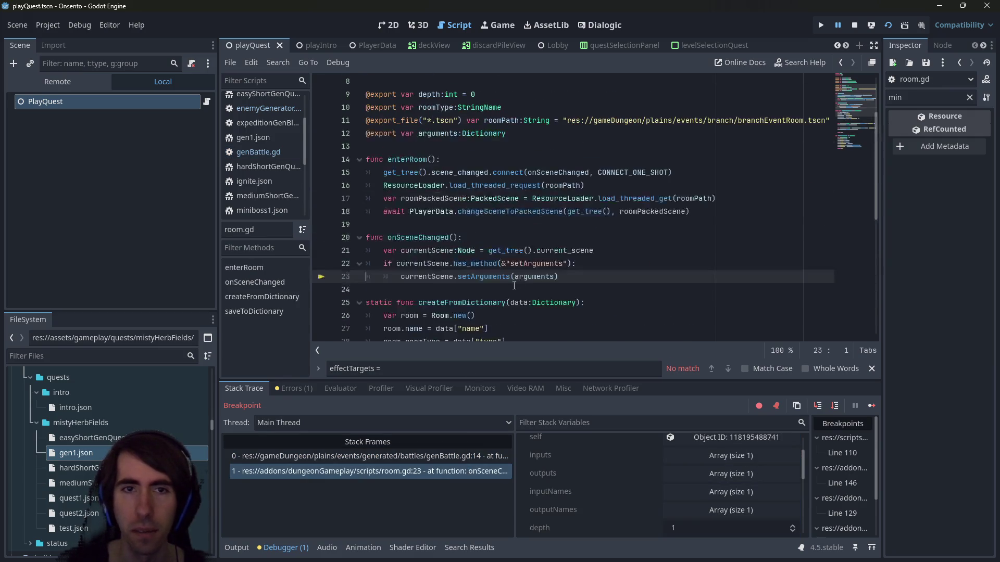
# Read through room.gd, highlighting the uses of onSceneChanged, inputNames and arguments
pyautogui.doubleClick(405, 238)
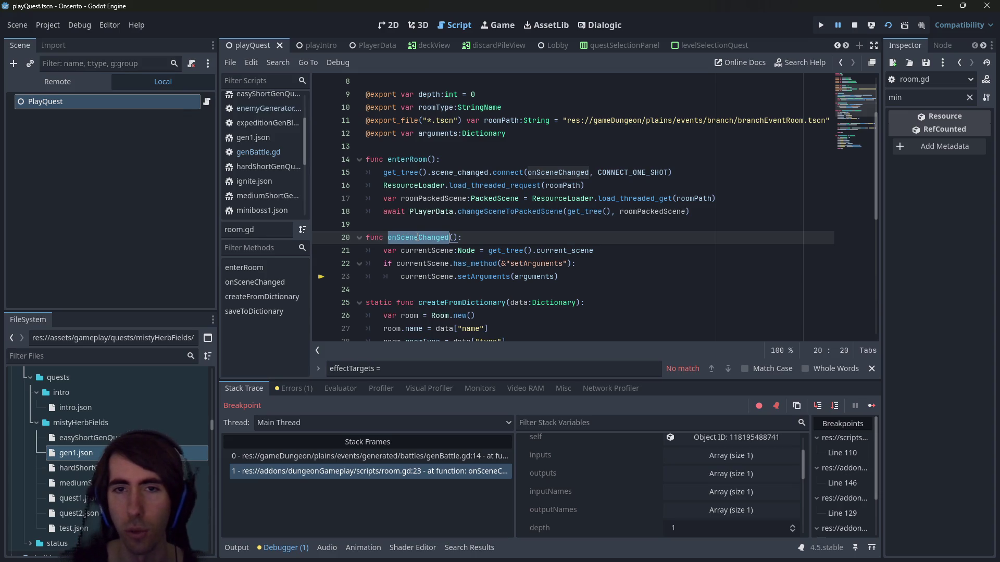
pyautogui.scroll(3, 484, 252)
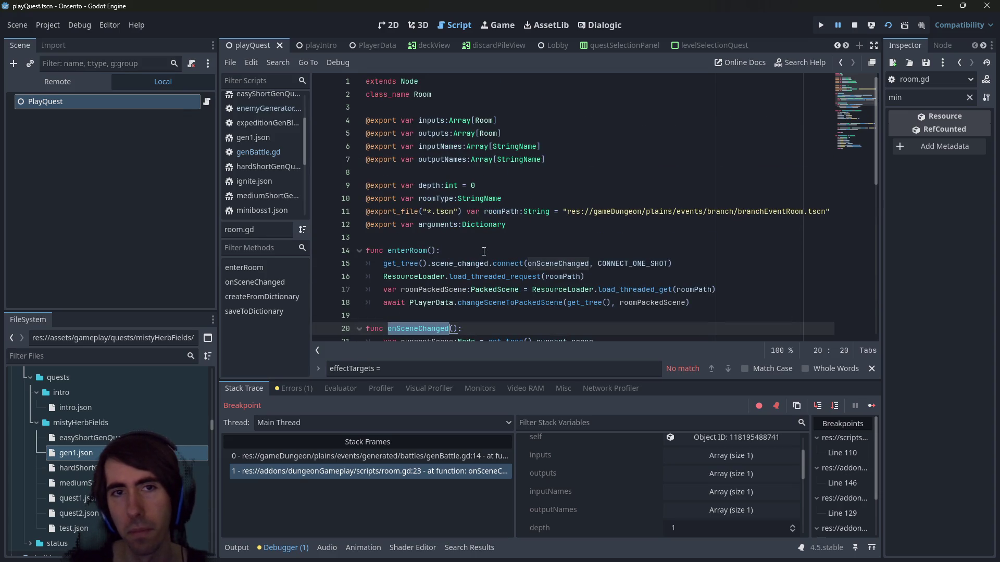
pyautogui.scroll(-2, 483, 252)
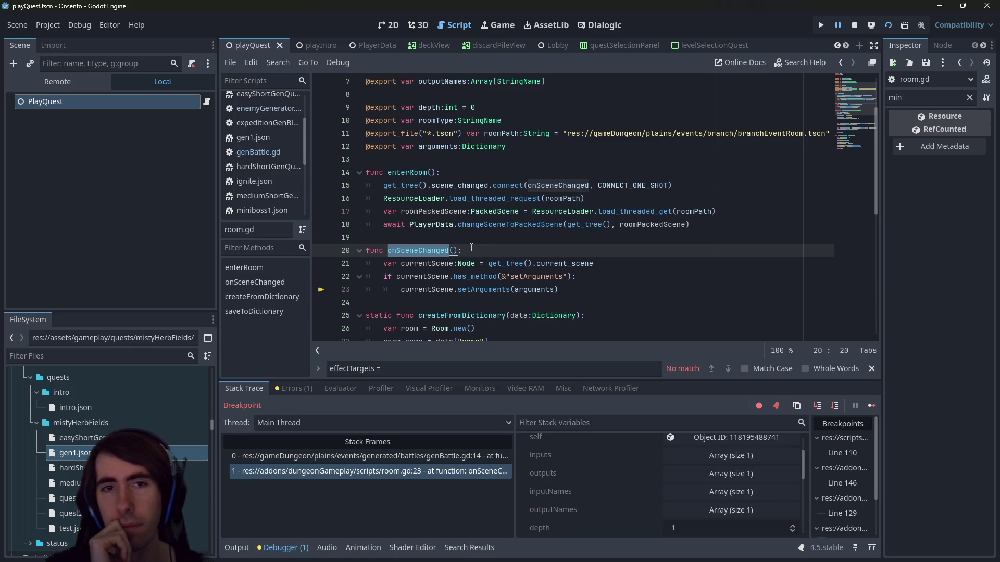
pyautogui.scroll(2, 472, 247)
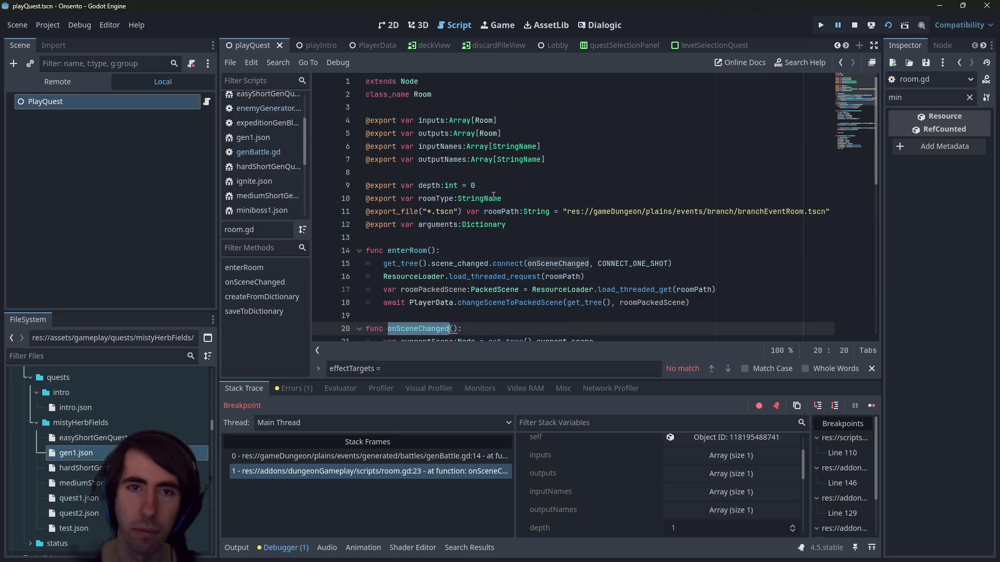
pyautogui.doubleClick(440, 146)
pyautogui.scroll(-1, 454, 186)
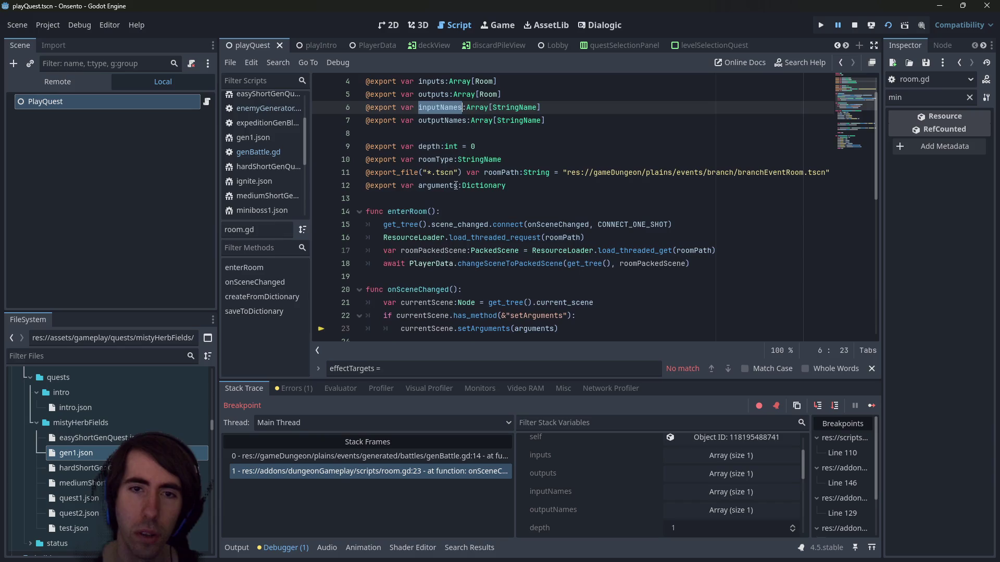
pyautogui.doubleClick(440, 186)
pyautogui.scroll(-1, 478, 186)
pyautogui.moveTo(478, 186)
pyautogui.scroll(-4, 558, 154)
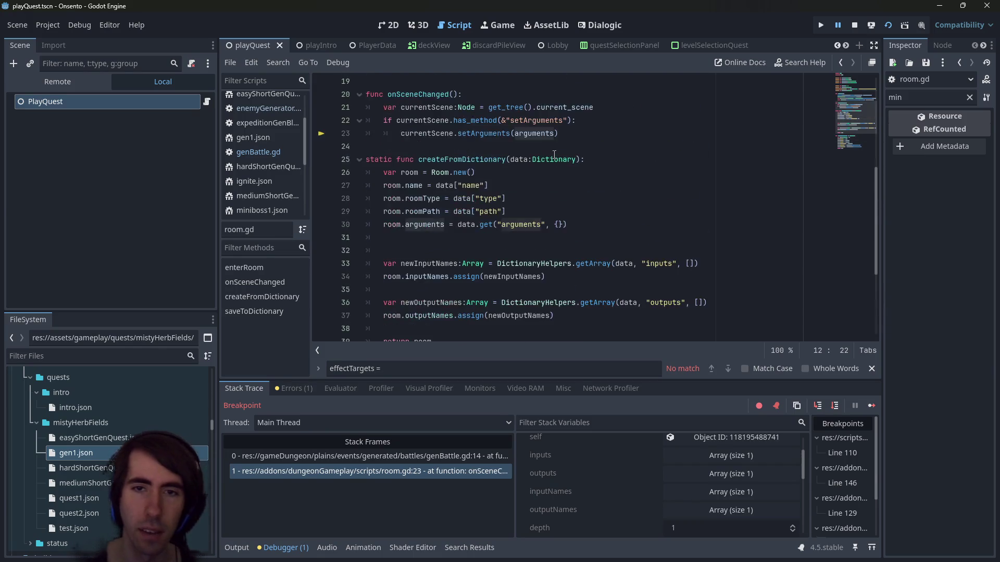
pyautogui.scroll(-3, 554, 154)
pyautogui.scroll(8, 554, 155)
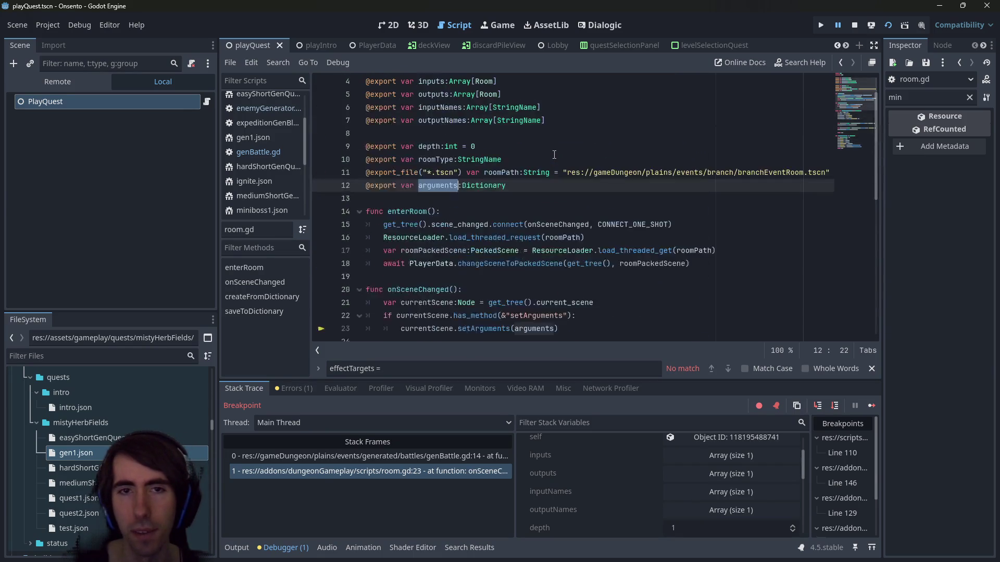
pyautogui.scroll(-1, 526, 292)
pyautogui.scroll(1, 547, 287)
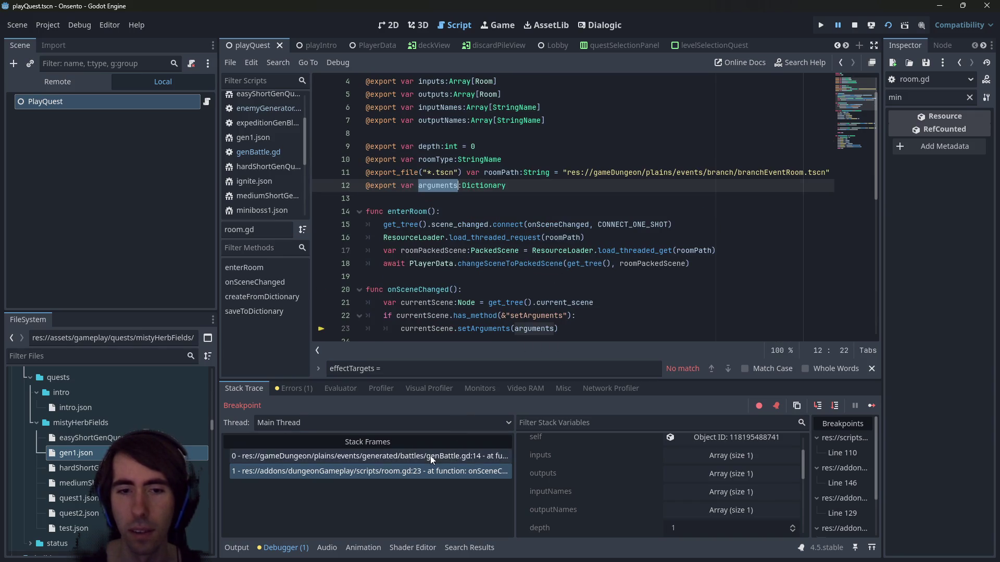
# Set a breakpoint on line 15 at the start of enterRoom and select its name
pyautogui.click(321, 225)
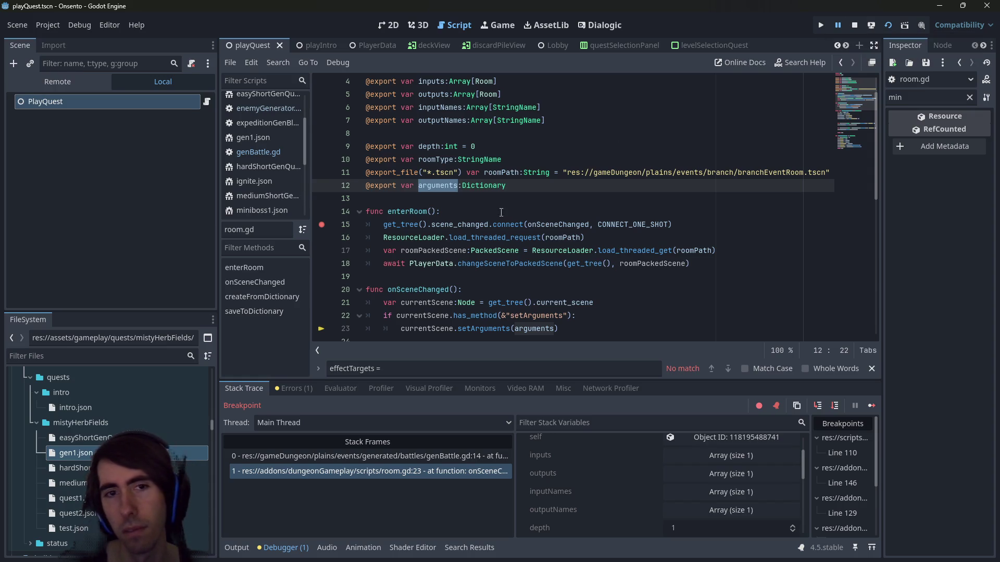
pyautogui.doubleClick(402, 225)
pyautogui.doubleClick(408, 212)
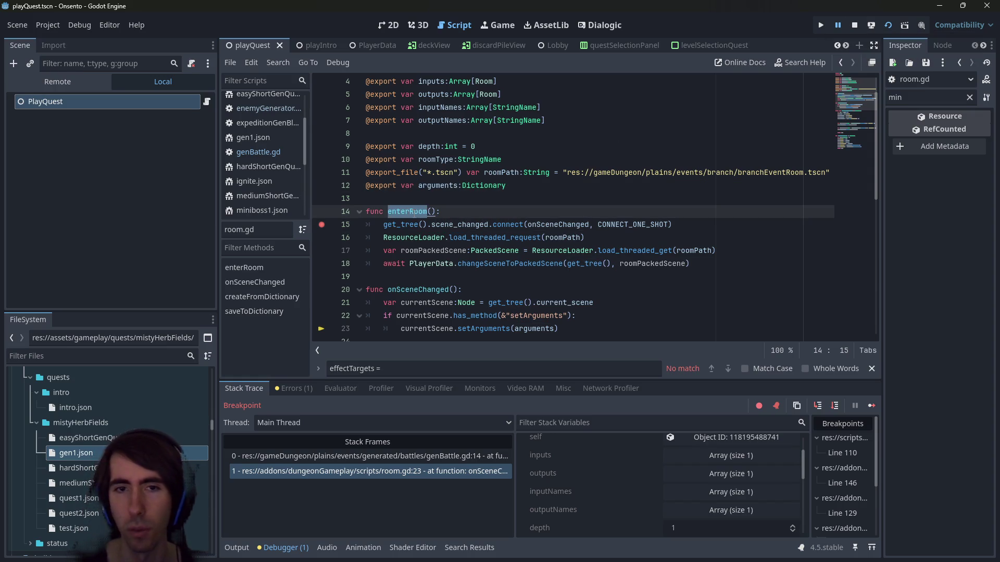
# Stop the paused session and rerun the game with F5 so it breaks at room.gd line 15
pyautogui.click(875, 29)
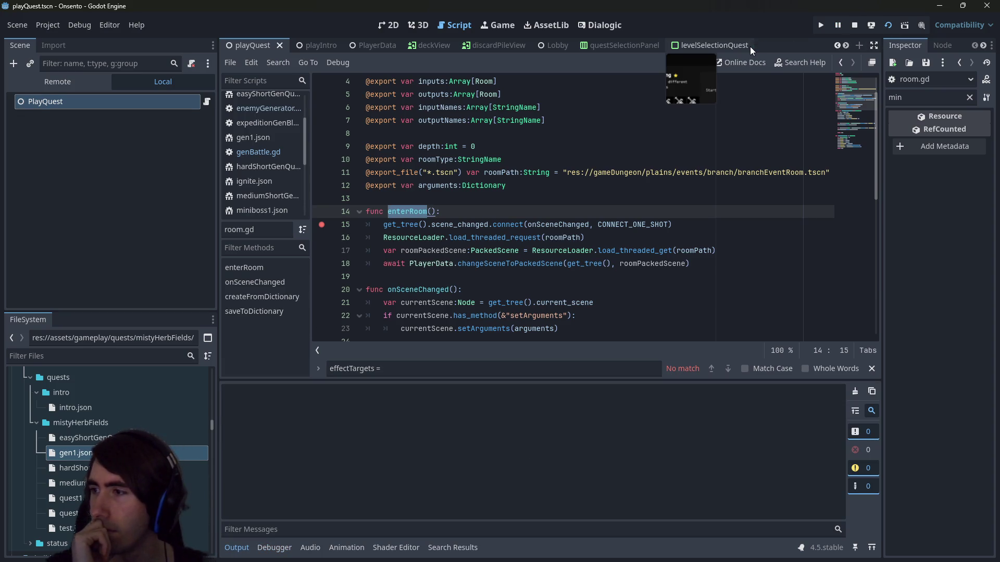
pyautogui.press('F5')
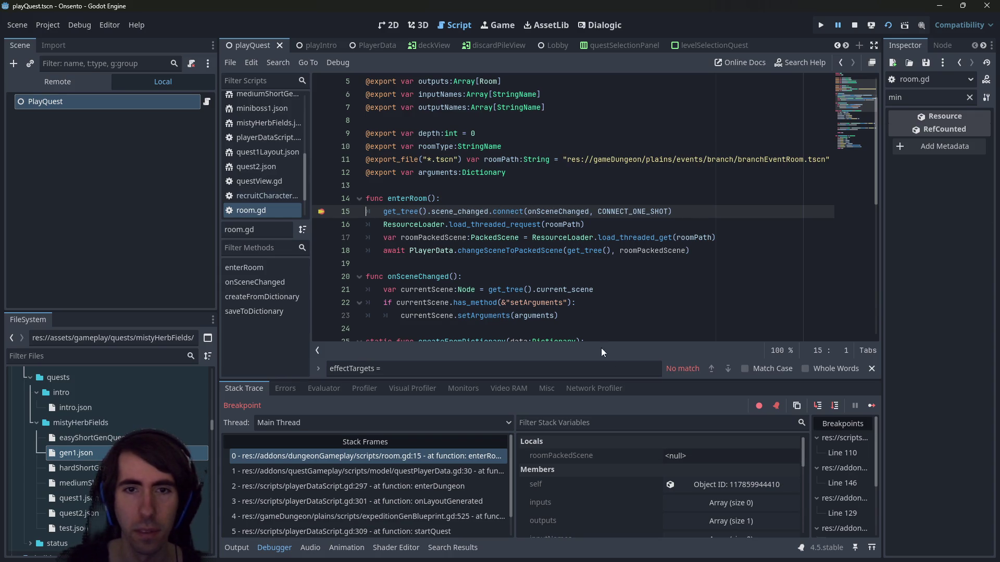
# Jump to the questPlayerData.gd line 30 caller, widen the code area, and inspect the enterRoom call
pyautogui.click(391, 476)
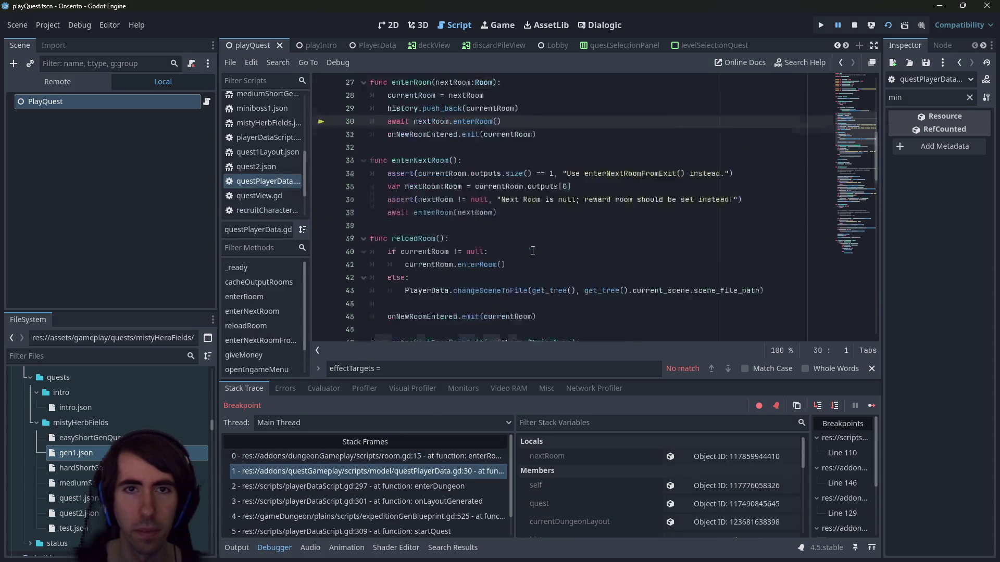
pyautogui.scroll(2, 533, 251)
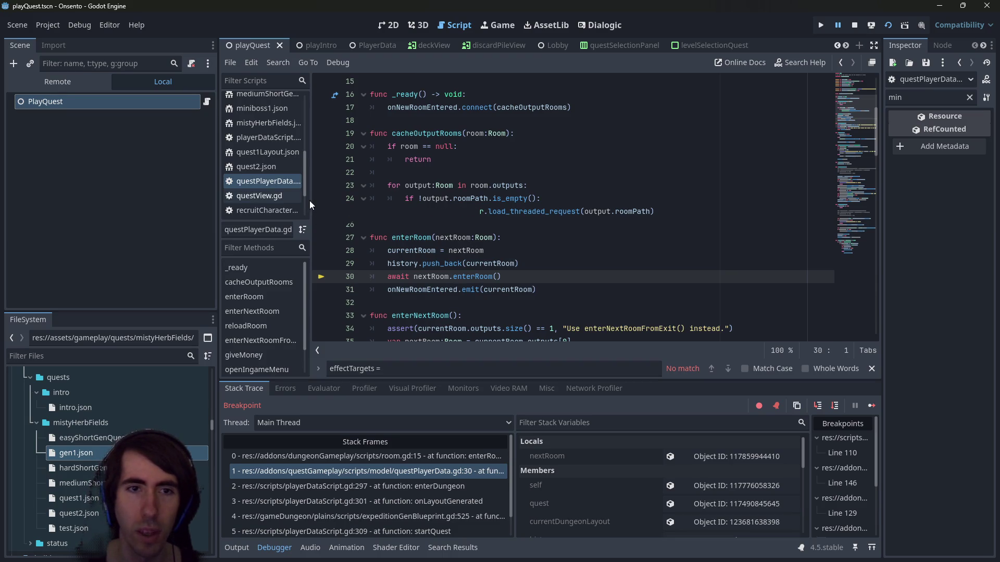
pyautogui.moveTo(311, 201); pyautogui.dragTo(327, 201)
pyautogui.moveTo(217, 198); pyautogui.dragTo(148, 199)
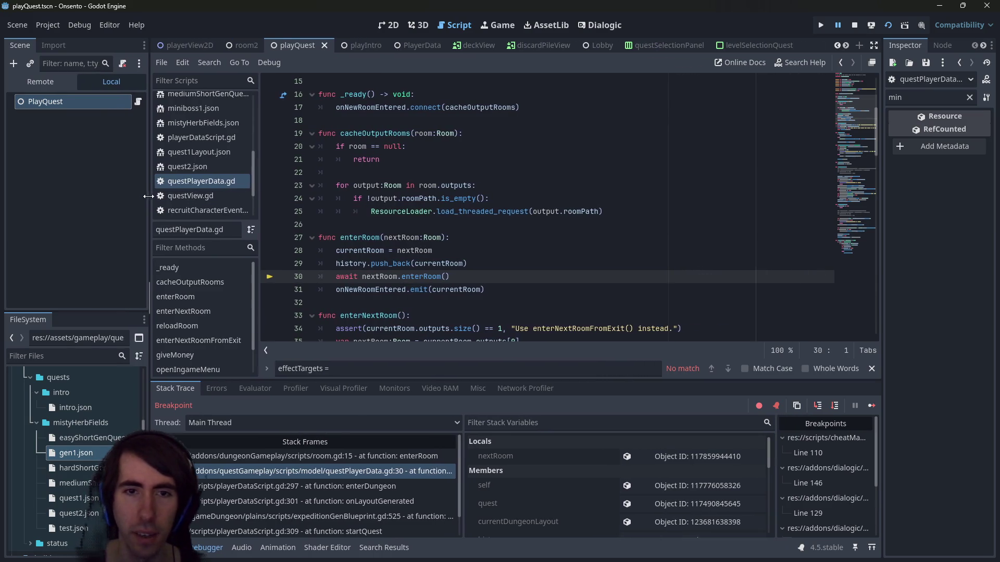
pyautogui.doubleClick(421, 277)
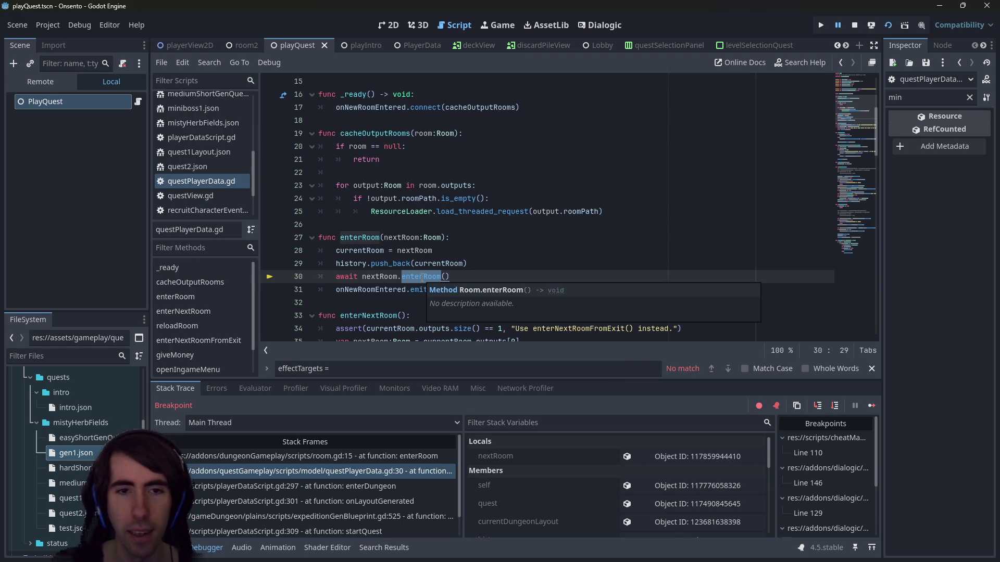
pyautogui.click(419, 277)
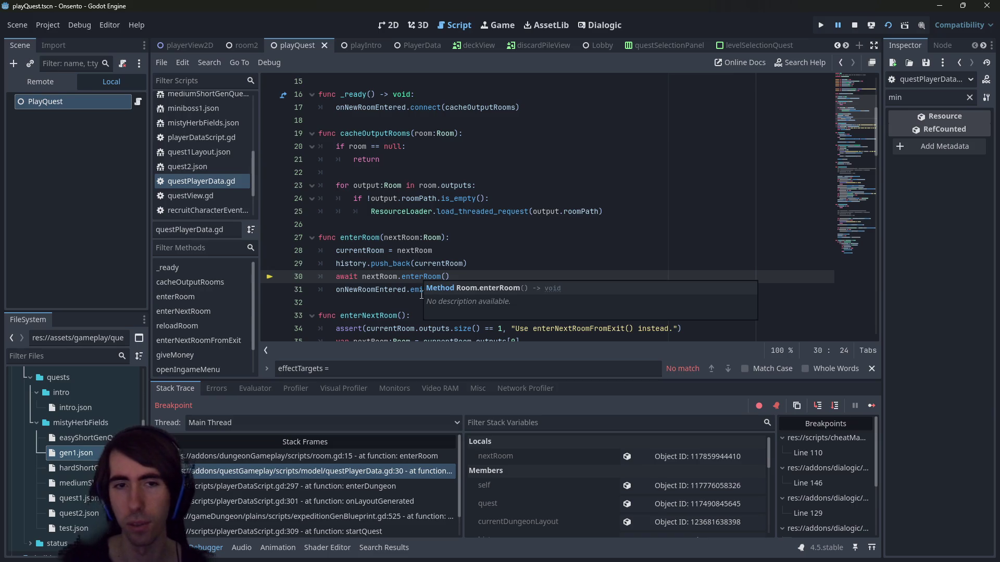
# Return to the paused room.gd frame and look over the enterRoom signature and onSceneChanged
pyautogui.click(371, 456)
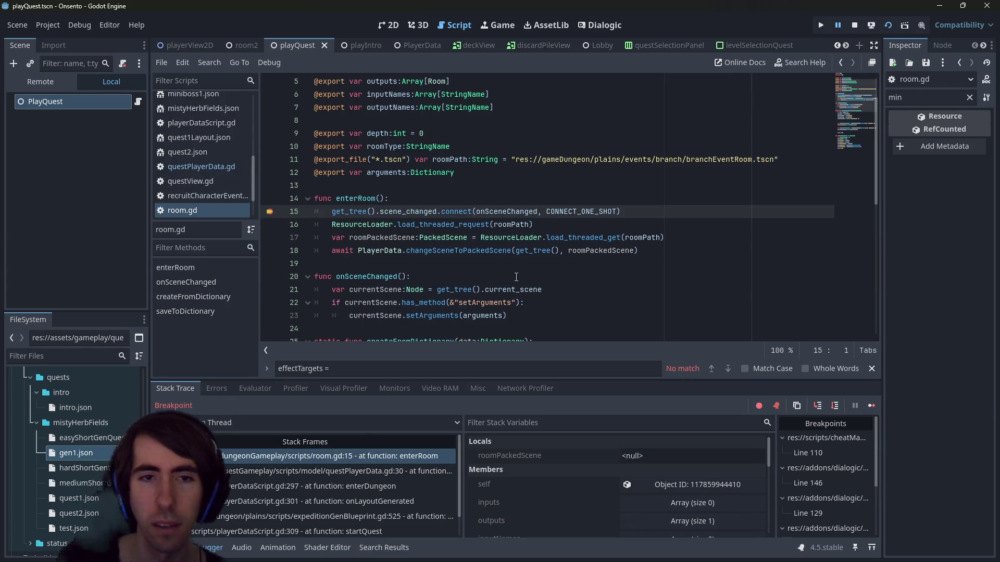
pyautogui.scroll(1, 453, 263)
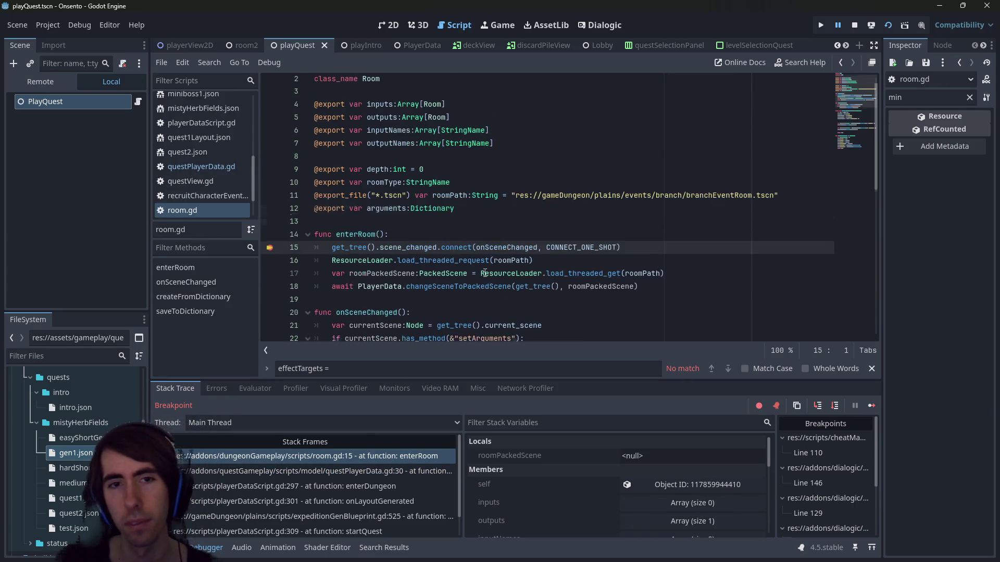
pyautogui.click(380, 238)
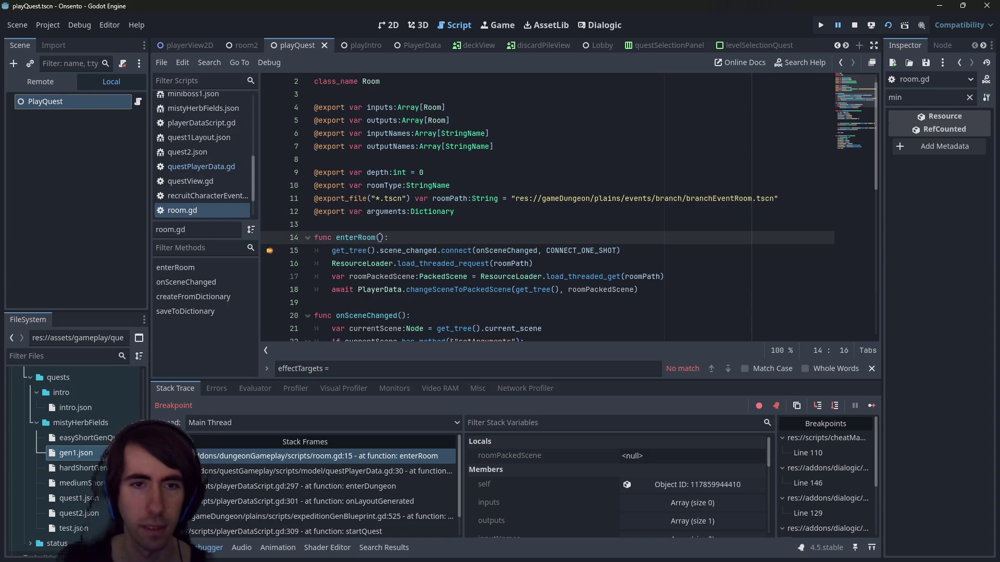
pyautogui.scroll(-3, 476, 234)
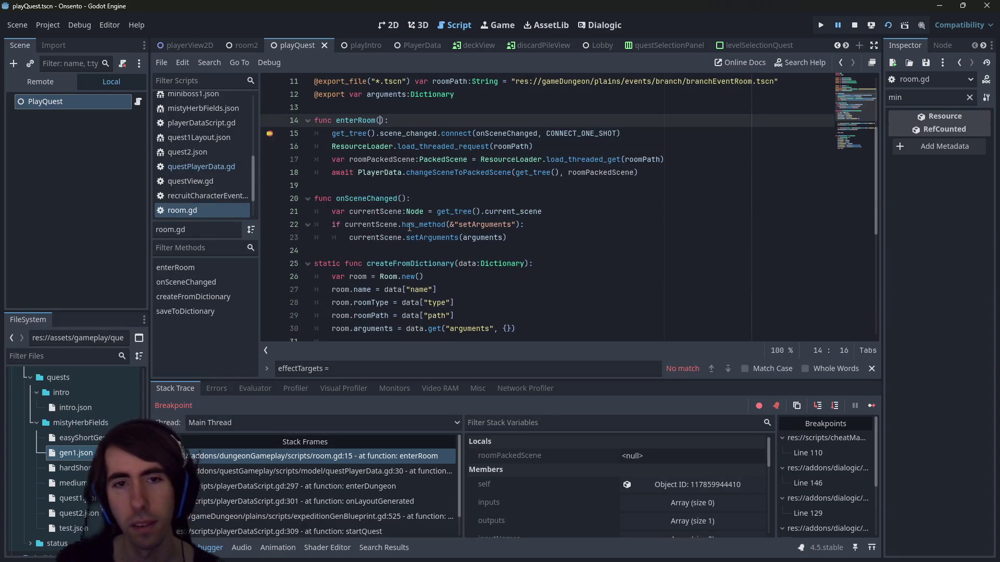
pyautogui.doubleClick(366, 198)
pyautogui.scroll(2, 434, 257)
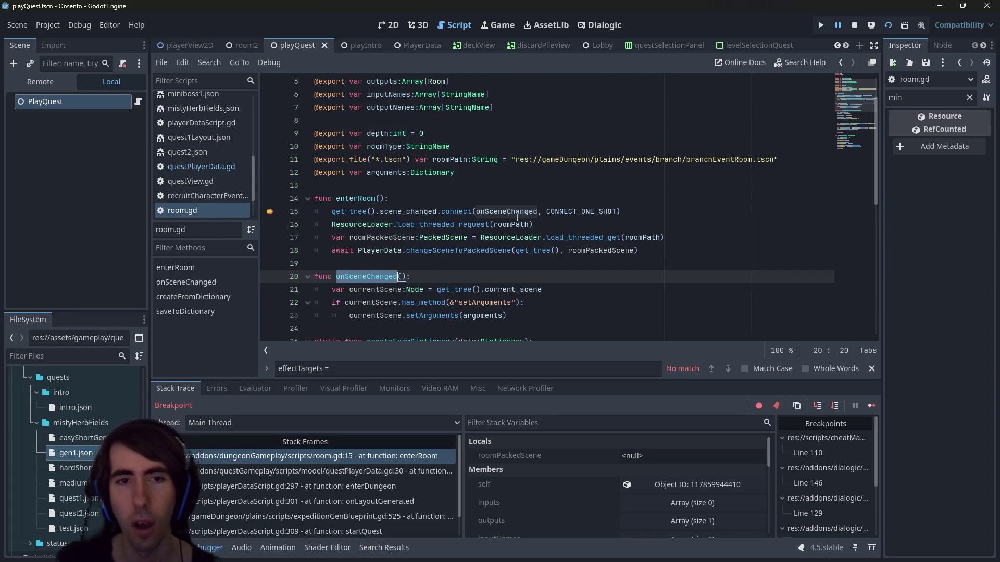
# Inspect enterRoom's opening lines: get_tree, scene_changed, roomPath and changeSceneToPackedScene
pyautogui.moveTo(637, 211)
pyautogui.mouseDown()
pyautogui.moveTo(316, 198)
pyautogui.moveTo(397, 224)
pyautogui.mouseUp()
pyautogui.doubleClick(349, 212)
pyautogui.click(409, 213)
pyautogui.tripleClick(408, 213)
pyautogui.doubleClick(408, 213)
pyautogui.doubleClick(512, 224)
pyautogui.doubleClick(436, 254)
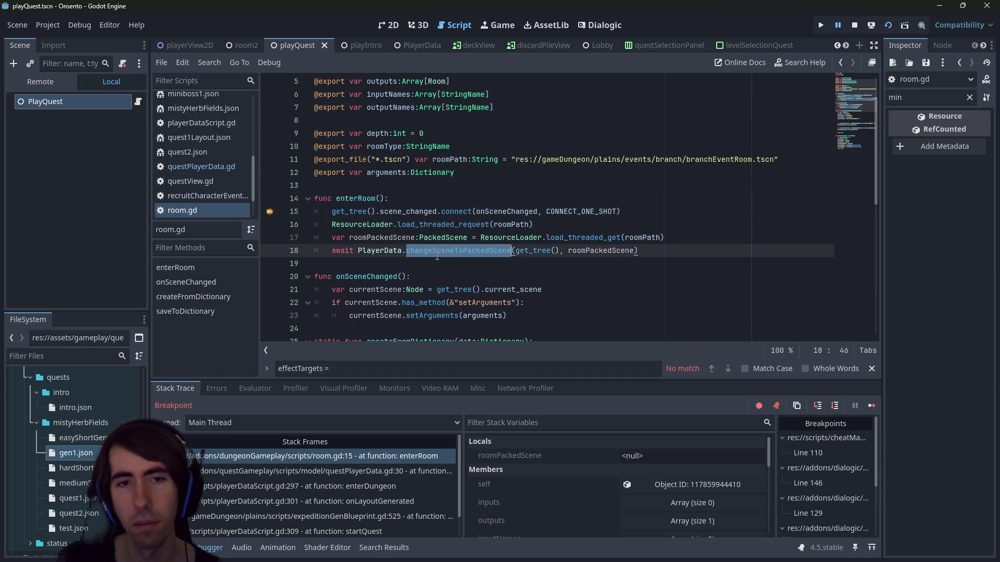
# Check lines 14–15 and current_scene on line 21, then compare the questPlayerData.gd caller frame
pyautogui.moveTo(633, 211)
pyautogui.mouseDown()
pyautogui.moveTo(318, 211)
pyautogui.moveTo(333, 199)
pyautogui.moveTo(336, 215)
pyautogui.moveTo(407, 211)
pyautogui.mouseUp()
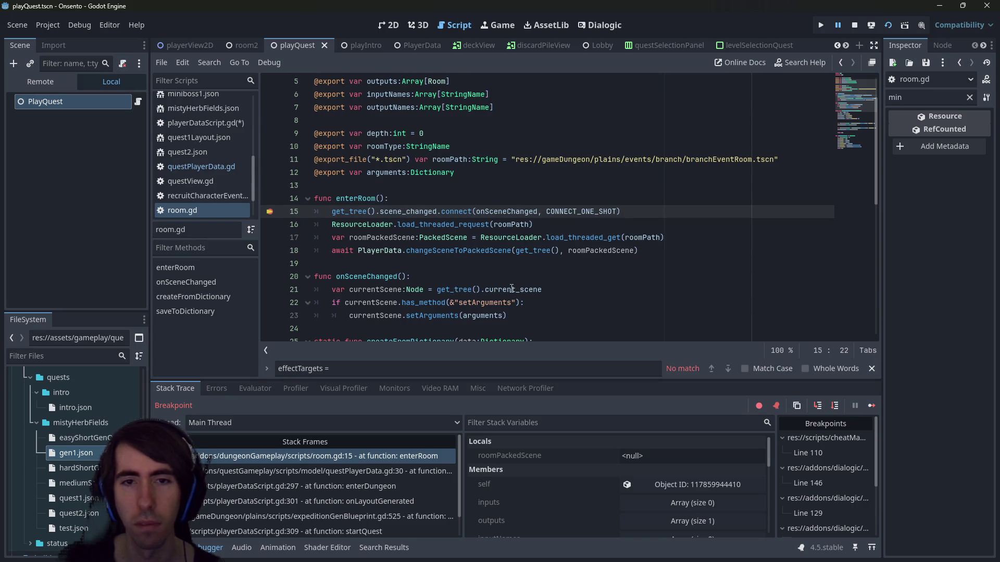
pyautogui.doubleClick(512, 289)
pyautogui.scroll(-1, 426, 302)
pyautogui.click(516, 275)
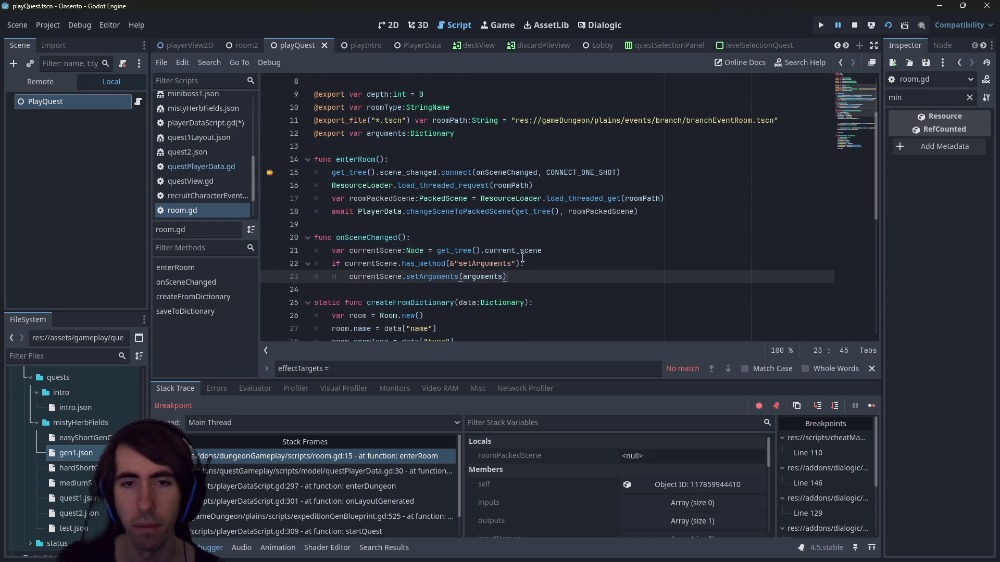
pyautogui.click(520, 250)
pyautogui.scroll(1, 520, 251)
pyautogui.click(398, 466)
pyautogui.scroll(1, 461, 273)
pyautogui.moveTo(461, 273)
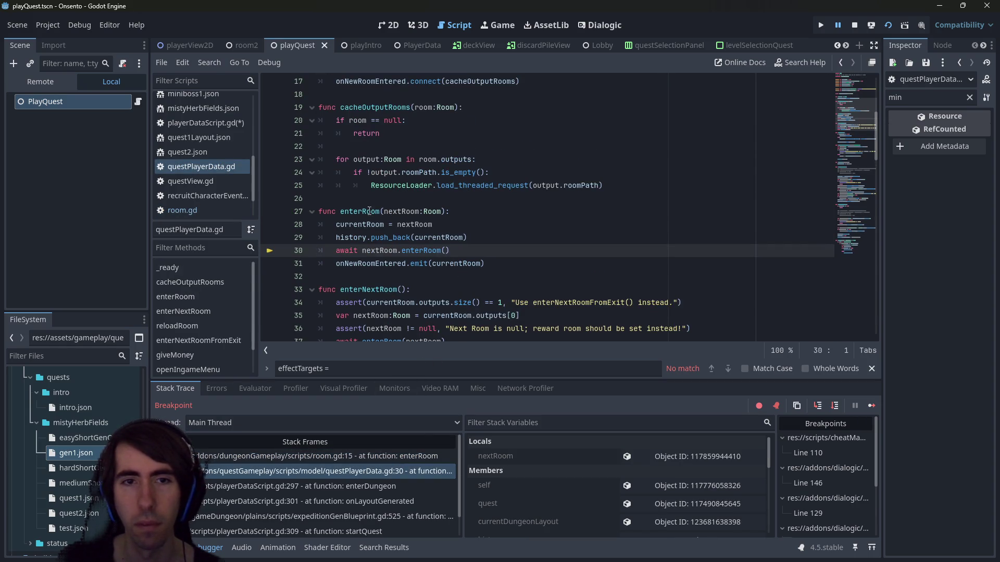
pyautogui.click(379, 456)
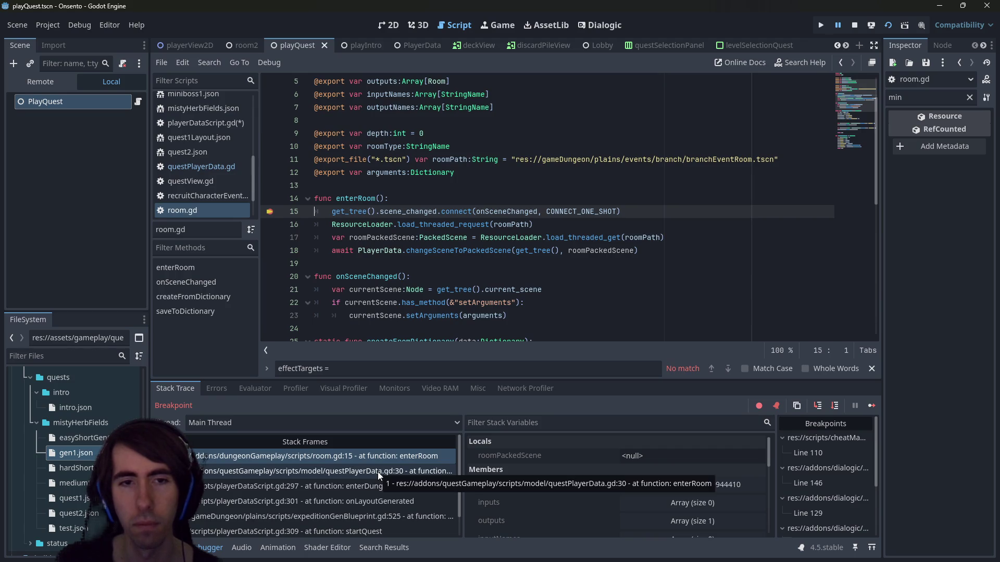
# Check onNewRoomEntered in the caller, then look up changeSceneToPackedScene's parameters in room.gd
pyautogui.click(377, 472)
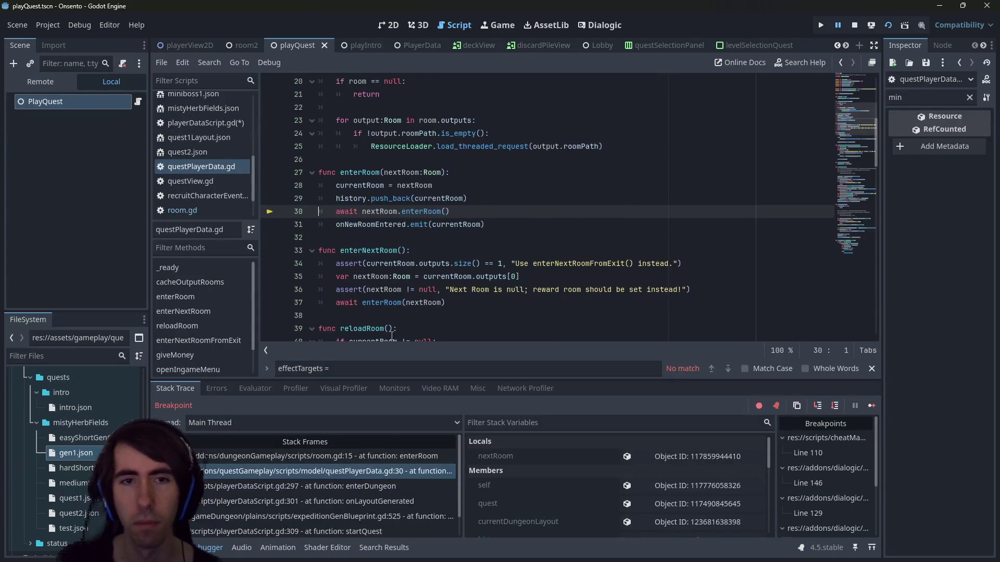
pyautogui.doubleClick(390, 224)
pyautogui.click(368, 455)
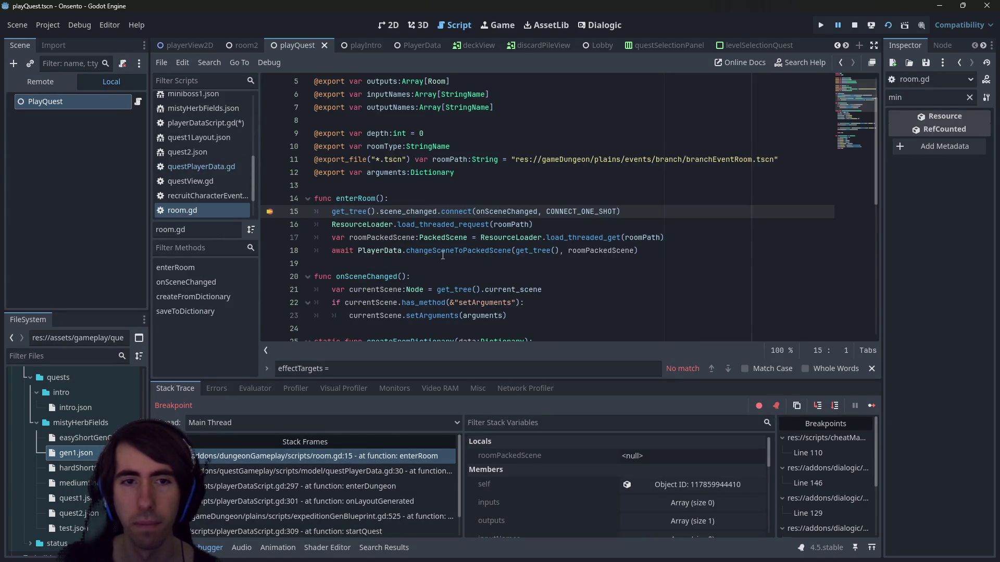
pyautogui.doubleClick(443, 252)
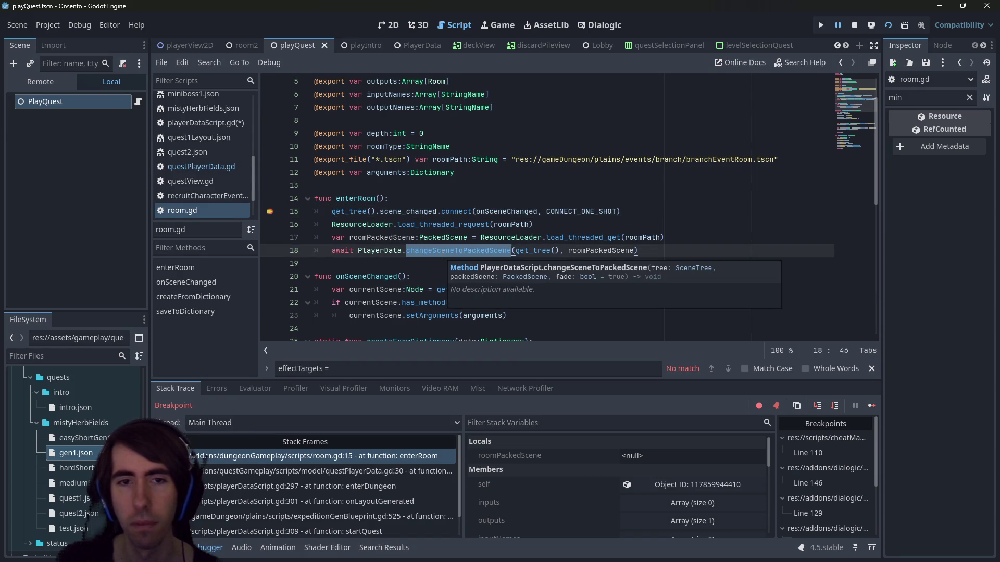
# Inspect roomPackedScene and onSceneChanged, then delete the scene_changed connection line
pyautogui.scroll(-1, 443, 256)
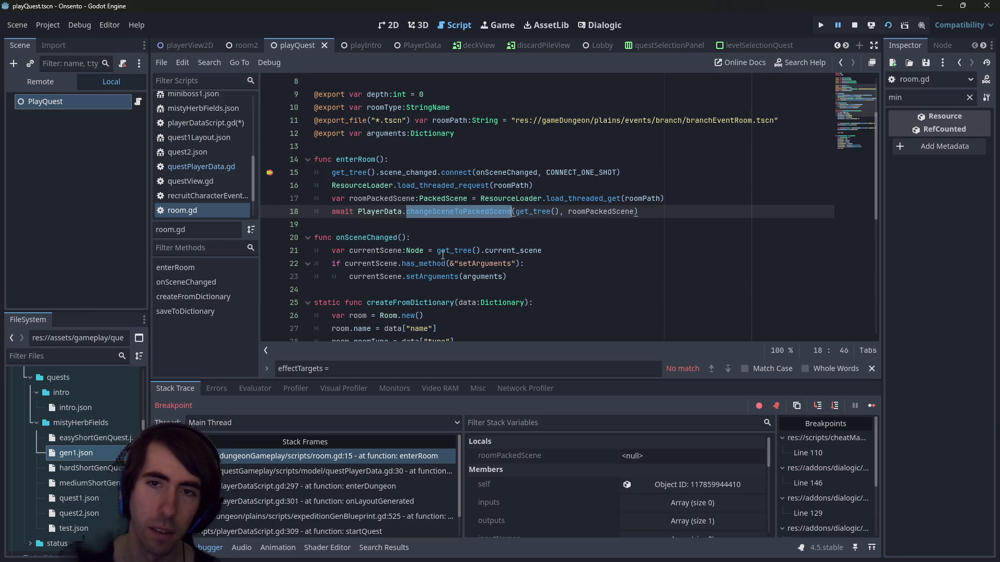
pyautogui.doubleClick(391, 199)
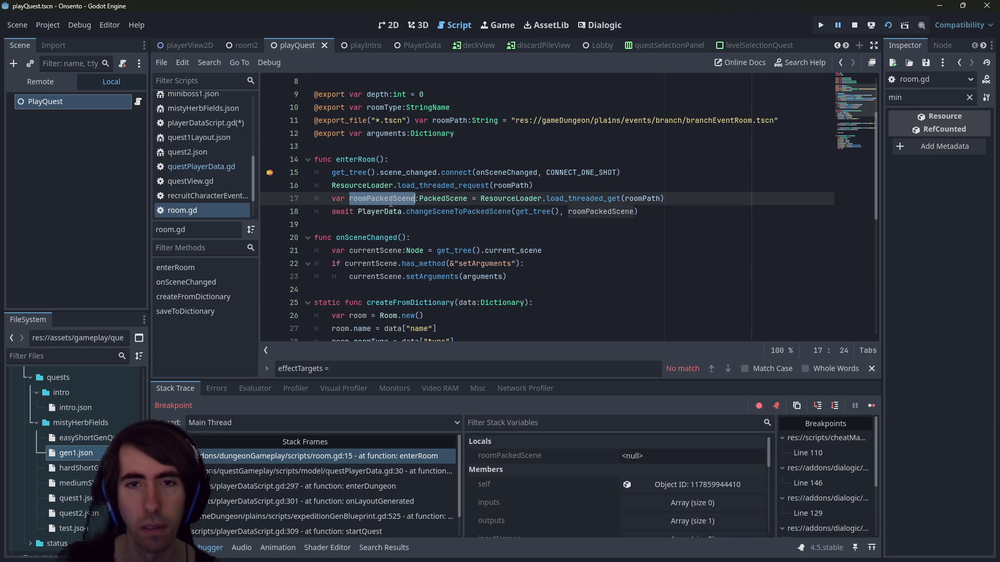
pyautogui.moveTo(391, 204)
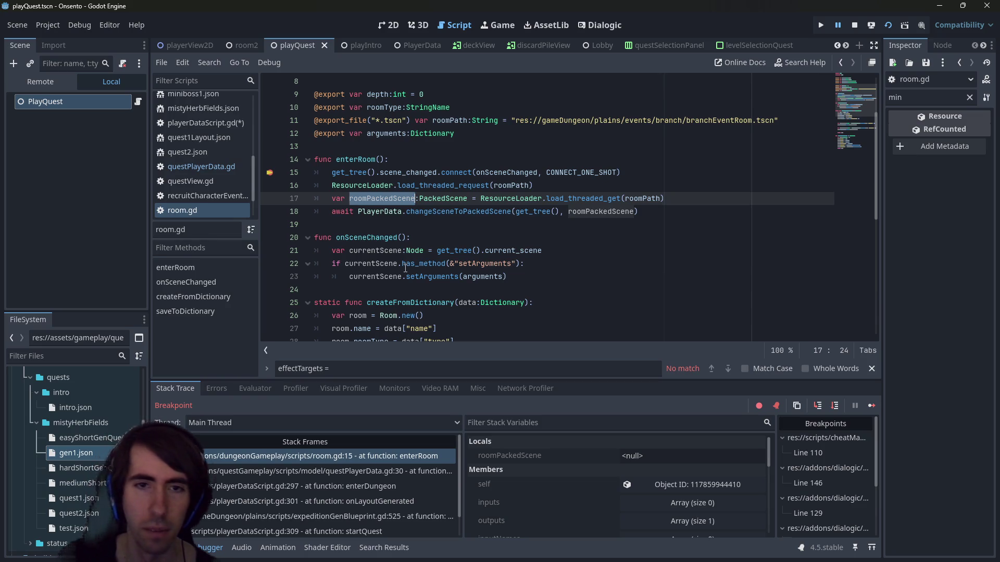
pyautogui.moveTo(406, 268)
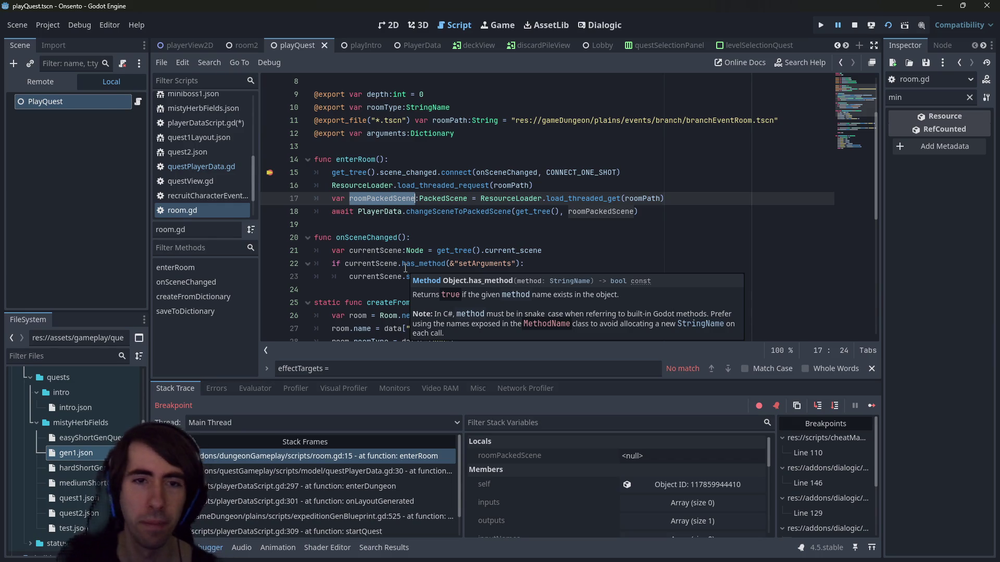
pyautogui.moveTo(569, 277); pyautogui.dragTo(295, 251)
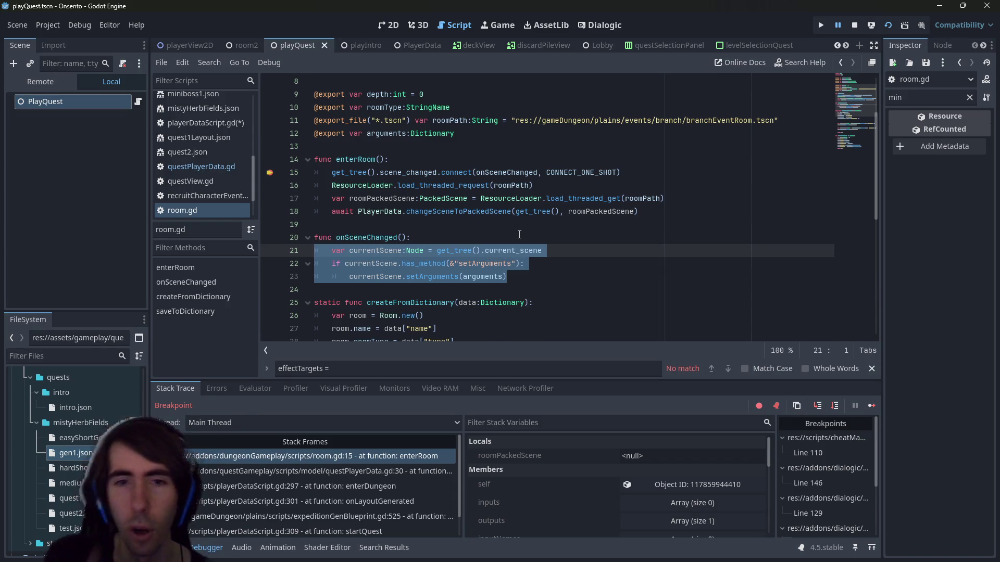
pyautogui.doubleClick(376, 237)
pyautogui.moveTo(622, 172); pyautogui.dragTo(277, 173)
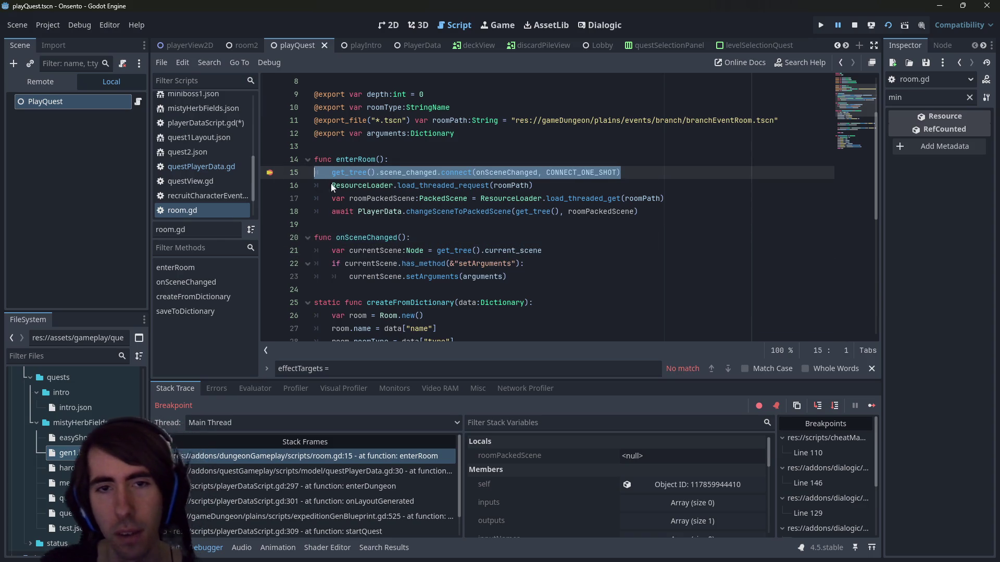
pyautogui.press('BackSpace')
# Check line 29 in questPlayerData.gd, then select the enterRoom function name in room.gd
pyautogui.click(347, 471)
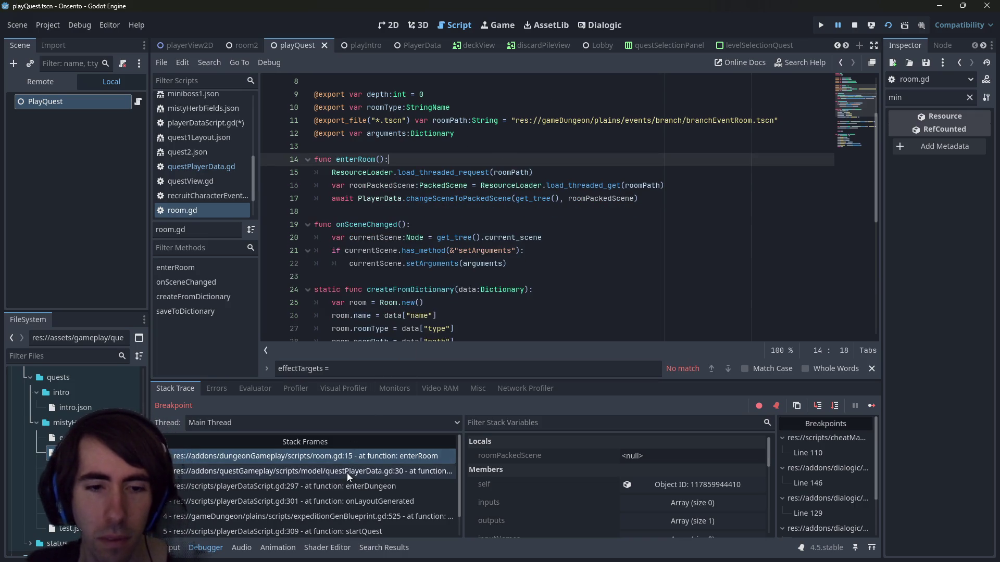
pyautogui.click(490, 195)
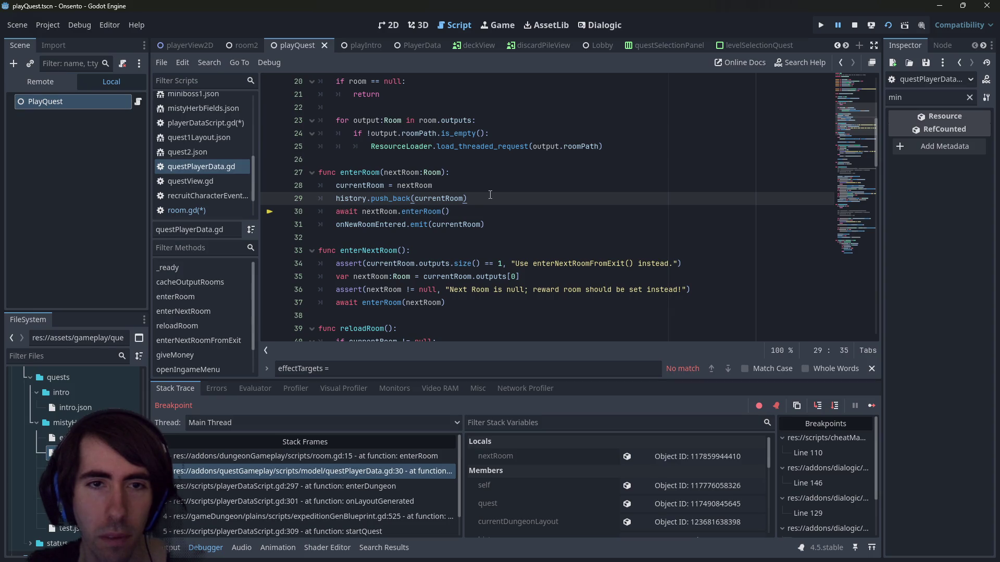
pyautogui.click(355, 457)
pyautogui.click(346, 199)
pyautogui.doubleClick(346, 199)
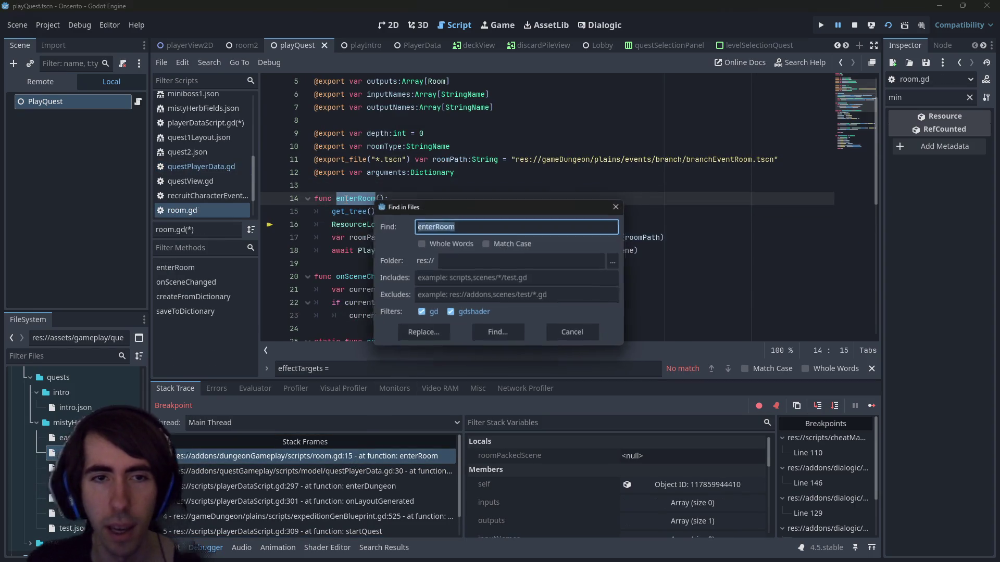
# Search all project files for 'enterRoom('
pyautogui.hotkey('ctrl', 'shift', 'f')
pyautogui.write('(')
pyautogui.press('Return')
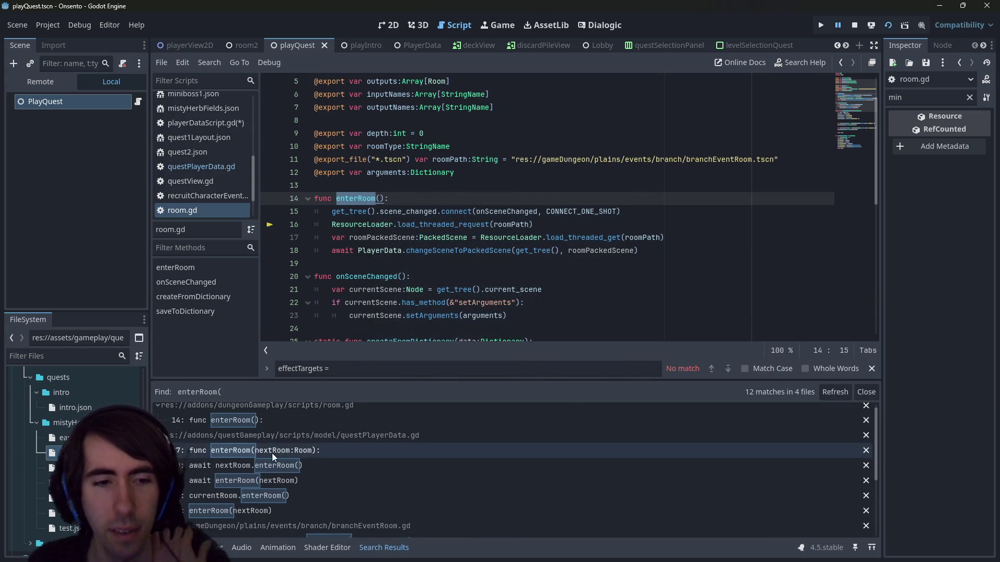
pyautogui.scroll(1, 272, 453)
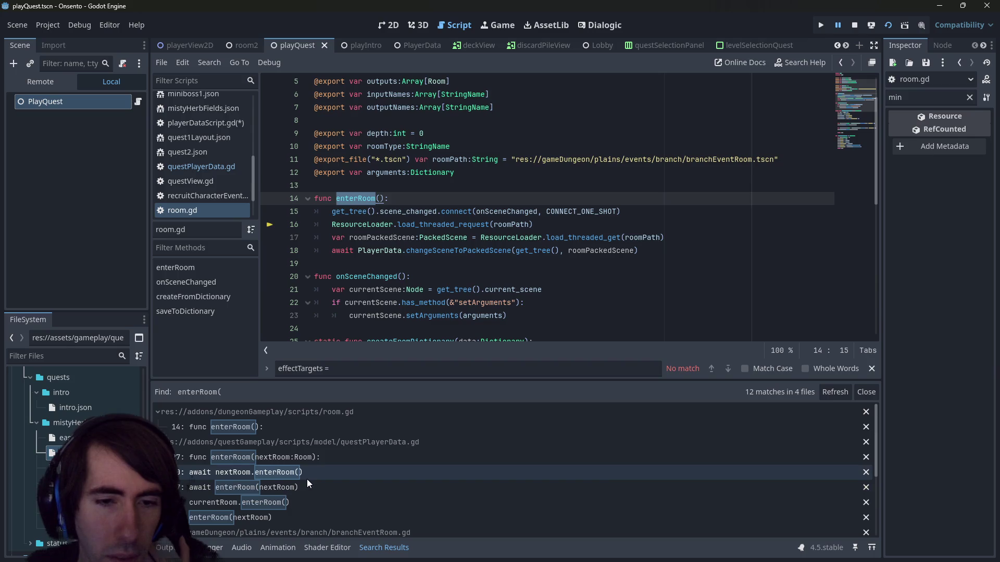
# Open the enterRoom matches on lines 30 and 37 of questPlayerData.gd
pyautogui.click(307, 479)
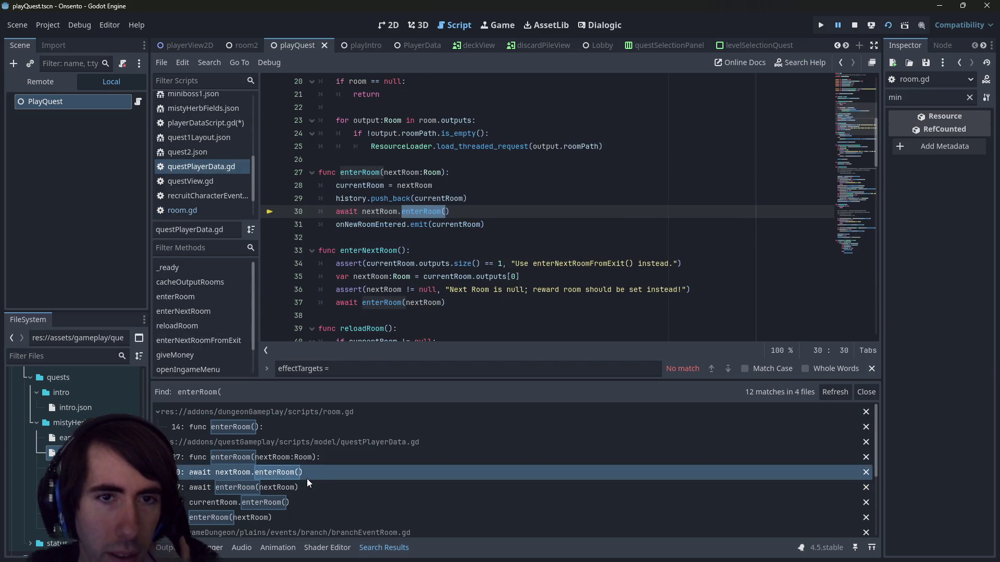
pyautogui.click(301, 487)
pyautogui.scroll(-2, 413, 277)
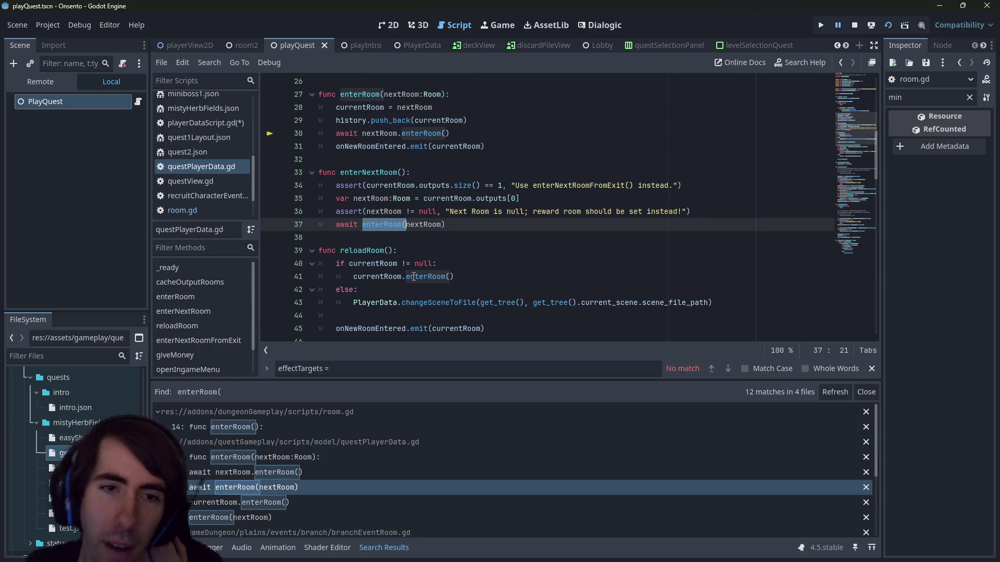
pyautogui.scroll(-2, 413, 277)
pyautogui.scroll(3, 436, 254)
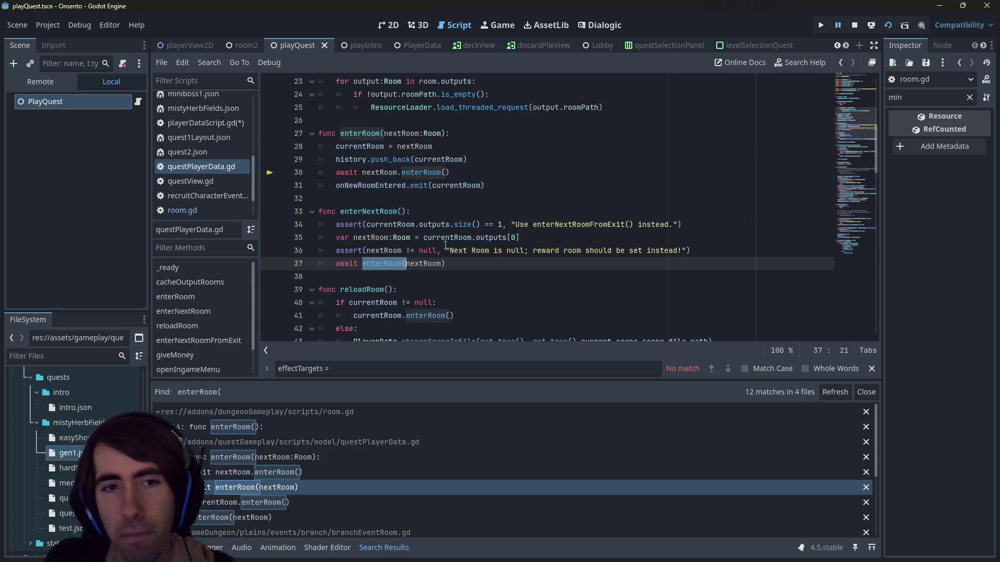
pyautogui.moveTo(452, 225)
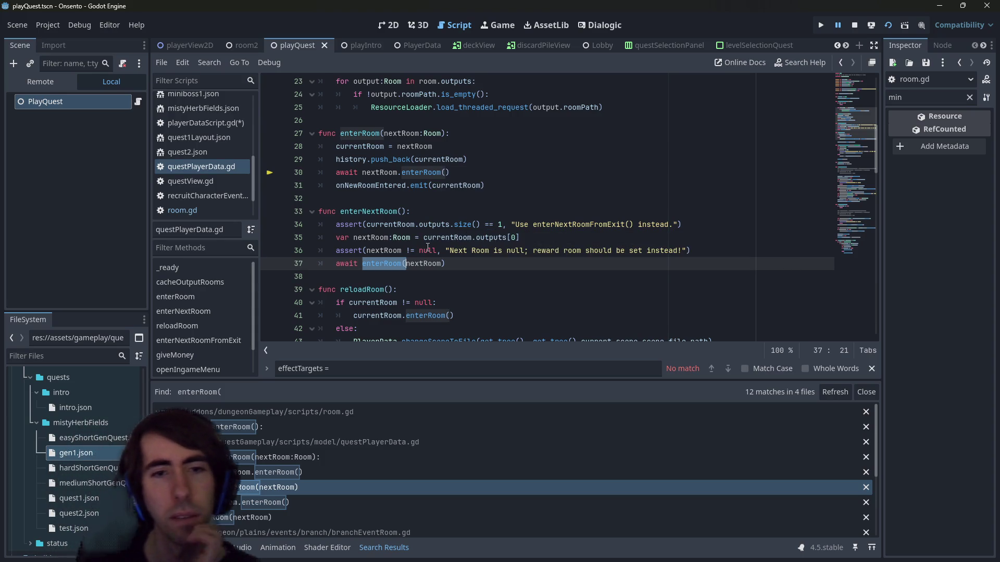
pyautogui.doubleClick(364, 267)
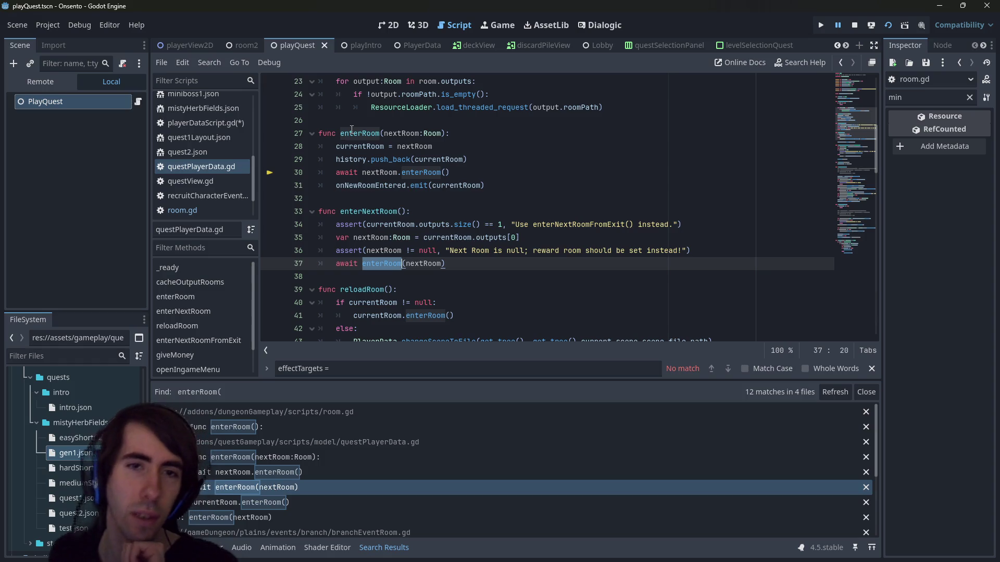
# Open the line 56 match and reloadRoom's currentRoom.enterRoom() call on line 41
pyautogui.scroll(-3, 325, 495)
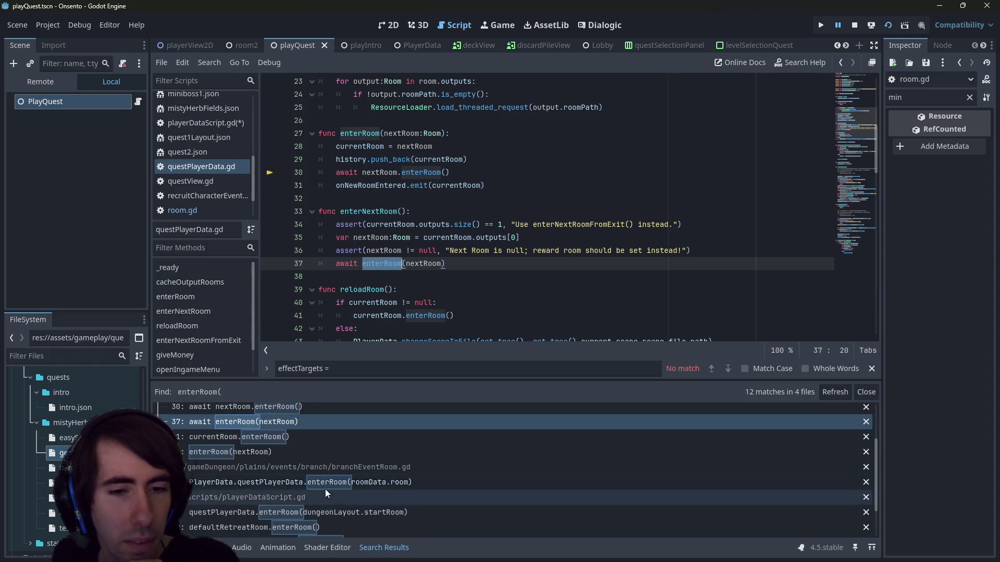
pyautogui.scroll(-1, 341, 498)
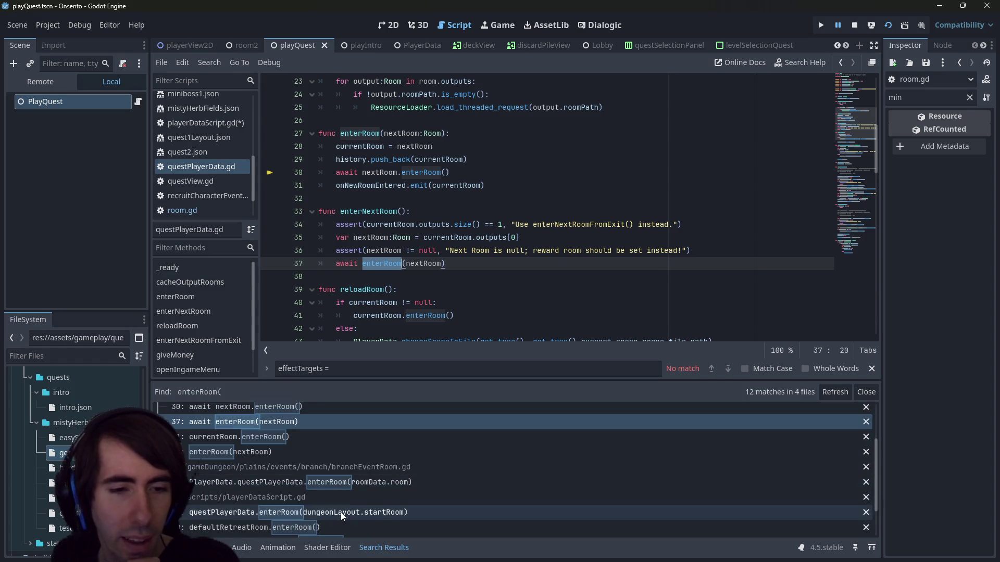
pyautogui.scroll(1, 328, 494)
pyautogui.click(292, 467)
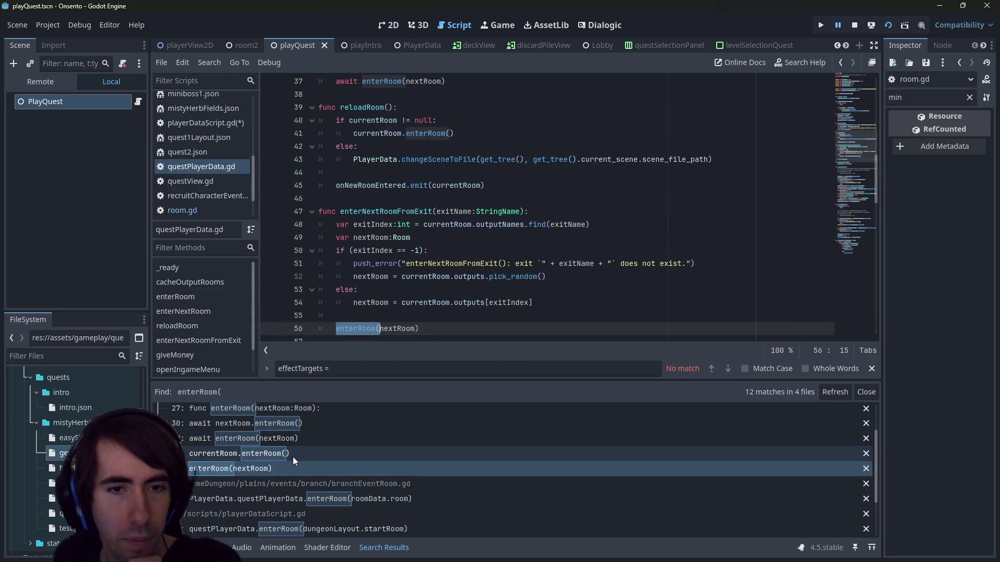
pyautogui.click(293, 457)
pyautogui.scroll(2, 425, 243)
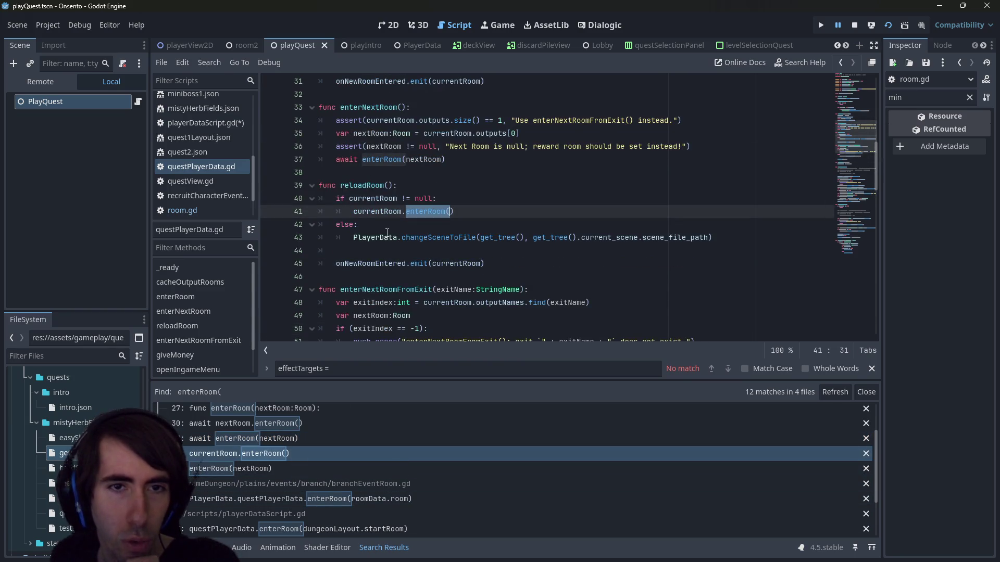
pyautogui.moveTo(465, 213); pyautogui.dragTo(346, 218)
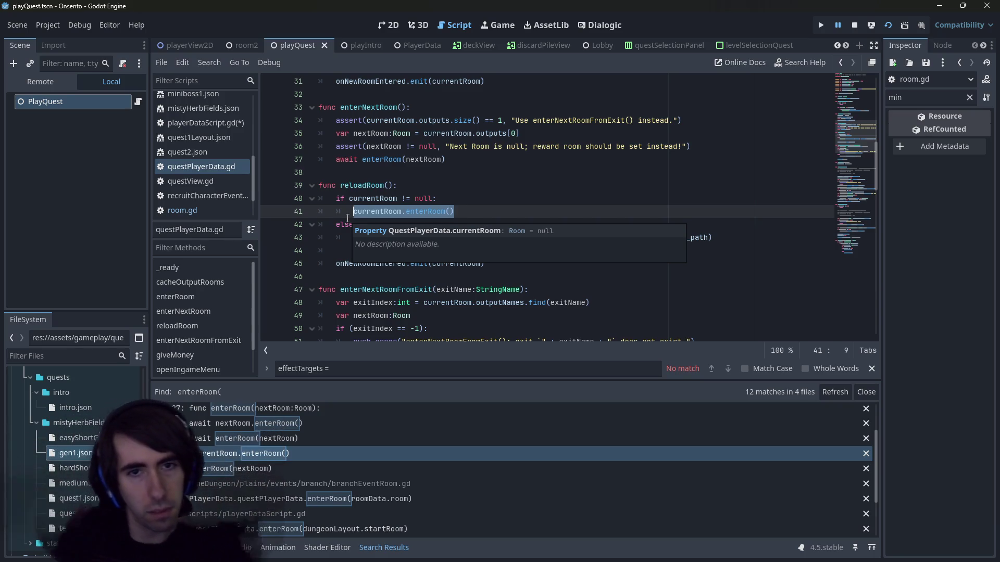
# Inspect the uses of currentRoom and the enterRoom definition
pyautogui.scroll(5, 417, 156)
pyautogui.scroll(-2, 422, 134)
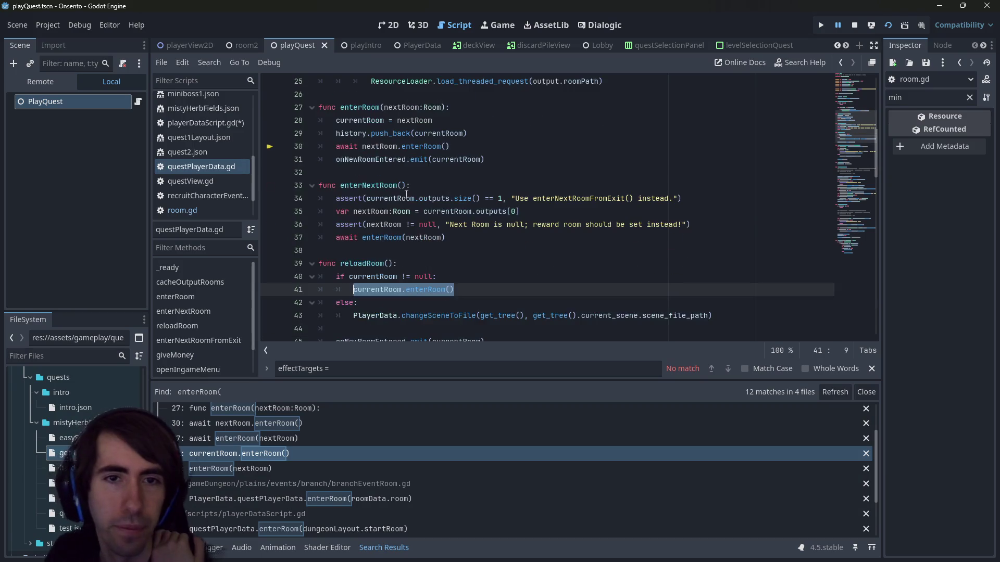
pyautogui.doubleClick(360, 120)
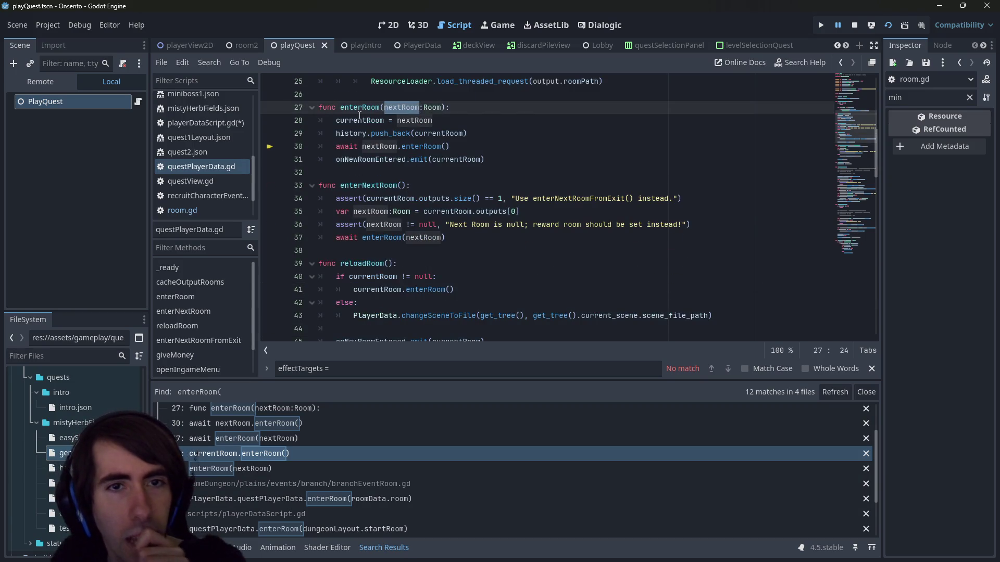
pyautogui.doubleClick(359, 108)
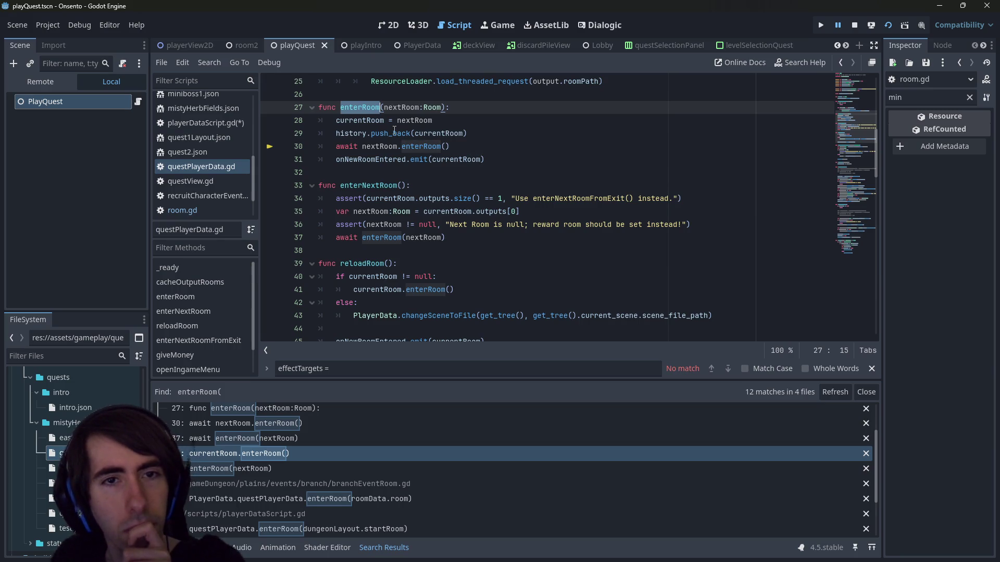
pyautogui.scroll(-1, 366, 480)
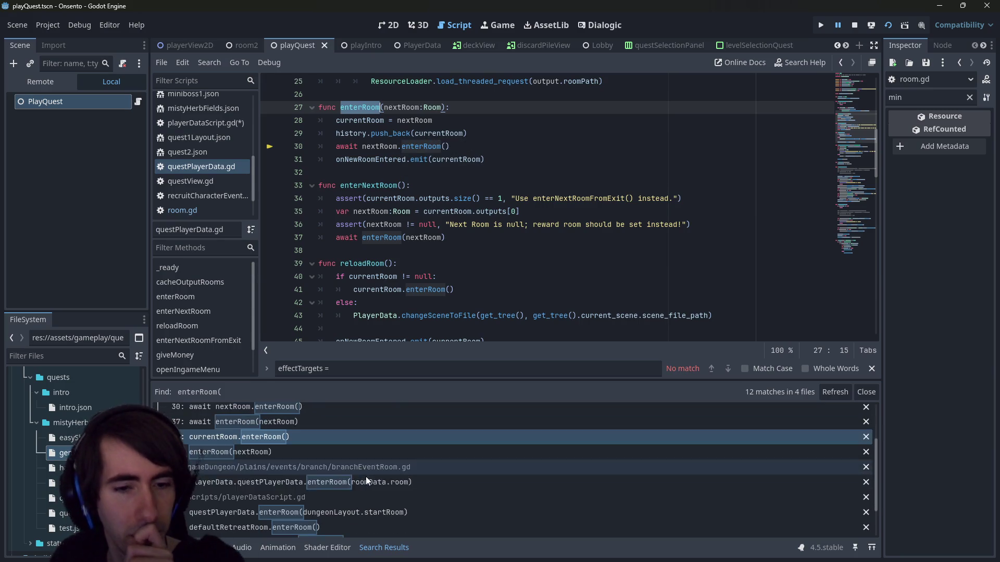
pyautogui.scroll(1, 362, 434)
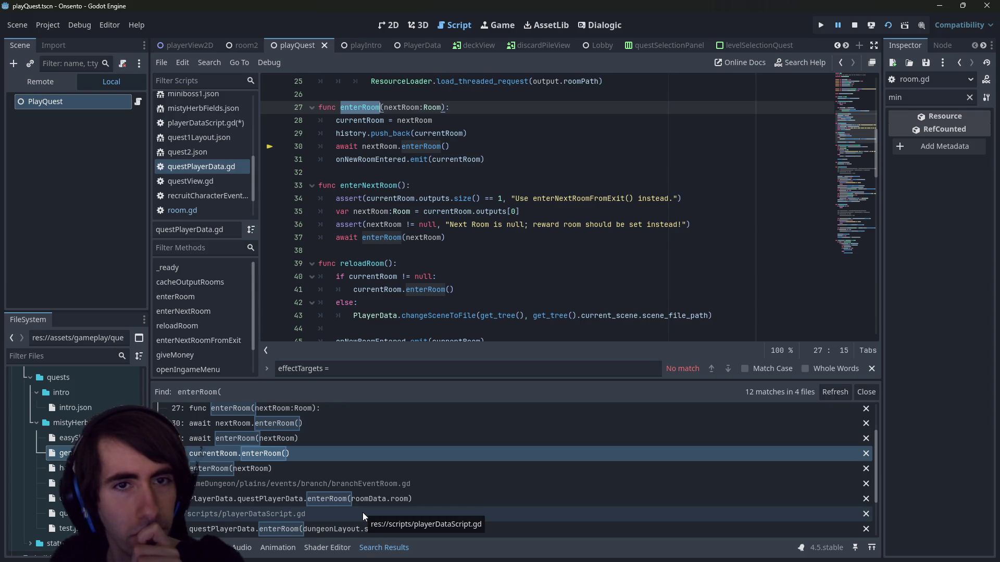
pyautogui.click(360, 107)
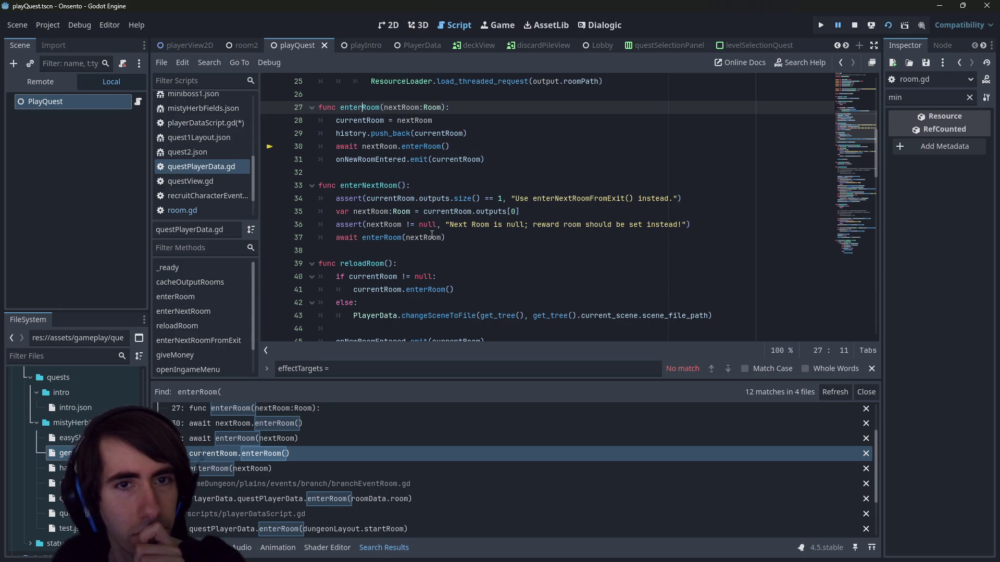
pyautogui.moveTo(432, 236)
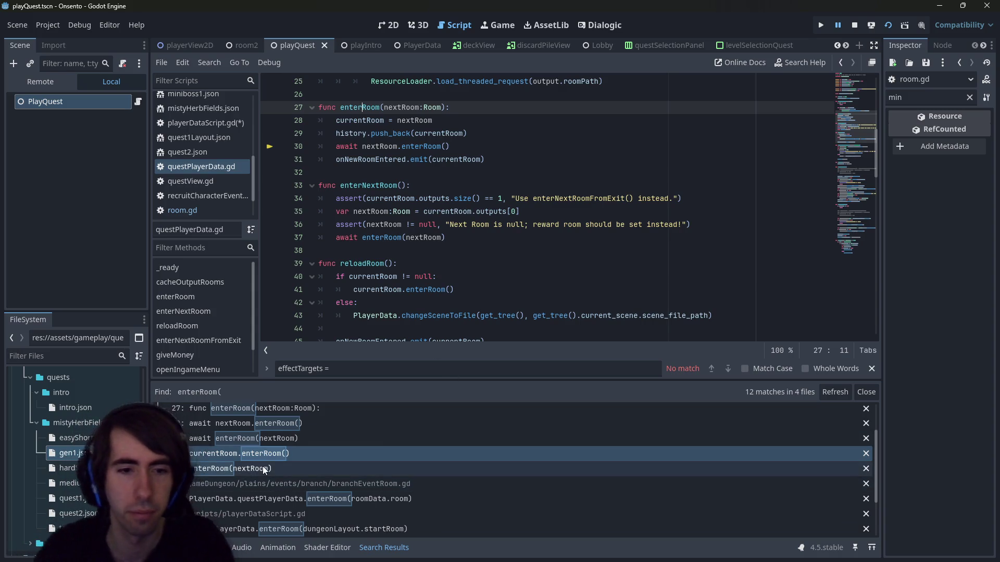
# Open retreat's defaultRetreatRoom.enterRoom() call in playerDataScript.gd
pyautogui.scroll(-1, 311, 490)
pyautogui.scroll(-3, 314, 482)
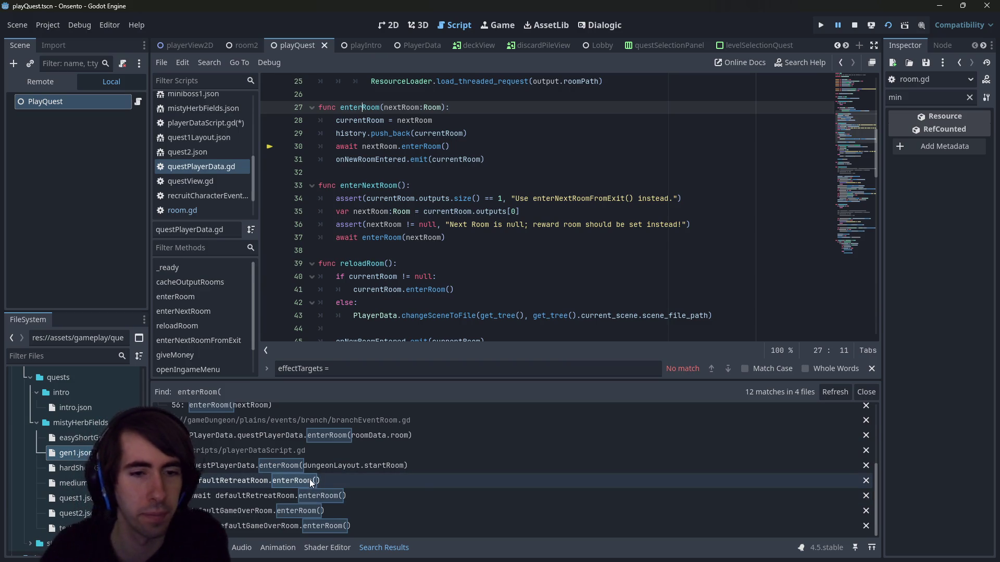
pyautogui.click(315, 480)
pyautogui.scroll(-2, 417, 202)
pyautogui.scroll(1, 414, 209)
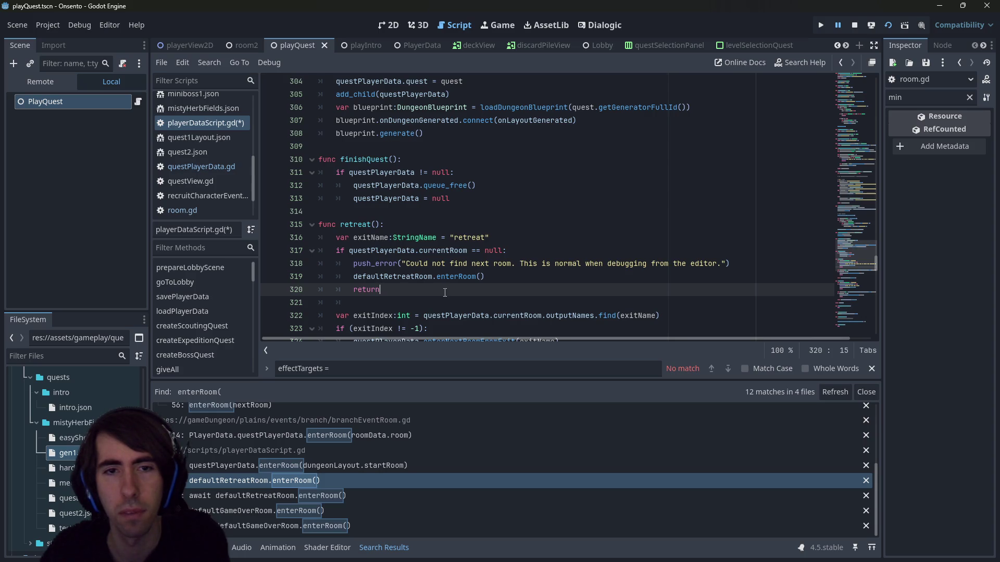
# Look at the defaultRetreatRoom and defaultGameOverRoom enterRoom() calls
pyautogui.doubleClick(417, 276)
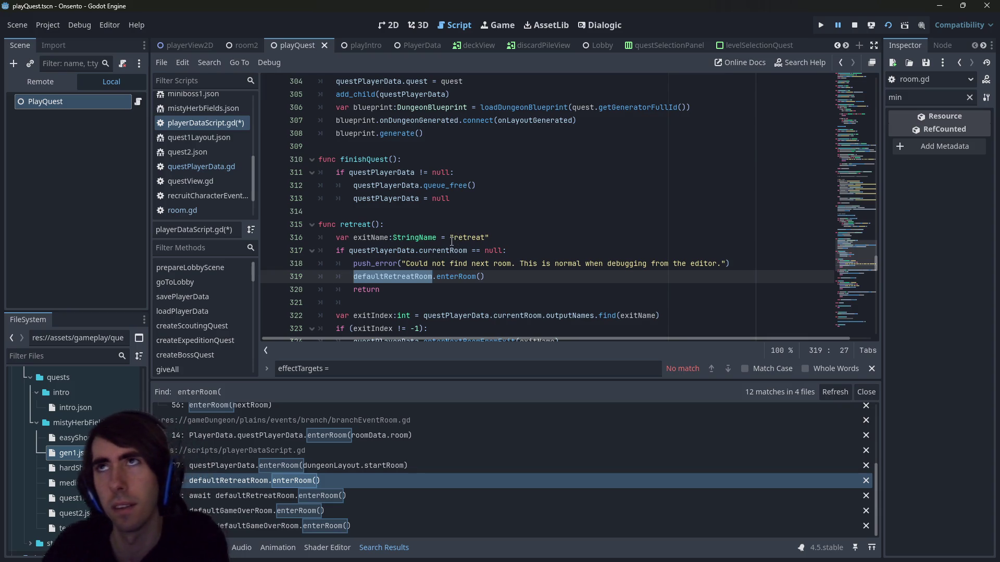
pyautogui.click(324, 501)
pyautogui.click(323, 511)
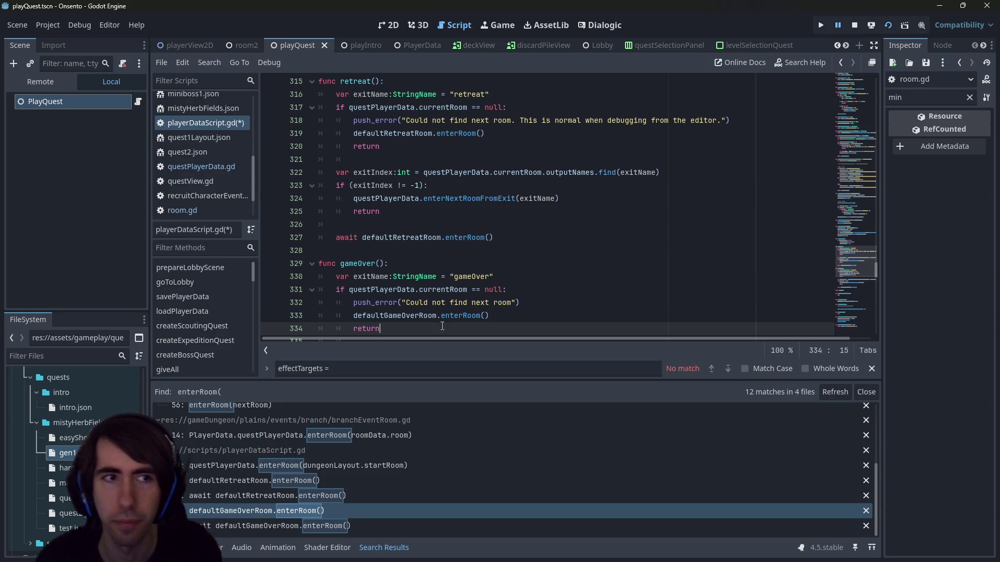
# Open gameOverEvent.tscn and its GameOverEventRoom script, then go back to questPlayerData.gd's enterRoom
pyautogui.hotkey('shift', 'alt', 'o')
pyautogui.write('gameover')
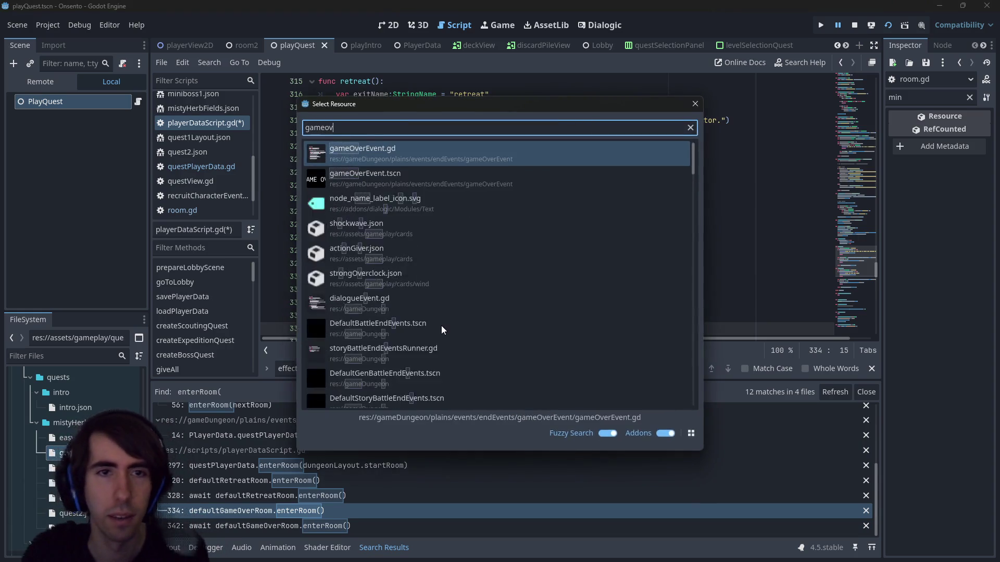
pyautogui.press('Return')
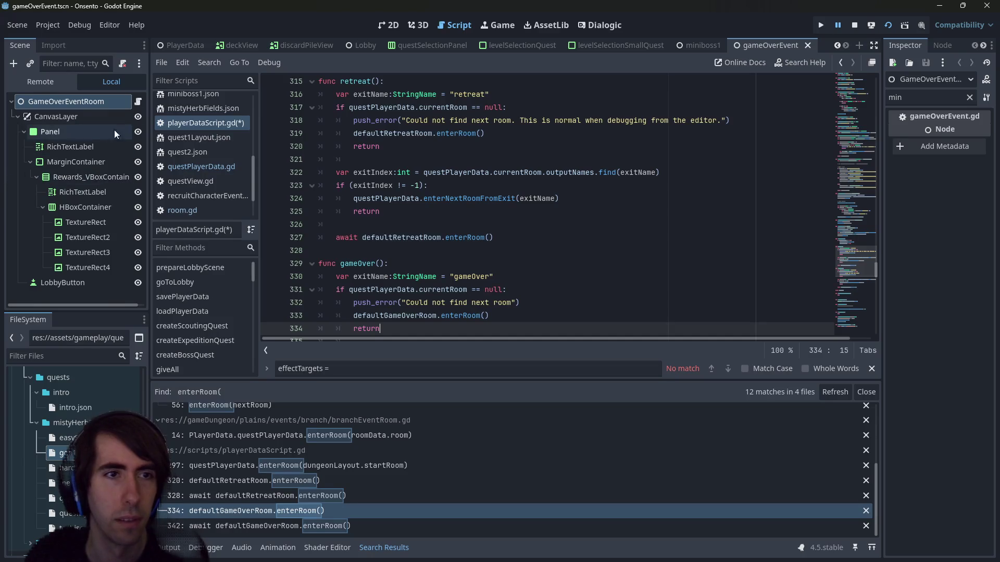
pyautogui.click(141, 100)
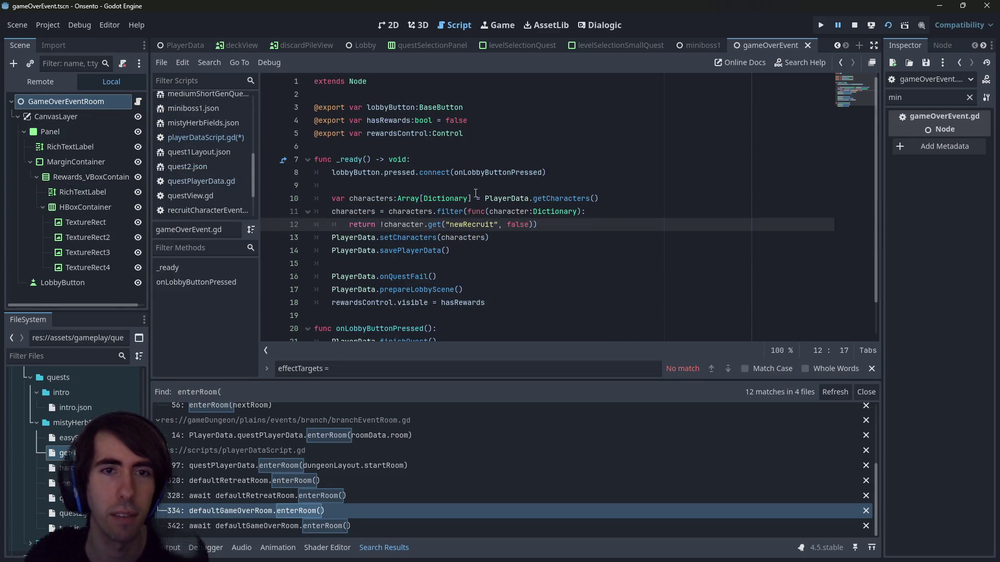
pyautogui.click(476, 211)
pyautogui.scroll(-1, 477, 210)
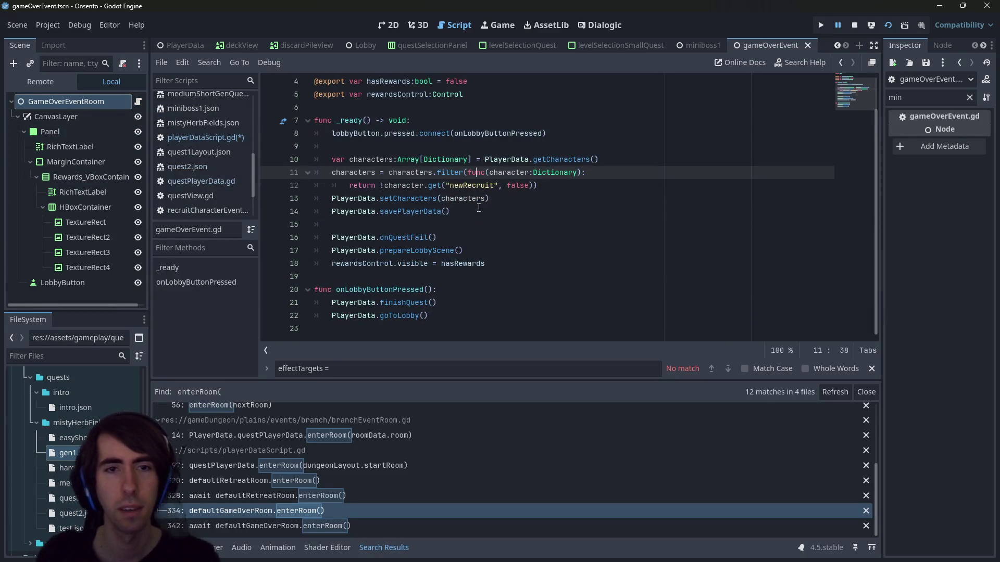
pyautogui.hotkey('alt', 'Left')
pyautogui.hotkey('alt', 'Left')
pyautogui.hotkey('alt', 'Left')
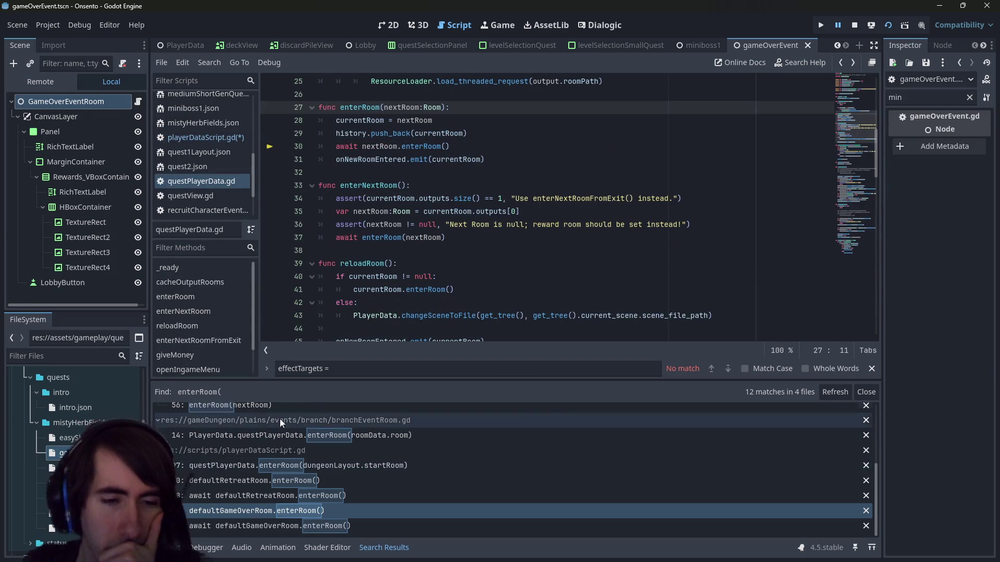
# Review the await enterRoom(nextRoom) call and the cacheOutputRooms code
pyautogui.scroll(3, 288, 477)
pyautogui.scroll(3, 289, 477)
pyautogui.click(288, 477)
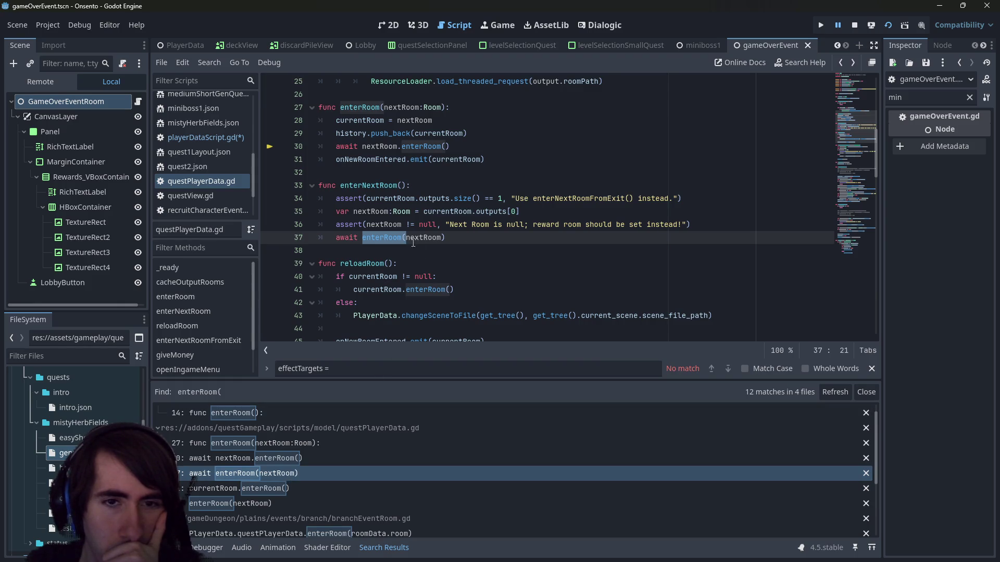
pyautogui.hotkey('alt', 'Left')
pyautogui.scroll(4, 437, 234)
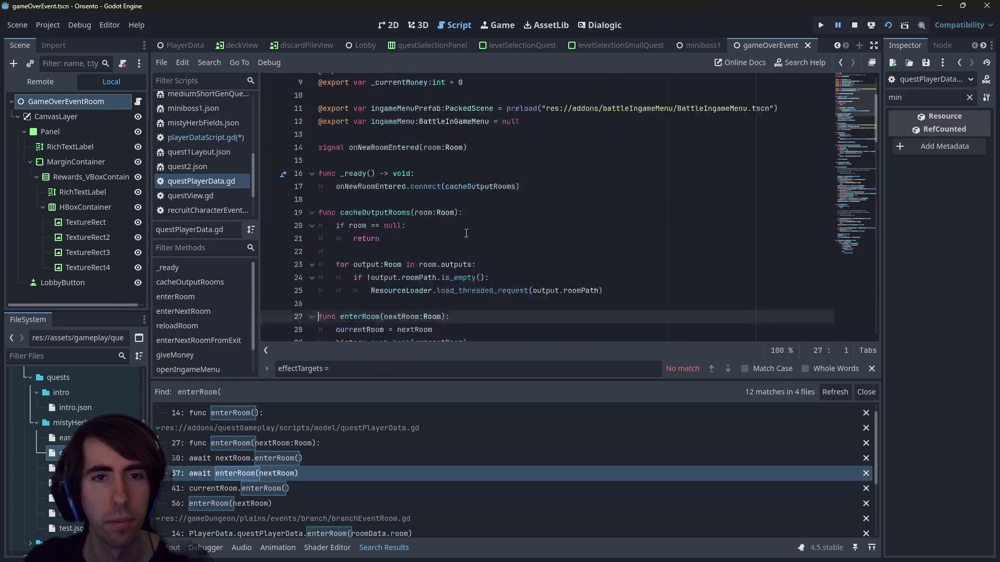
pyautogui.click(466, 238)
pyautogui.scroll(-4, 466, 234)
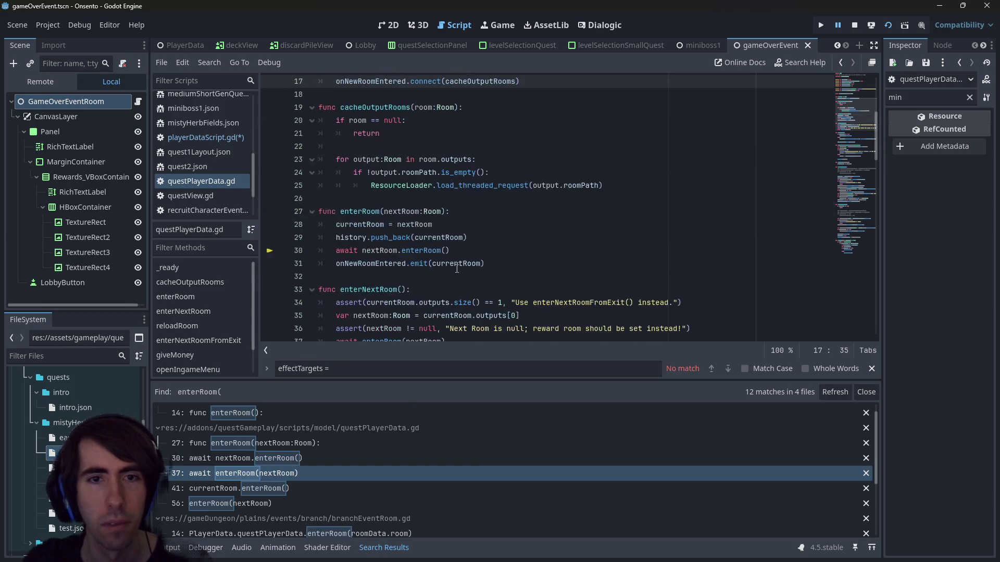
# Cut the scene_changed connection from line 15 of room.gd's enterRoom
pyautogui.keyDown('ctrl'); pyautogui.click(415, 249); pyautogui.keyUp('ctrl')
pyautogui.moveTo(625, 226)
pyautogui.mouseDown()
pyautogui.moveTo(364, 214)
pyautogui.moveTo(256, 225)
pyautogui.mouseUp()
pyautogui.hotkey('ctrl', 'c')
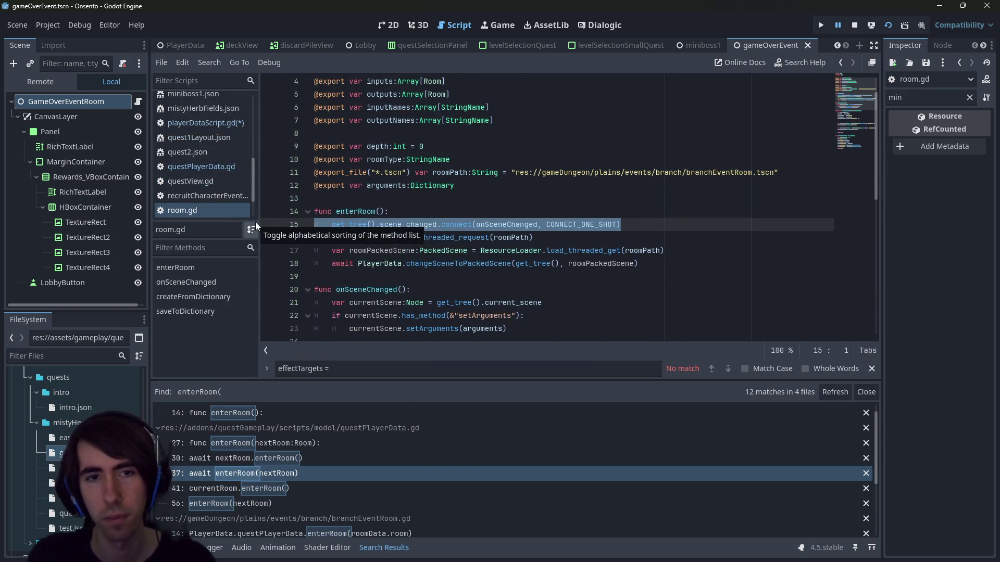
pyautogui.hotkey('ctrl', 'k')
pyautogui.hotkey('alt', 'Left')
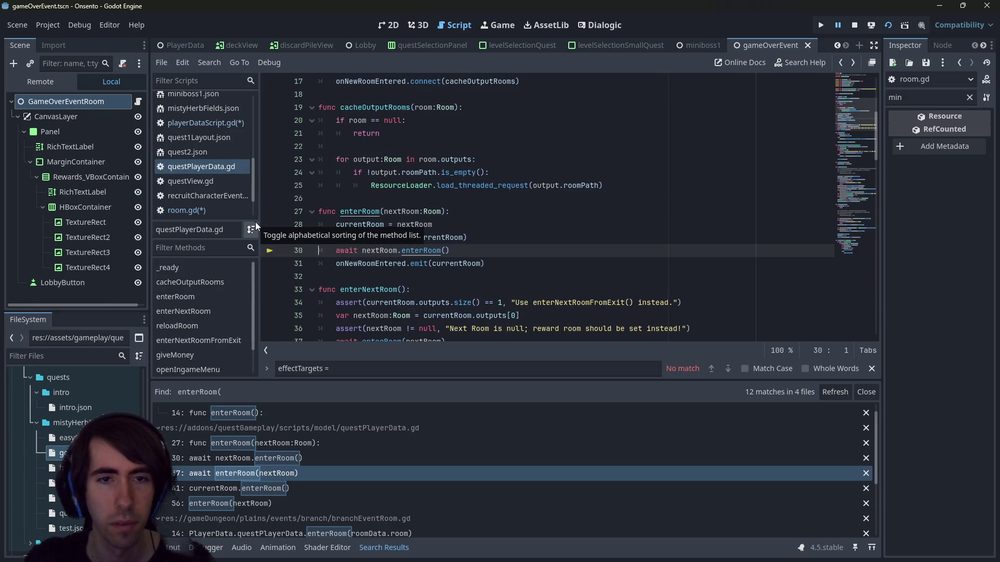
# Paste the connection as new line 30 in questPlayerData.gd's enterRoom and fix its indentation
pyautogui.click(508, 237)
pyautogui.scroll(-1, 507, 236)
pyautogui.press('Return')
pyautogui.hotkey('ctrl', 'v')
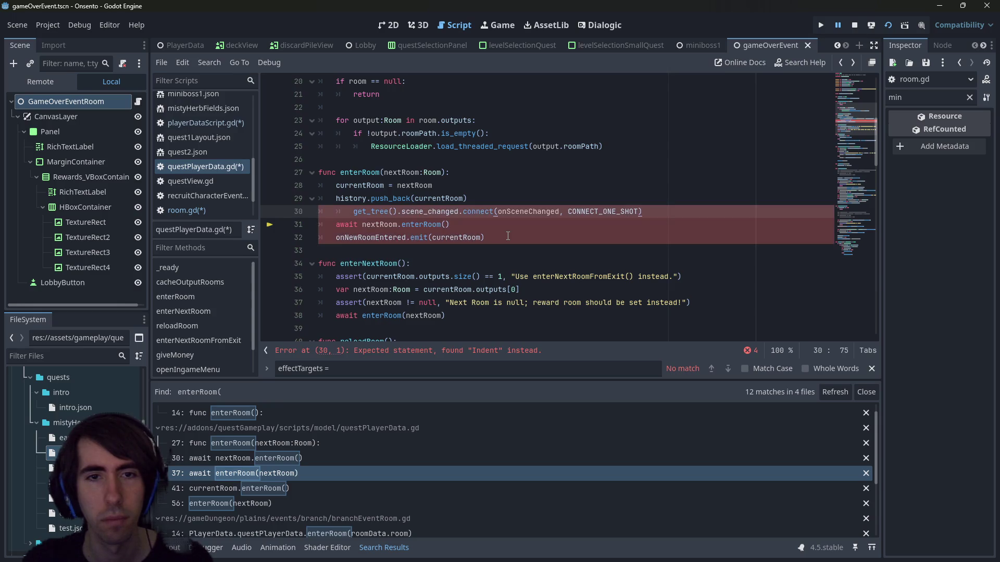
pyautogui.hotkey('shift', 'Tab')
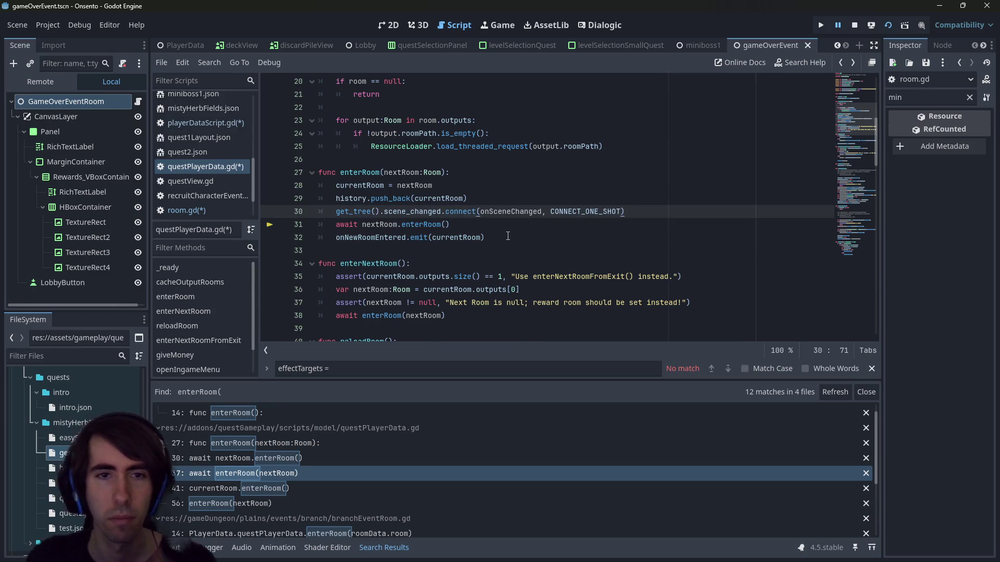
# Delete the pasted scene_changed line again after the undeclared-identifier error
pyautogui.doubleClick(371, 238)
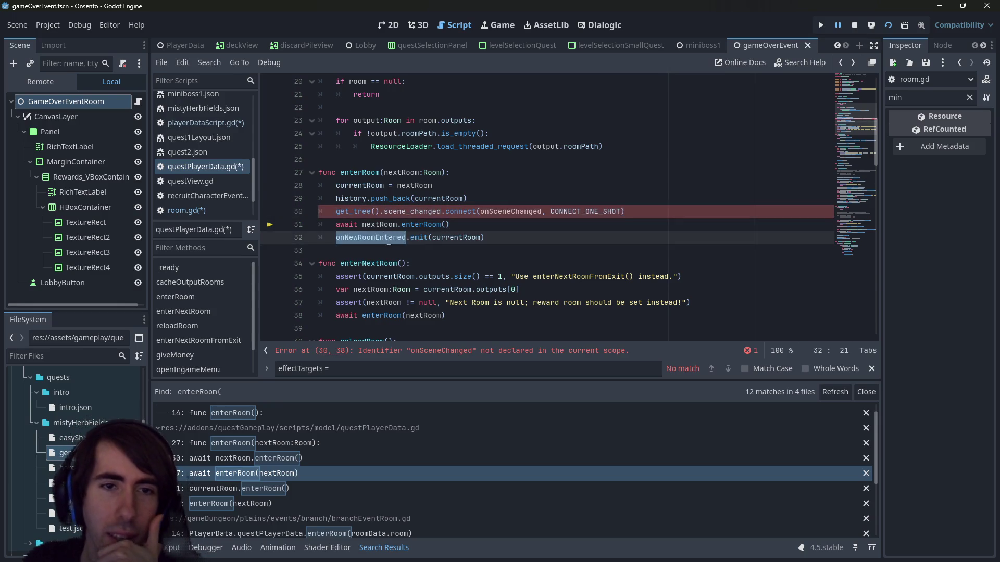
pyautogui.scroll(-15, 389, 247)
pyautogui.scroll(20, 388, 247)
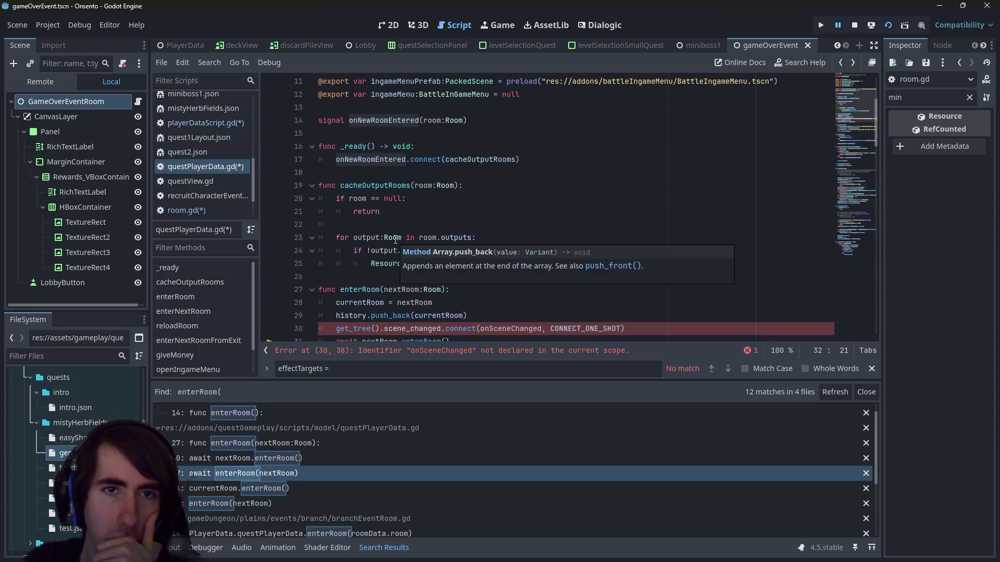
pyautogui.press('Up')
pyautogui.press('Up')
pyautogui.press('Home')
pyautogui.hotkey('shift', 'End')
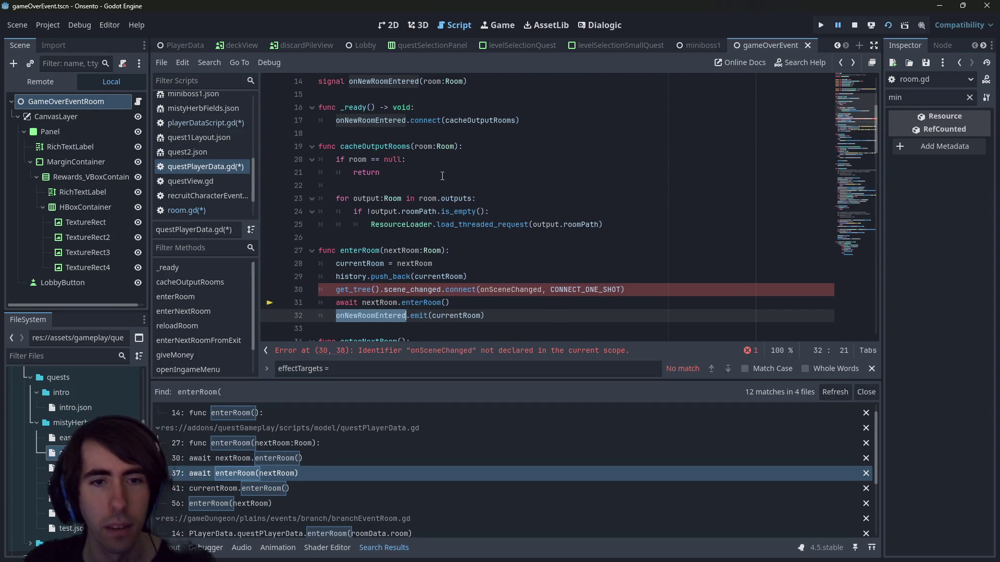
pyautogui.press('BackSpace')
pyautogui.press('BackSpace')
pyautogui.doubleClick(479, 121)
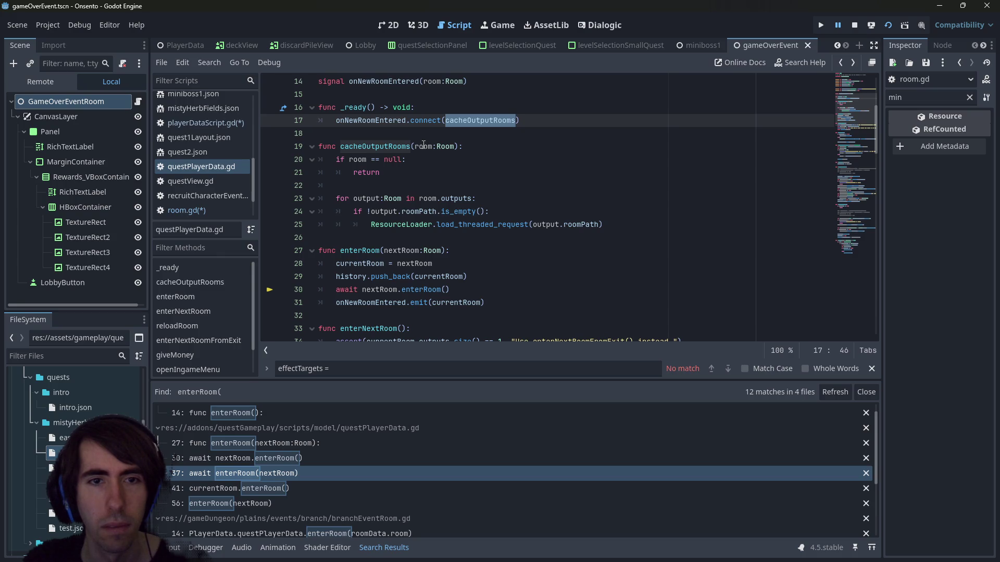
# Duplicate the onNewRoomEntered connection line in _ready and retarget the copy to loadNewRoom
pyautogui.click(398, 184)
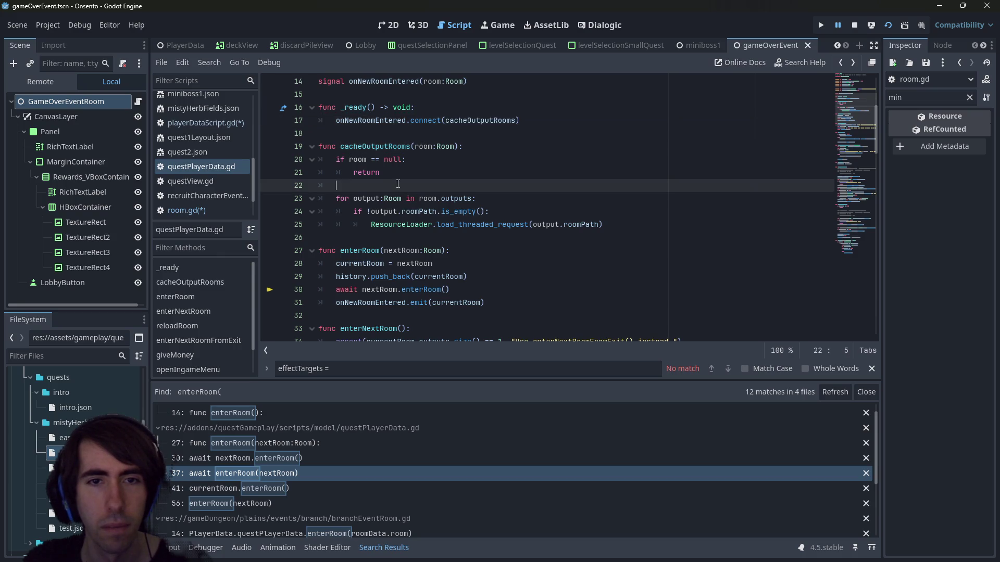
pyautogui.scroll(-2, 439, 183)
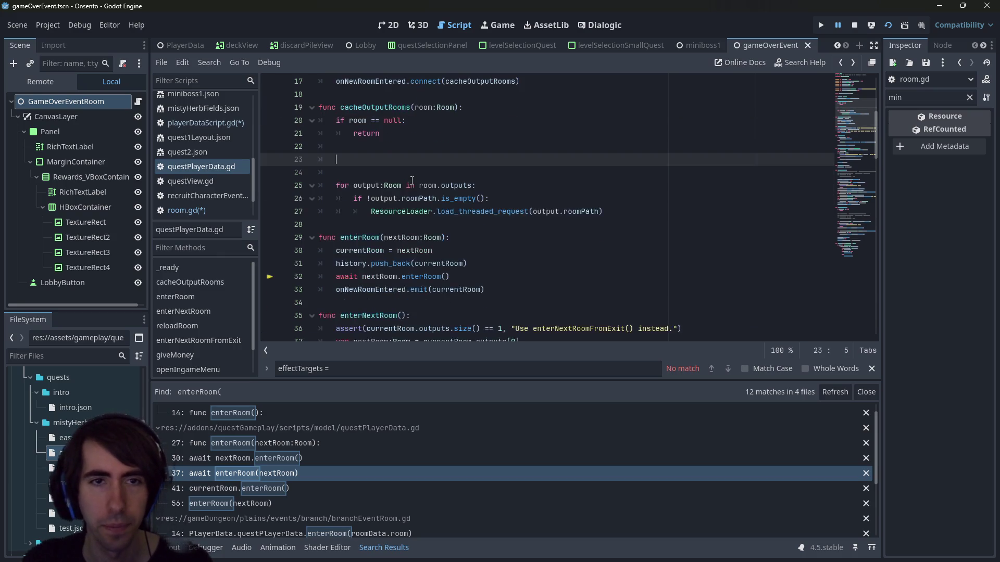
pyautogui.scroll(1, 428, 156)
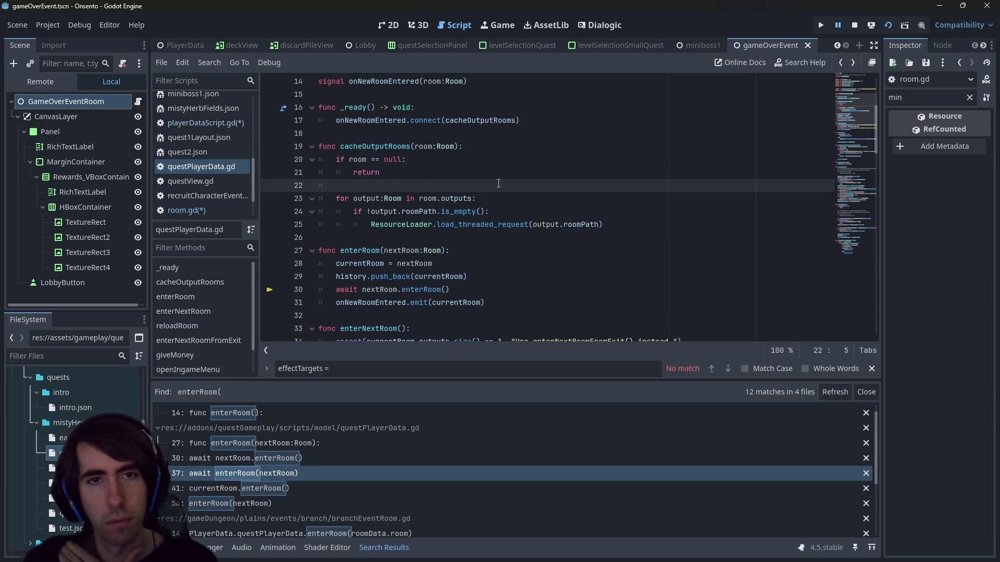
pyautogui.click(361, 136)
pyautogui.moveTo(361, 136); pyautogui.dragTo(310, 121)
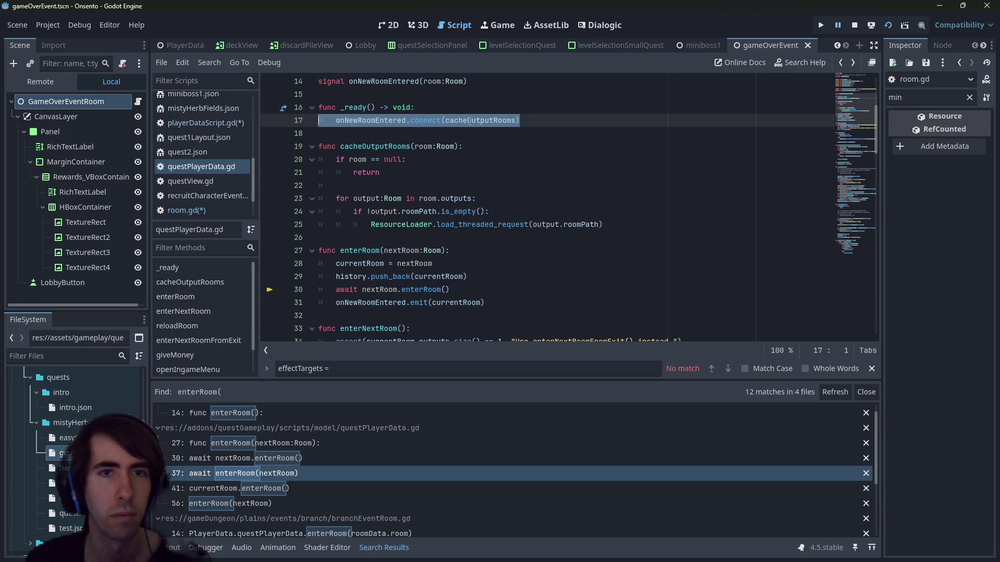
pyautogui.press('End')
pyautogui.hotkey('ctrl', 'shift', 'd')
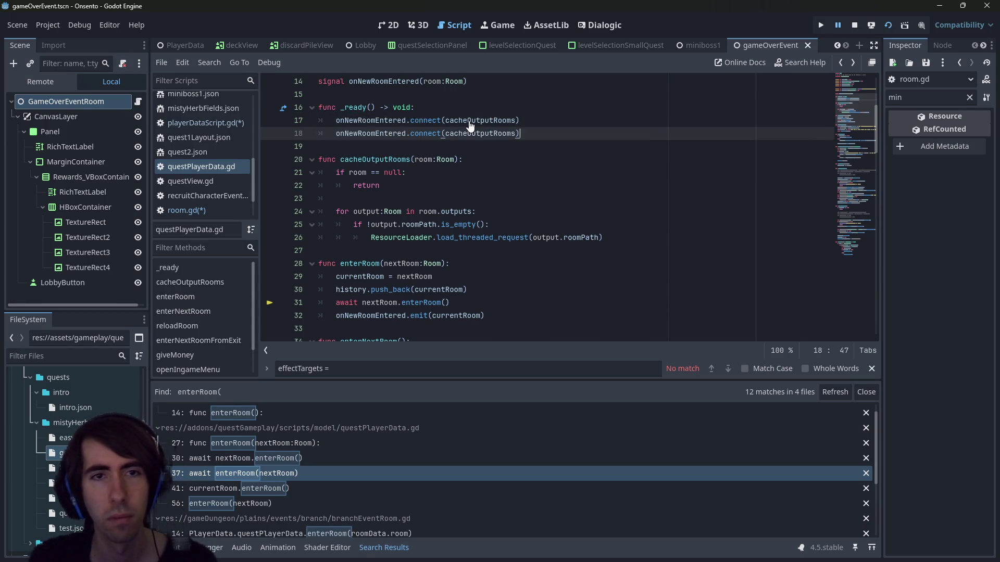
pyautogui.doubleClick(464, 134)
pyautogui.write('loo')
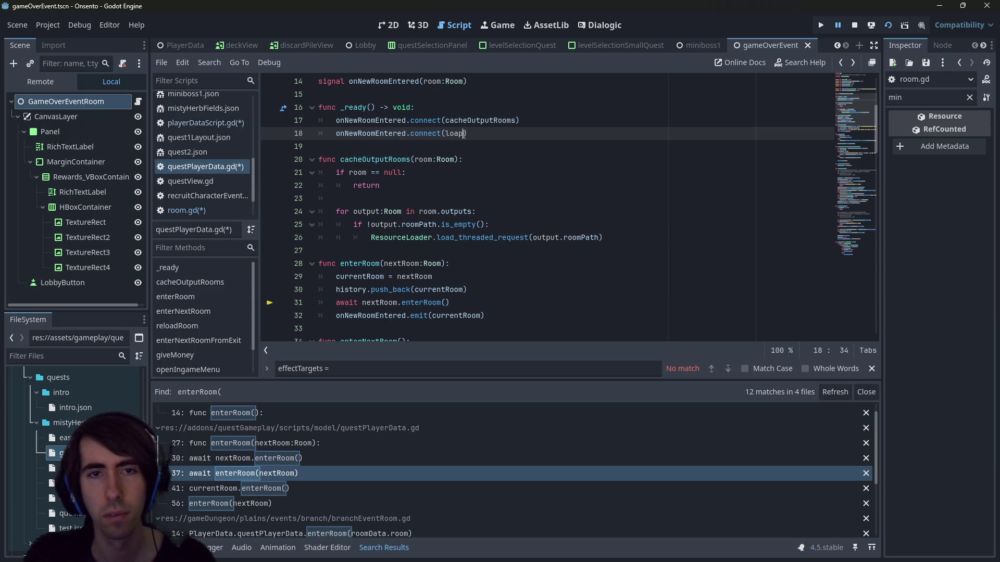
pyautogui.press('BackSpace')
pyautogui.write('adNewRoom')
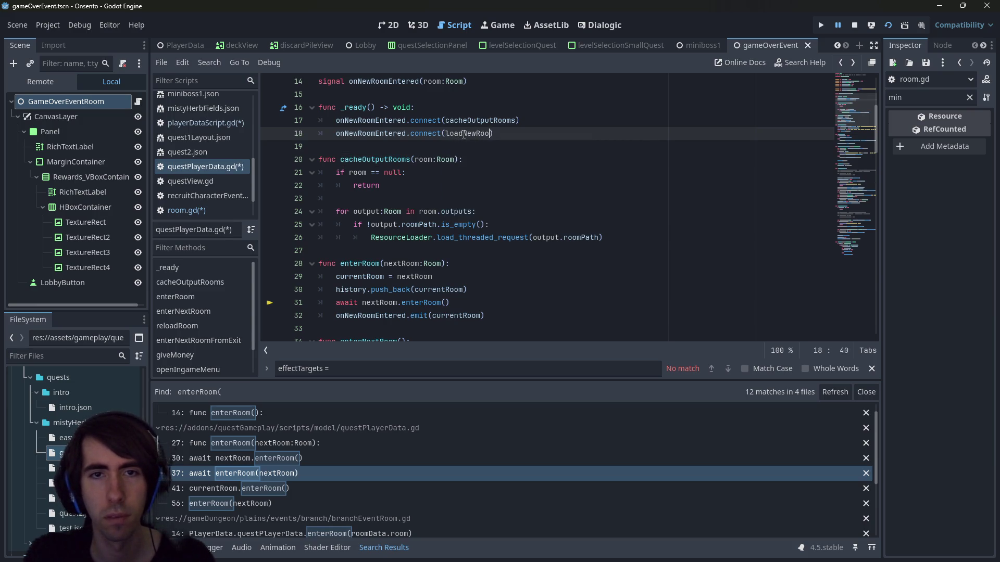
pyautogui.hotkey('ctrl', 'shift', 'Left')
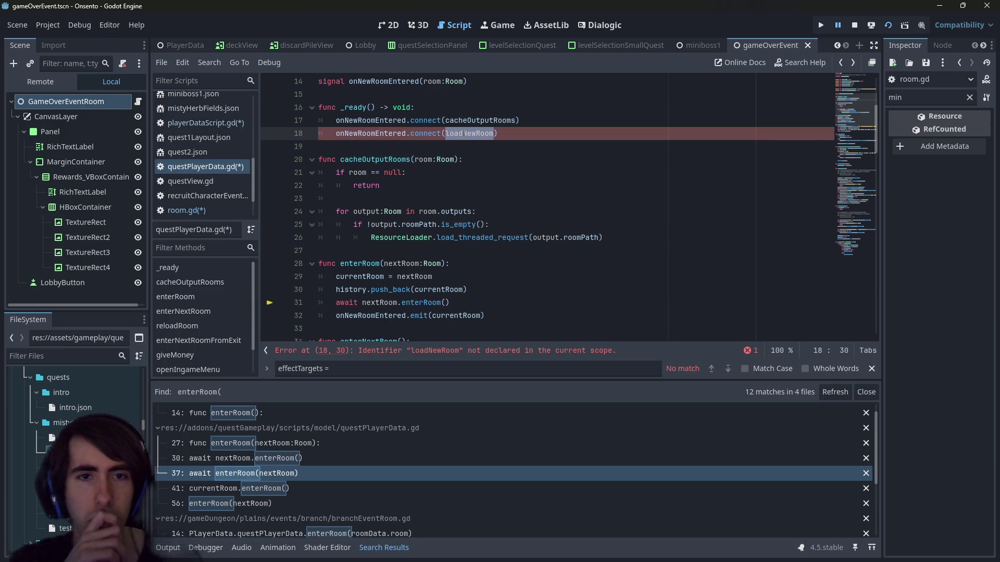
# Declare an empty 'func loadNewRoom(room:Room):' function above cacheOutputRooms
pyautogui.press('Down')
pyautogui.press('Return')
pyautogui.press('Return')
pyautogui.press('Up')
pyautogui.write('func loadNewRoom()')
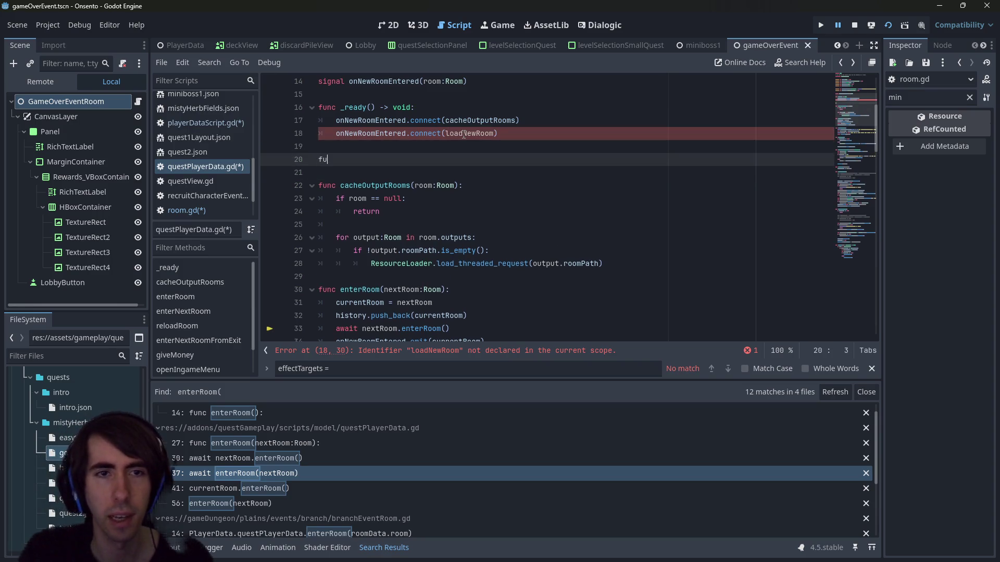
pyautogui.press('Down')
pyautogui.press('Down')
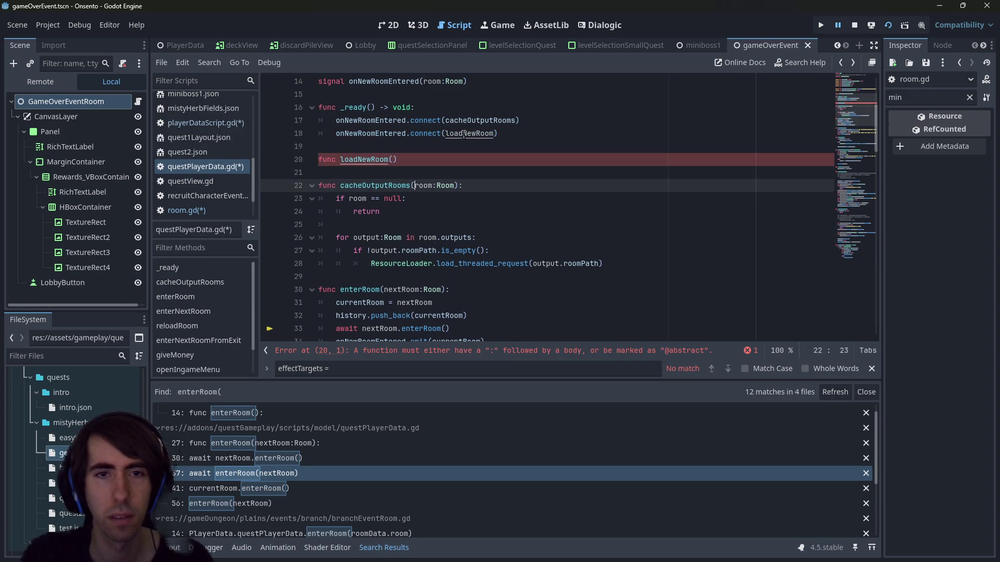
pyautogui.press('Up')
pyautogui.press('Up')
pyautogui.press('BackSpace')
pyautogui.press('BackSpace')
pyautogui.write('(room:Room):')
pyautogui.press('Return')
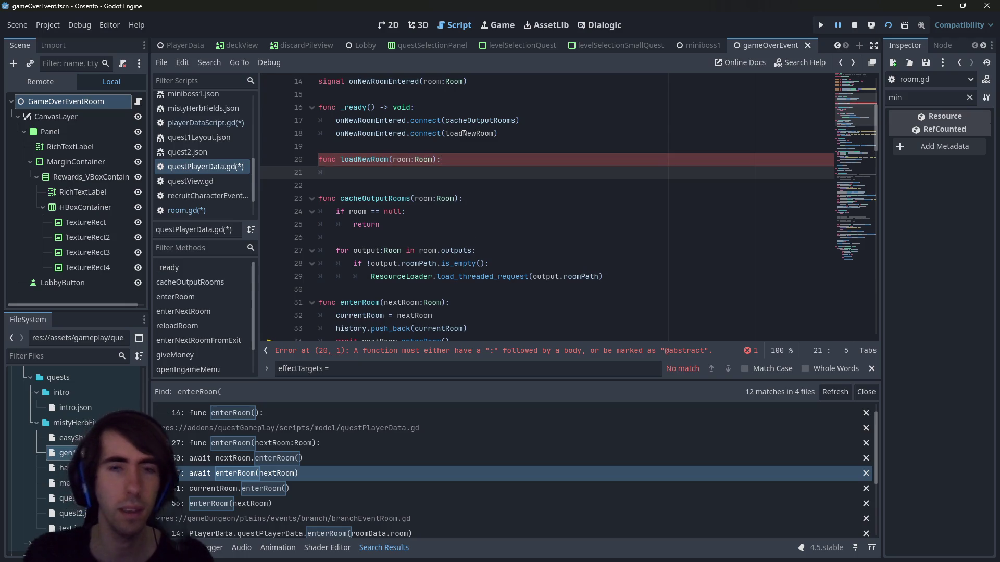
pyautogui.scroll(-4, 407, 273)
pyautogui.scroll(1, 428, 218)
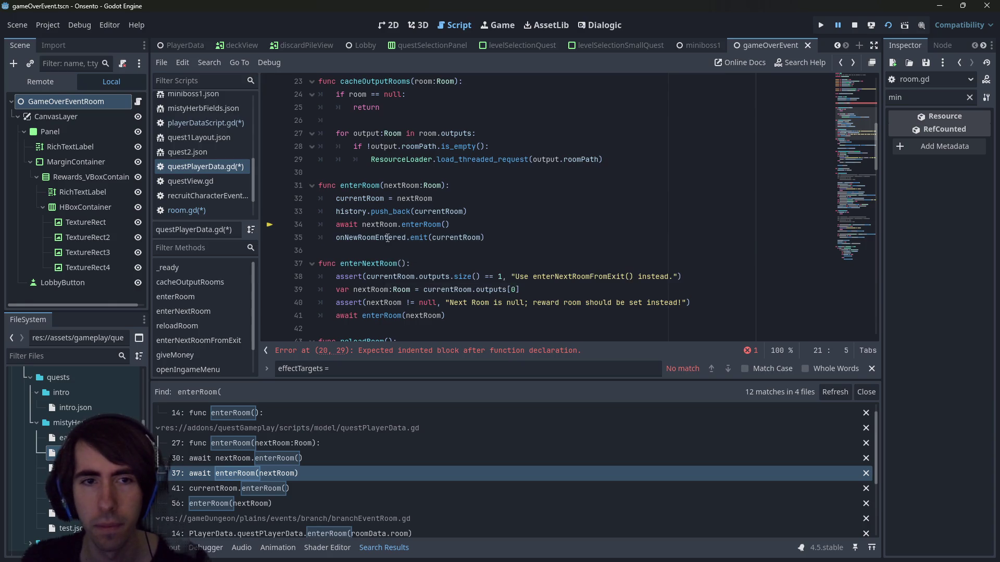
# Inspect enterRoom in room.gd and the changeSceneToPackedScene definition it calls
pyautogui.keyDown('ctrl'); pyautogui.click(423, 224); pyautogui.keyUp('ctrl')
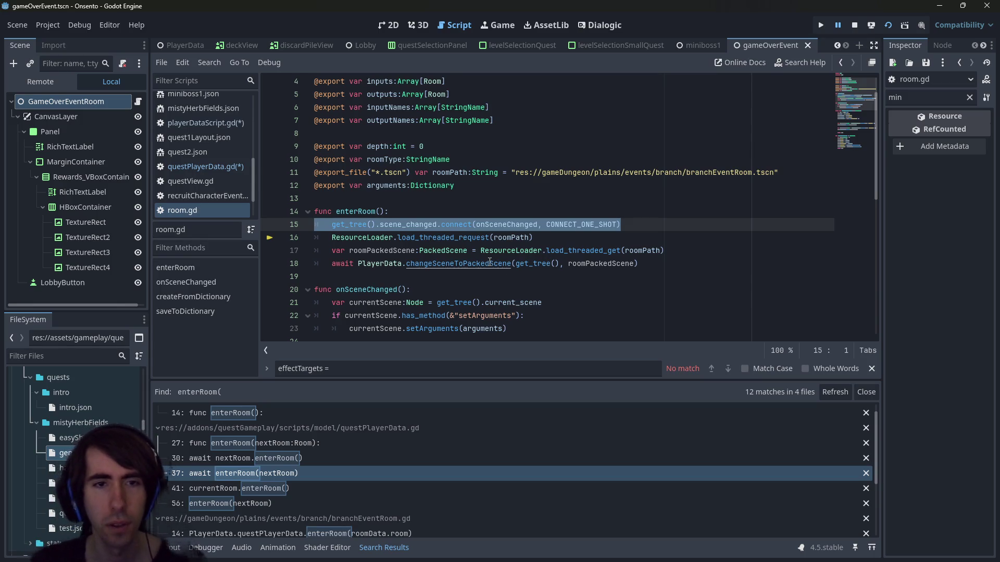
pyautogui.keyDown('ctrl'); pyautogui.click(489, 263); pyautogui.keyUp('ctrl')
pyautogui.click(495, 228)
pyautogui.click(531, 204)
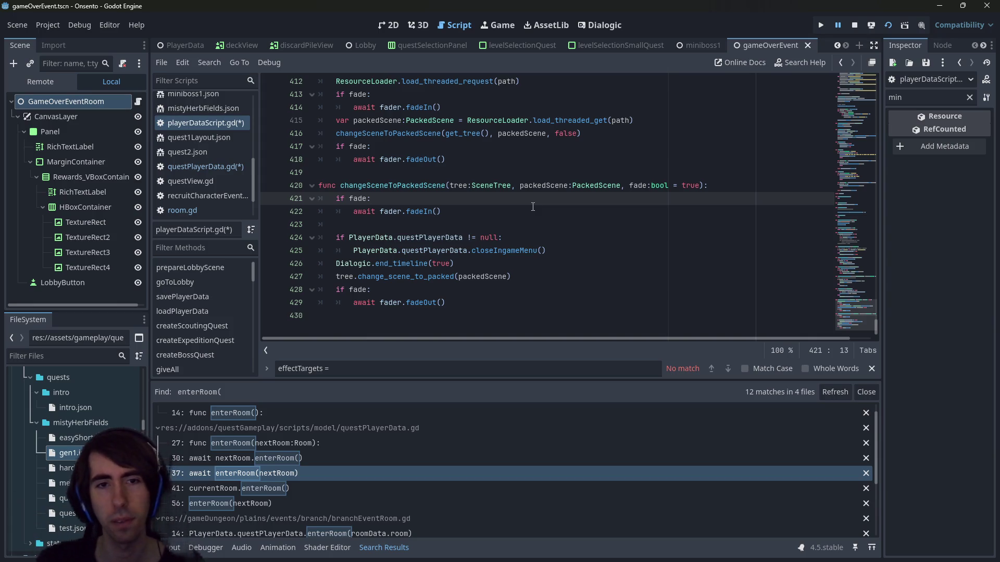
pyautogui.hotkey('ctrl', 'z')
pyautogui.hotkey('alt', 'Left')
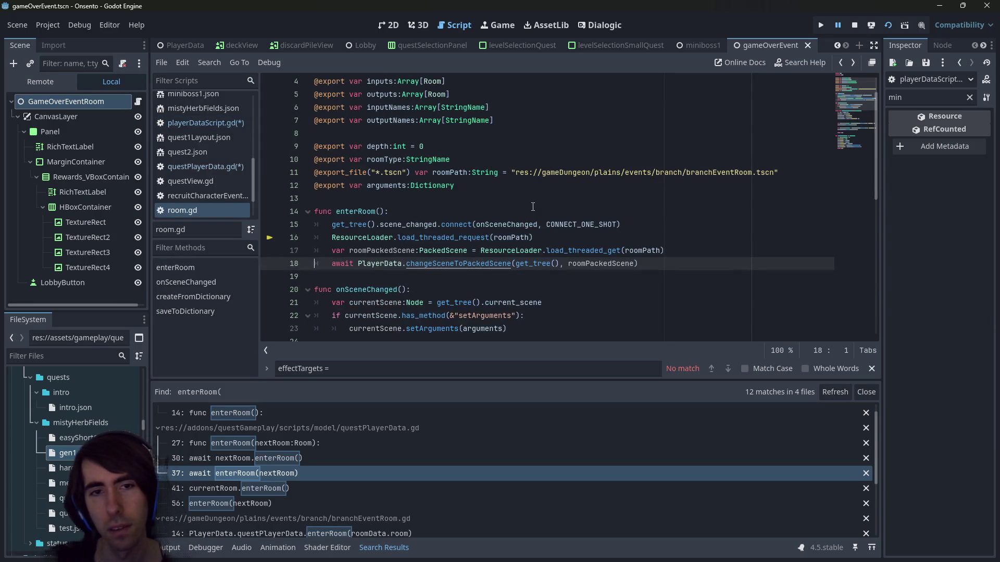
pyautogui.hotkey('alt', 'Right')
pyautogui.hotkey('alt', 'Right')
pyautogui.hotkey('alt', 'Left')
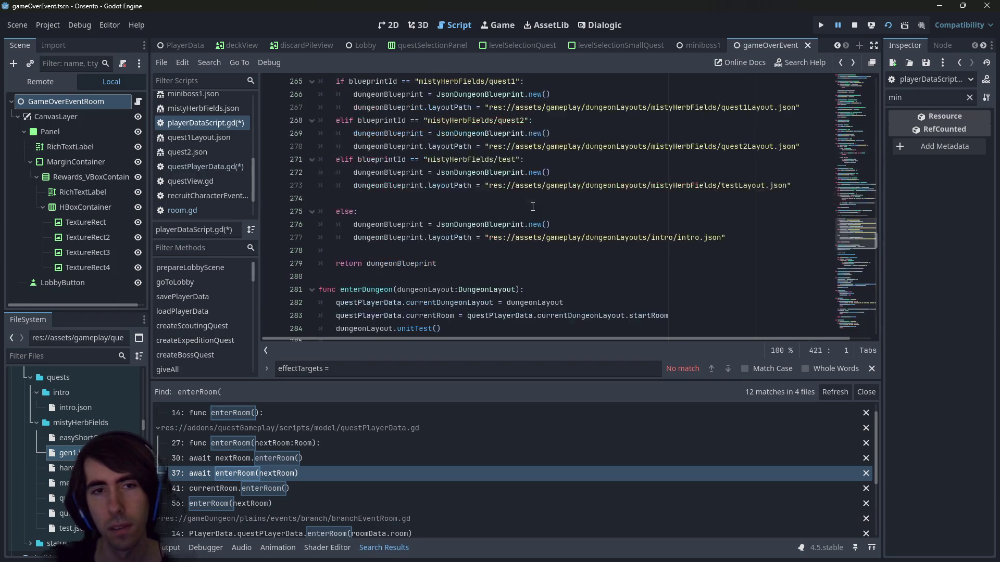
pyautogui.hotkey('alt', 'Left')
# Comment out the get_tree().scene_changed.connect line on line 15 of enterRoom
pyautogui.press('Up')
pyautogui.press('Up')
pyautogui.hotkey('shift', 'Up')
pyautogui.hotkey('ctrl', 'k')
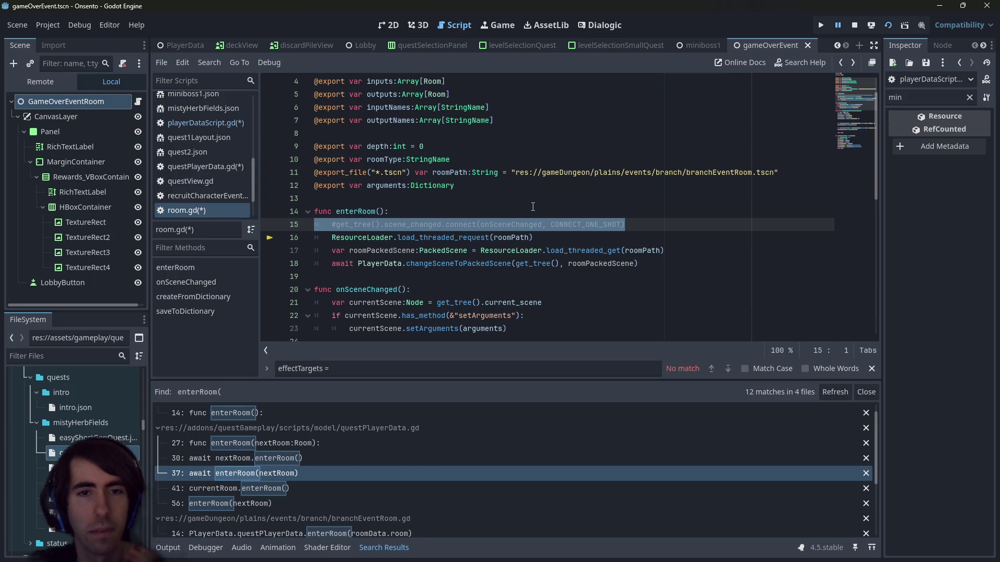
pyautogui.keyDown('ctrl'); pyautogui.click(463, 264); pyautogui.keyUp('ctrl')
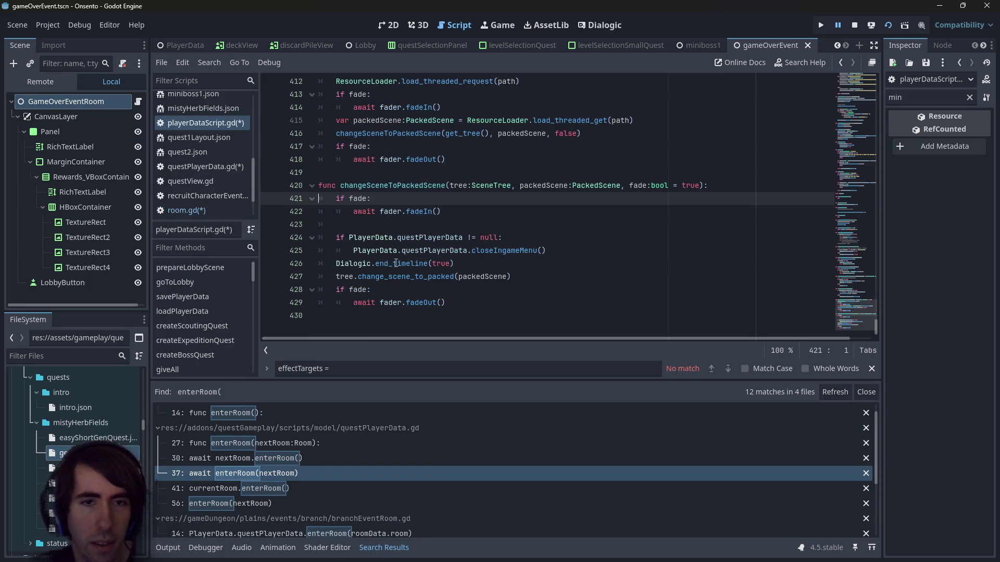
pyautogui.moveTo(419, 263)
pyautogui.moveTo(389, 282)
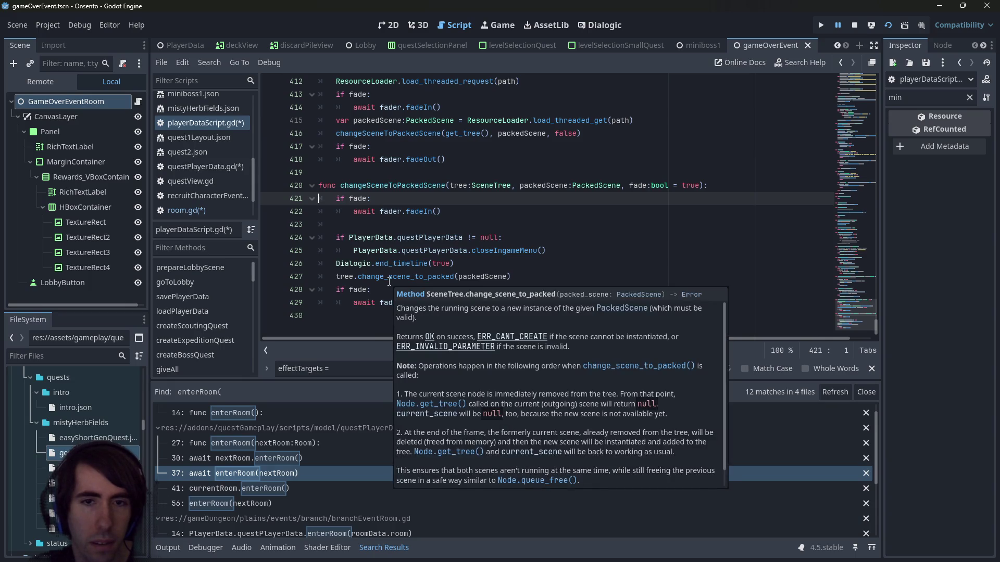
pyautogui.scroll(-1, 516, 363)
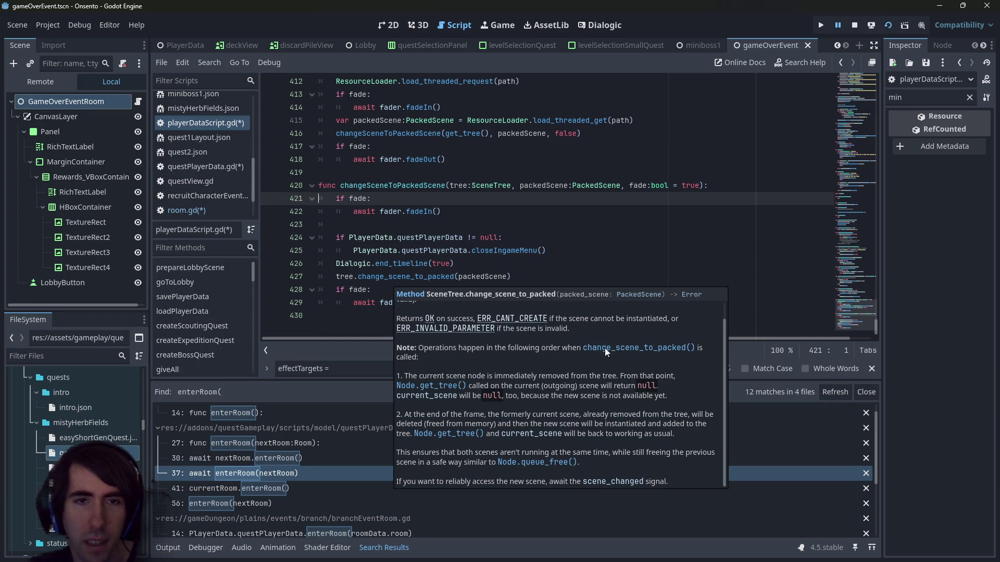
pyautogui.click(569, 240)
pyautogui.hotkey('alt', 'Left')
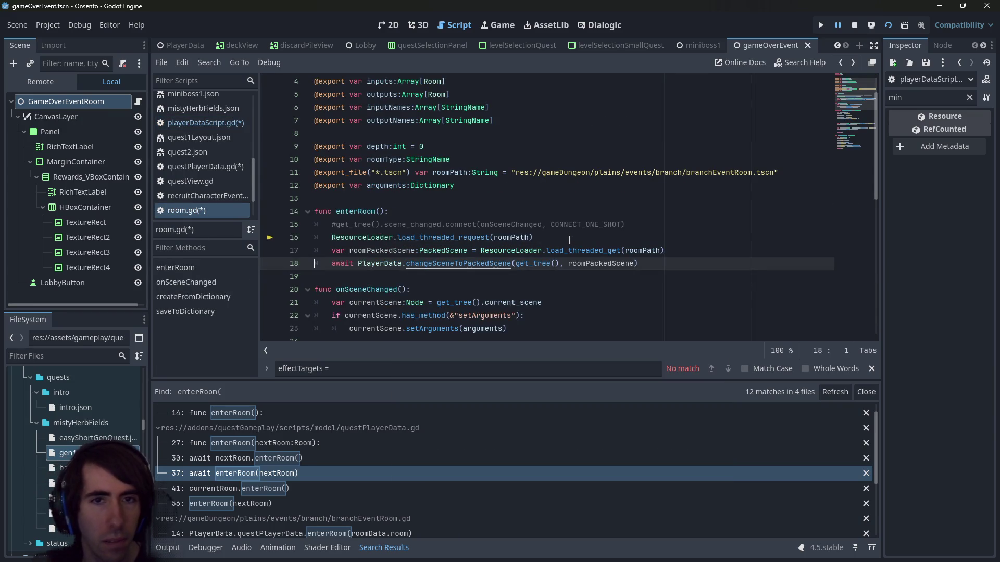
pyautogui.moveTo(627, 224); pyautogui.dragTo(220, 229)
pyautogui.hotkey('ctrl', 'c')
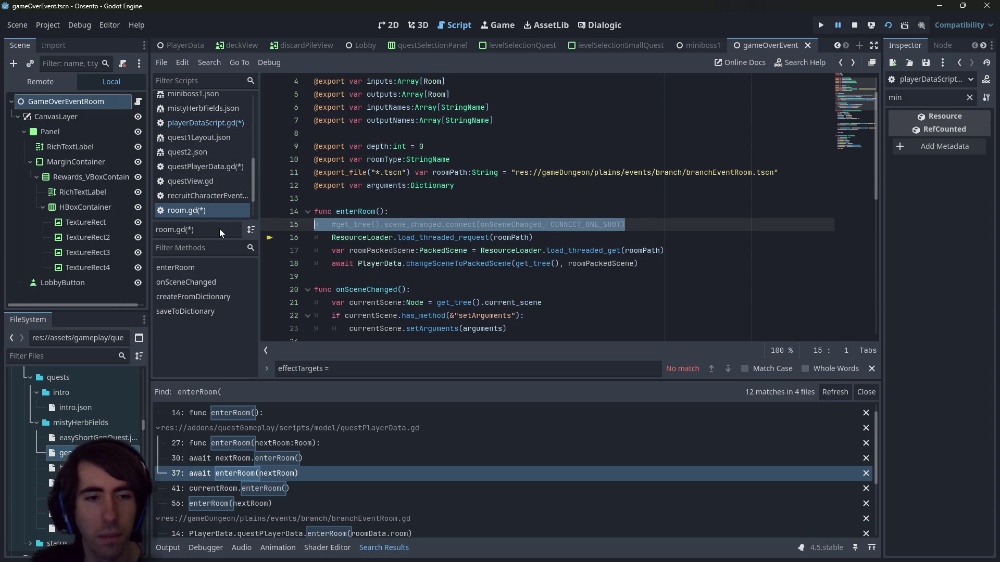
pyautogui.scroll(-1, 417, 259)
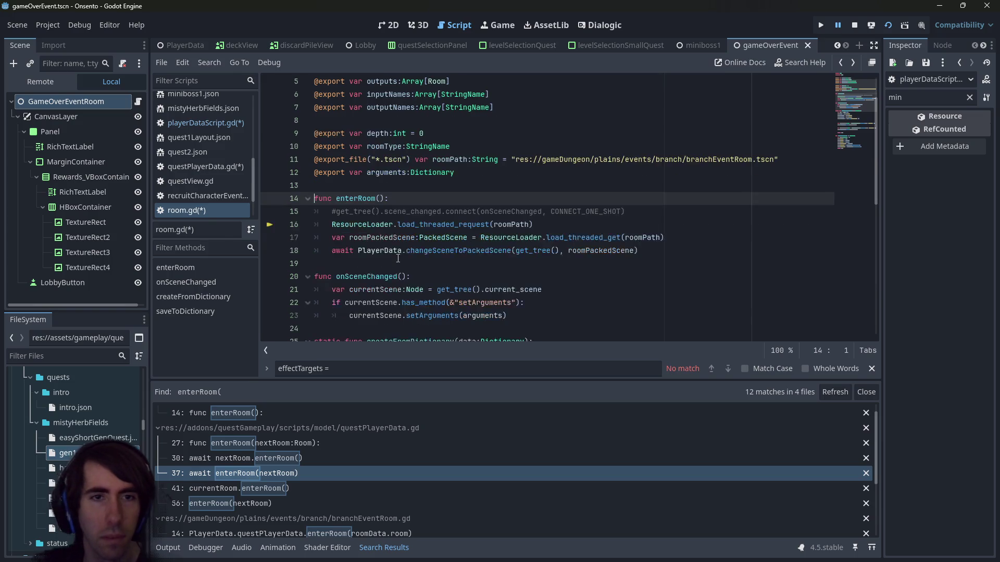
# Paste the scene_changed connect line after history.push_back in questPlayerData.gd's enterRoom and uncomment it
pyautogui.hotkey('alt', 'Left')
pyautogui.click(486, 208)
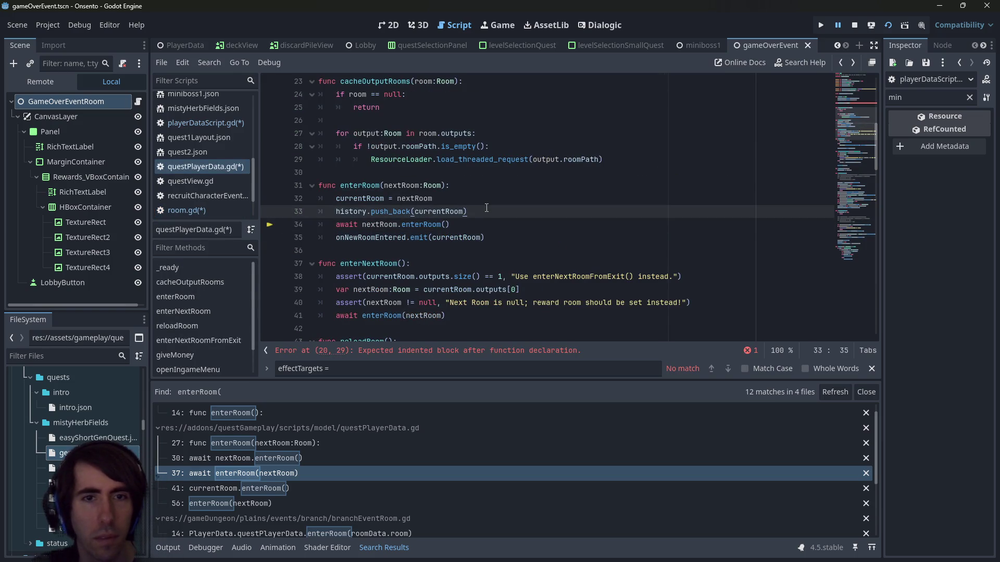
pyautogui.press('Return')
pyautogui.hotkey('ctrl', 'v')
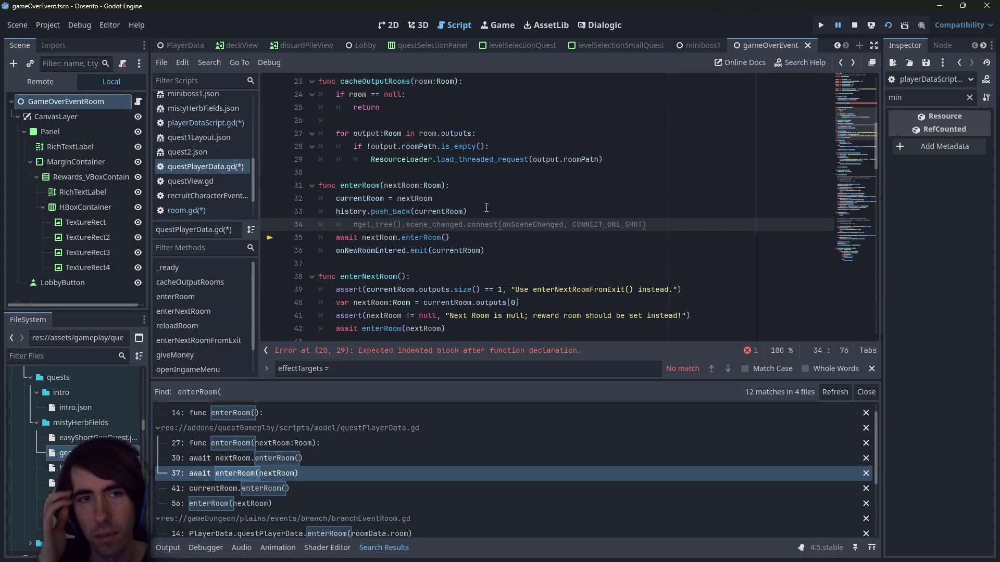
pyautogui.hotkey('shift', 'Tab')
pyautogui.hotkey('ctrl', 'k')
# Replace onSceneChanged with loadNewRoom in that connection and save all scripts
pyautogui.scroll(4, 487, 207)
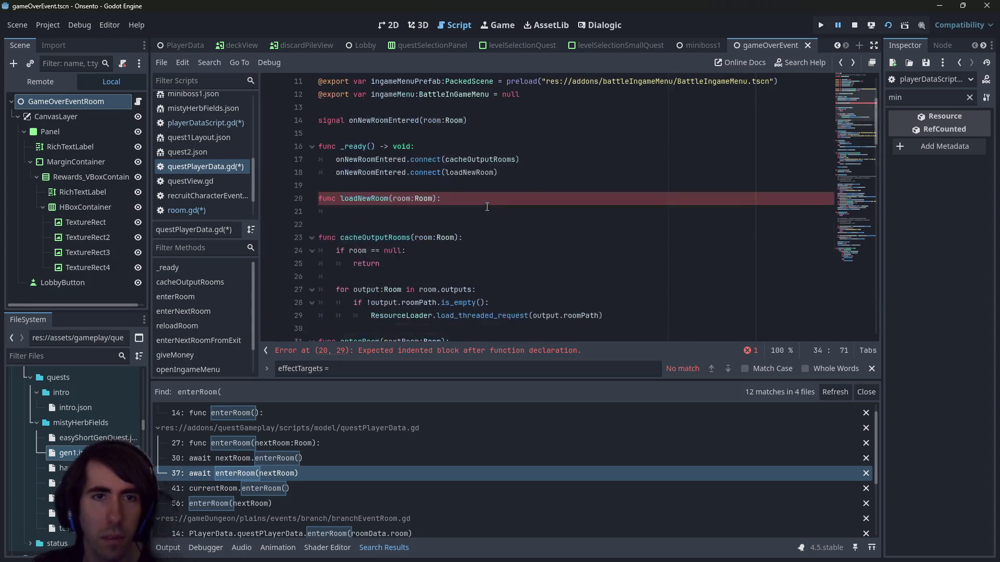
pyautogui.doubleClick(364, 199)
pyautogui.hotkey('ctrl', 'c')
pyautogui.scroll(-2, 377, 197)
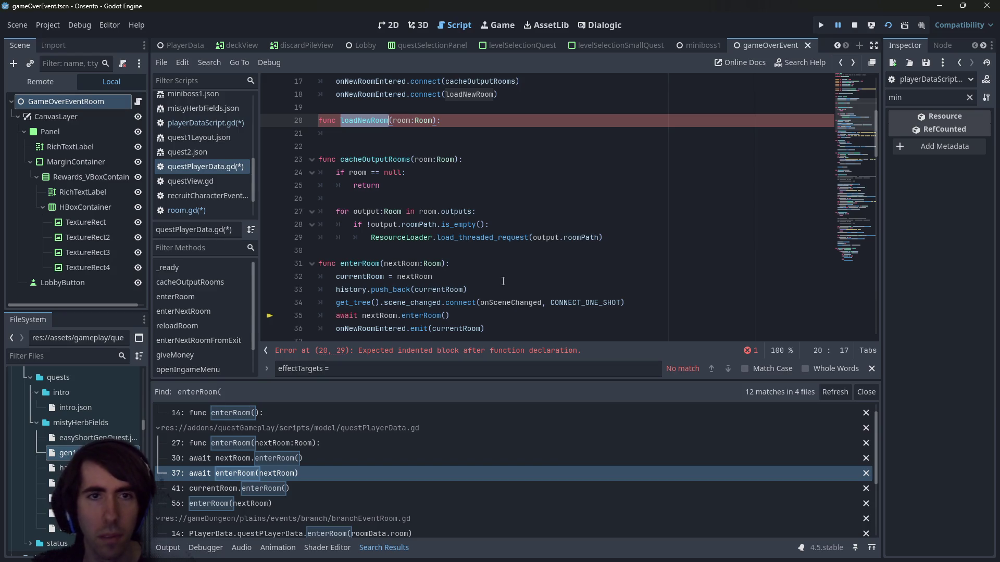
pyautogui.doubleClick(511, 303)
pyautogui.hotkey('ctrl', 'v')
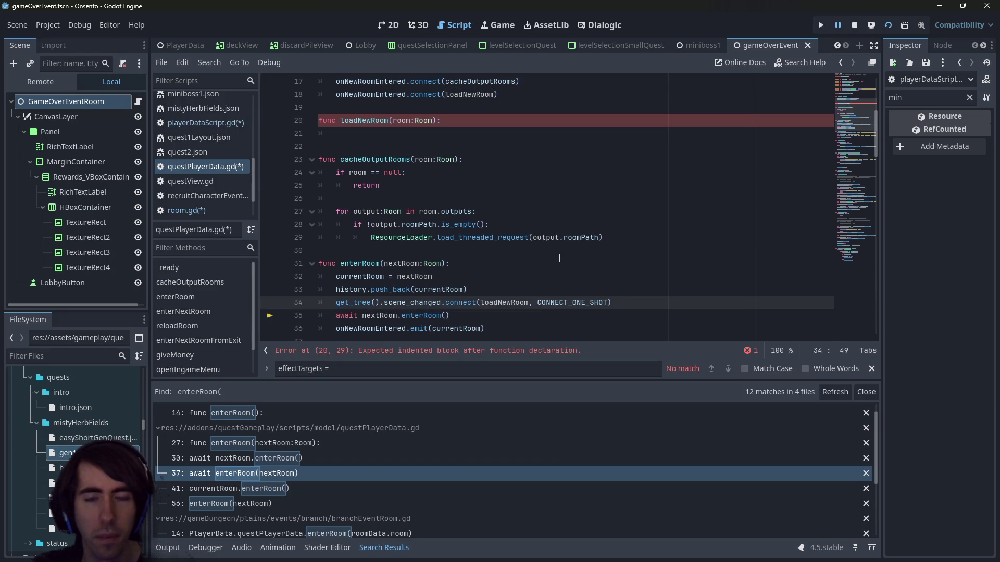
pyautogui.hotkey('ctrl', 's')
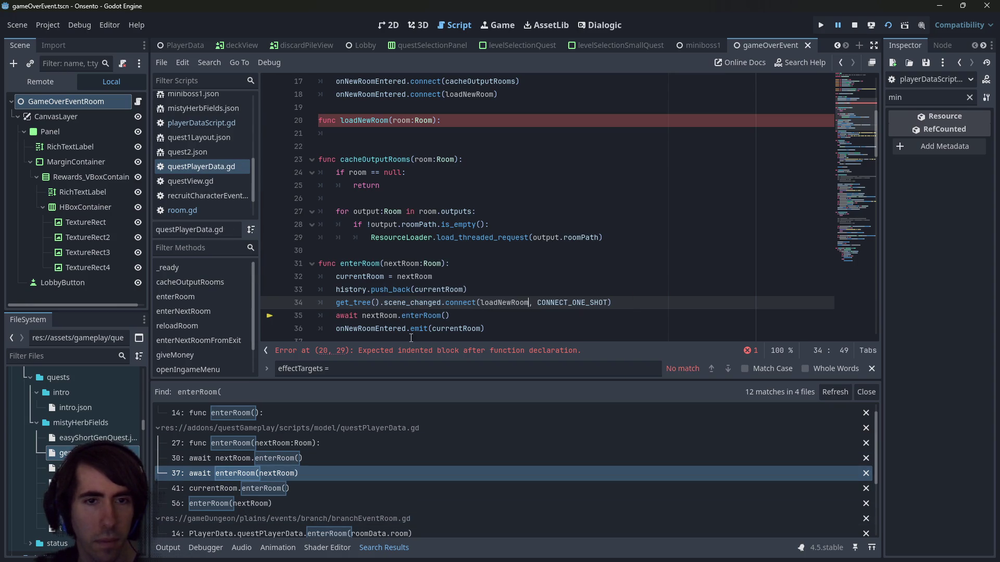
pyautogui.keyDown('ctrl'); pyautogui.click(435, 316); pyautogui.keyUp('ctrl')
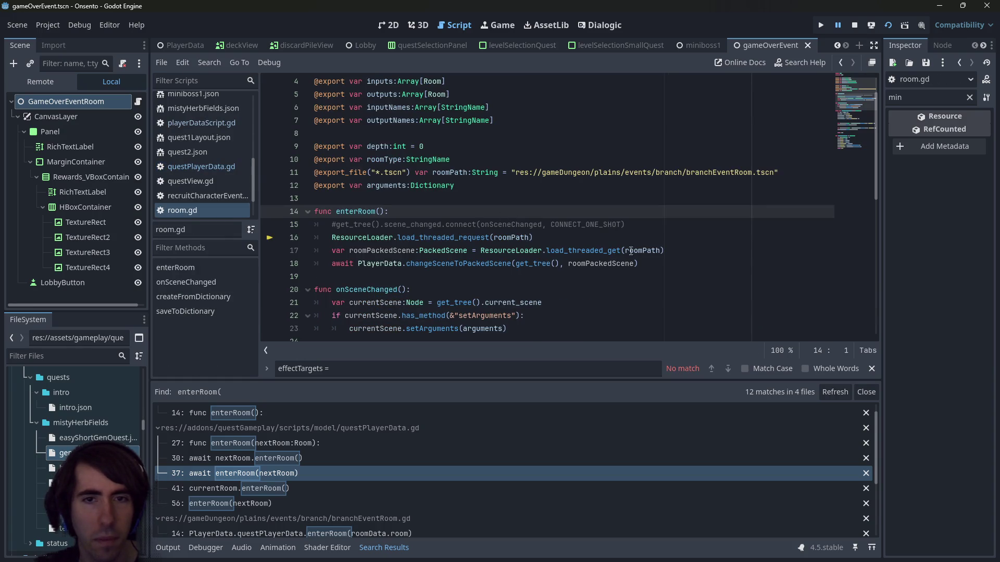
# Comment out the onSceneChanged function (lines 20–23) in room.gd
pyautogui.click(670, 264)
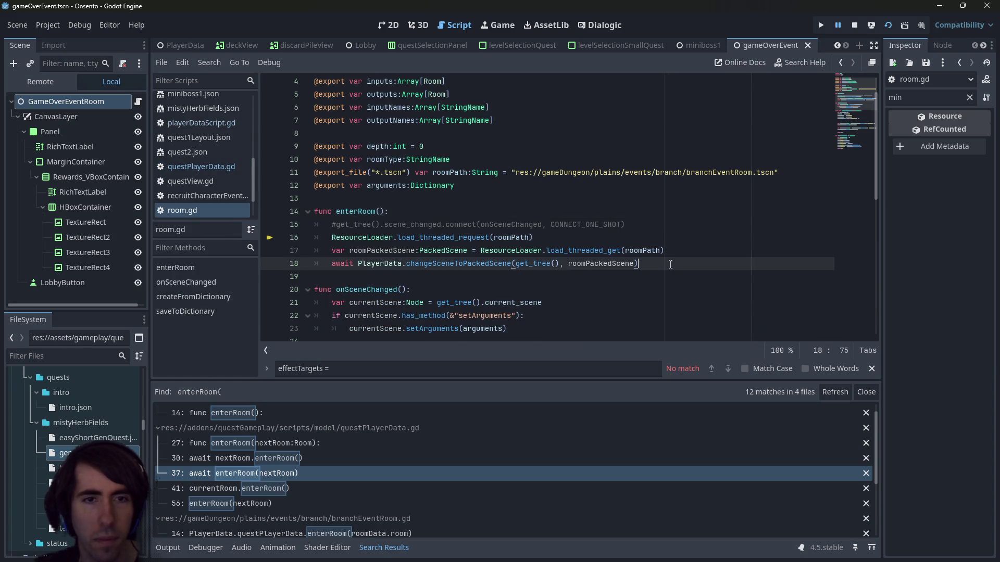
pyautogui.doubleClick(518, 227)
pyautogui.scroll(-2, 518, 227)
pyautogui.moveTo(508, 251); pyautogui.dragTo(276, 216)
pyautogui.hotkey('ctrl', 'c')
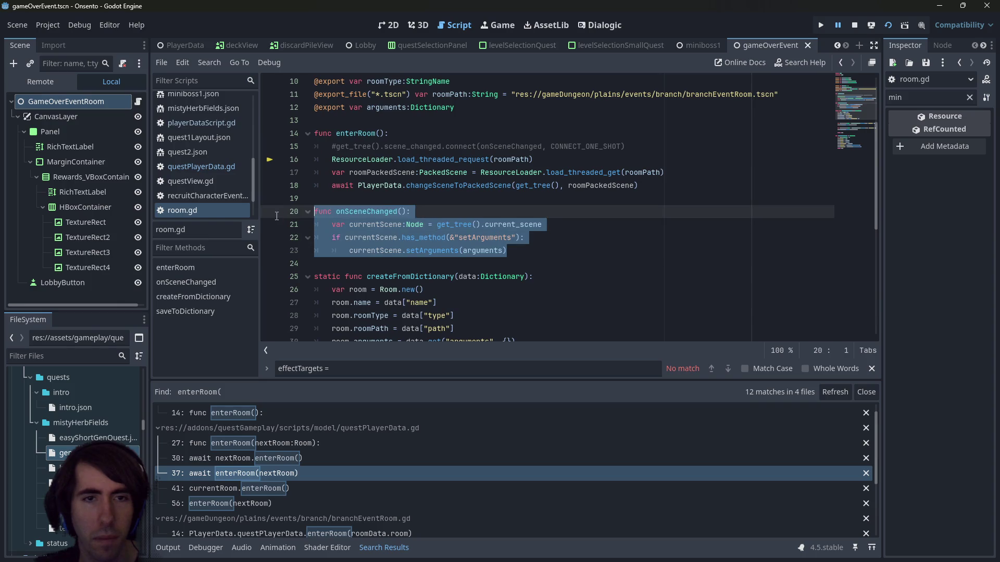
pyautogui.hotkey('ctrl', 'k')
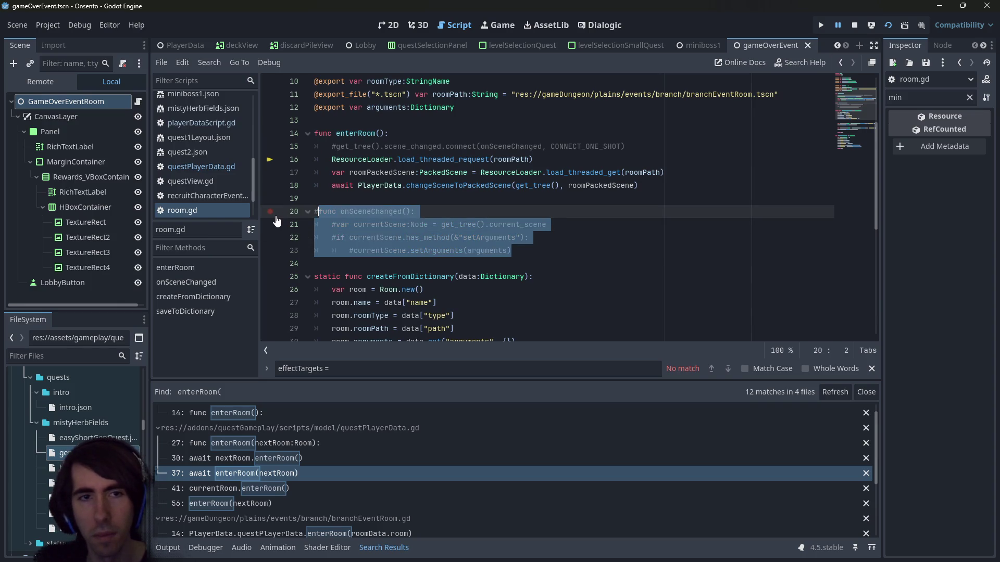
pyautogui.hotkey('ctrl', 'f')
pyautogui.write('onscenechanged')
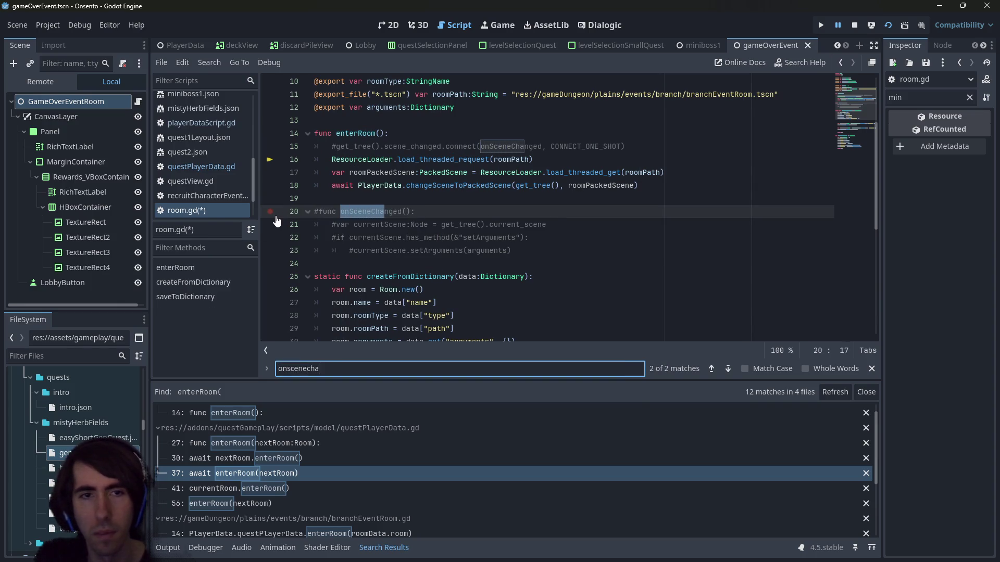
pyautogui.press('Return')
pyautogui.press('Return')
pyautogui.press('Return')
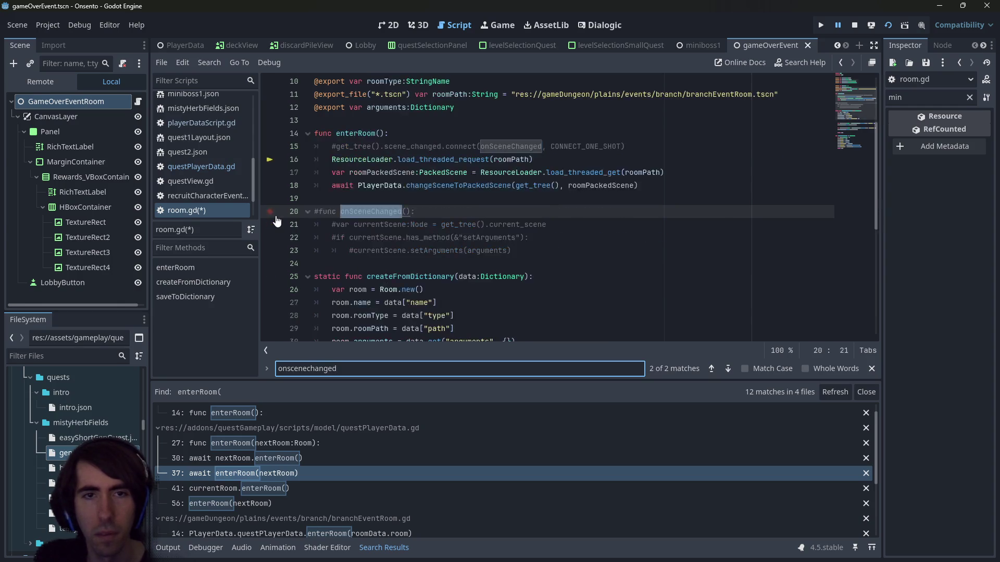
# Paste onSceneChanged's body under loadNewRoom in questPlayerData.gd, deleting the extra func header line
pyautogui.hotkey('alt', 'Left')
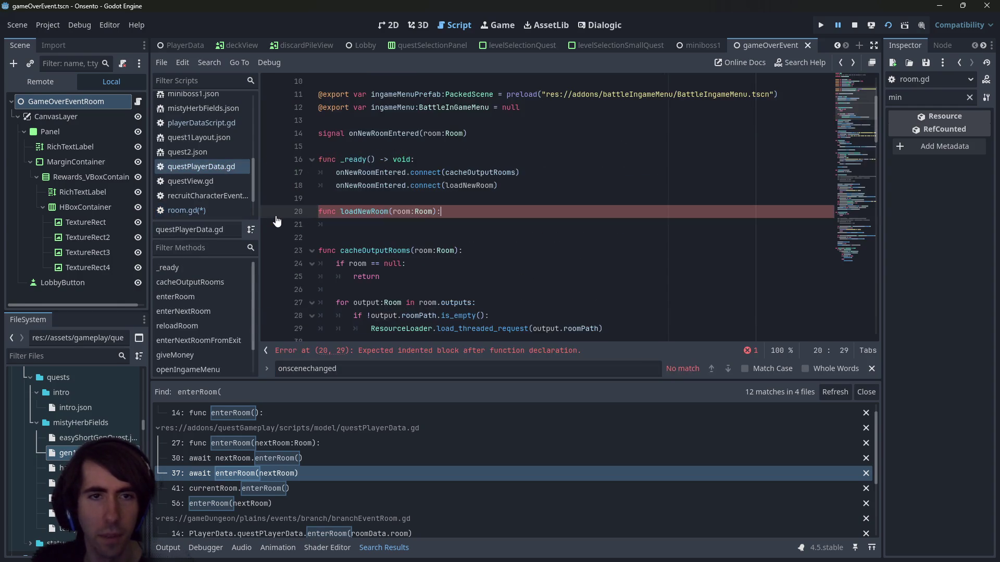
pyautogui.scroll(-3, 276, 222)
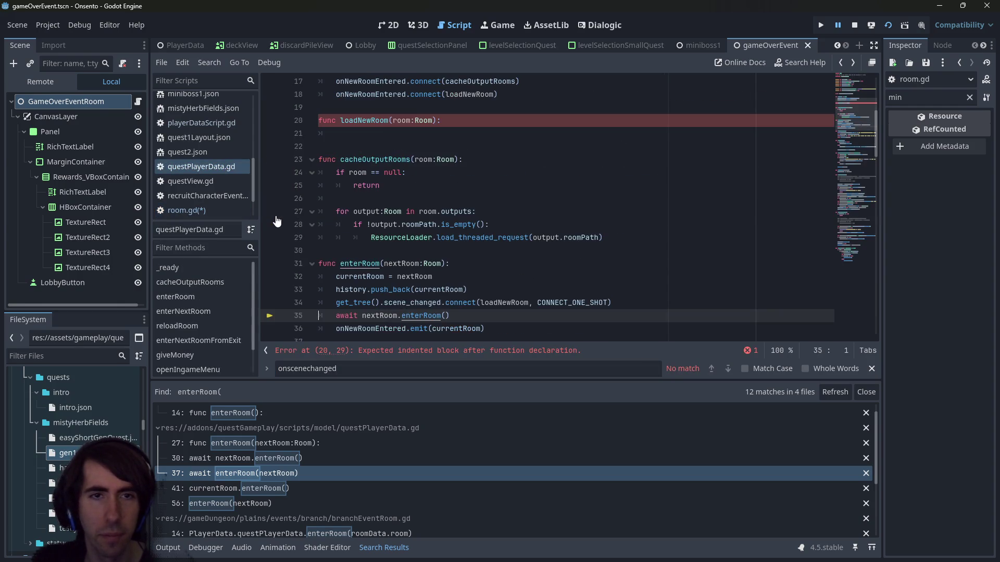
pyautogui.click(401, 124)
pyautogui.click(295, 134)
pyautogui.hotkey('ctrl', 'v')
pyautogui.click(295, 133)
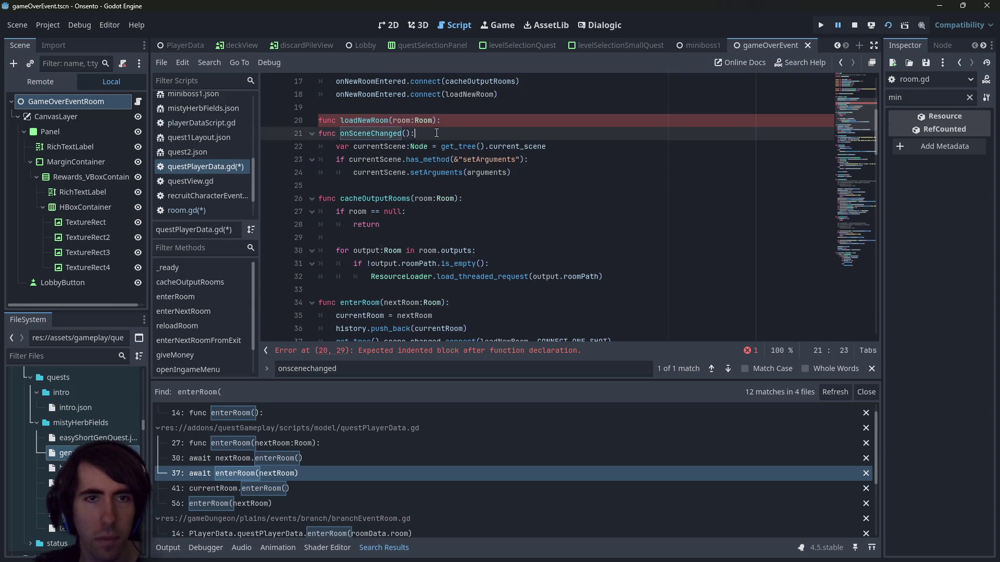
pyautogui.press('BackSpace')
pyautogui.press('BackSpace')
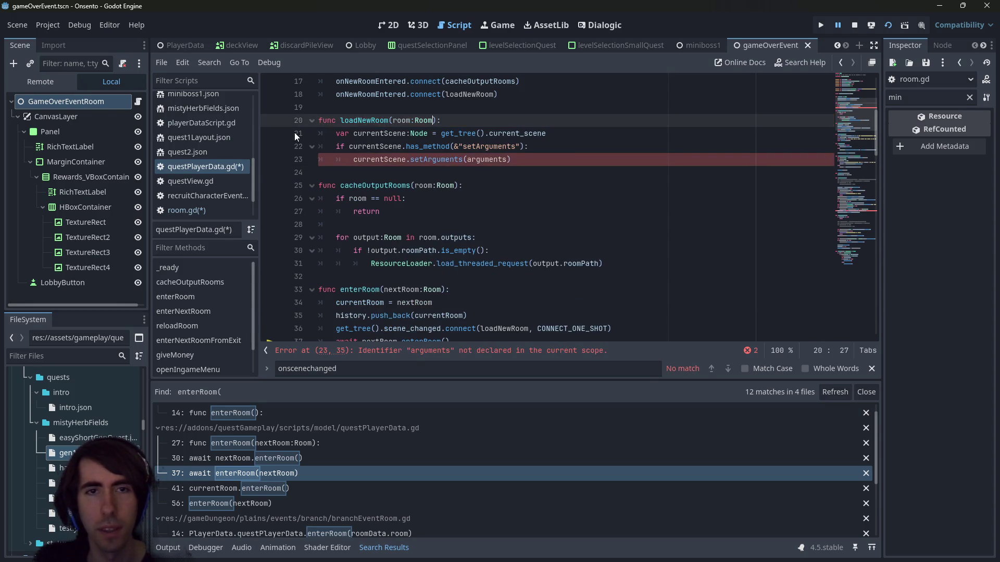
# Bind nextRoom to loadNewRoom in the scene_changed connection on line 36, then save
pyautogui.scroll(-2, 446, 276)
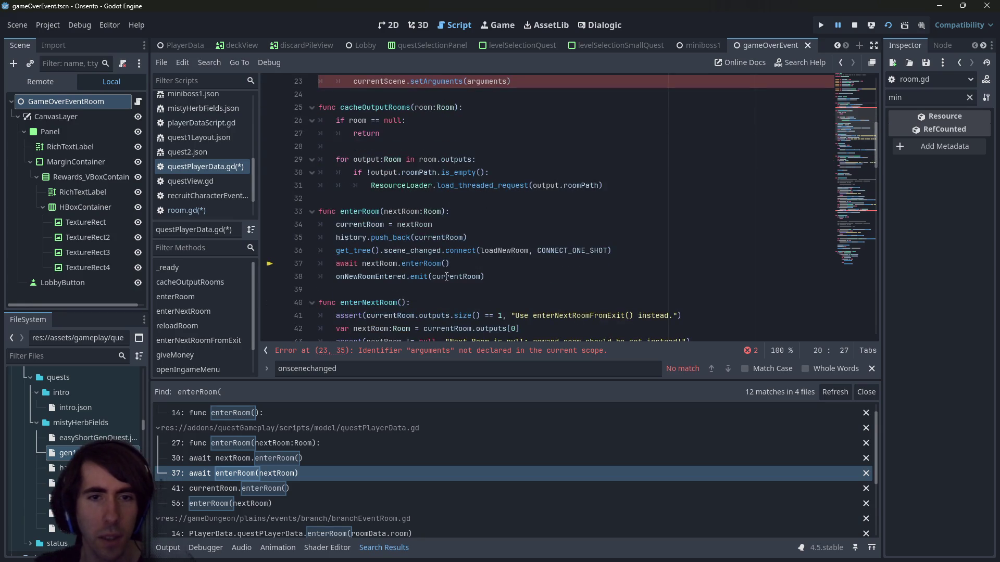
pyautogui.click(531, 250)
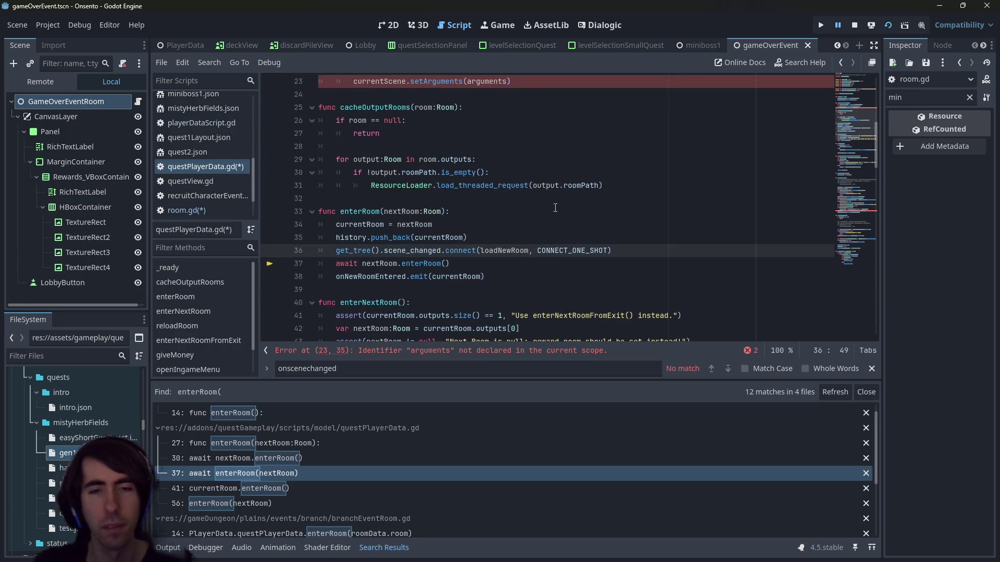
pyautogui.scroll(2, 555, 208)
pyautogui.write('.bi')
pyautogui.press('Return')
pyautogui.write('nextRoom')
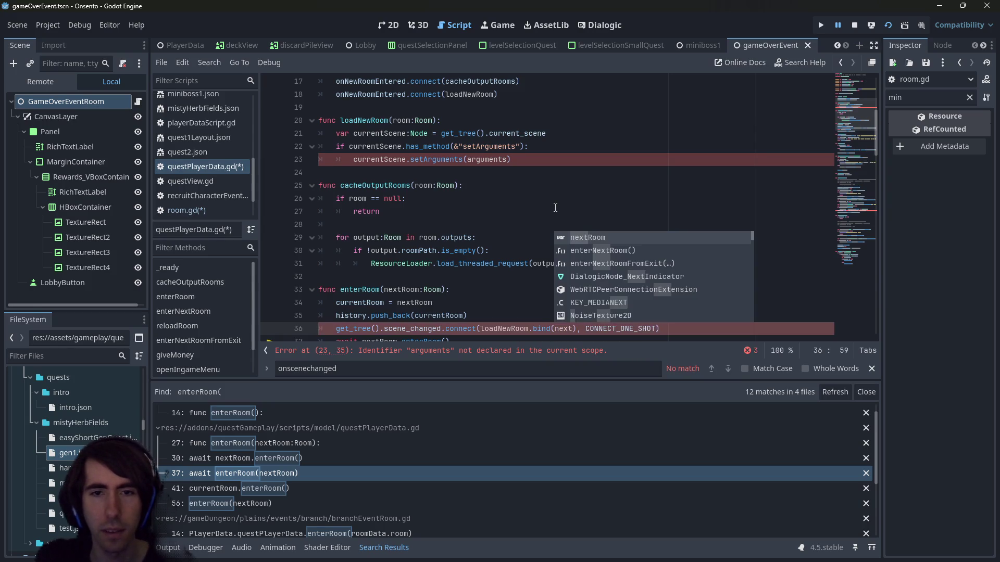
pyautogui.hotkey('ctrl', 's')
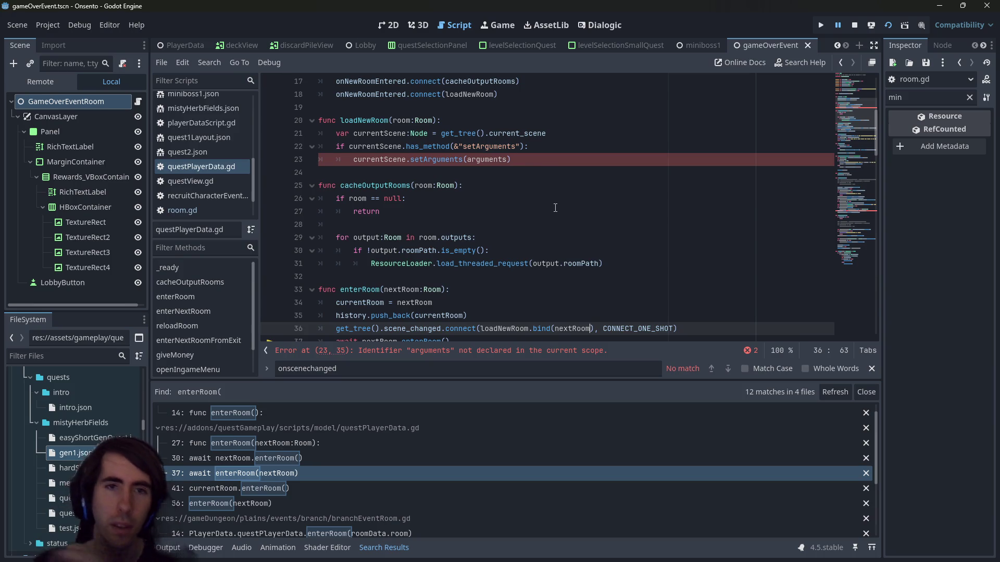
# Change setArguments(arguments) to setArguments(room.arguments) in loadNewRoom
pyautogui.doubleClick(409, 290)
pyautogui.scroll(1, 494, 284)
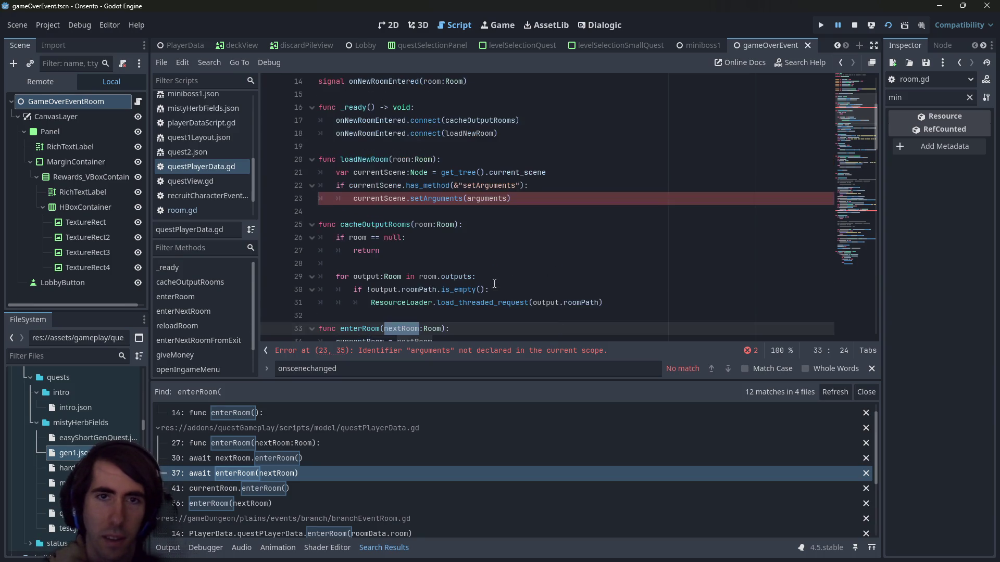
pyautogui.doubleClick(490, 198)
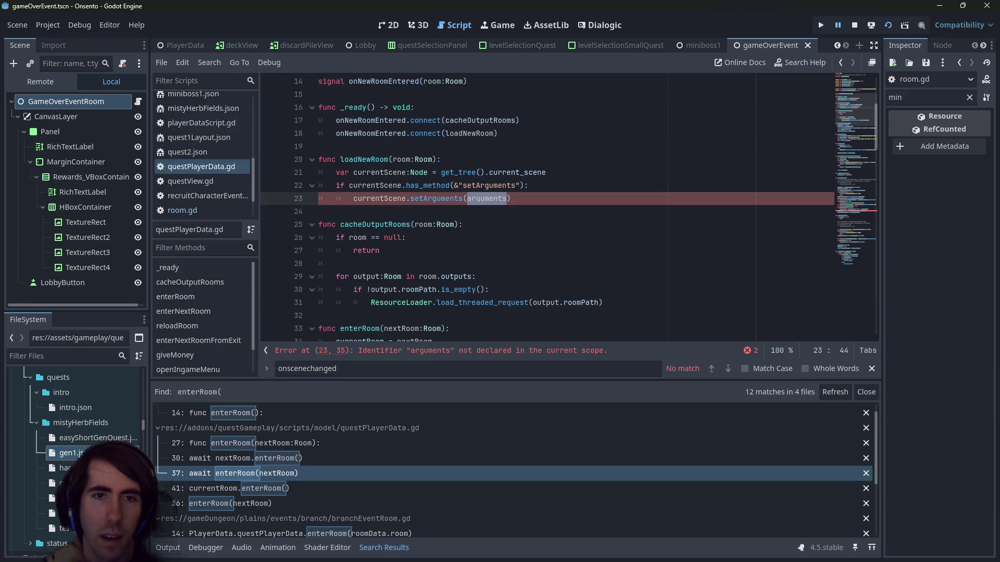
pyautogui.doubleClick(396, 161)
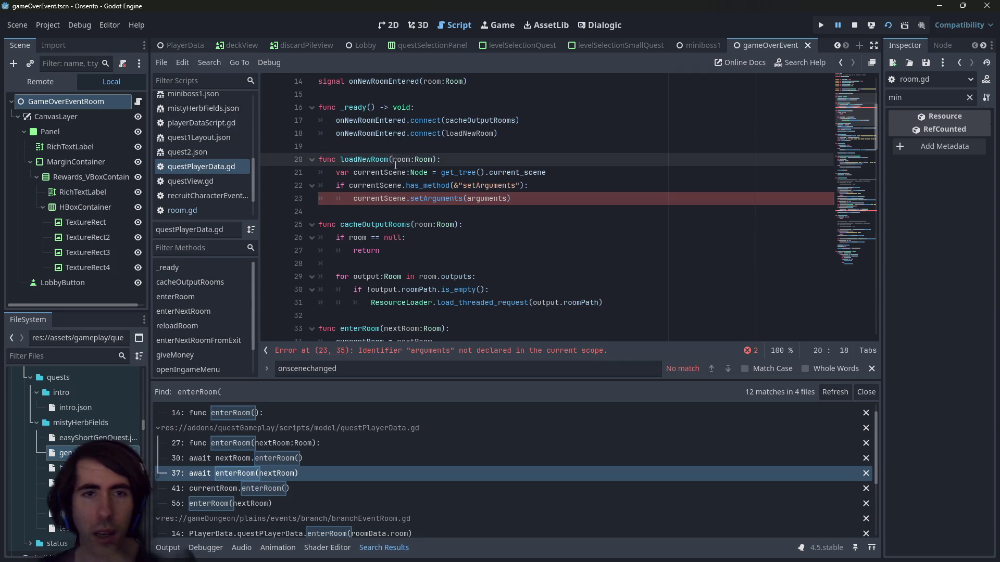
pyautogui.click(464, 199)
pyautogui.write('room.')
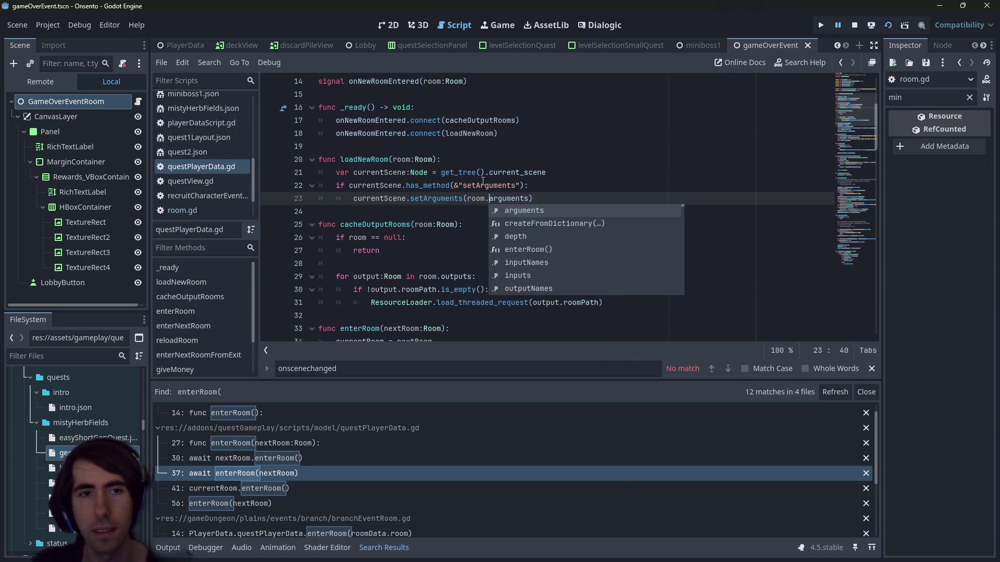
# Add the connection to reloadRoom under the null check, bound to currentRoom, and stop the game
pyautogui.click(383, 198)
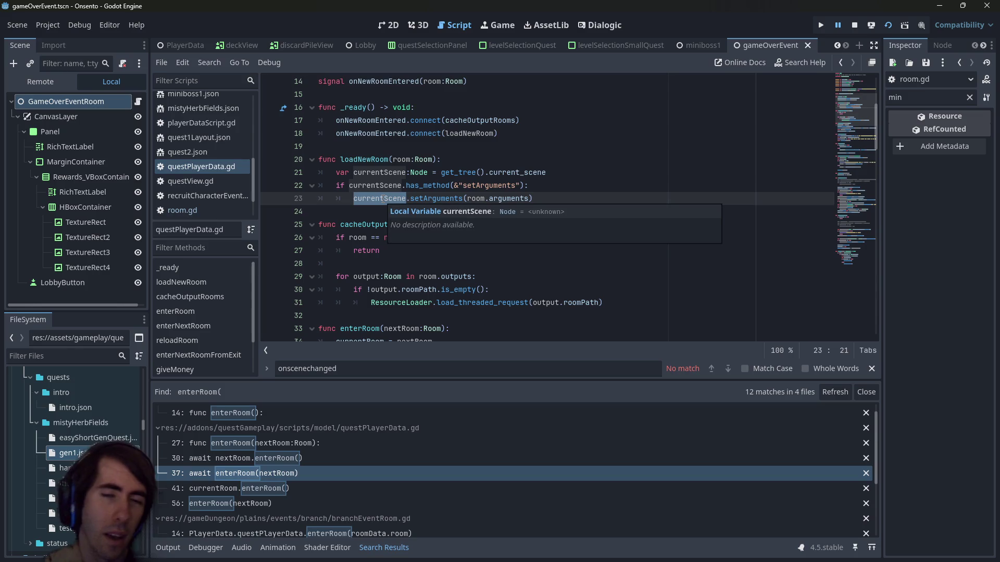
pyautogui.scroll(-2, 374, 198)
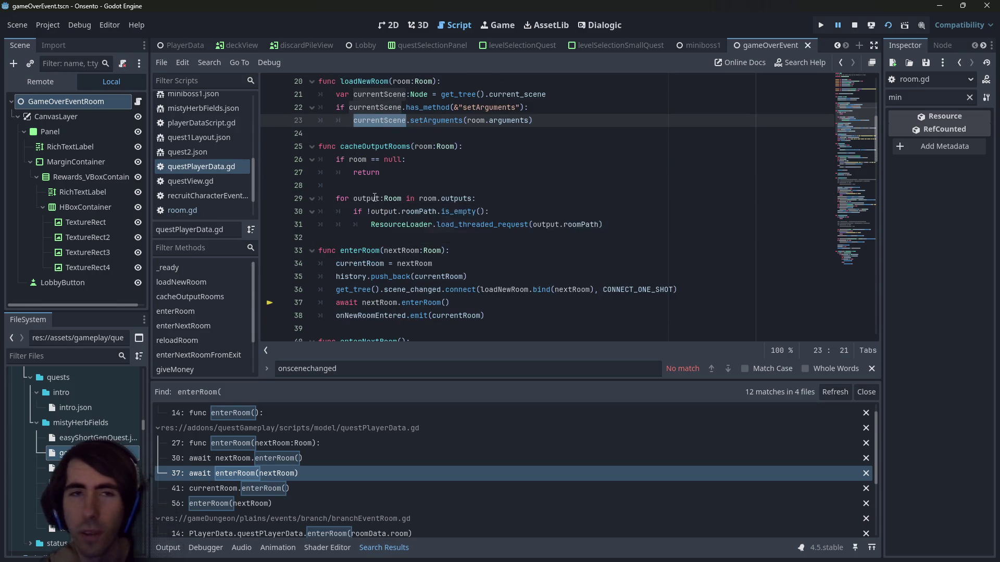
pyautogui.scroll(-1, 374, 198)
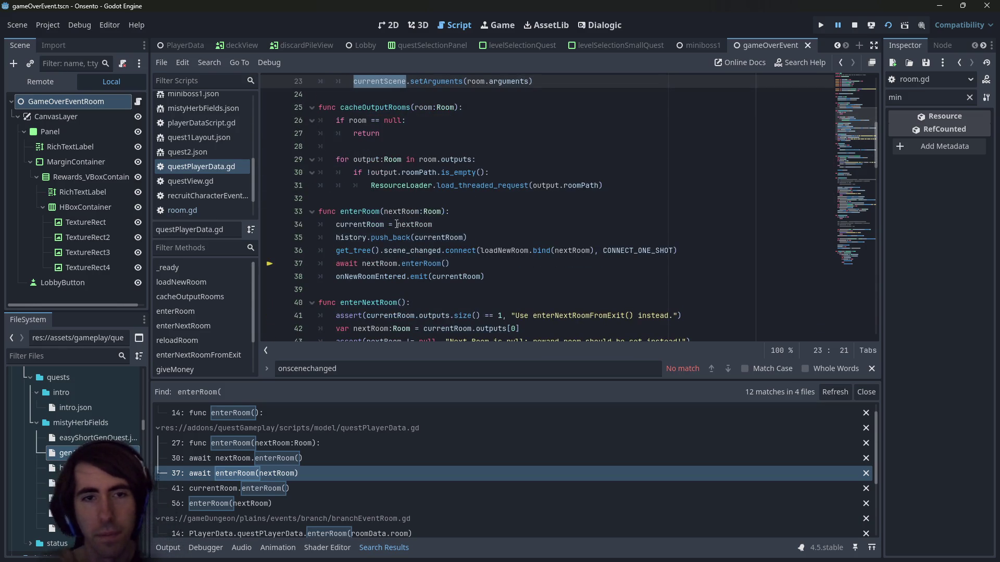
pyautogui.moveTo(395, 243)
pyautogui.scroll(3, 394, 240)
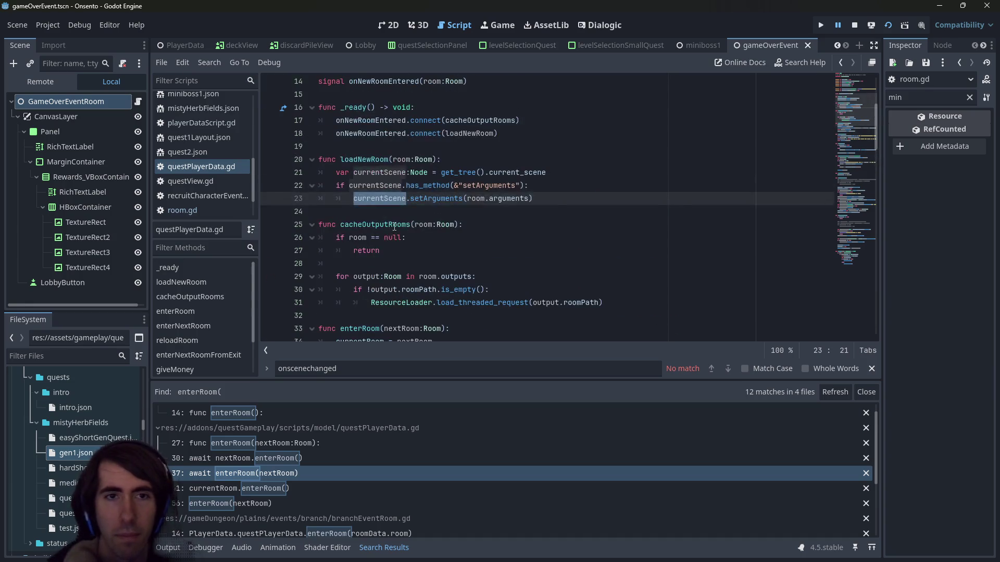
pyautogui.scroll(-2, 395, 229)
pyautogui.scroll(3, 394, 227)
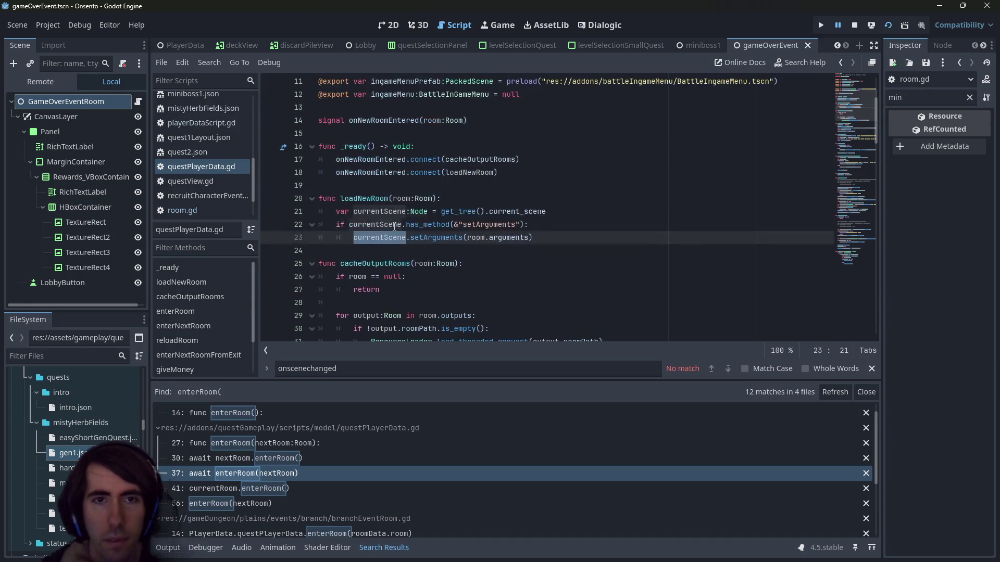
pyautogui.scroll(-4, 531, 257)
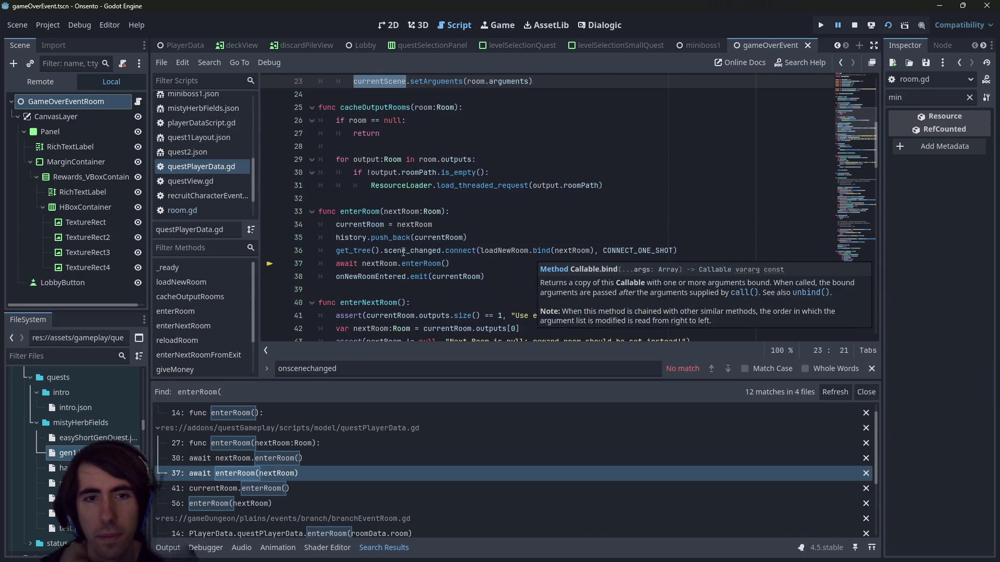
pyautogui.scroll(-1, 425, 247)
pyautogui.moveTo(426, 247)
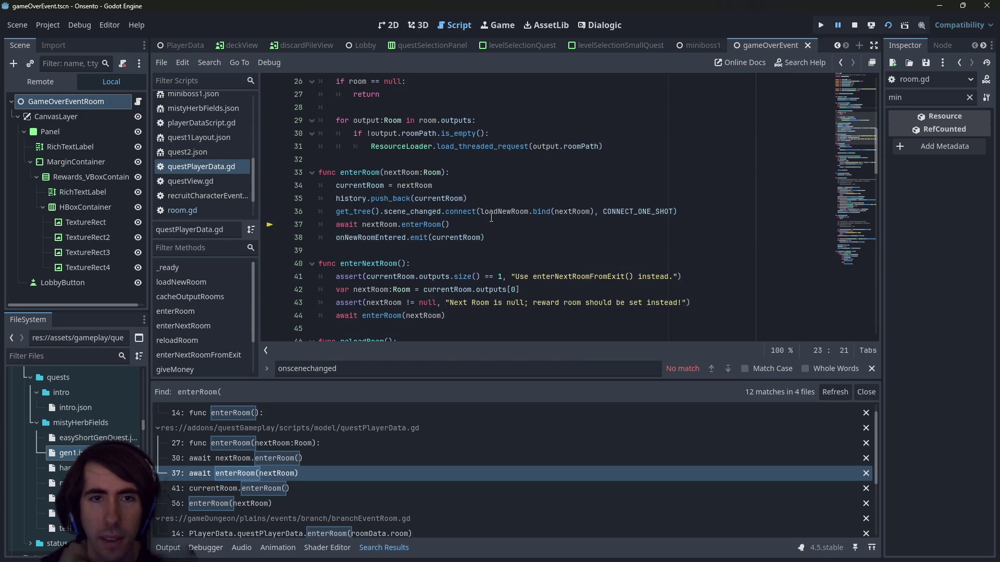
pyautogui.click(298, 211)
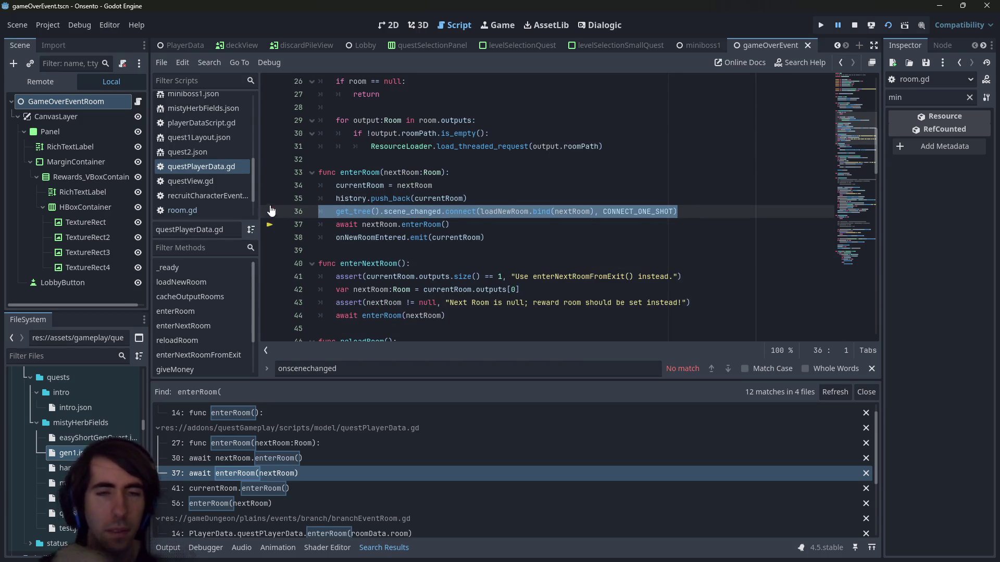
pyautogui.scroll(-3, 427, 185)
pyautogui.scroll(1, 427, 185)
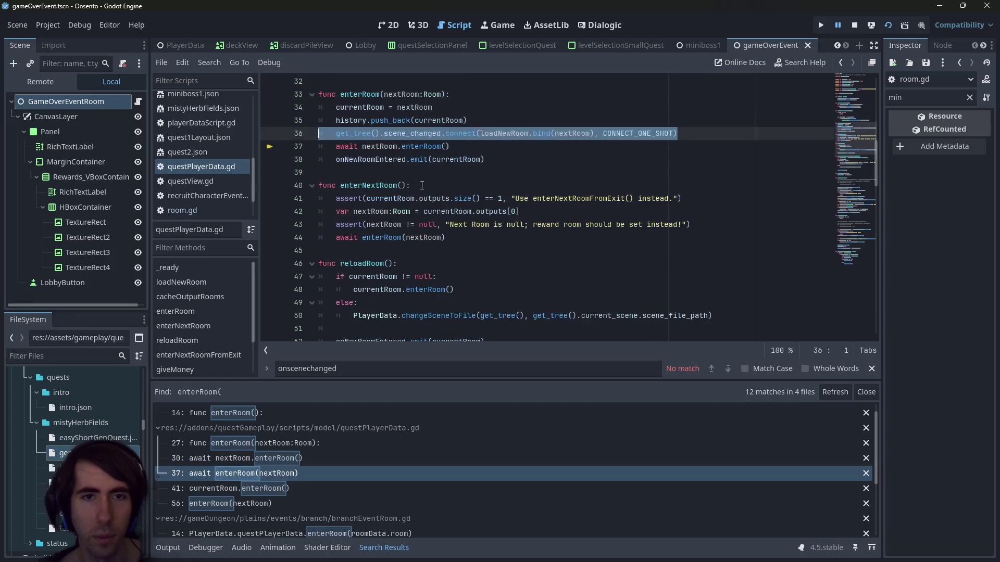
pyautogui.scroll(-2, 386, 239)
pyautogui.click(437, 199)
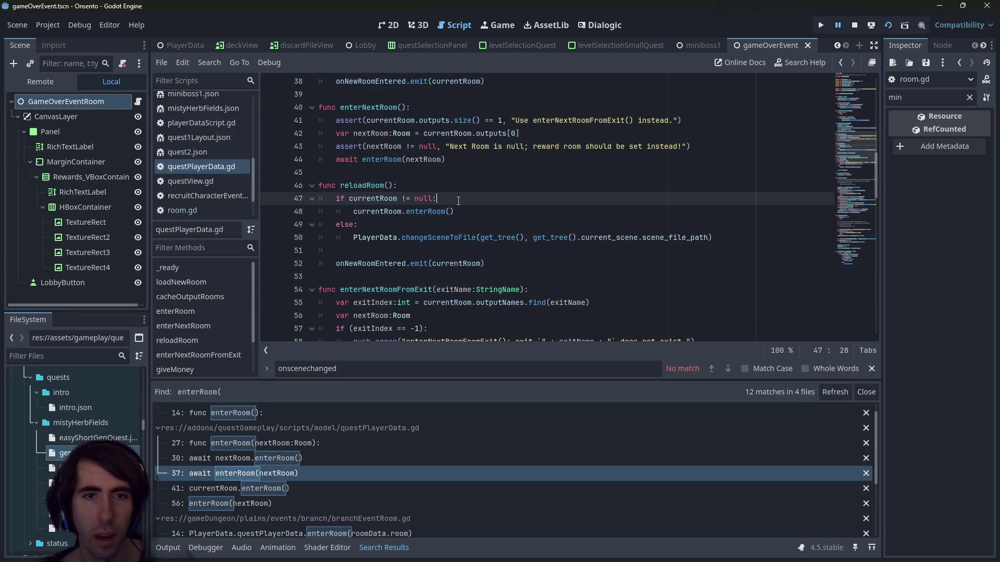
pyautogui.press('Return')
pyautogui.write('get_tree().scene_changed.connect(loadNewRoom.bind(nextRoom), CONNECT_ONE_SHOT)')
pyautogui.press('Home')
pyautogui.press('Tab')
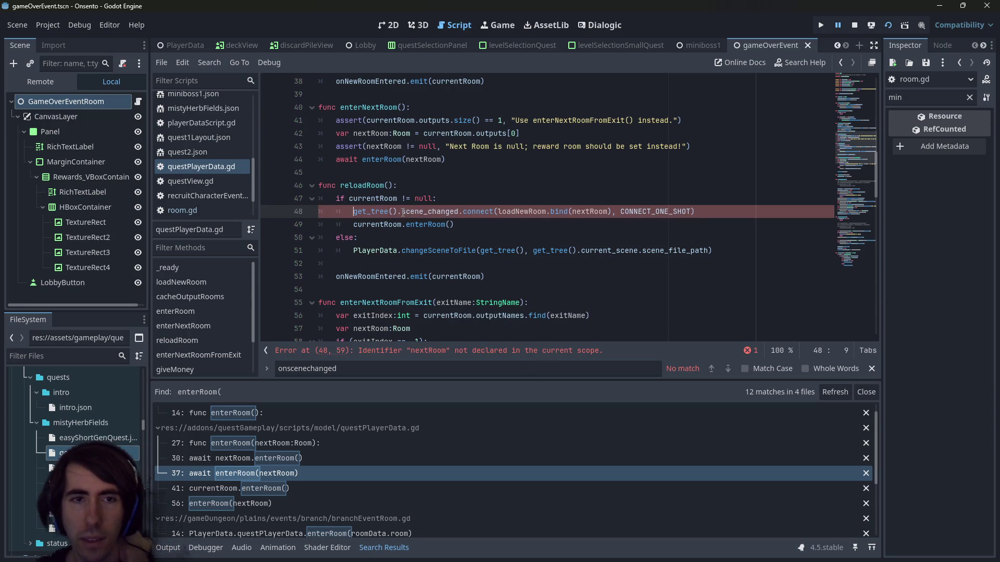
pyautogui.doubleClick(587, 212)
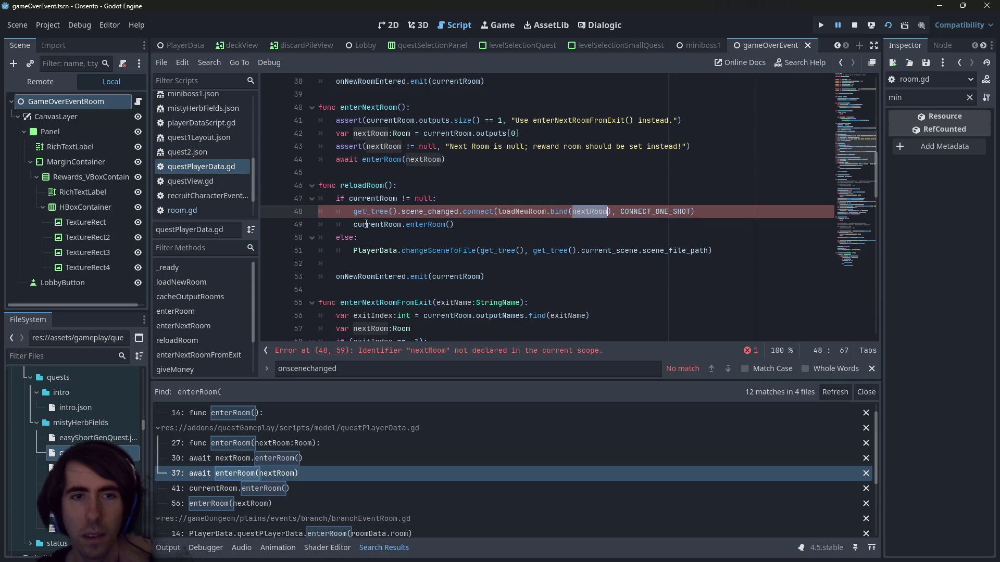
pyautogui.write('currentRoom')
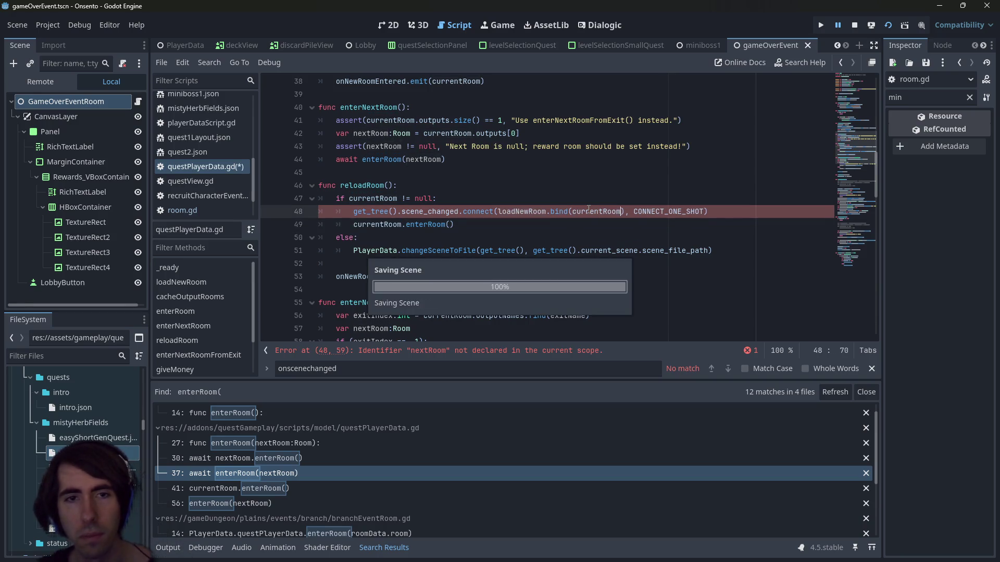
pyautogui.click(857, 19)
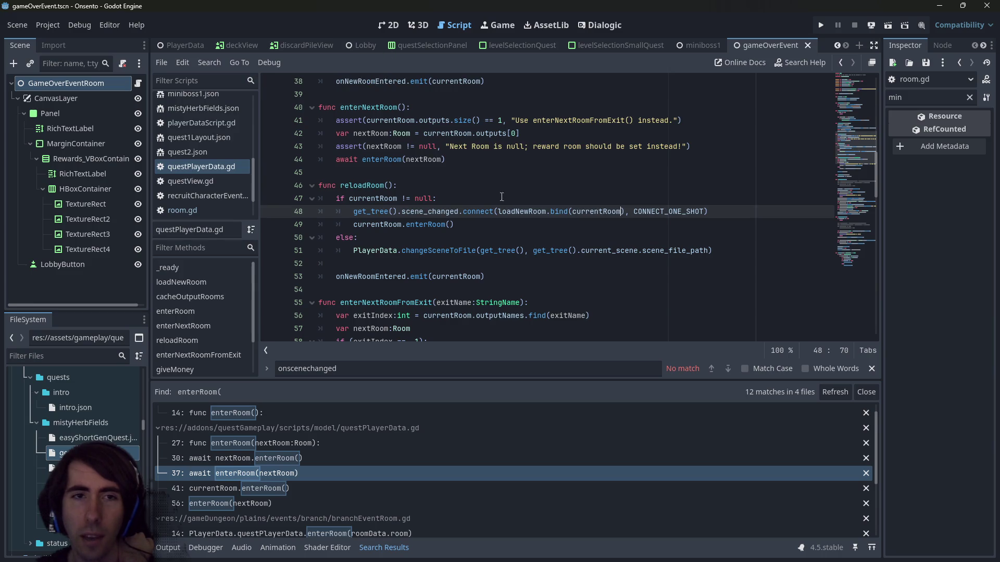
pyautogui.scroll(1, 501, 200)
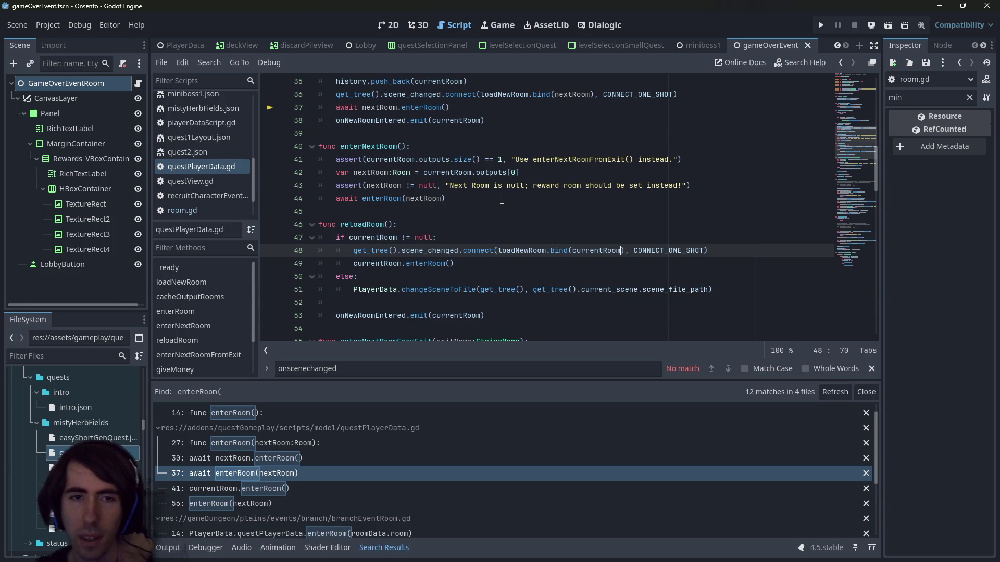
# Inspect how currentRoom and room.arguments on line 23 are used in loadNewRoom
pyautogui.doubleClick(611, 256)
pyautogui.scroll(3, 459, 236)
pyautogui.scroll(5, 459, 235)
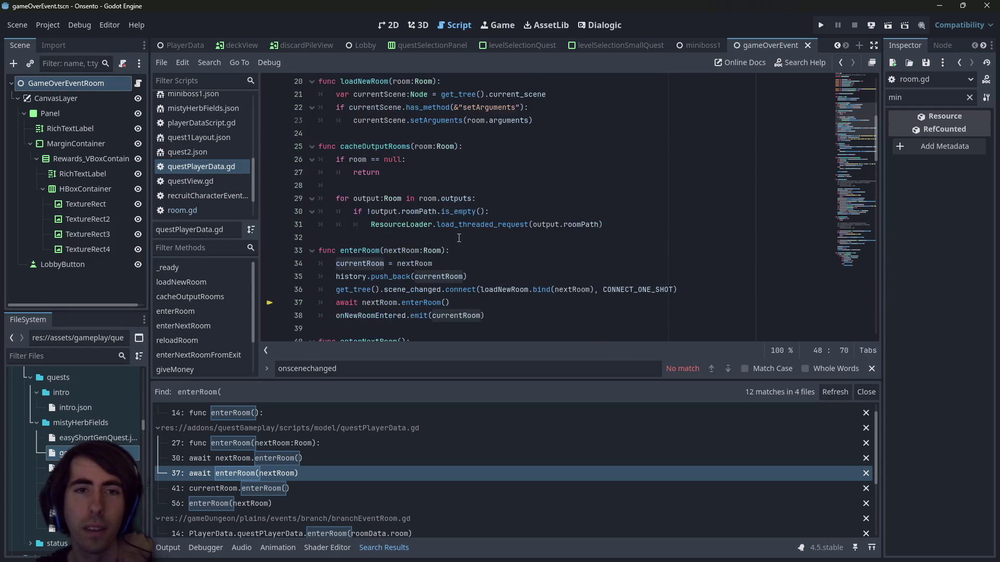
pyautogui.scroll(-3, 459, 238)
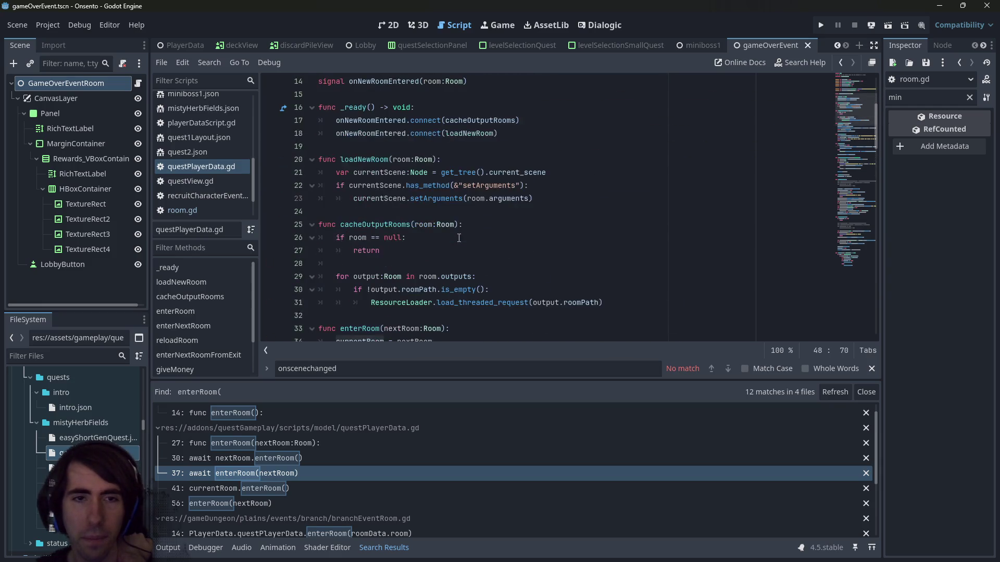
pyautogui.click(438, 199)
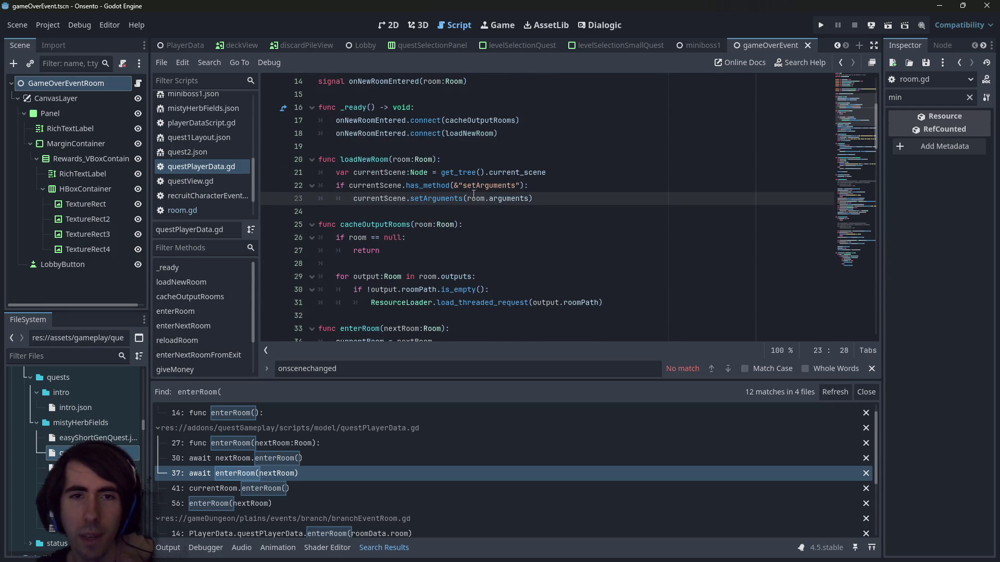
pyautogui.scroll(1, 473, 238)
pyautogui.moveTo(467, 238); pyautogui.dragTo(529, 237)
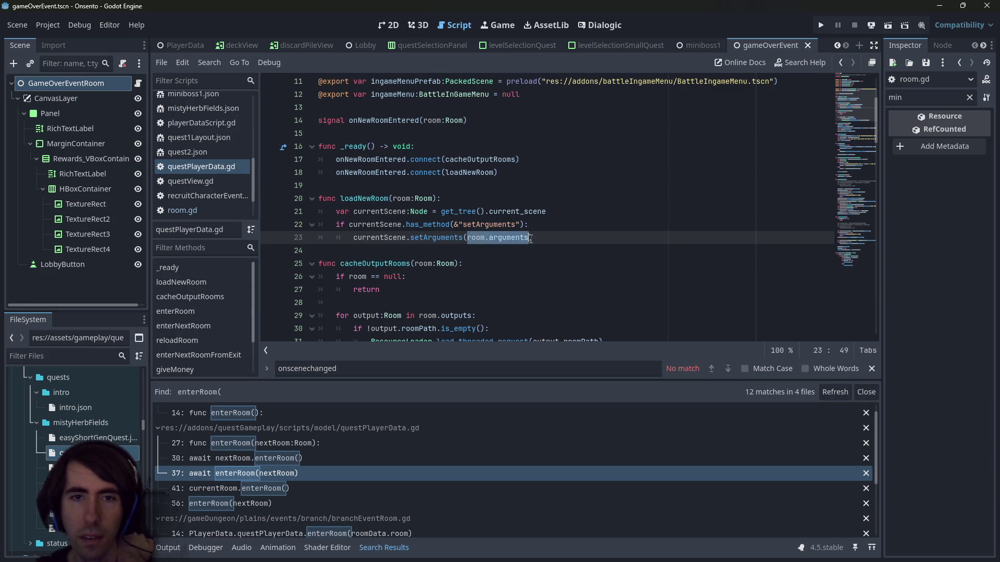
pyautogui.scroll(3, 536, 236)
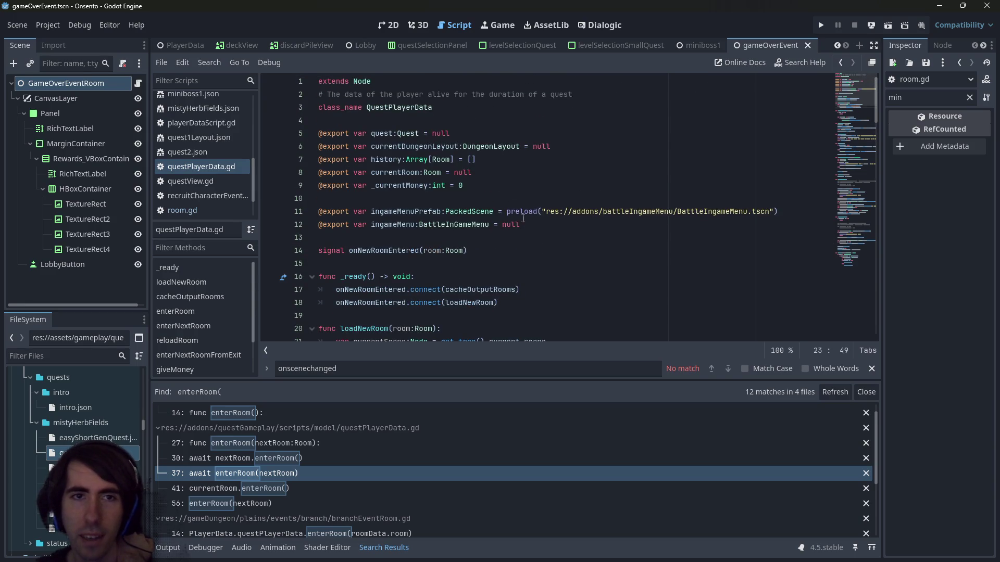
pyautogui.doubleClick(410, 108)
pyautogui.scroll(-2, 419, 144)
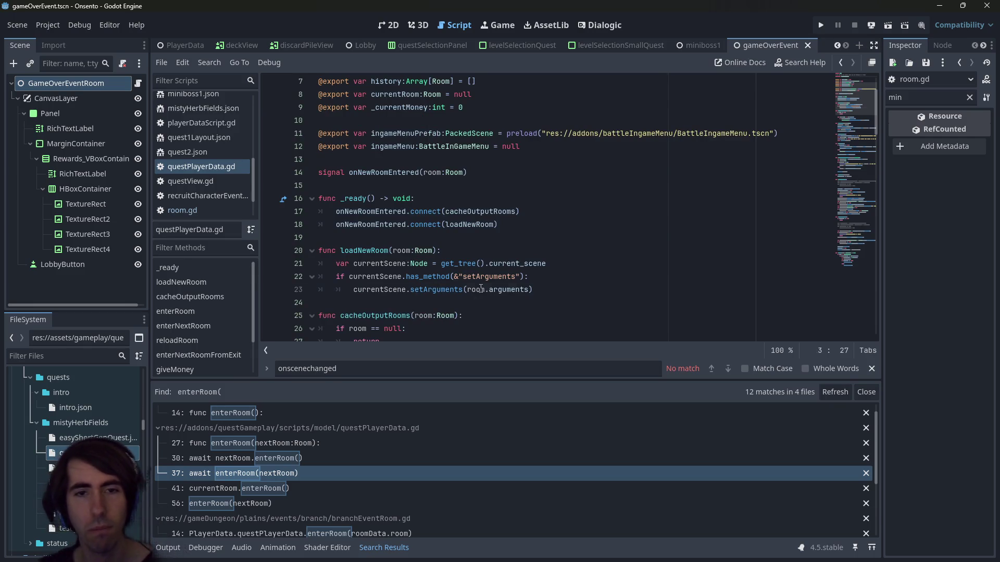
pyautogui.click(412, 289)
pyautogui.doubleClick(487, 289)
pyautogui.doubleClick(477, 290)
pyautogui.doubleClick(508, 290)
pyautogui.click(542, 276)
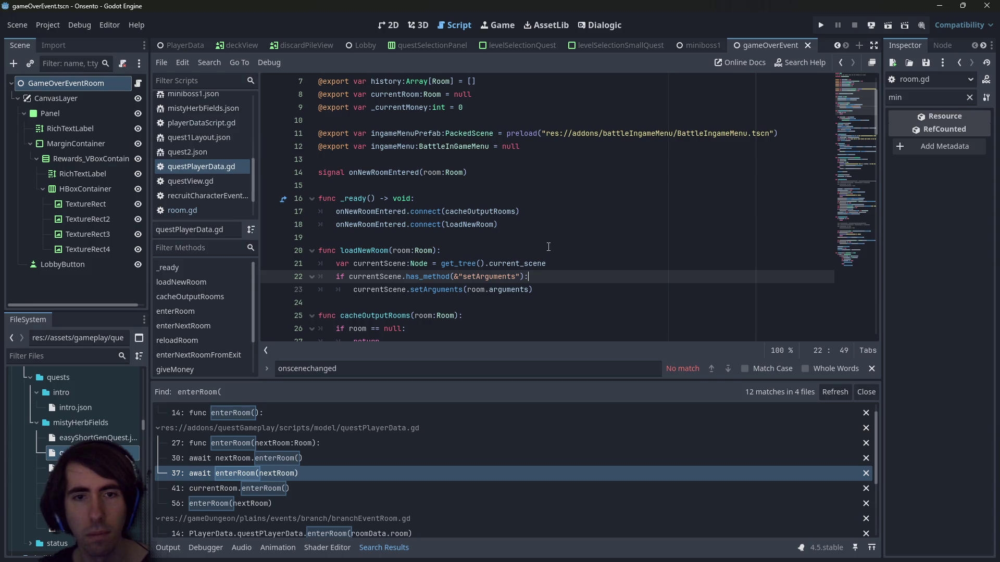
# Below the has_method check, add an args variable set to room.arguments.duplicate()
pyautogui.press('Return')
pyautogui.write('vardi')
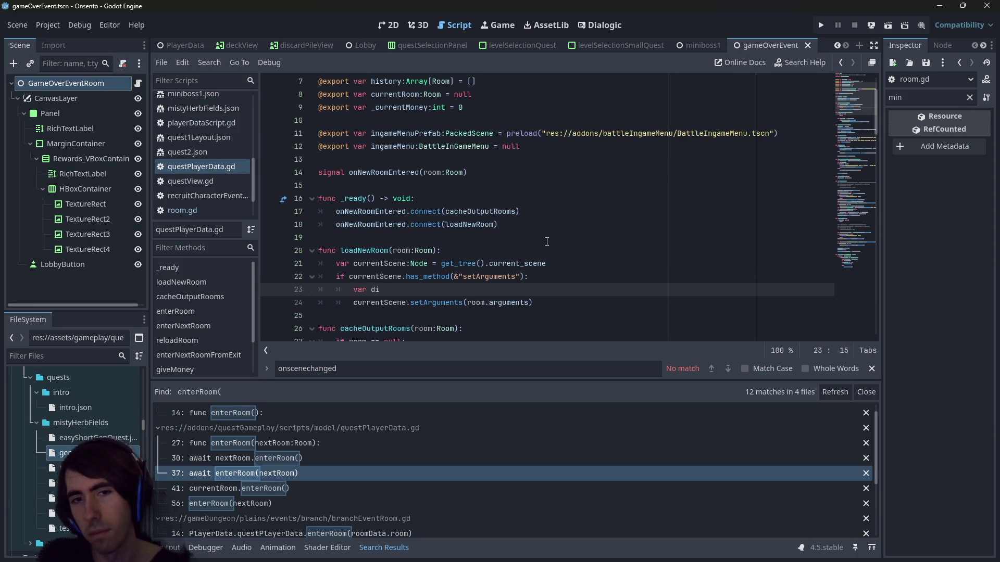
pyautogui.write('rgs =')
pyautogui.press('Down')
pyautogui.hotkey('ctrl', 'Right')
pyautogui.hotkey('ctrl', 'Right')
pyautogui.hotkey('ctrl', 'shift', 'Right')
pyautogui.hotkey('ctrl', 'shift', 'Right')
pyautogui.hotkey('ctrl', 'shift', 'Right')
pyautogui.hotkey('ctrl', 'c')
pyautogui.press('Up')
pyautogui.press('End')
pyautogui.hotkey('ctrl', 'v')
pyautogui.write('.dup')
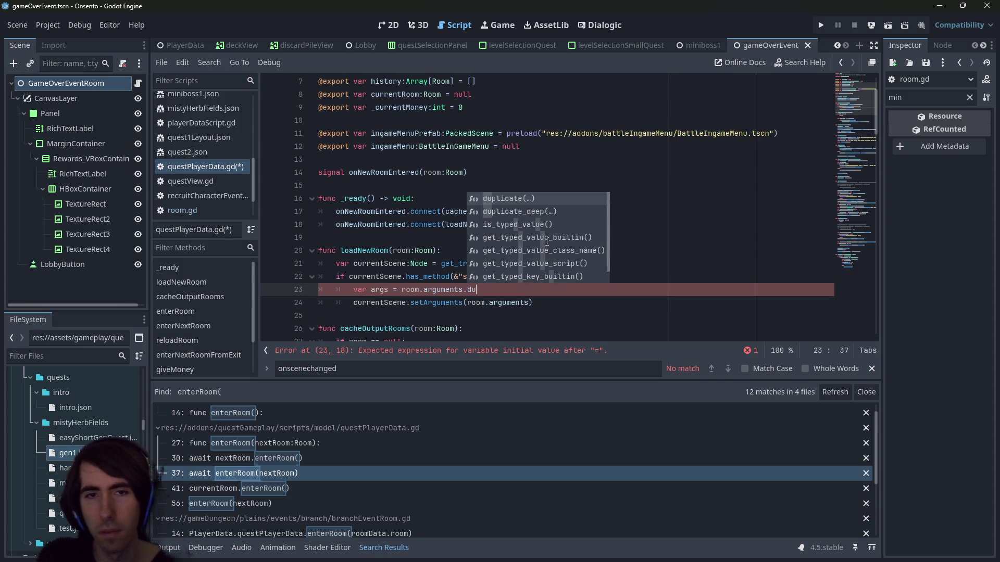
pyautogui.press('Return')
# Type args as Dictionary and switch the copy to duplicate_deep()
pyautogui.press('Left')
pyautogui.press('Left')
pyautogui.press('Left')
pyautogui.write(':Diction')
pyautogui.press('Down')
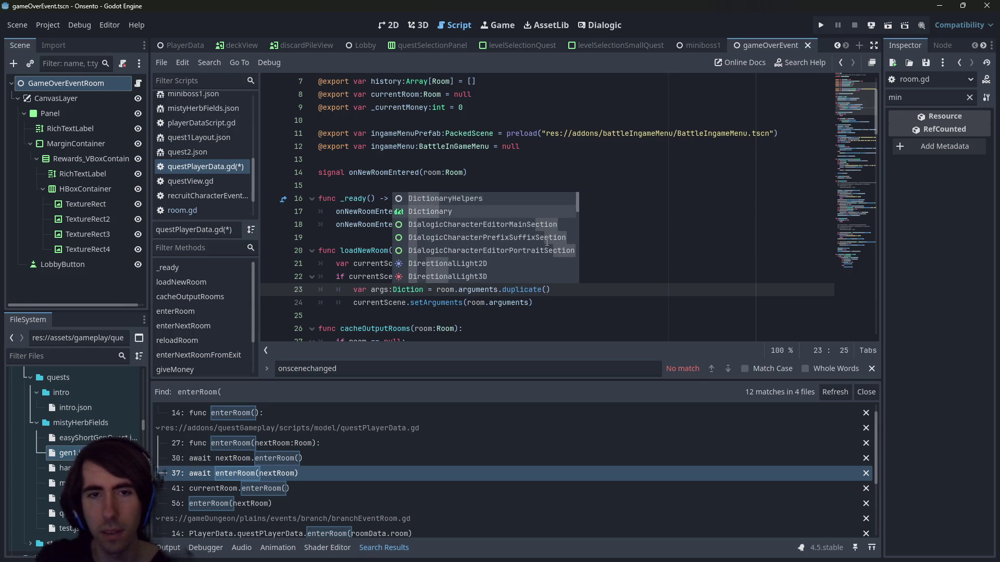
pyautogui.press('Return')
pyautogui.press('End')
pyautogui.write('.')
pyautogui.press('BackSpace')
pyautogui.press('BackSpace')
pyautogui.press('BackSpace')
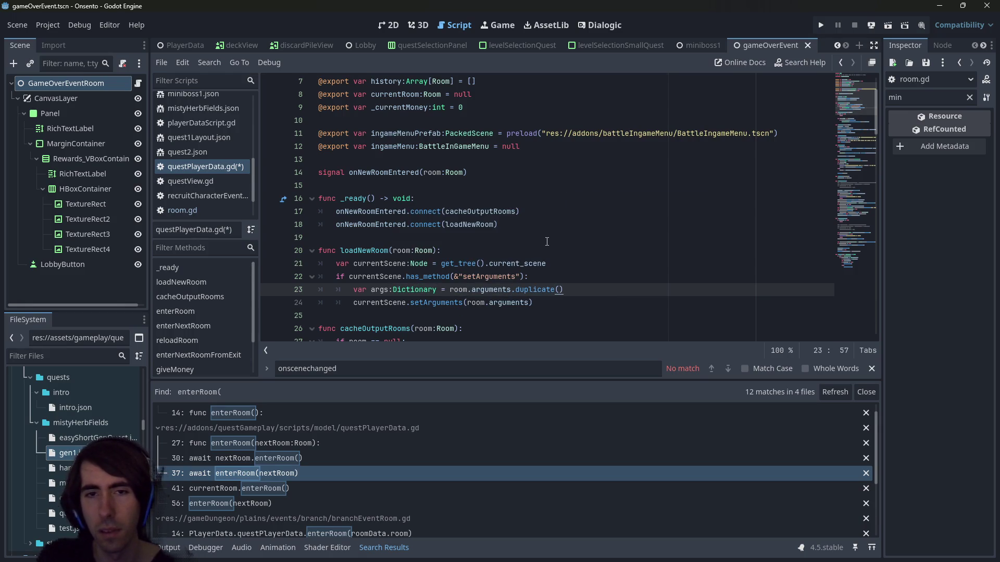
pyautogui.press('Down')
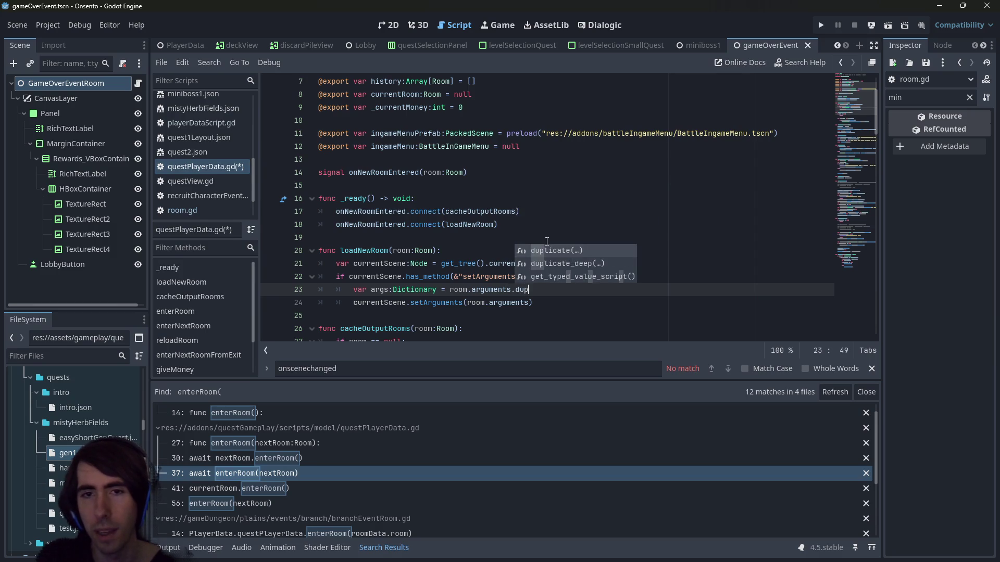
pyautogui.press('Return')
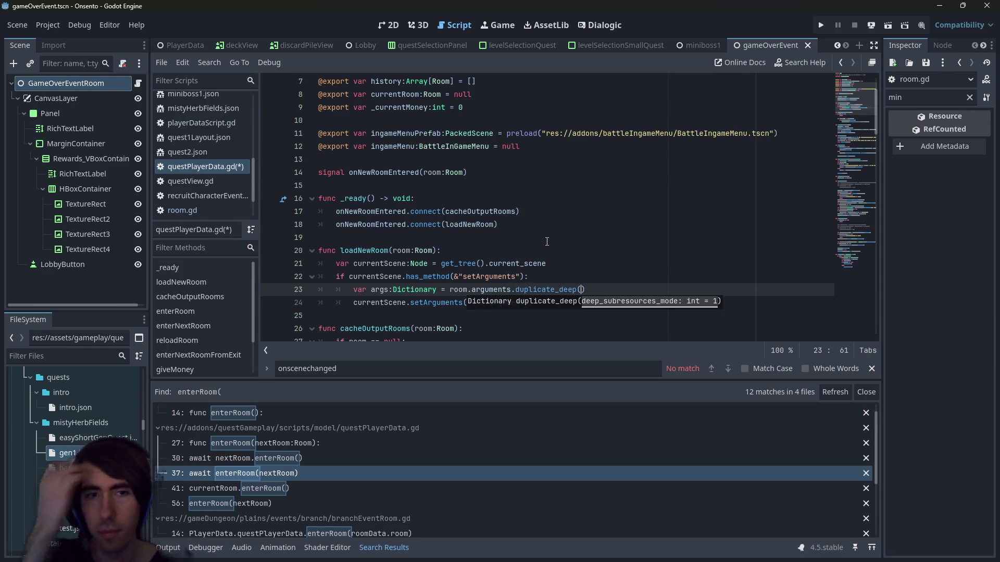
# Add the line args[&"questData"] = self below the args declaration
pyautogui.doubleClick(379, 289)
pyautogui.press('End')
pyautogui.press('Return')
pyautogui.write('args[')
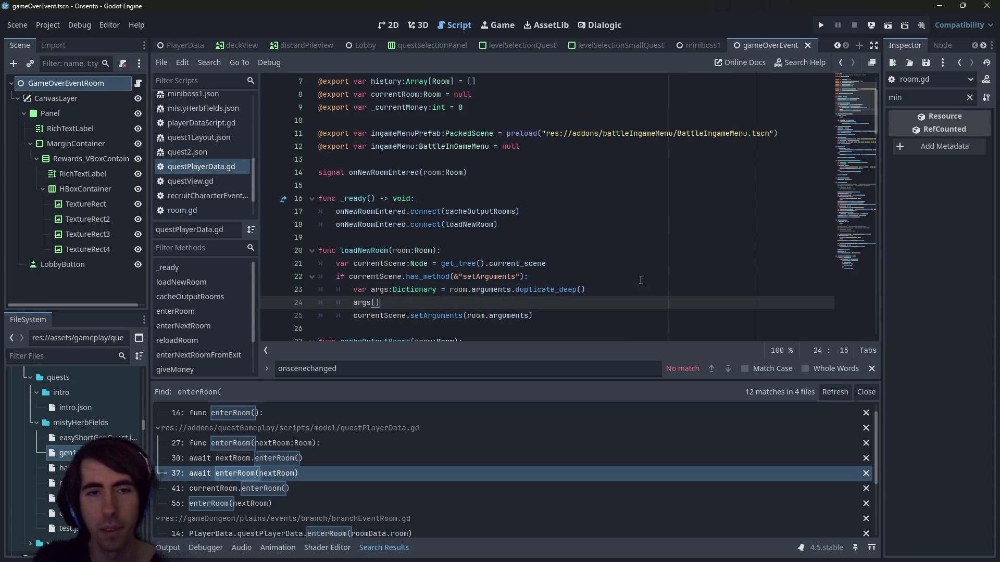
pyautogui.write('&"')
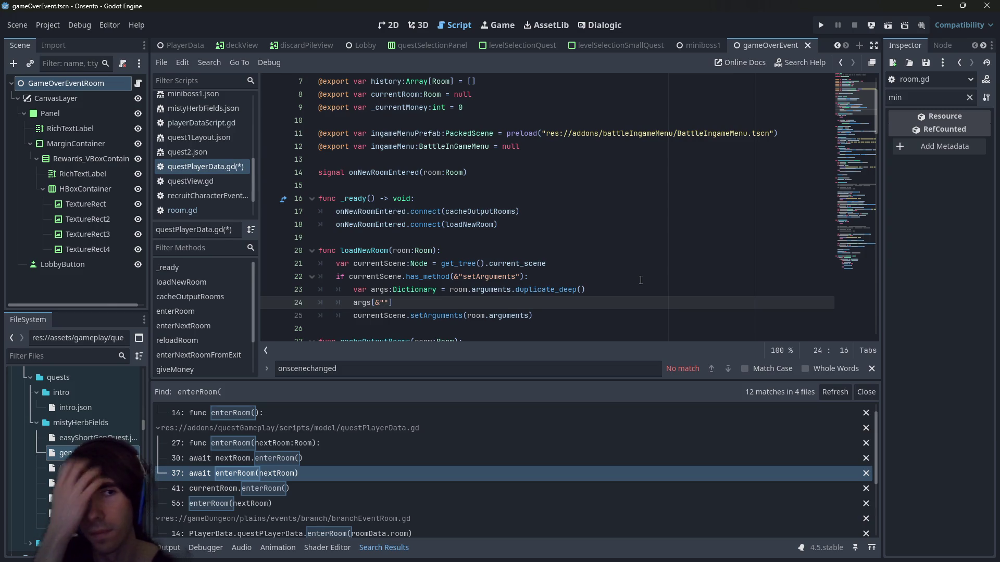
pyautogui.write('quest')
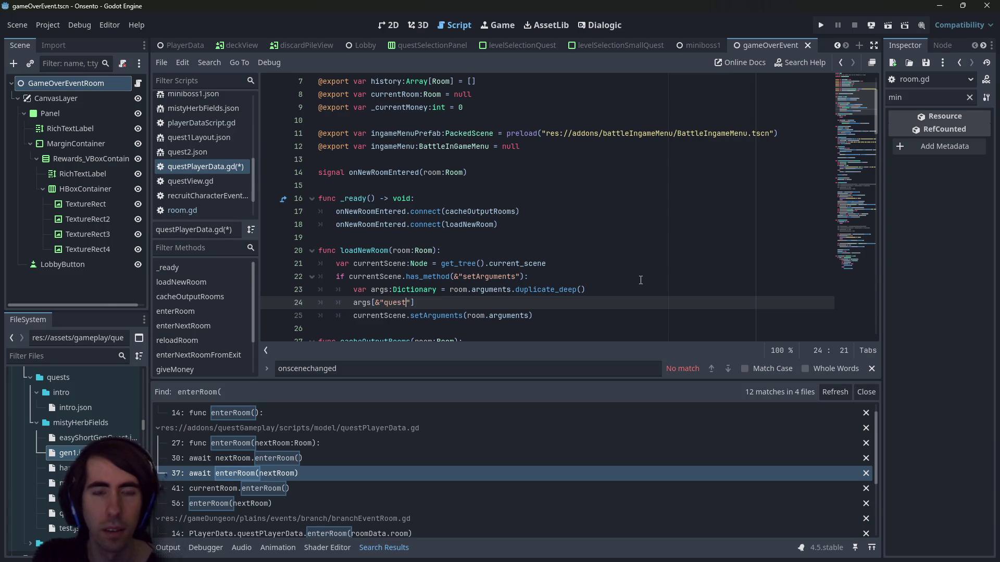
pyautogui.write('Data"] = ')
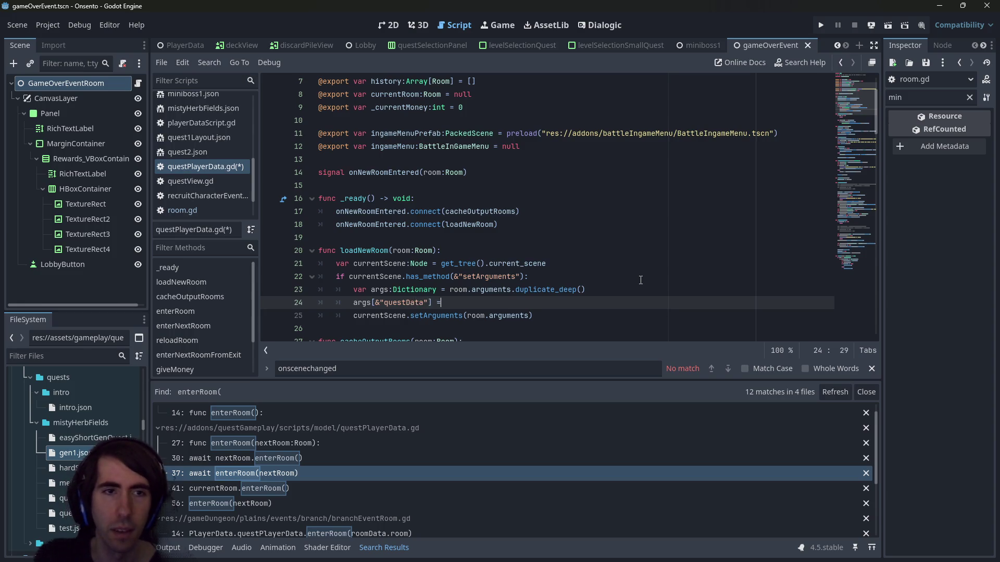
pyautogui.write('this')
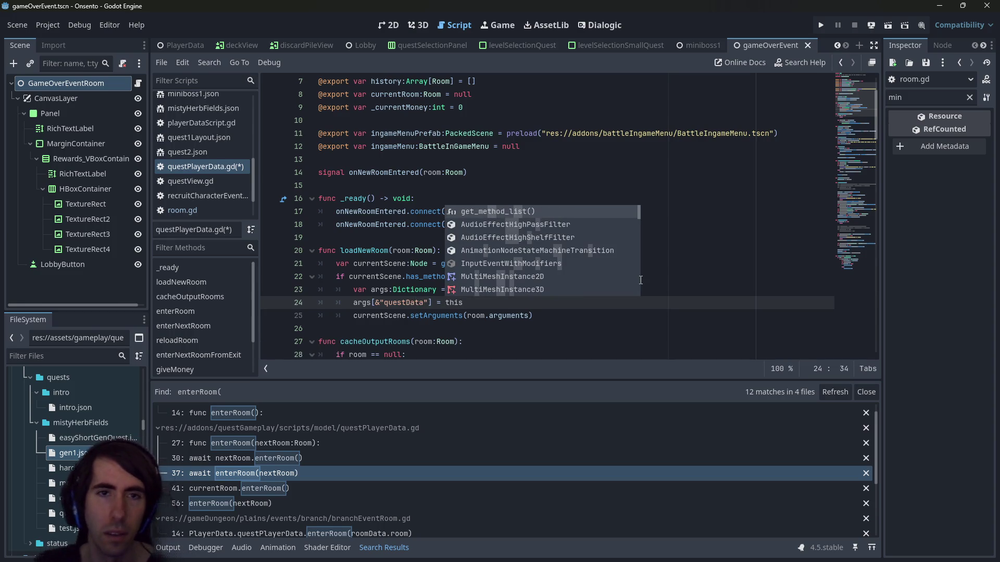
pyautogui.press('Escape')
pyautogui.scroll(2, 382, 228)
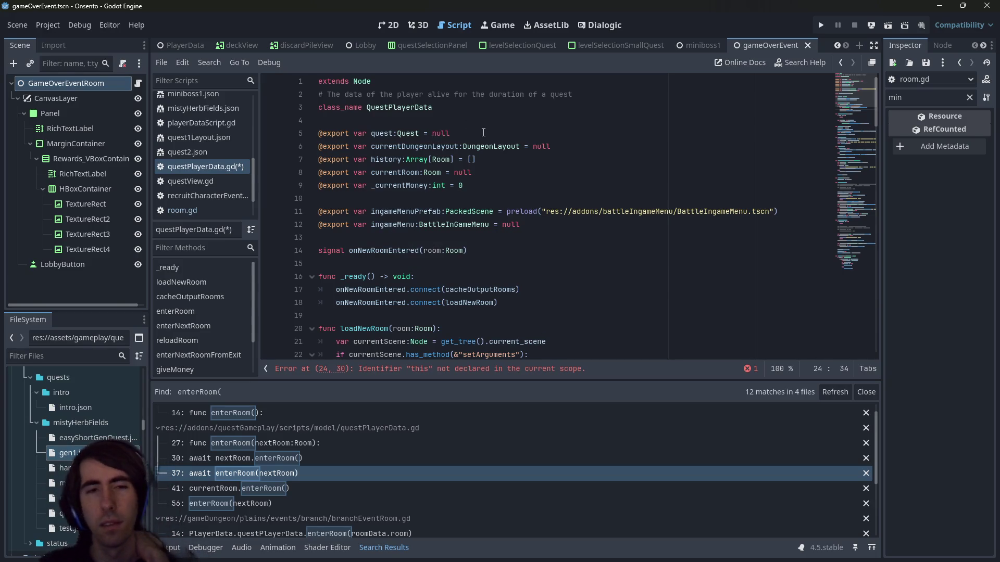
pyautogui.scroll(-2, 505, 154)
pyautogui.press('BackSpace')
pyautogui.press('BackSpace')
pyautogui.press('BackSpace')
pyautogui.write('self')
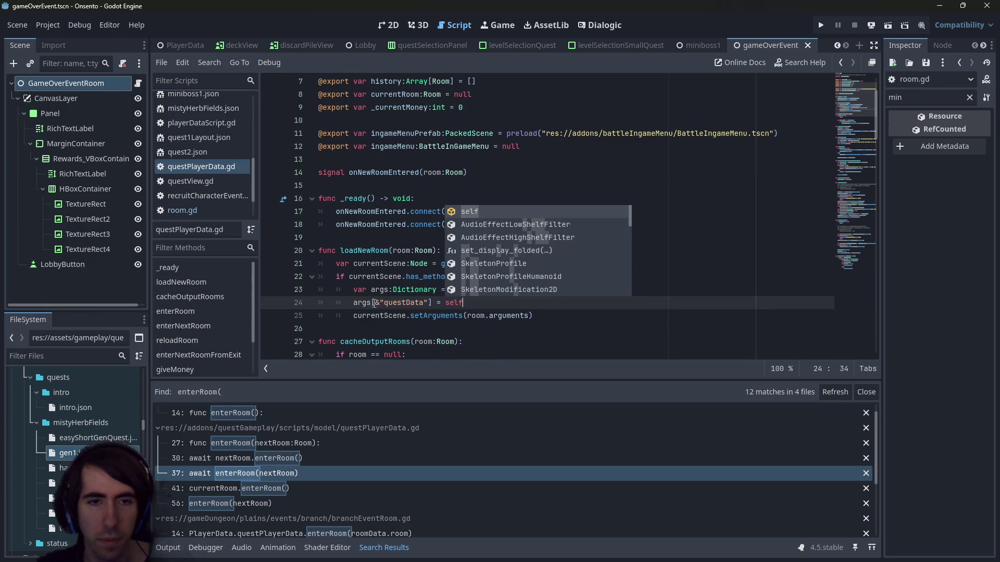
# Select the questData key and quick-search project files for 'genbattle1'
pyautogui.moveTo(373, 304); pyautogui.dragTo(428, 304)
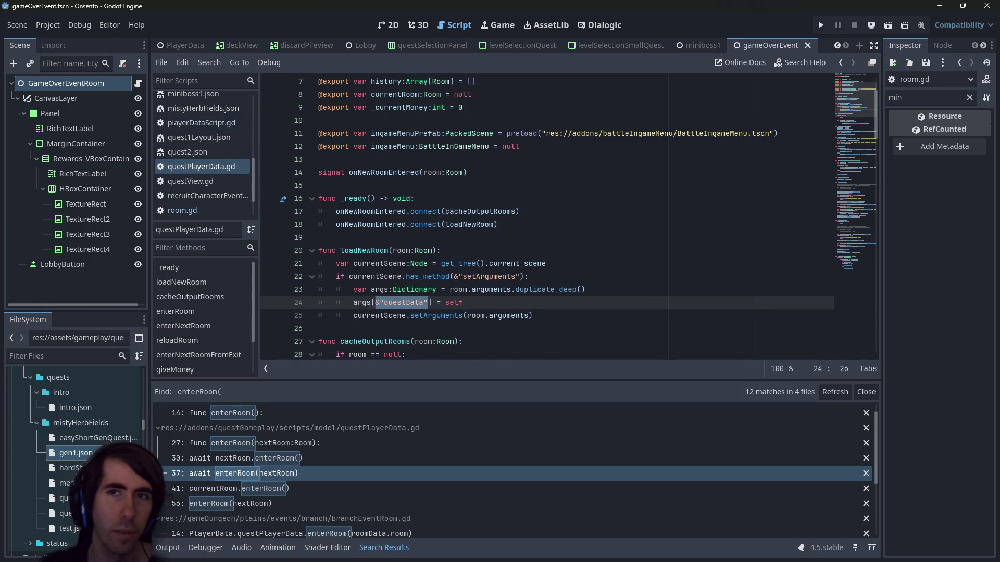
pyautogui.hotkey('shift', 'alt', 'o')
pyautogui.write('gen')
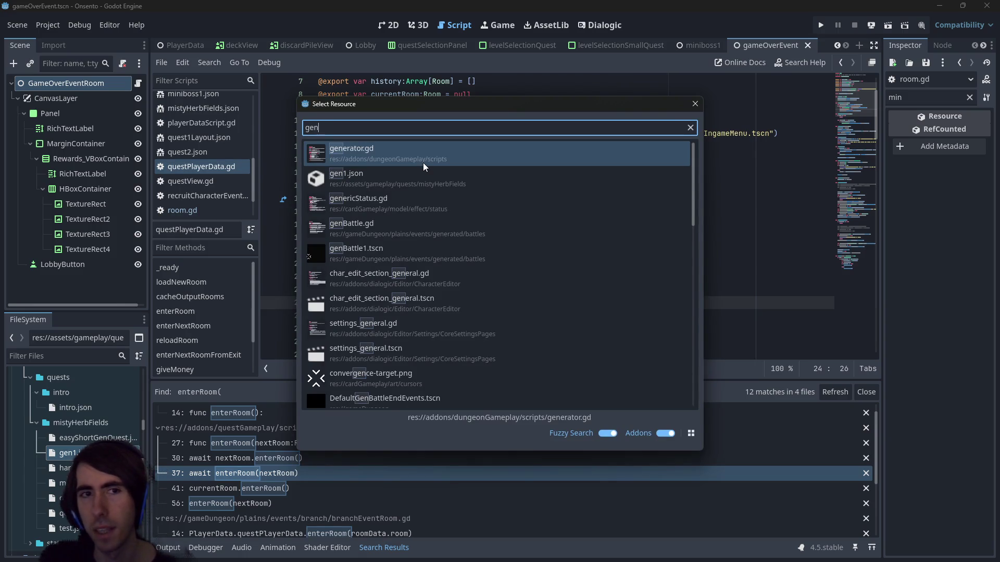
pyautogui.write('battle1')
# Open the genBattle1 scene and go to setArguments in its genBattle.gd script
pyautogui.press('Return')
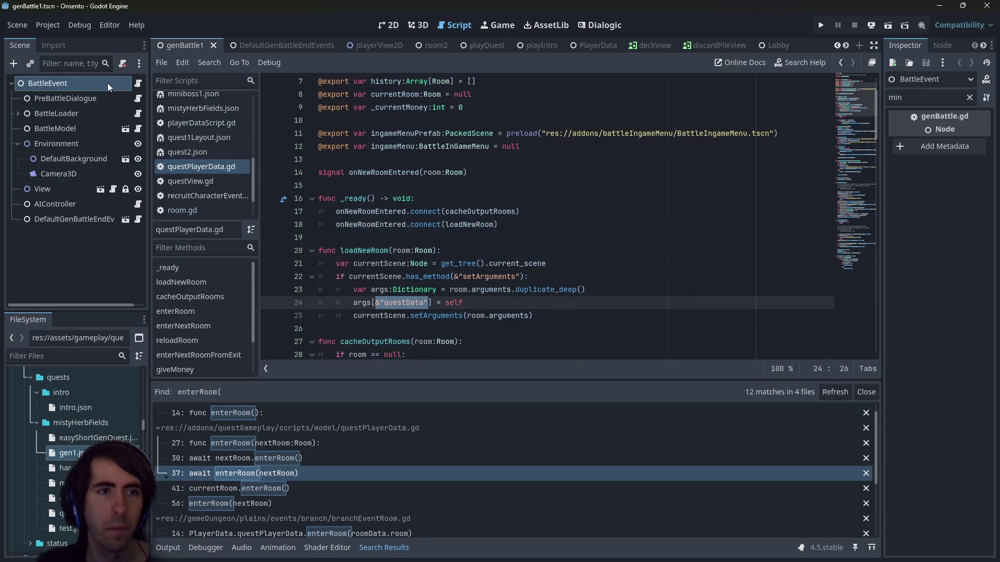
pyautogui.click(138, 83)
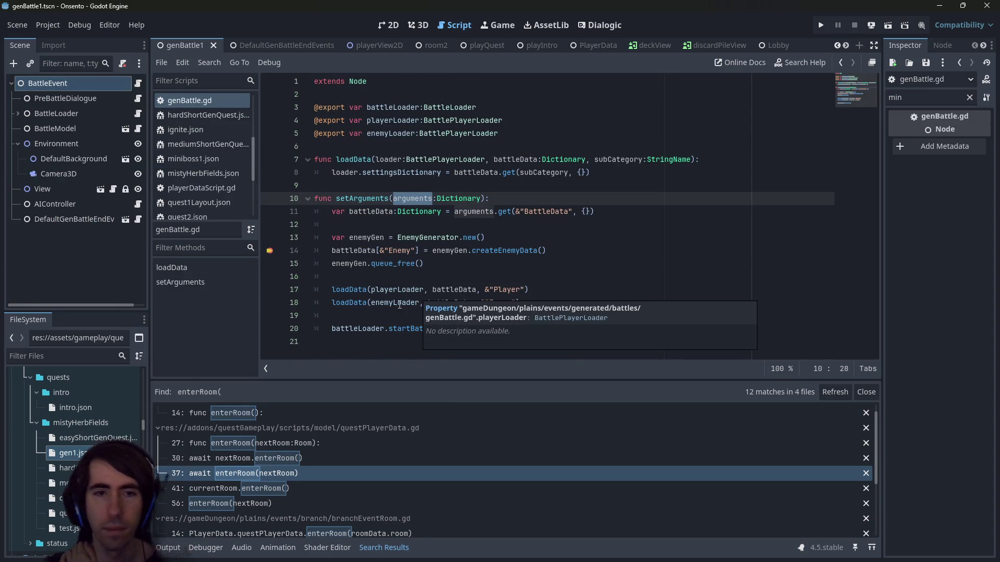
pyautogui.click(393, 320)
pyautogui.click(455, 346)
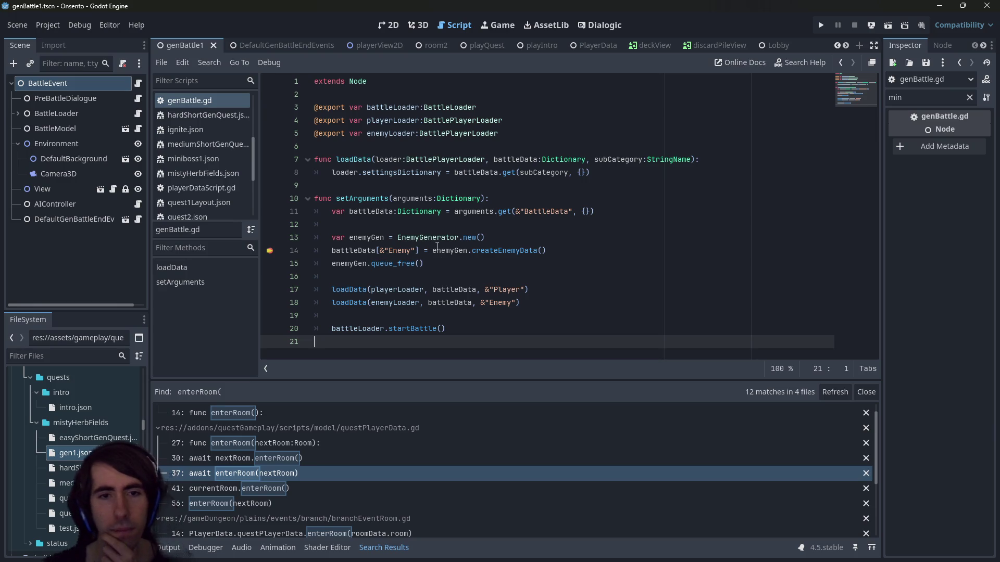
# Above battleData, add var questData:QuestPlayerData = arguments.get(&"questData", null)
pyautogui.click(620, 213)
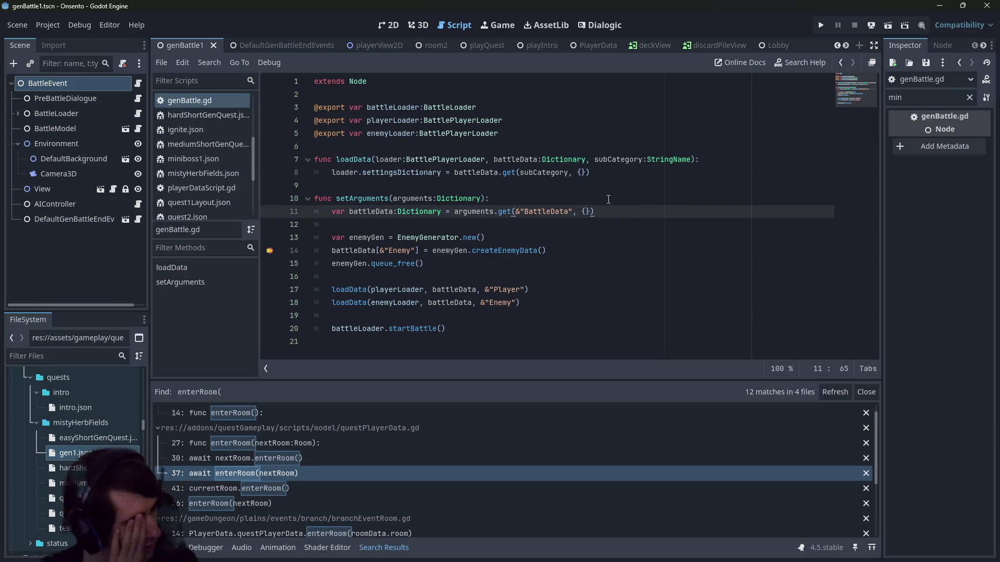
pyautogui.press('Up')
pyautogui.press('Return')
pyautogui.press('Return')
pyautogui.press('Up')
pyautogui.hotkey('ctrl', 'v')
pyautogui.write('arguments')
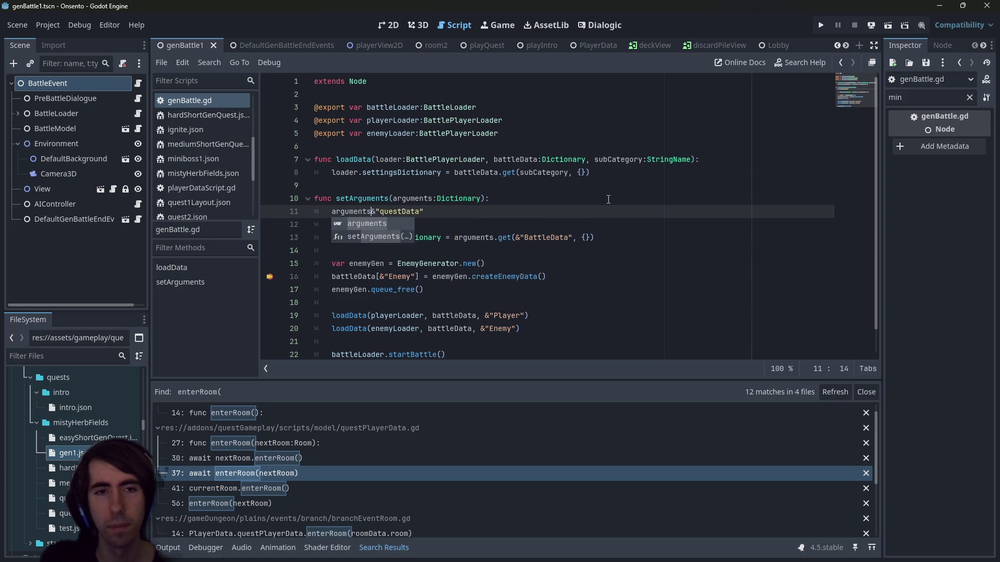
pyautogui.write('.get(')
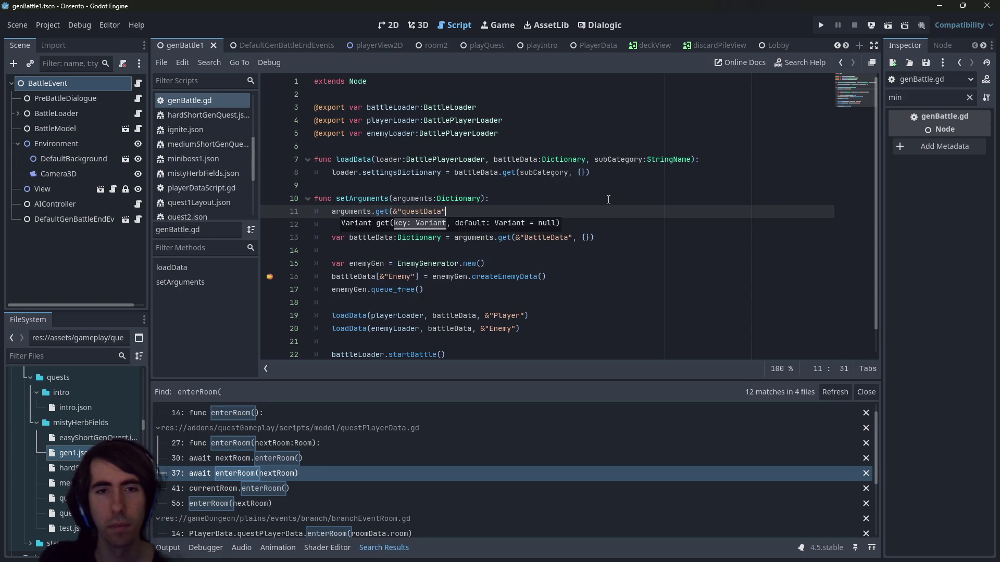
pyautogui.write('null)')
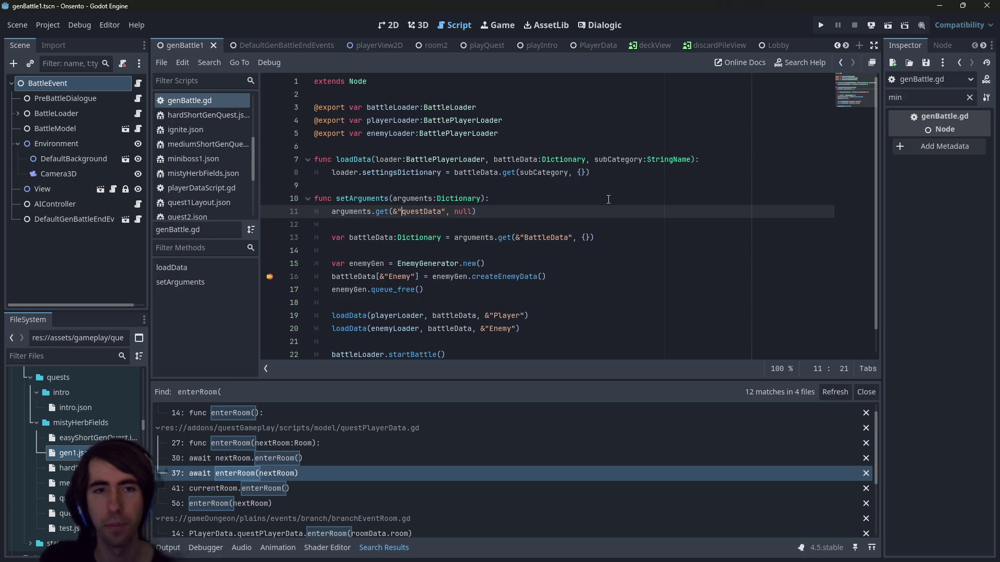
pyautogui.write('var questData =')
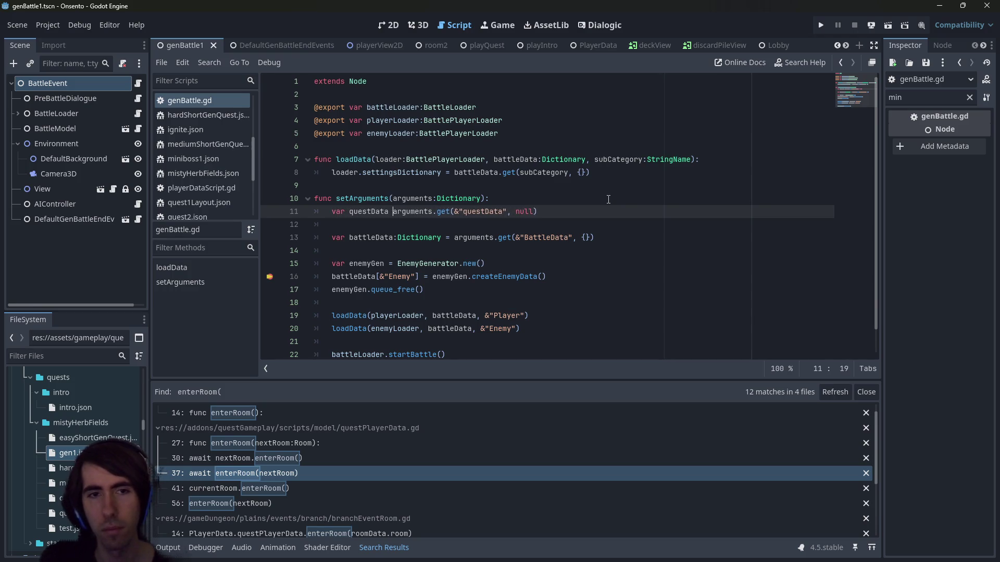
pyautogui.press('Left')
pyautogui.press('Left')
pyautogui.write(':QuestD')
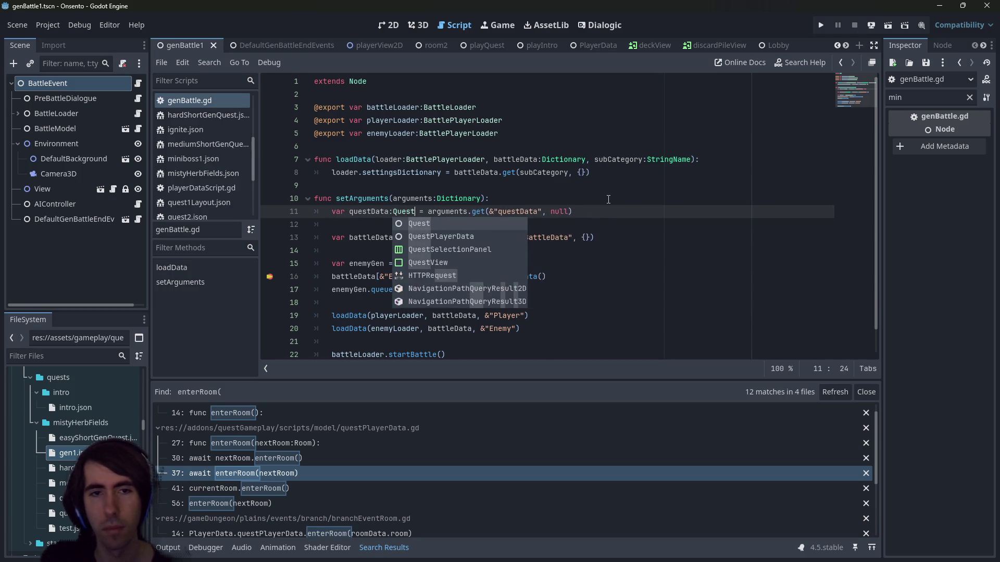
pyautogui.press('Return')
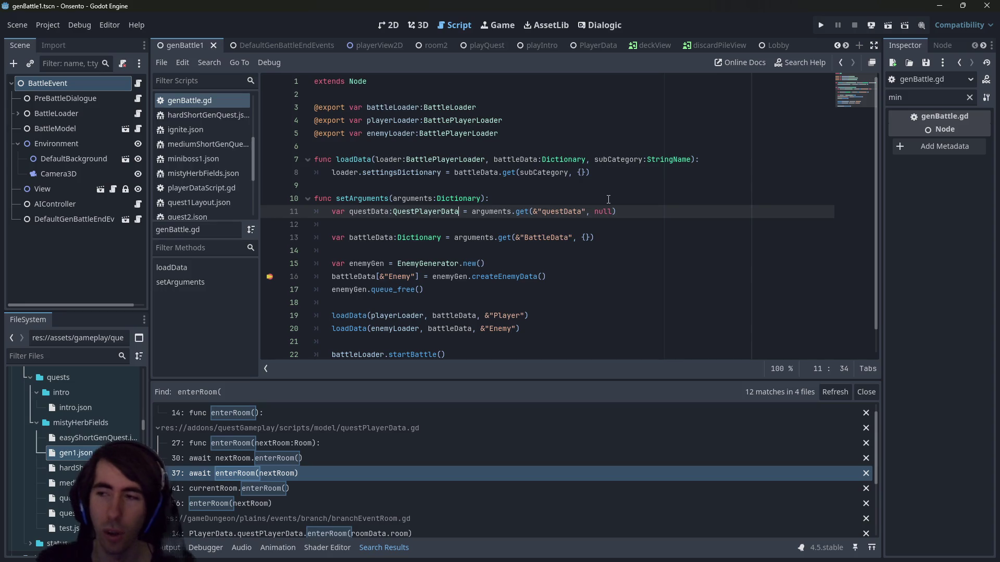
# Start a questData.quest. line and browse the available quest members
pyautogui.click(625, 214)
pyautogui.press('Return')
pyautogui.write('questData.')
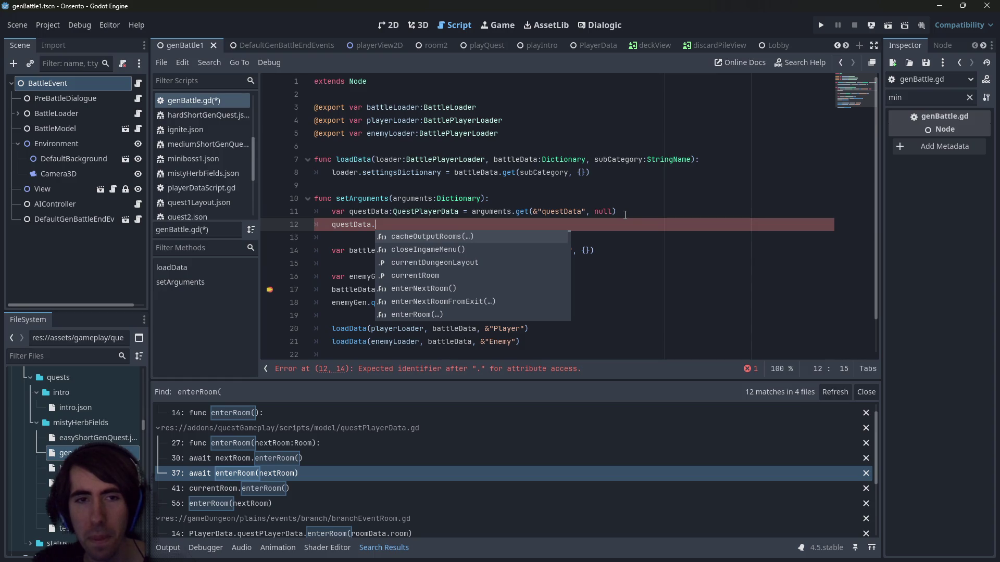
pyautogui.write('quest.')
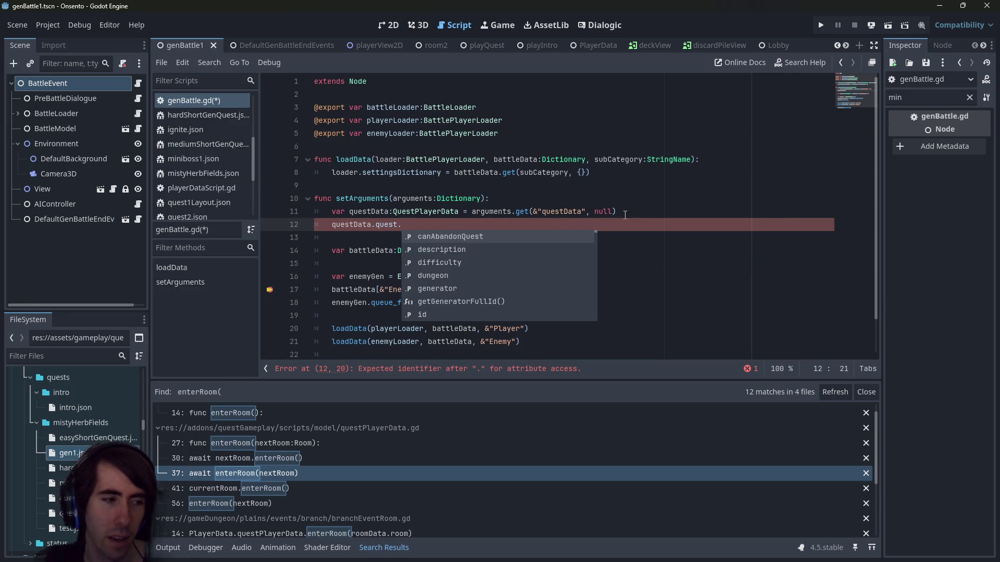
pyautogui.press('Escape')
pyautogui.scroll(-1, 458, 255)
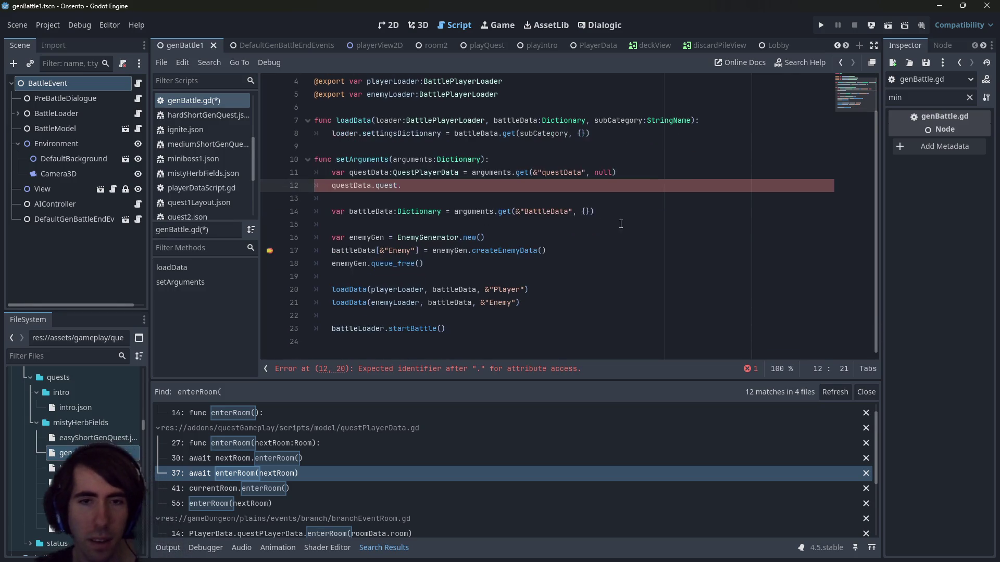
pyautogui.scroll(1, 425, 223)
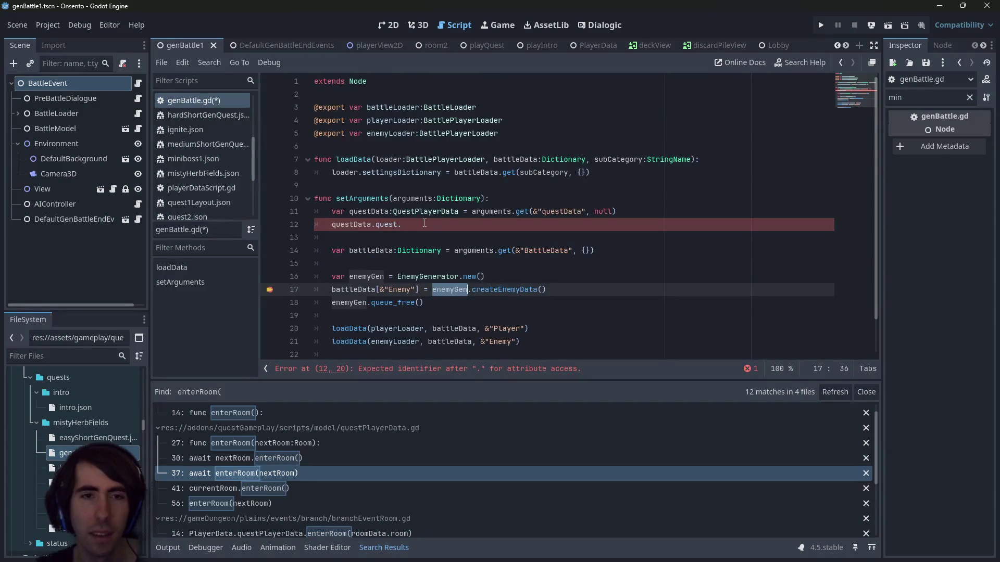
pyautogui.hotkey('ctrl', 'space')
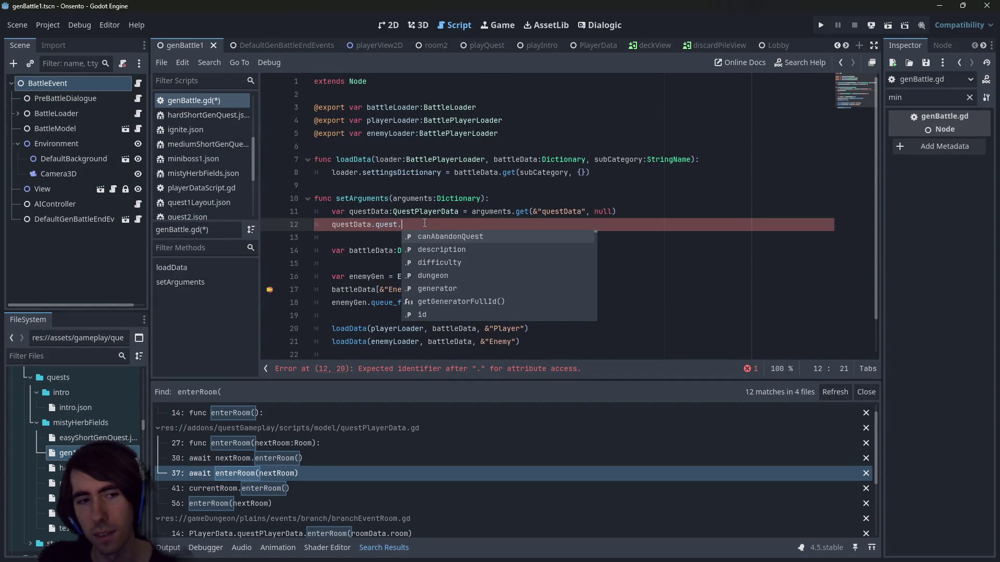
pyautogui.scroll(-3, 29, 509)
pyautogui.scroll(3, 78, 469)
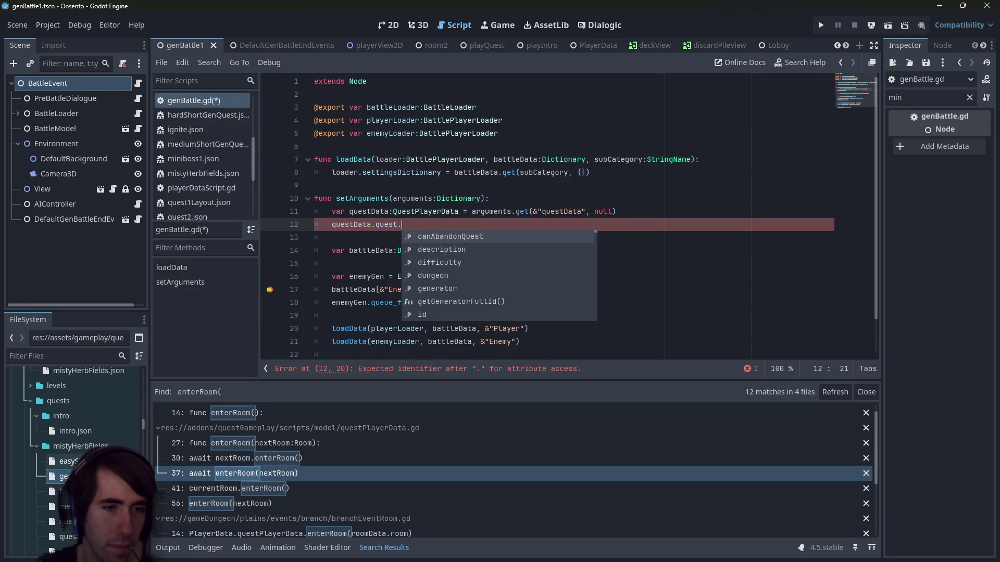
pyautogui.doubleClick(68, 461)
# In easyShortGenQuest.json, duplicate the generator line and rename its key to enemyGenerator
pyautogui.press('Down')
pyautogui.press('Down')
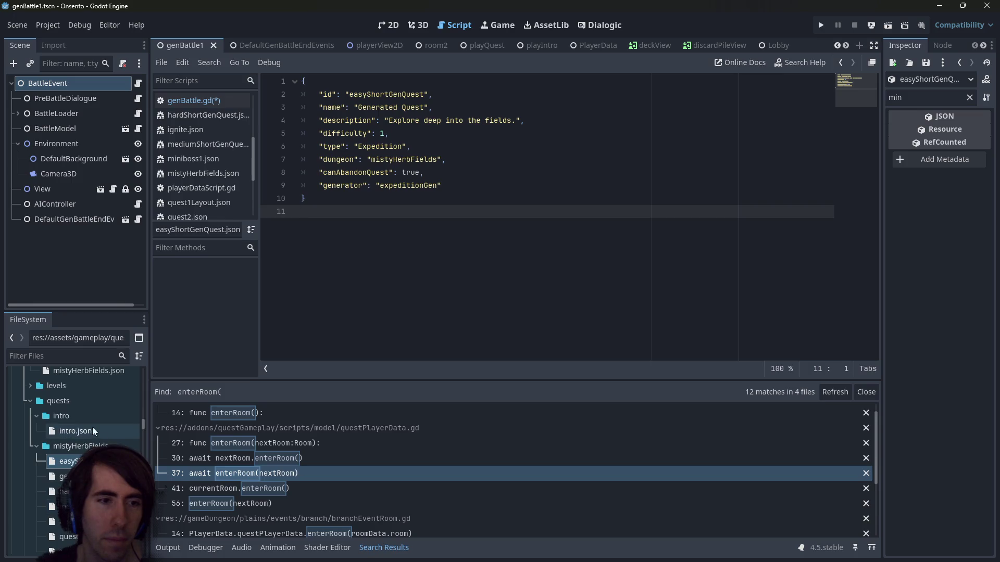
pyautogui.click(473, 183)
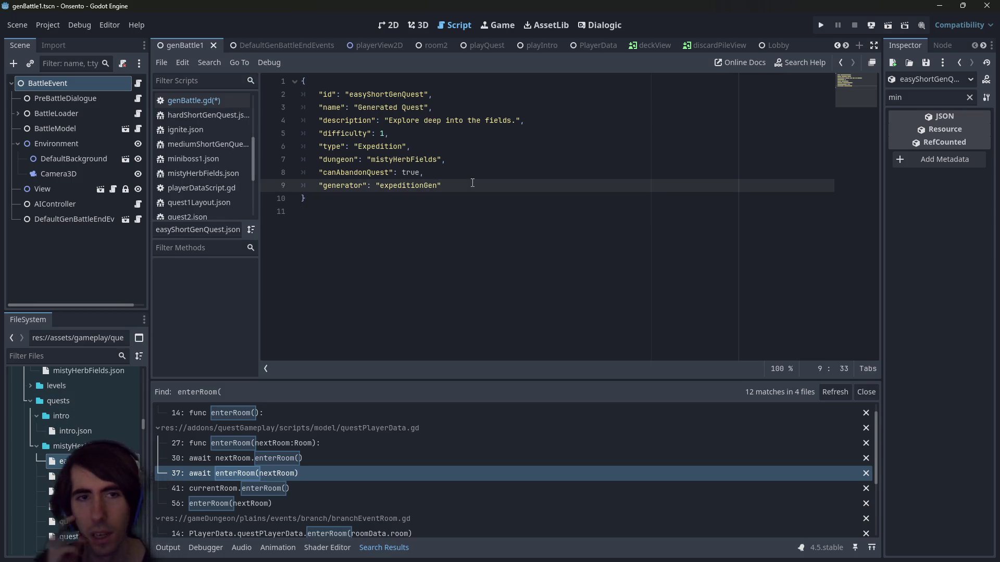
pyautogui.hotkey('shift', 'Home')
pyautogui.press('Home')
pyautogui.hotkey('shift', 'End')
pyautogui.hotkey('shift', 'Left')
pyautogui.hotkey('ctrl', 'c')
pyautogui.press('End')
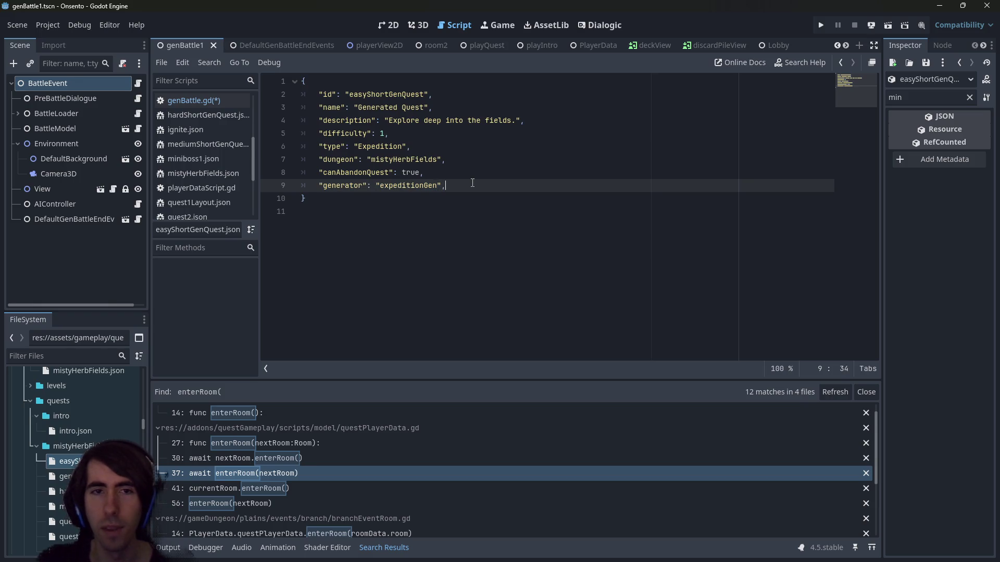
pyautogui.write(',')
pyautogui.press('Return')
pyautogui.hotkey('ctrl', 'v')
pyautogui.hotkey('ctrl', 'Left')
pyautogui.hotkey('ctrl', 'Left')
pyautogui.hotkey('ctrl', 'Left')
pyautogui.hotkey('ctrl', 'shift', 'Left')
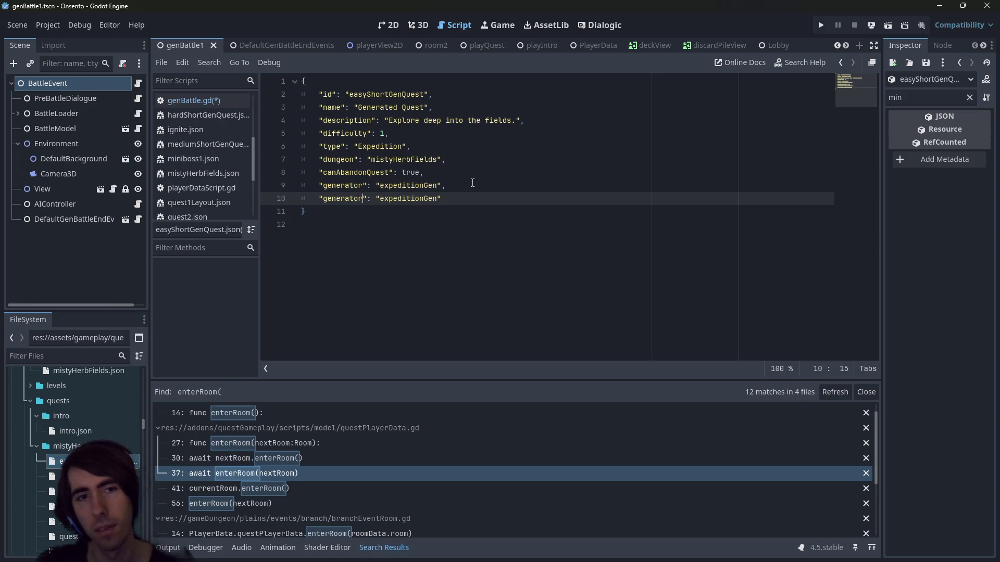
pyautogui.write('enemy')
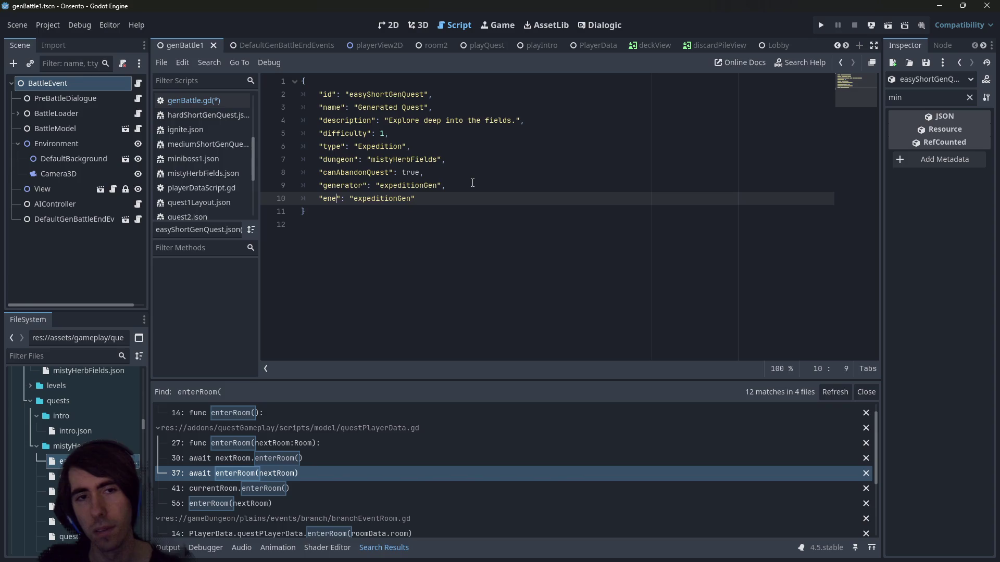
pyautogui.write('Generator')
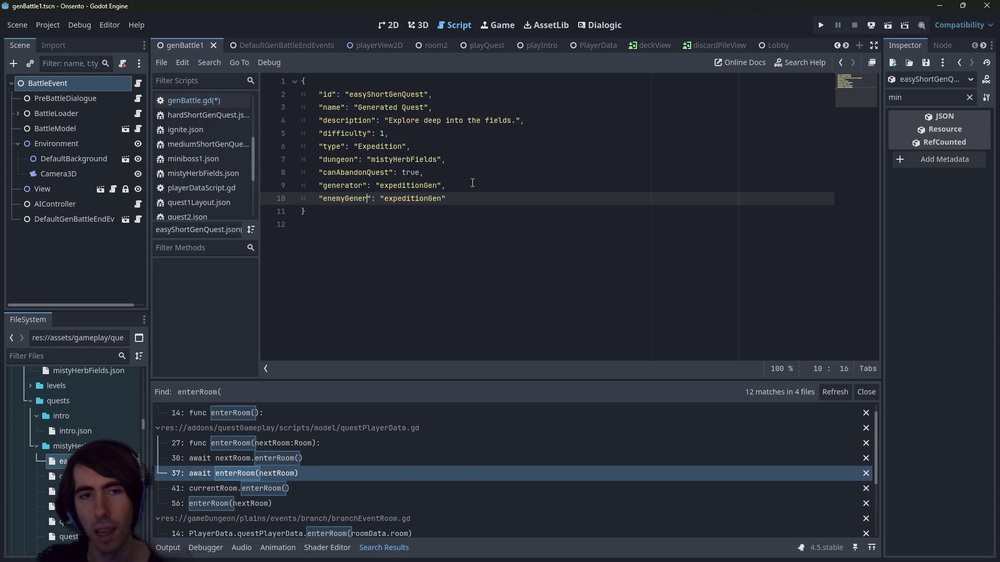
# Replace the copied expeditionGen value with an empty nested { } object
pyautogui.press('Right')
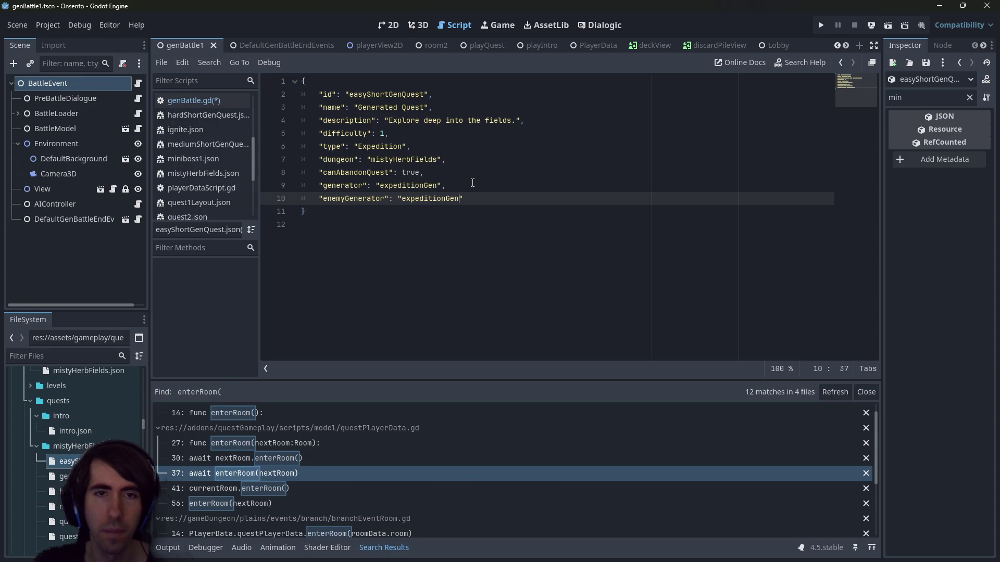
pyautogui.press('End')
pyautogui.press('Left')
pyautogui.hotkey('ctrl', 'shift', 'Left')
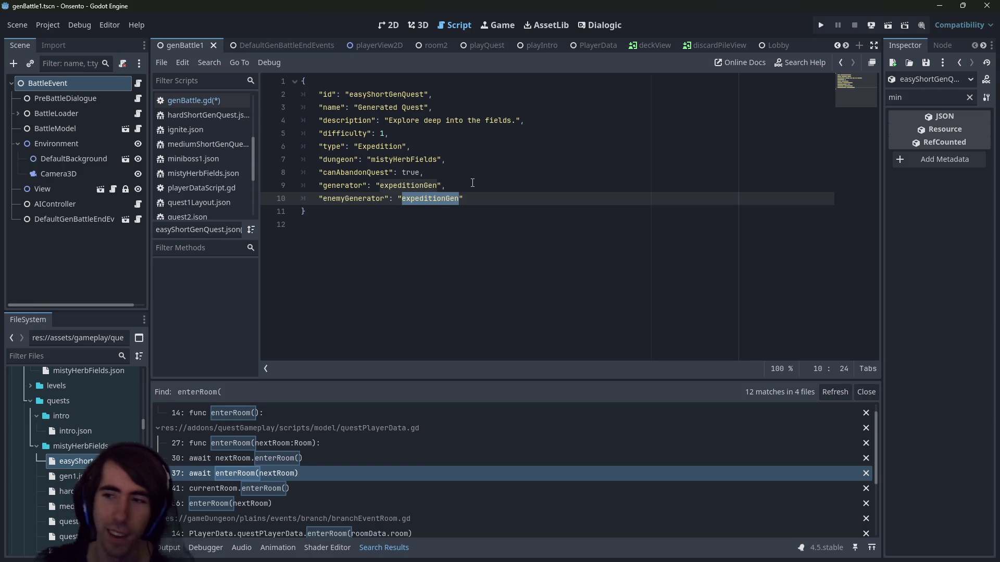
pyautogui.press('End')
pyautogui.hotkey('ctrl', 'BackSpace')
pyautogui.press('BackSpace')
pyautogui.press('Return')
pyautogui.write('{')
pyautogui.press('Return')
pyautogui.press('Up')
pyautogui.hotkey('shift', 'Tab')
pyautogui.press('Down')
pyautogui.press('Down')
pyautogui.hotkey('shift', 'Tab')
pyautogui.press('Up')
pyautogui.press('Home')
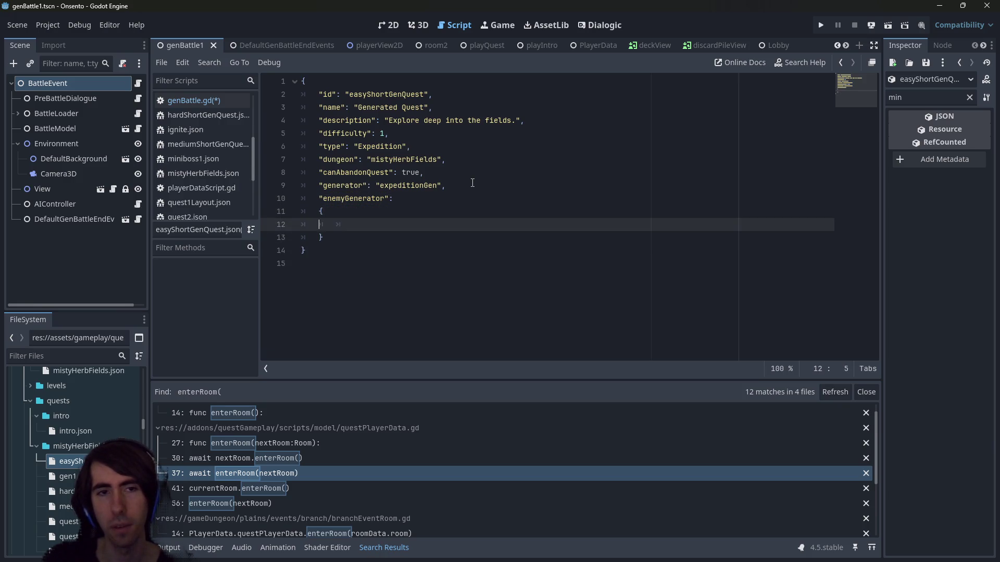
# Add "nbEnemies": 4 inside the enemyGenerator object and save the JSON
pyautogui.press('Up')
pyautogui.press('Up')
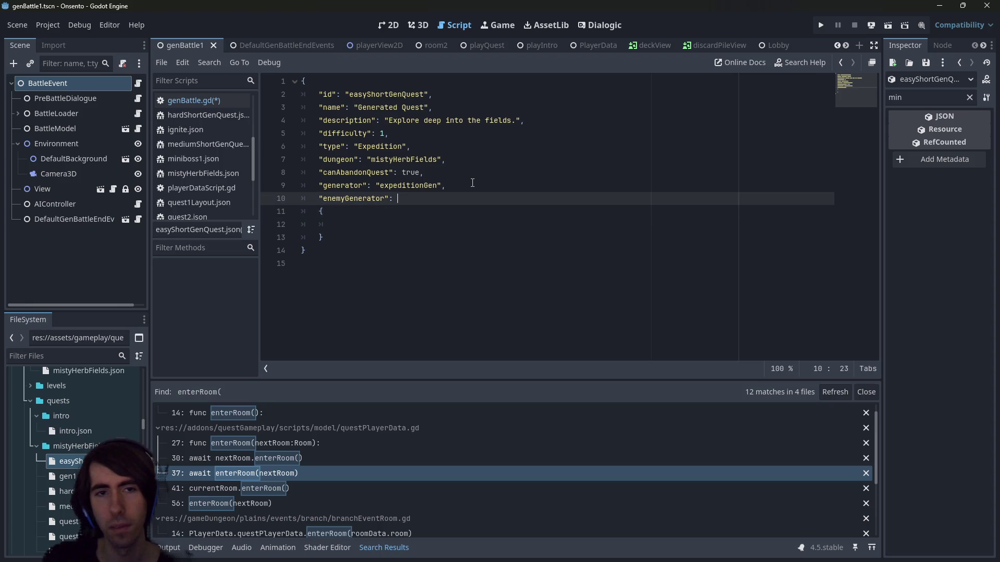
pyautogui.press('End')
pyautogui.press('Down')
pyautogui.hotkey('ctrl', 's')
pyautogui.press('Down')
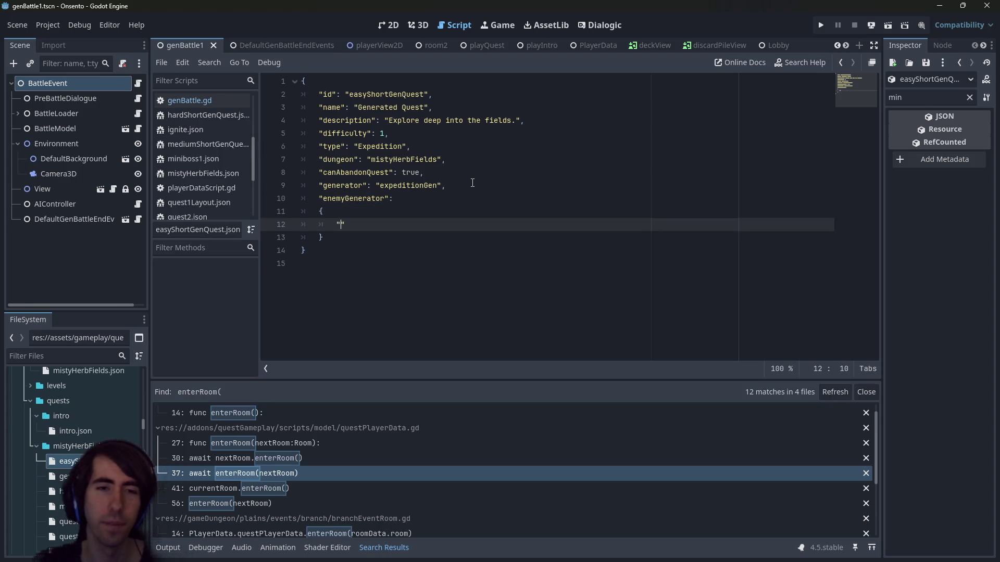
pyautogui.write('"nbEnemies": 1')
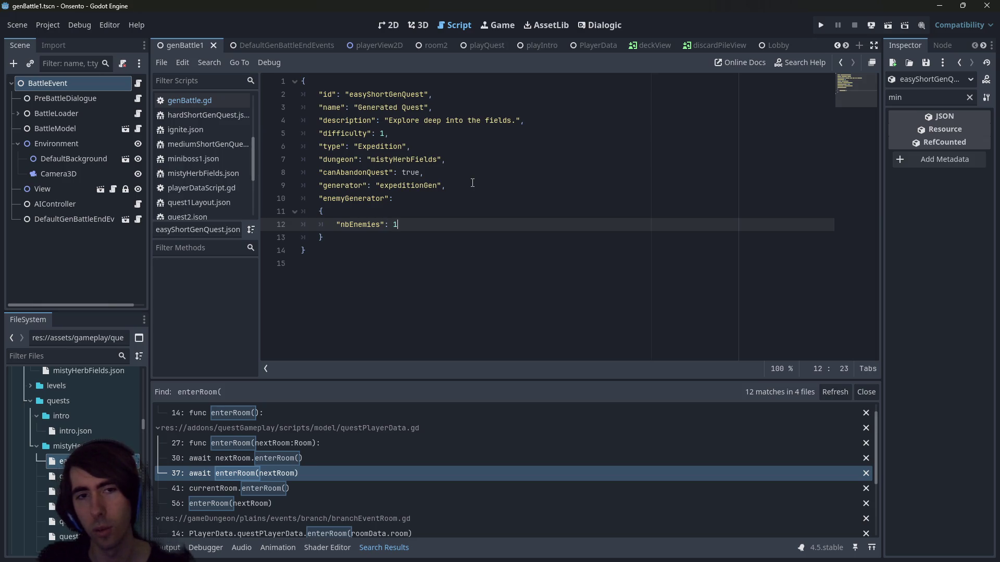
pyautogui.press('BackSpace')
pyautogui.write('4')
pyautogui.hotkey('ctrl', 's')
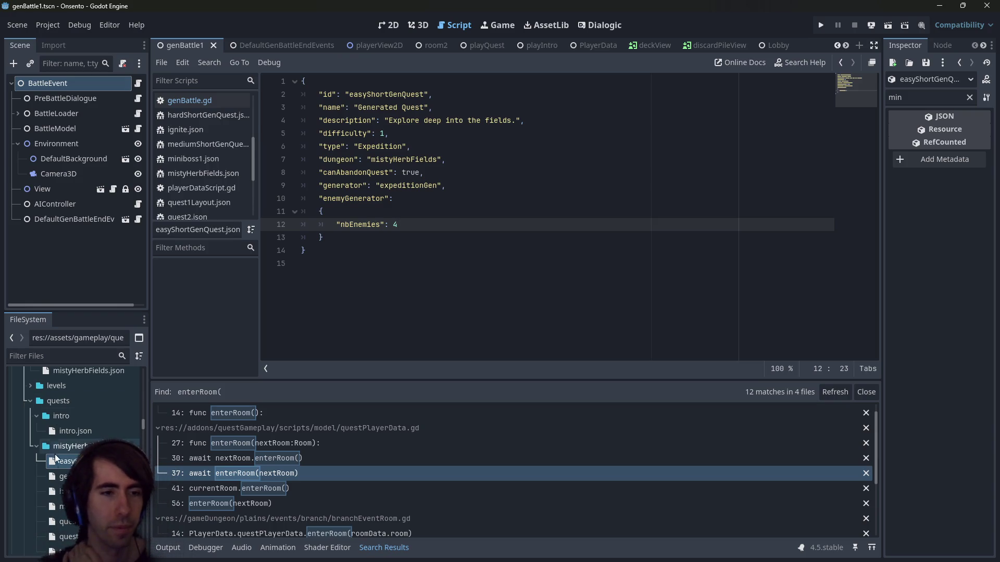
# Return to genBattle.gd and clean up the unfinished questData.quest. line
pyautogui.click(370, 304)
pyautogui.hotkey('alt', 'Left')
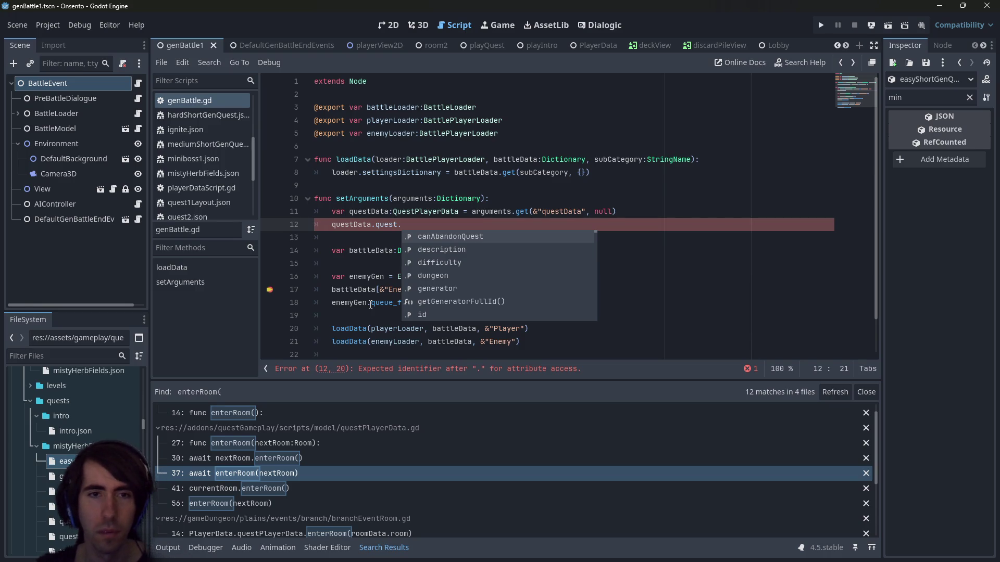
pyautogui.hotkey('alt', 'Right')
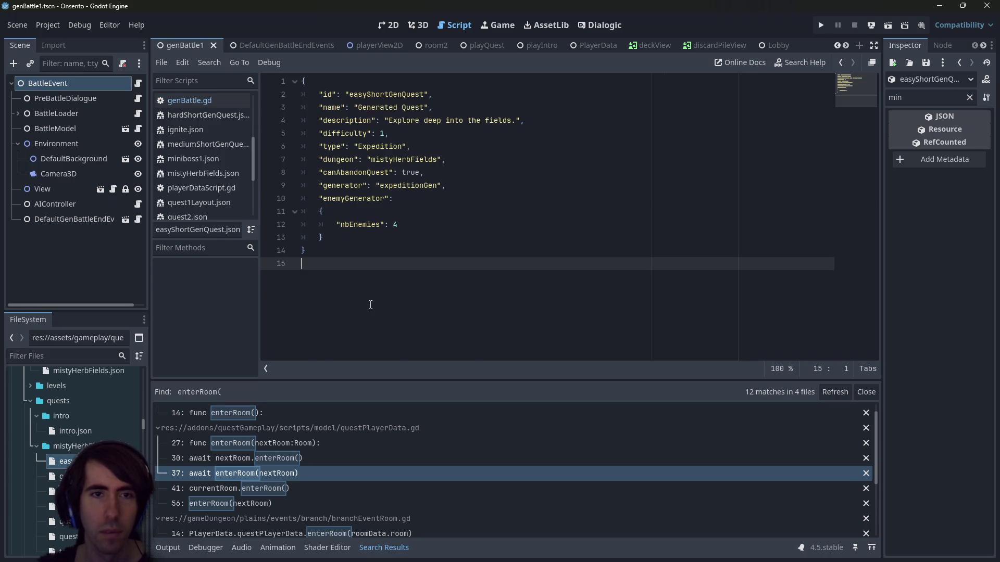
pyautogui.hotkey('alt', 'Left')
pyautogui.write('data')
pyautogui.hotkey('ctrl', 'BackSpace')
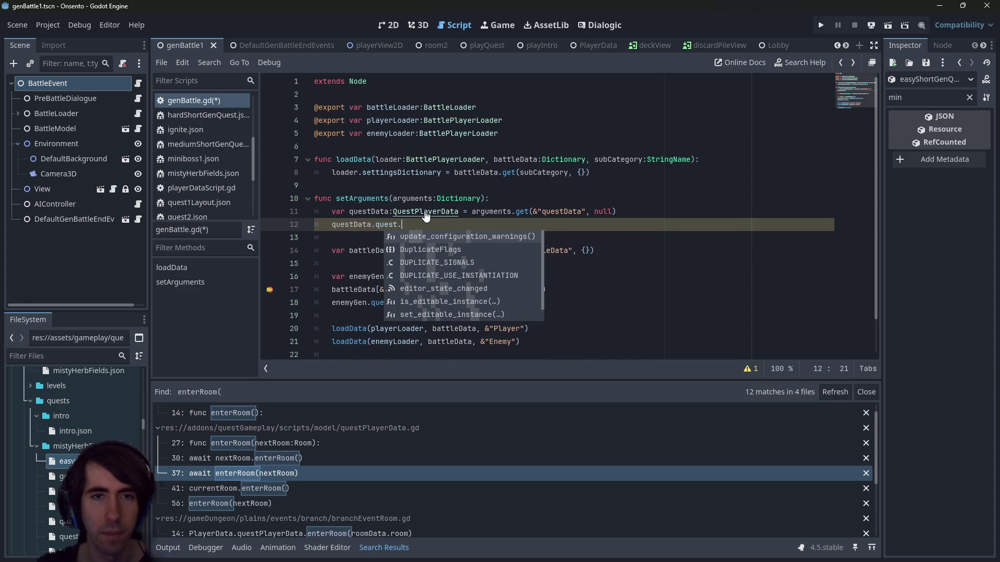
pyautogui.keyDown('ctrl'); pyautogui.click(386, 223); pyautogui.keyUp('ctrl')
# Open the Quest class in quest.gd and review its exported properties
pyautogui.keyDown('ctrl'); pyautogui.click(408, 134); pyautogui.keyUp('ctrl')
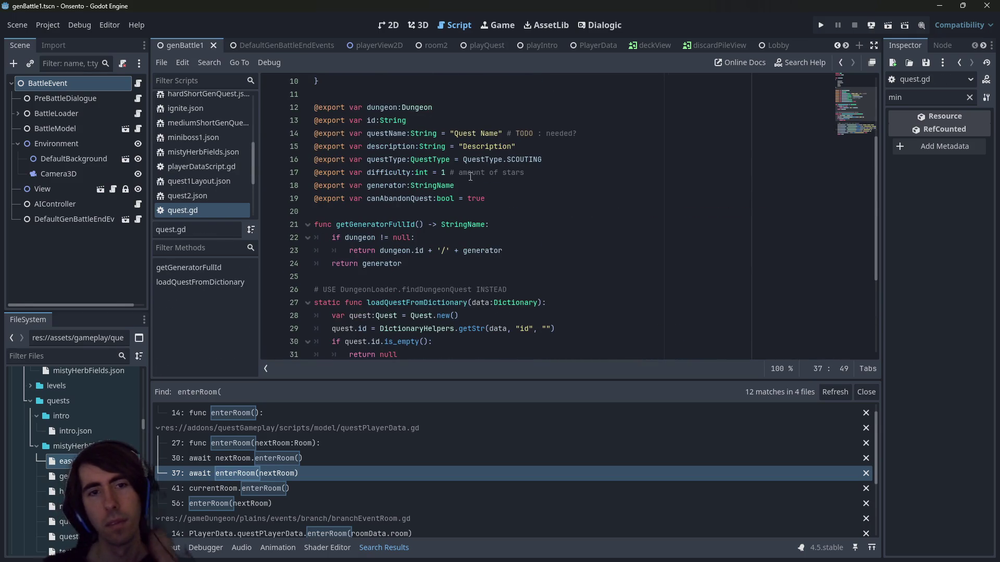
pyautogui.click(502, 200)
pyautogui.scroll(1, 504, 204)
pyautogui.scroll(2, 504, 204)
pyautogui.scroll(-2, 505, 204)
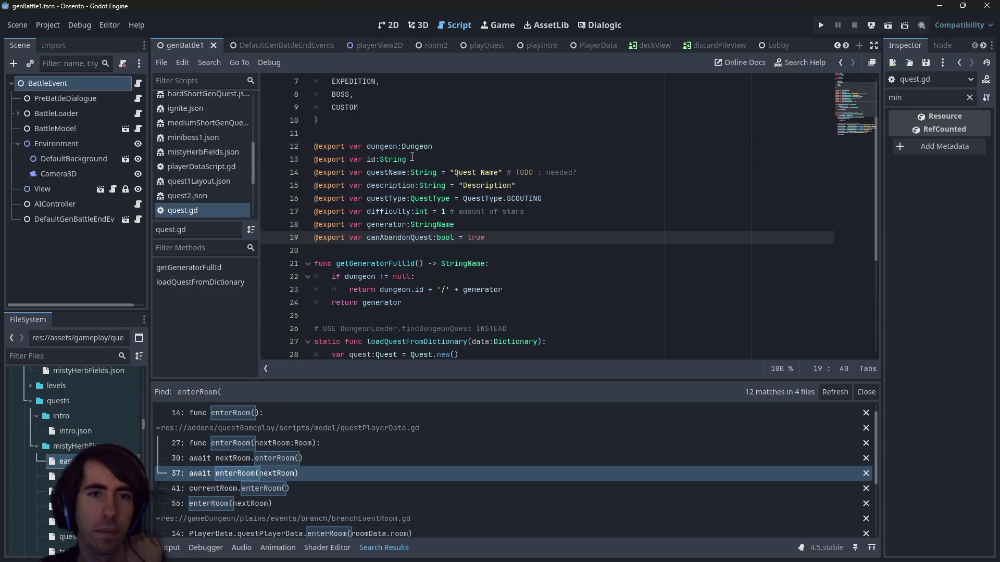
pyautogui.moveTo(458, 224)
pyautogui.mouseDown()
pyautogui.moveTo(276, 219)
pyautogui.moveTo(483, 225)
pyautogui.mouseUp()
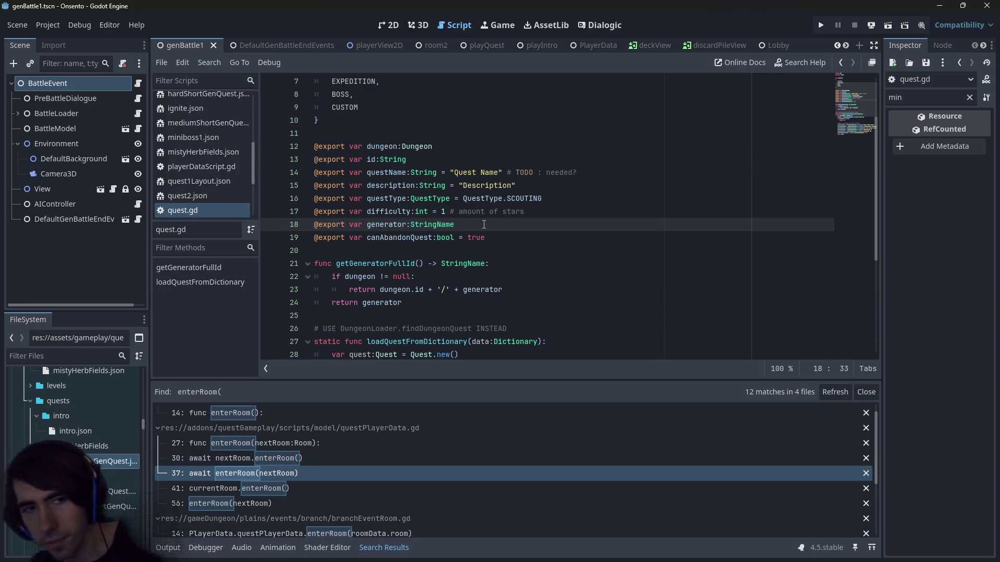
pyautogui.scroll(1, 437, 193)
pyautogui.scroll(-2, 437, 194)
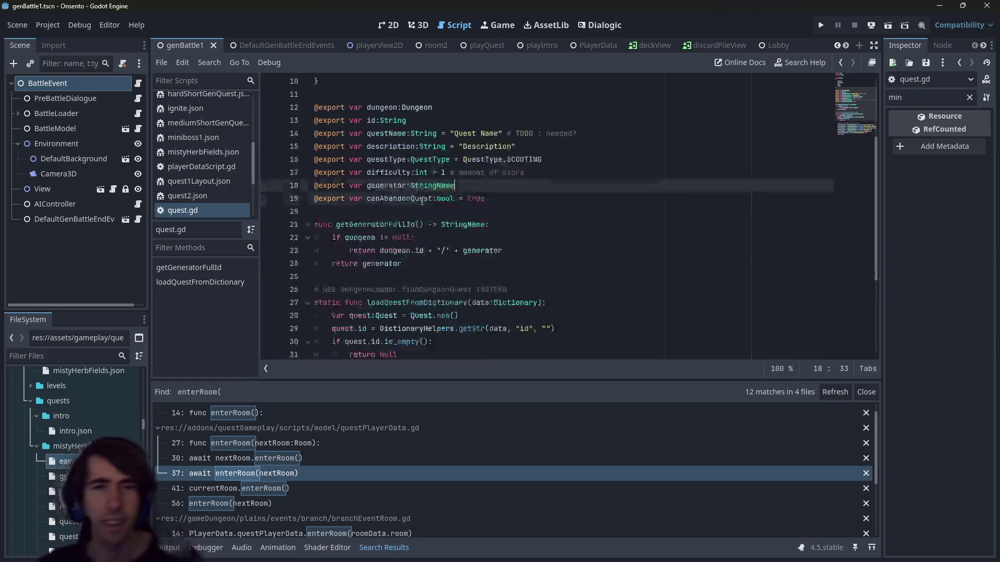
pyautogui.click(469, 210)
# Declare class EnemyGeneratorSettings extends RefCounted and begin a var line in its body
pyautogui.press('Return')
pyautogui.press('Return')
pyautogui.press('Up')
pyautogui.write('lass EnemyGenera')
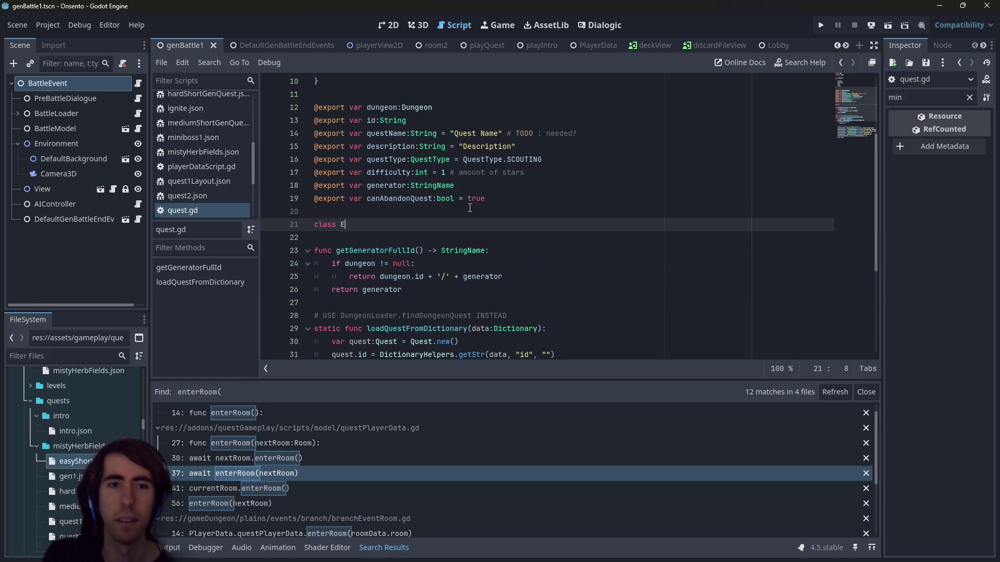
pyautogui.write('tor')
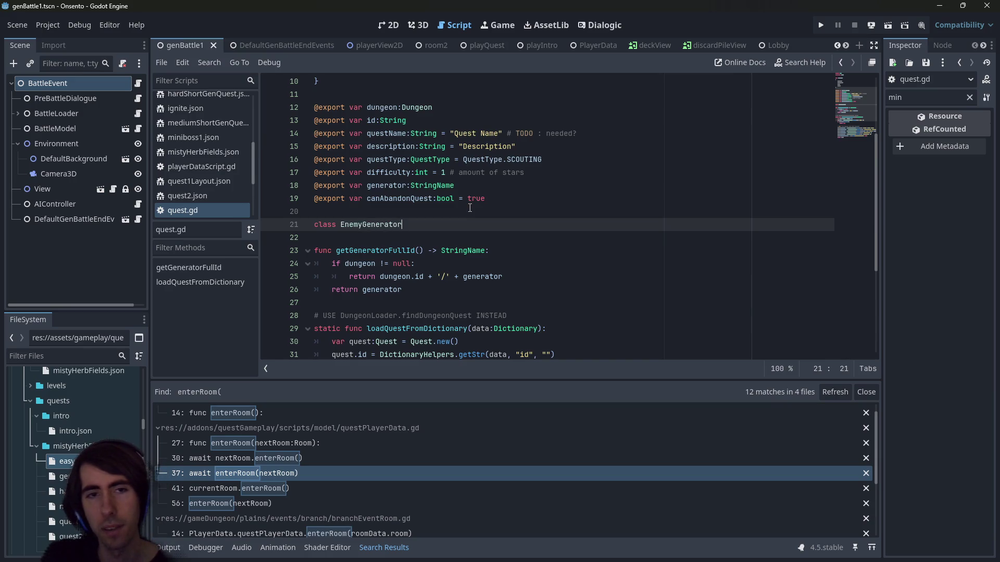
pyautogui.write('Data')
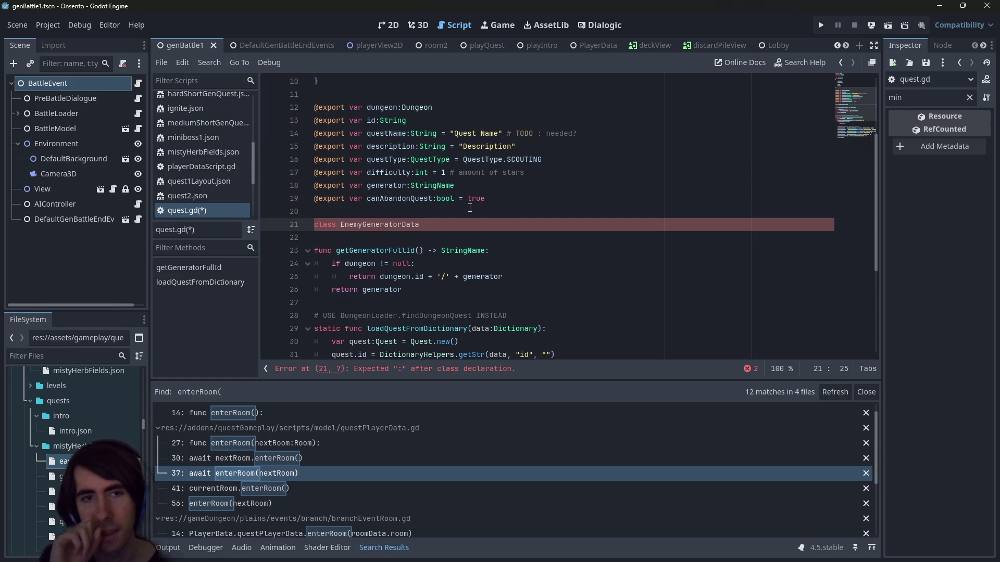
pyautogui.press('BackSpace')
pyautogui.press('BackSpace')
pyautogui.press('BackSpace')
pyautogui.press('BackSpace')
pyautogui.write('Sett')
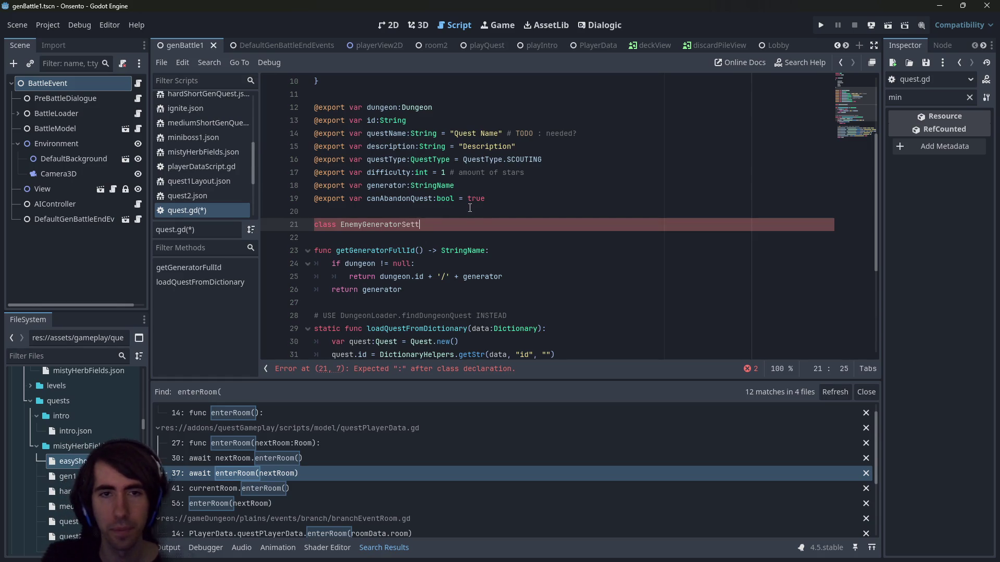
pyautogui.write('ings:')
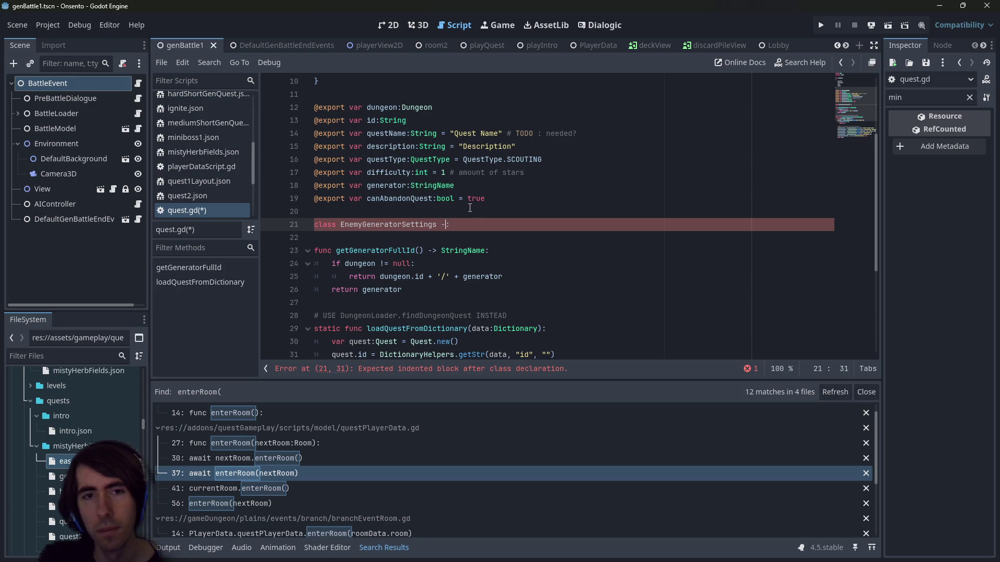
pyautogui.write(' xtends Re')
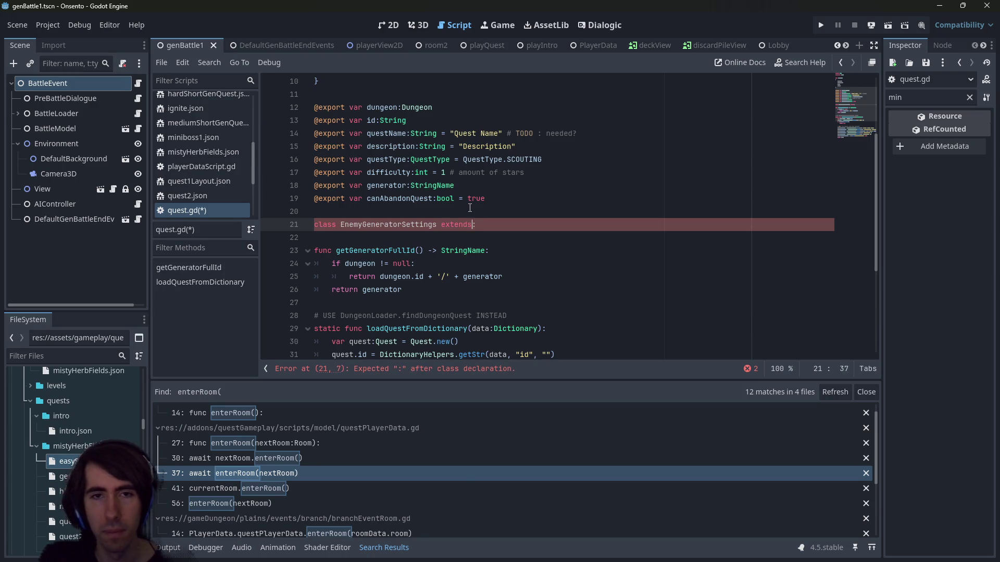
pyautogui.write('fCou')
pyautogui.press('Return')
pyautogui.press('Down')
pyautogui.press('Return')
pyautogui.press('Up')
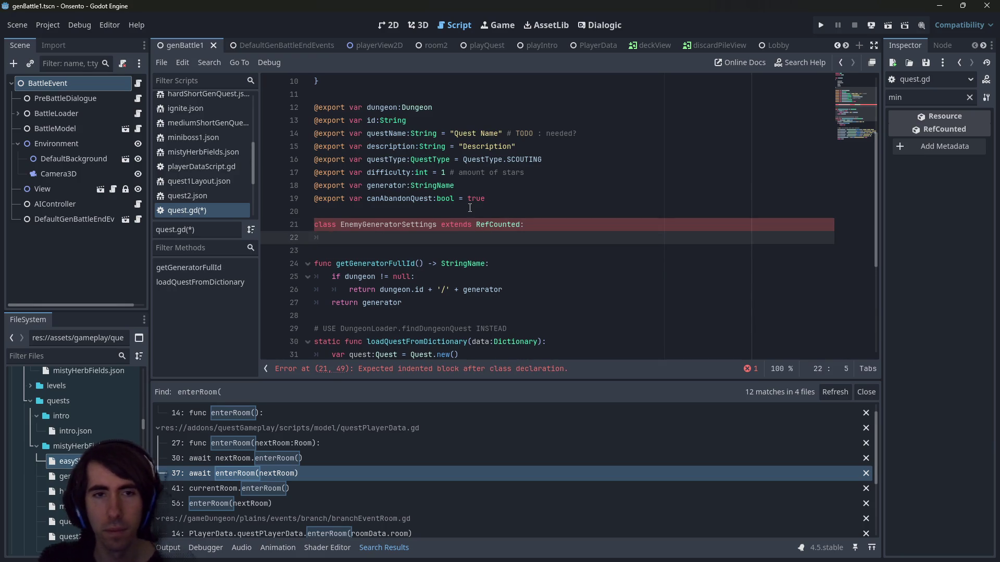
pyautogui.press('Return')
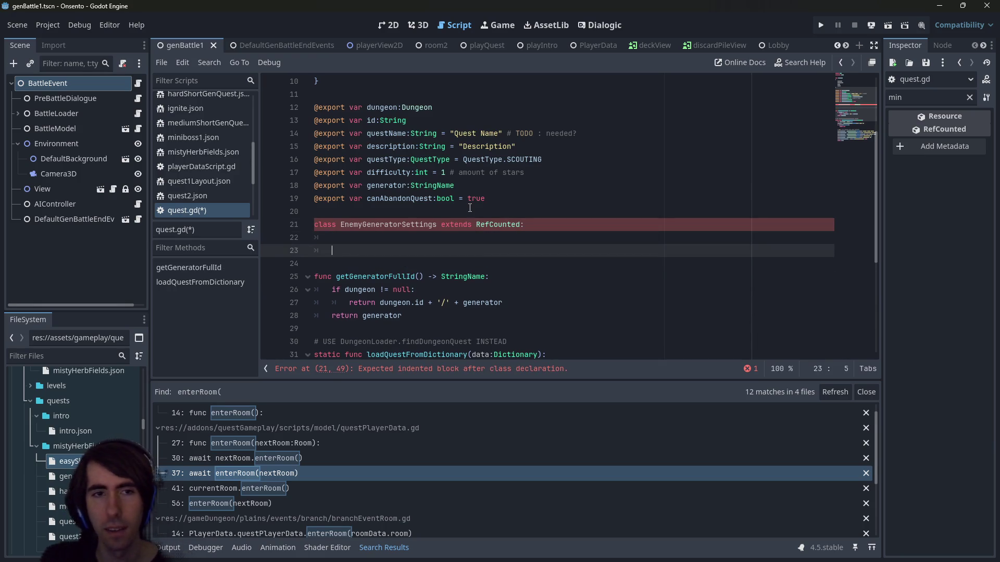
pyautogui.write('var')
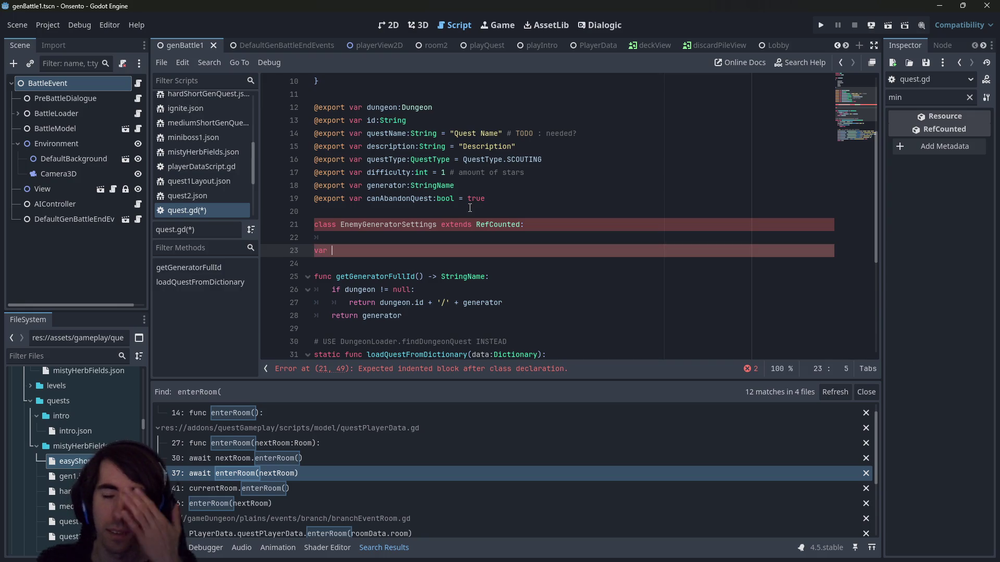
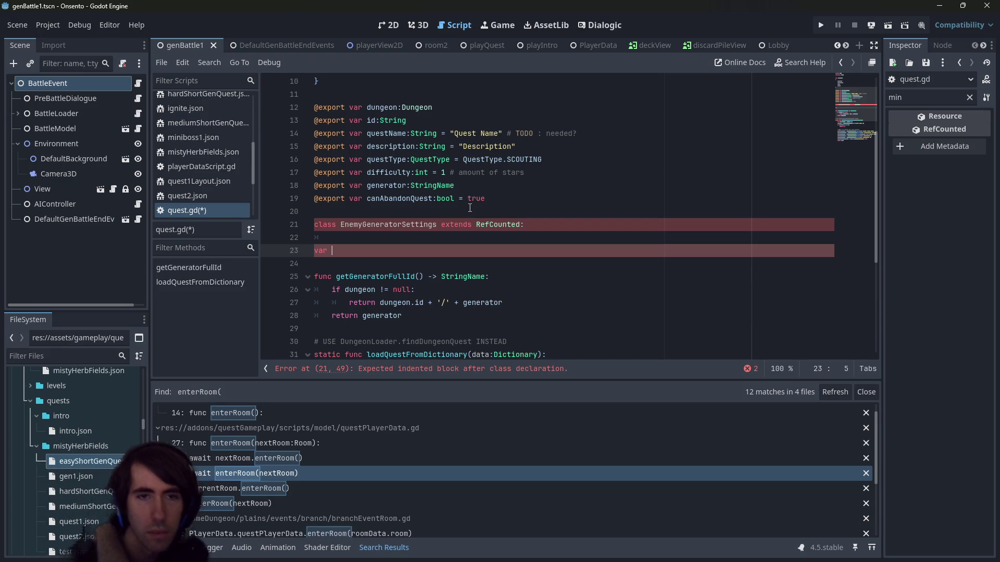
# Declare var enemyGeneratorSettings:EnemyGeneratorSettings in the Quest class and save quest.gd
pyautogui.press('Up')
pyautogui.press('Up')
pyautogui.hotkey('ctrl', 'Right')
pyautogui.hotkey('ctrl', 'Right')
pyautogui.hotkey('ctrl', 'shift', 'Left')
pyautogui.hotkey('ctrl', 'c')
pyautogui.press('Down')
pyautogui.press('Down')
pyautogui.press('End')
pyautogui.hotkey('ctrl', 'v')
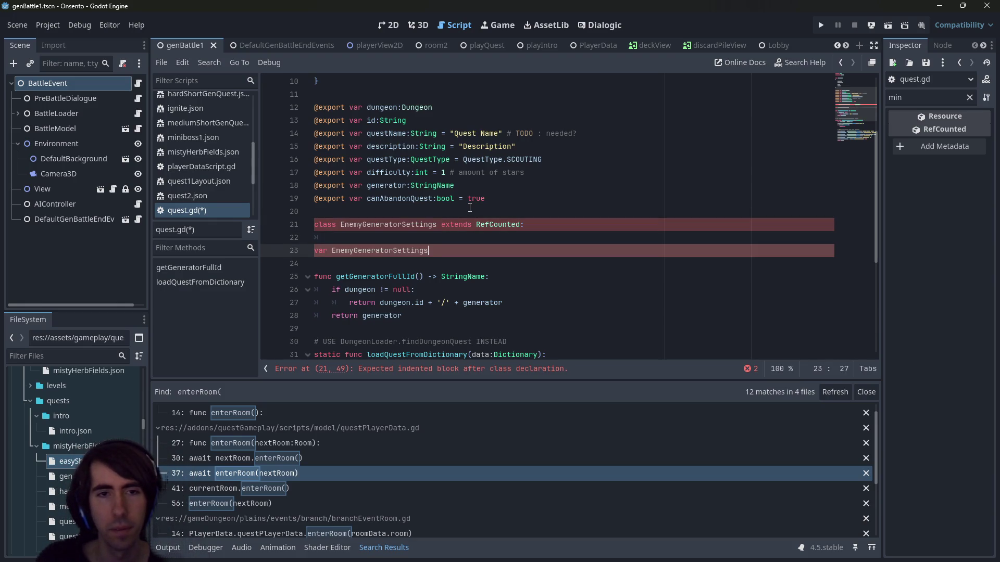
pyautogui.press('Delete')
pyautogui.write('e')
pyautogui.press('End')
pyautogui.write(':')
pyautogui.hotkey('ctrl', 'v')
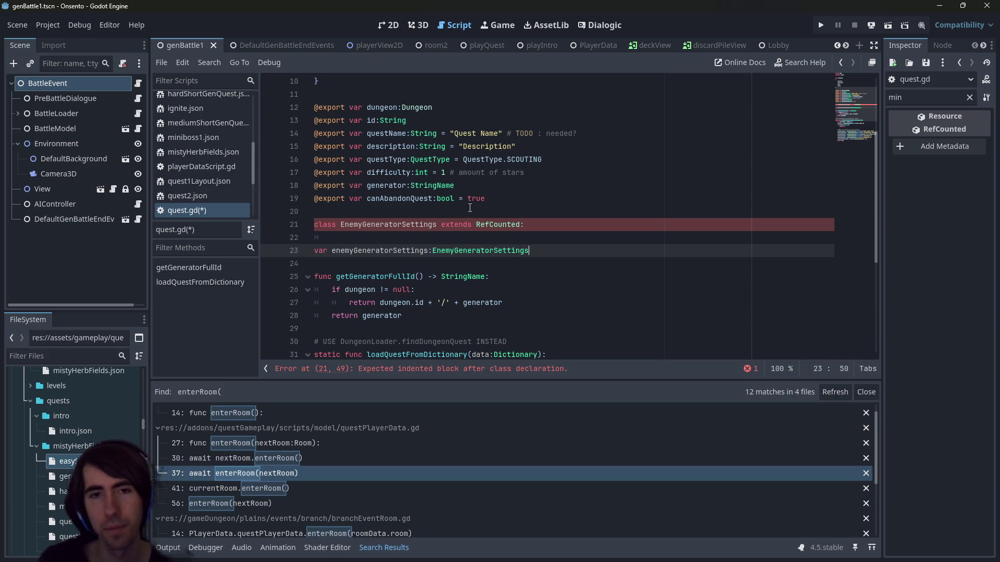
pyautogui.hotkey('ctrl', 's')
# Add quest.enemyGeneratorSettings = EnemyGeneratorSettings.new() just before return quest in loadQuestFromDictionary
pyautogui.doubleClick(393, 253)
pyautogui.scroll(-5, 393, 252)
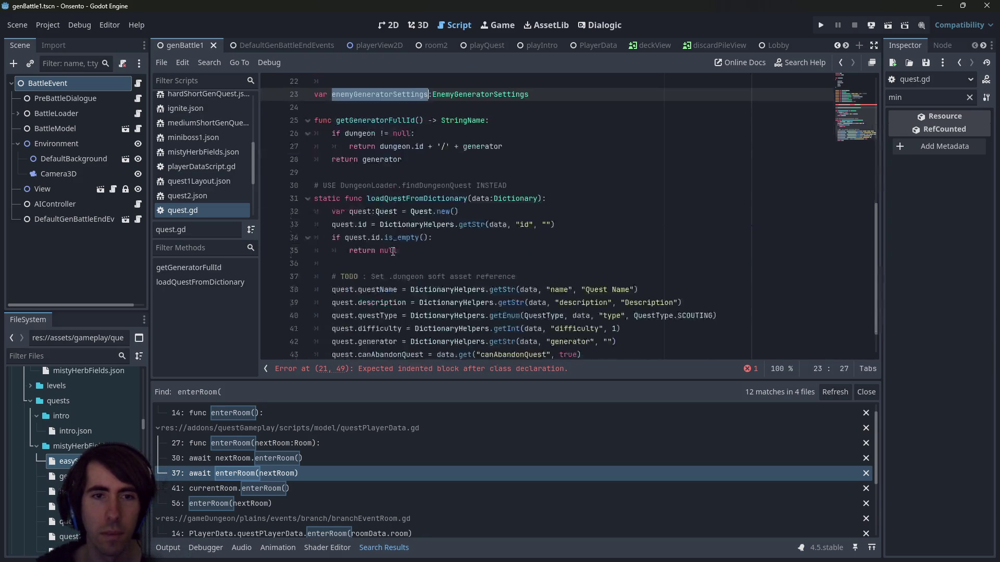
pyautogui.click(609, 318)
pyautogui.press('Return')
pyautogui.press('Return')
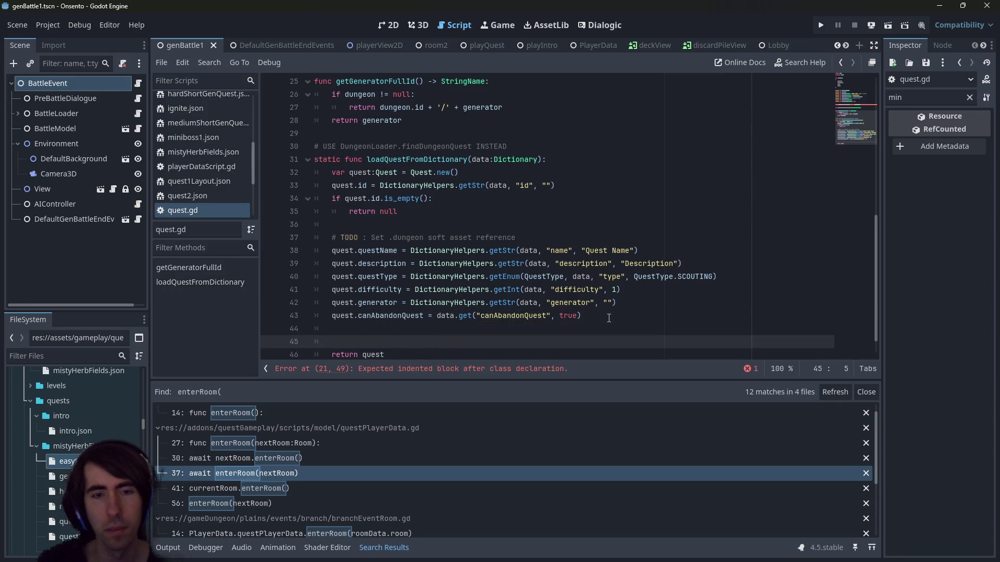
pyautogui.press('Up')
pyautogui.write('quest.enemyGeneratorSettings =')
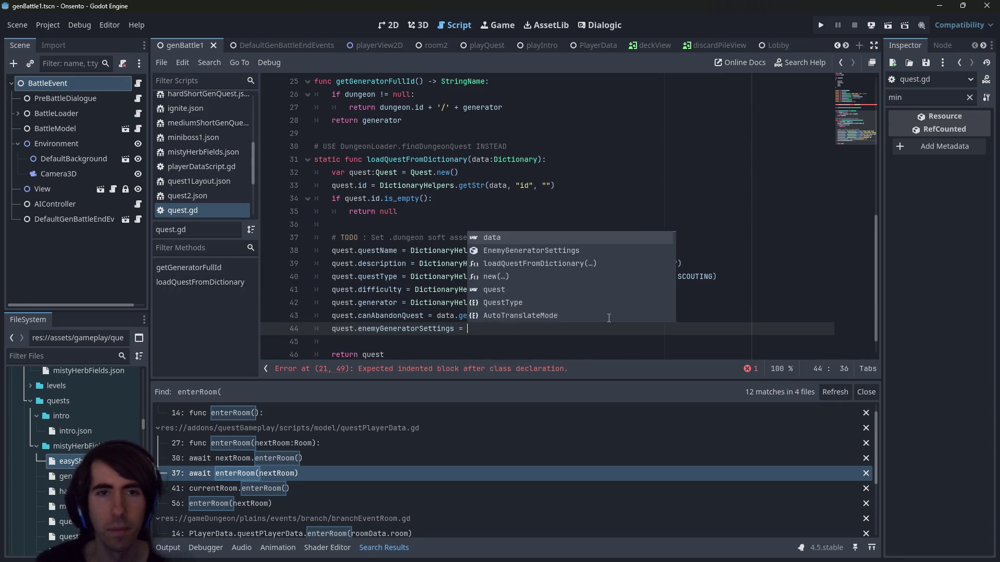
pyautogui.press('Return')
pyautogui.write('=')
pyautogui.scroll(4, 497, 180)
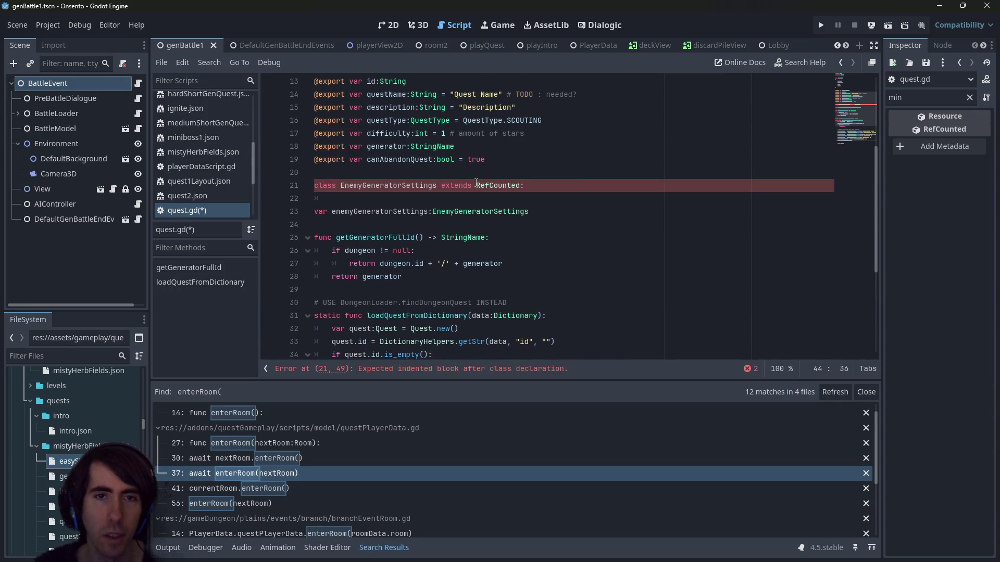
pyautogui.doubleClick(471, 212)
pyautogui.scroll(-5, 474, 250)
pyautogui.click(484, 304)
pyautogui.hotkey('ctrl', 'v')
pyautogui.write('.')
pyautogui.press('Return')
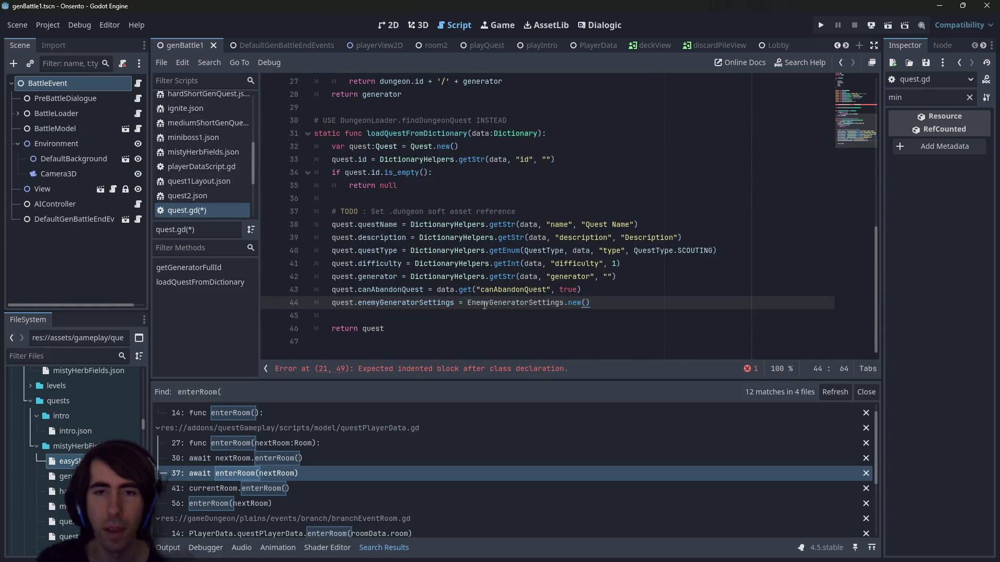
# Remove the extra blank line, save, and make room above the loadQuestFromDictionary comment
pyautogui.hotkey('ctrl', 'shift', 'Return')
pyautogui.press('Down')
pyautogui.press('Down')
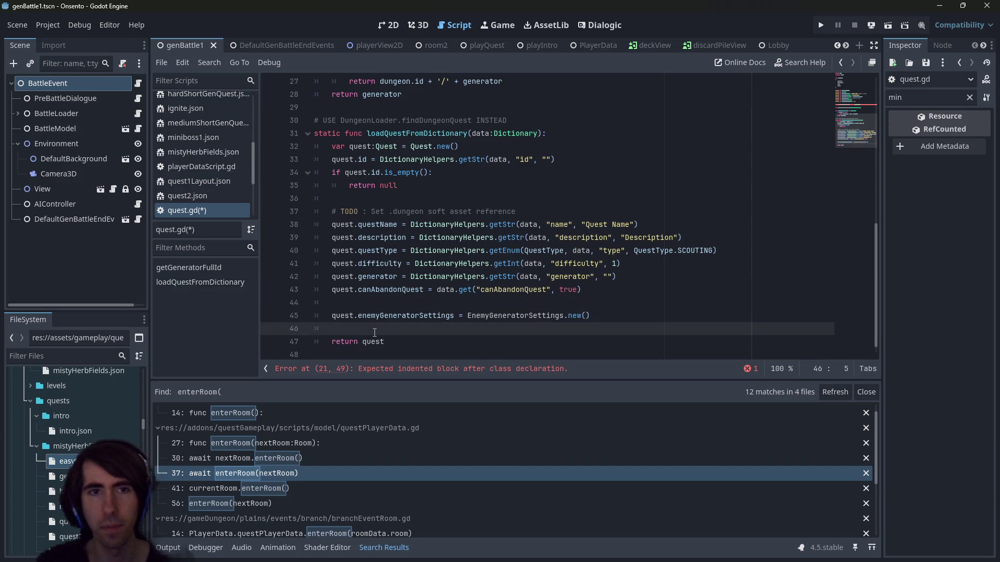
pyautogui.press('BackSpace')
pyautogui.press('BackSpace')
pyautogui.hotkey('ctrl', 's')
pyautogui.click(420, 118)
pyautogui.hotkey('ctrl', 'shift', 'Return')
pyautogui.hotkey('ctrl', 'shift', 'Return')
# Reuse the loadQuestFromDictionary signature as static loadEnemyGeneratorSettingsFromDictionary and save
pyautogui.write('static')
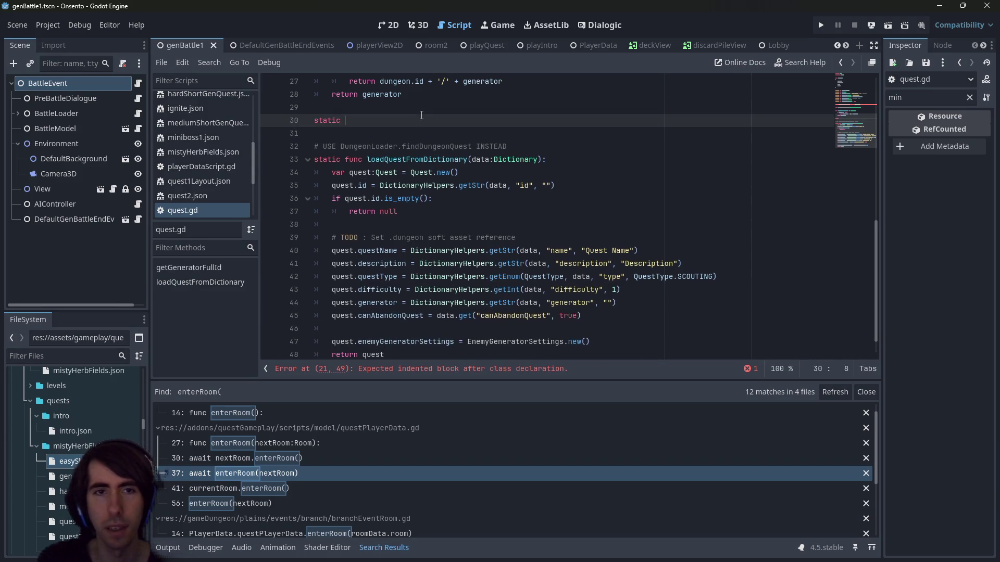
pyautogui.moveTo(576, 165); pyautogui.dragTo(314, 159)
pyautogui.hotkey('ctrl', 'c')
pyautogui.doubleClick(325, 121)
pyautogui.hotkey('ctrl', 'v')
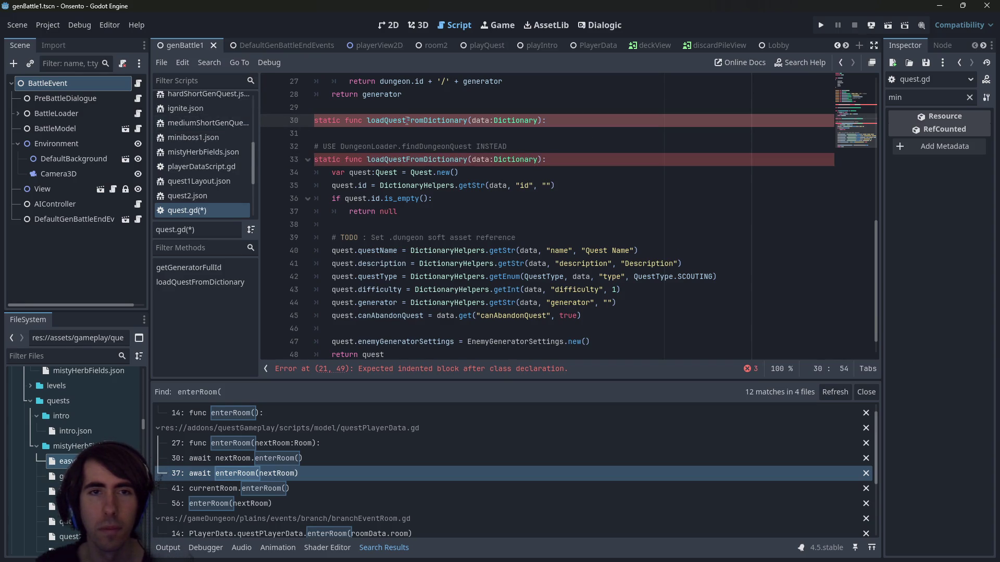
pyautogui.click(406, 121)
pyautogui.scroll(3, 408, 148)
pyautogui.press('BackSpace')
pyautogui.press('BackSpace')
pyautogui.press('BackSpace')
pyautogui.write('Enemy')
pyautogui.write('GeneratorSettings')
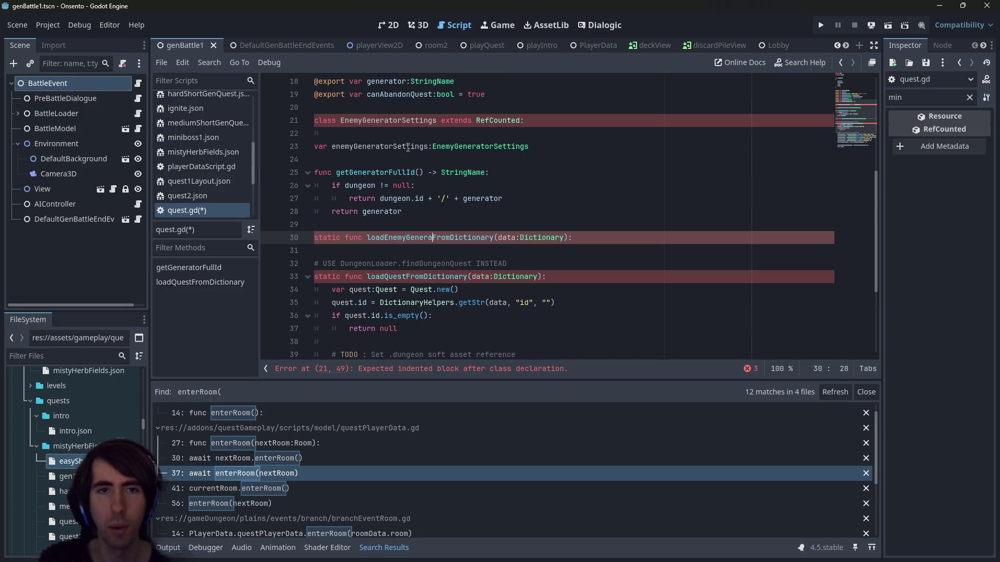
pyautogui.hotkey('ctrl', 's')
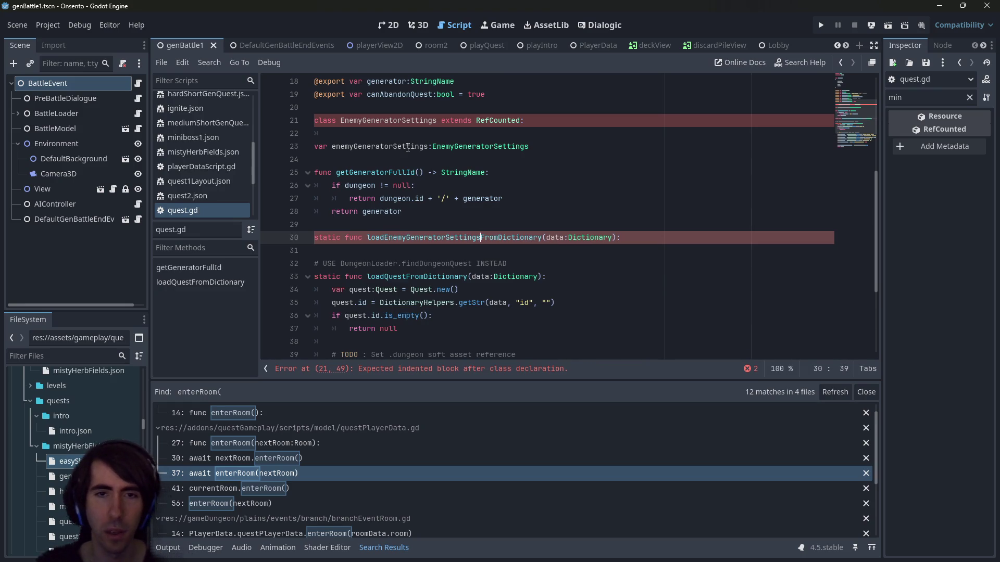
# Make the body create enemyGeneratorSettings = EnemyGeneratorSettings.new() and return enemyGeneratorSettings, then save
pyautogui.doubleClick(455, 237)
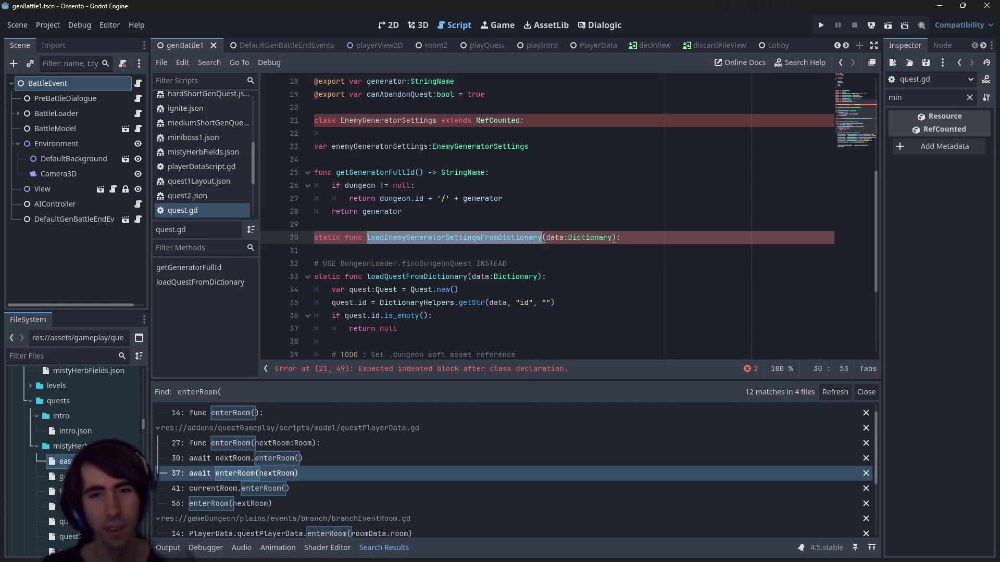
pyautogui.click(671, 241)
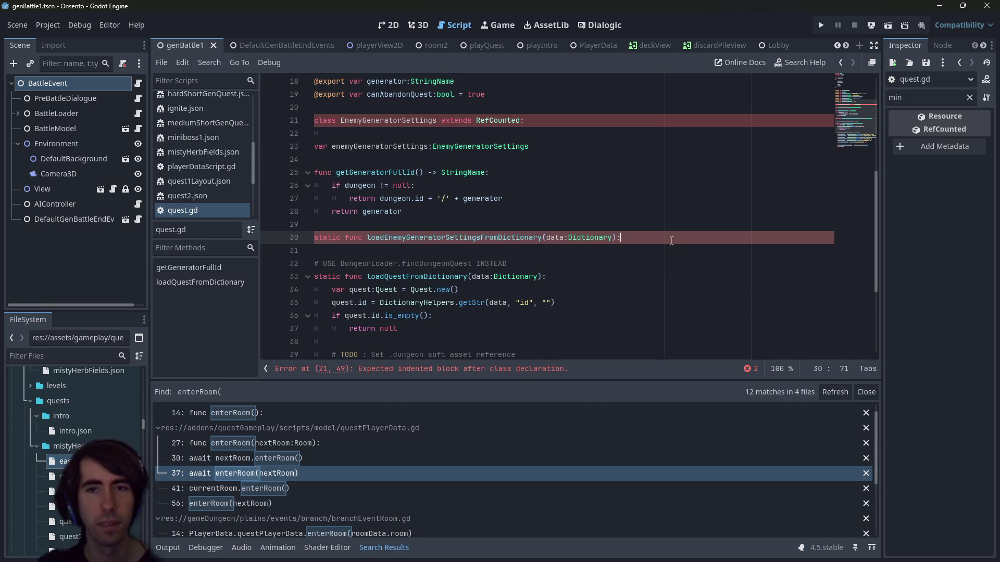
pyautogui.press('Return')
pyautogui.write('pass')
pyautogui.moveTo(529, 146); pyautogui.dragTo(315, 146)
pyautogui.doubleClick(333, 251)
pyautogui.hotkey('ctrl', 'v')
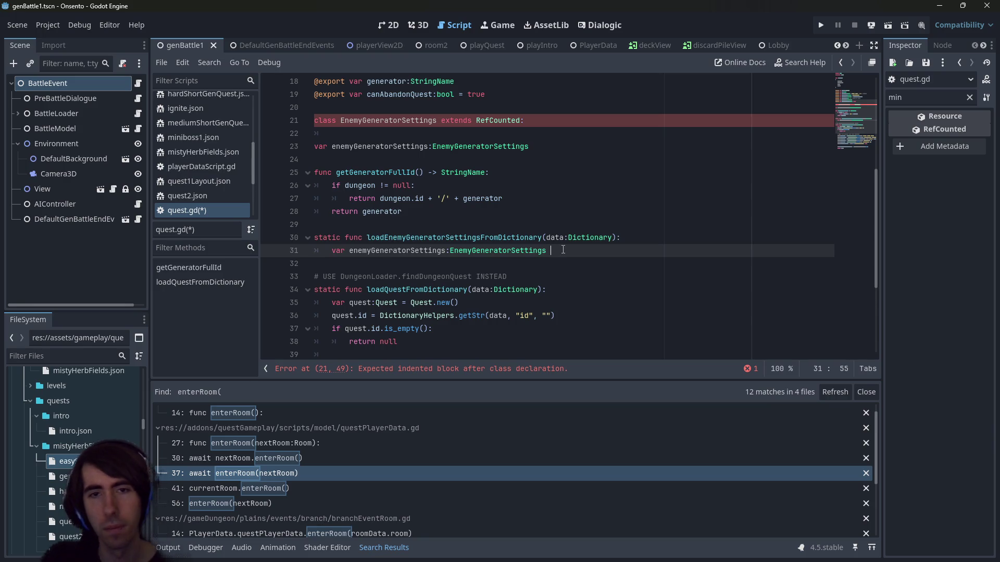
pyautogui.write('EnemyGeneratorSettings.')
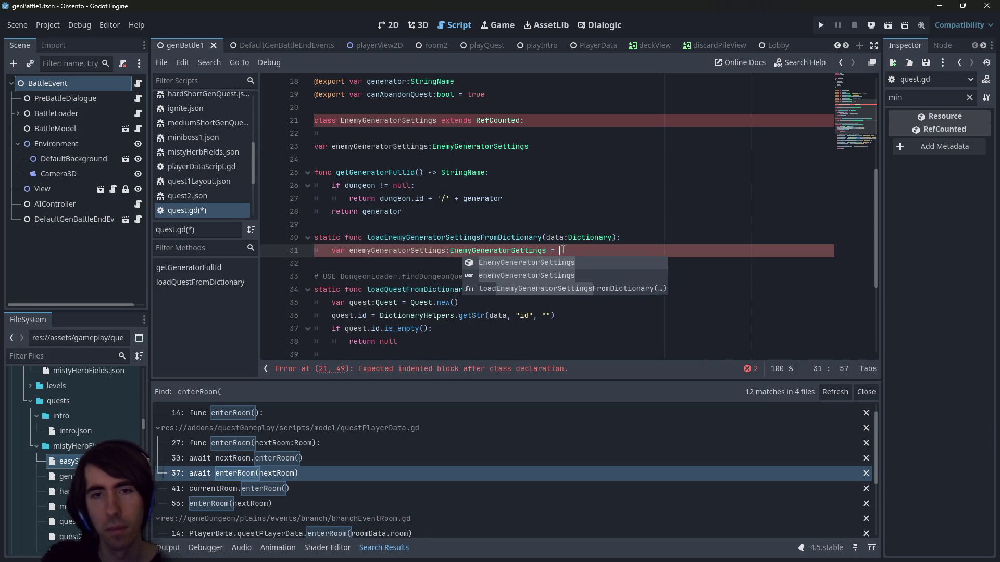
pyautogui.write('new')
pyautogui.press('Return')
pyautogui.press('Return')
pyautogui.press('Return')
pyautogui.write('return enemyGeneratorSettings')
pyautogui.hotkey('ctrl', 's')
# Add an enemyGeneratorSettings line to the body, then begin a var inside the EnemyGeneratorSettings class
pyautogui.doubleClick(440, 250)
pyautogui.hotkey('ctrl', 'c')
pyautogui.press('Down')
pyautogui.hotkey('ctrl', 'v')
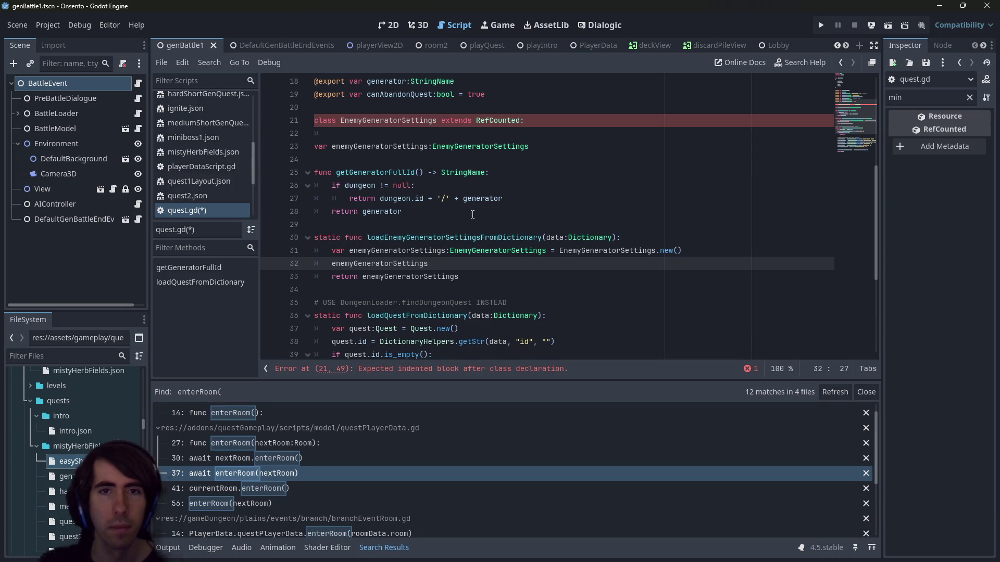
pyautogui.click(553, 160)
pyautogui.press('Up')
pyautogui.press('Up')
pyautogui.press('Up')
pyautogui.press('End')
pyautogui.press('Return')
pyautogui.write('var')
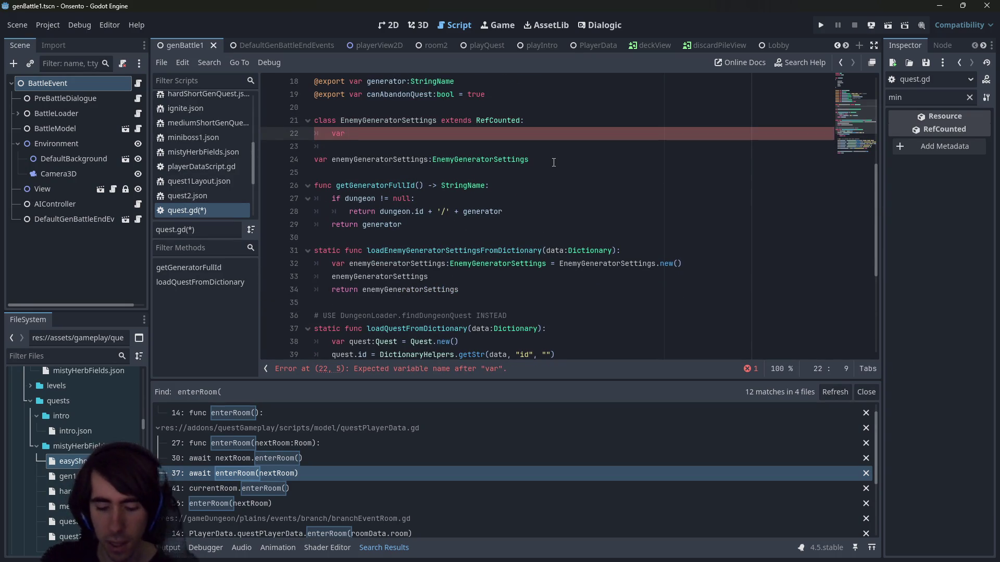
# Declare nbEnemies:int = 0 in the EnemyGeneratorSettings class and save
pyautogui.scroll(-5, 551, 180)
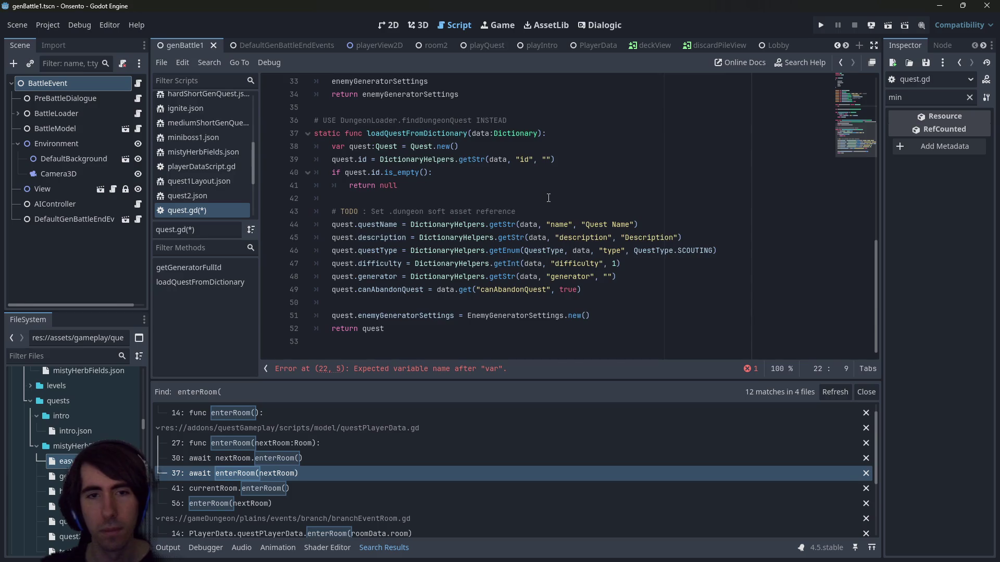
pyautogui.scroll(6, 549, 198)
pyautogui.write('nbEnemies:int = 0')
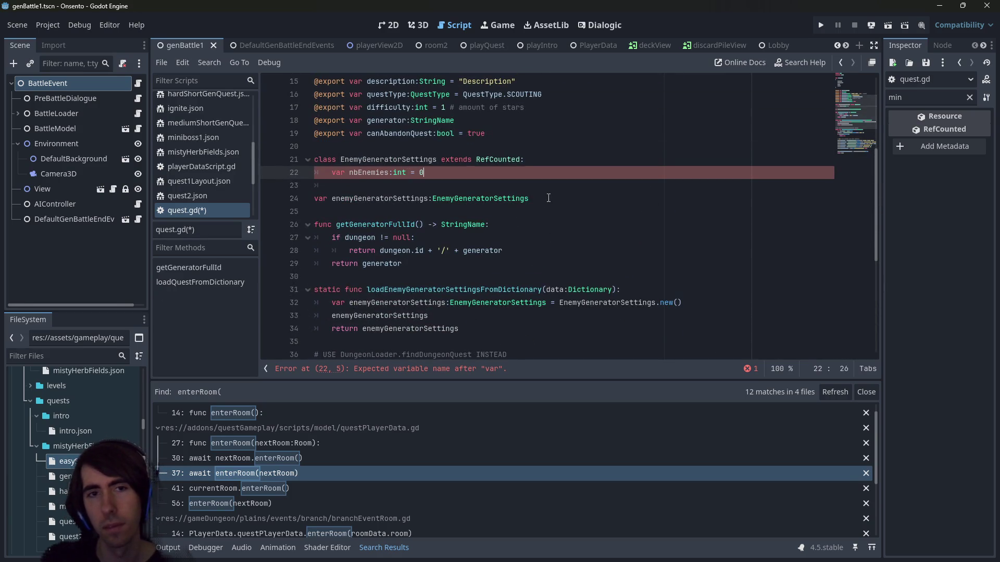
pyautogui.hotkey('ctrl', 's')
pyautogui.press('Left')
pyautogui.press('Left')
pyautogui.press('Left')
# In the loader, set enemyGeneratorSettings.nbEnemies = data.get("nbEnemies", 4) and save
pyautogui.scroll(-2, 543, 205)
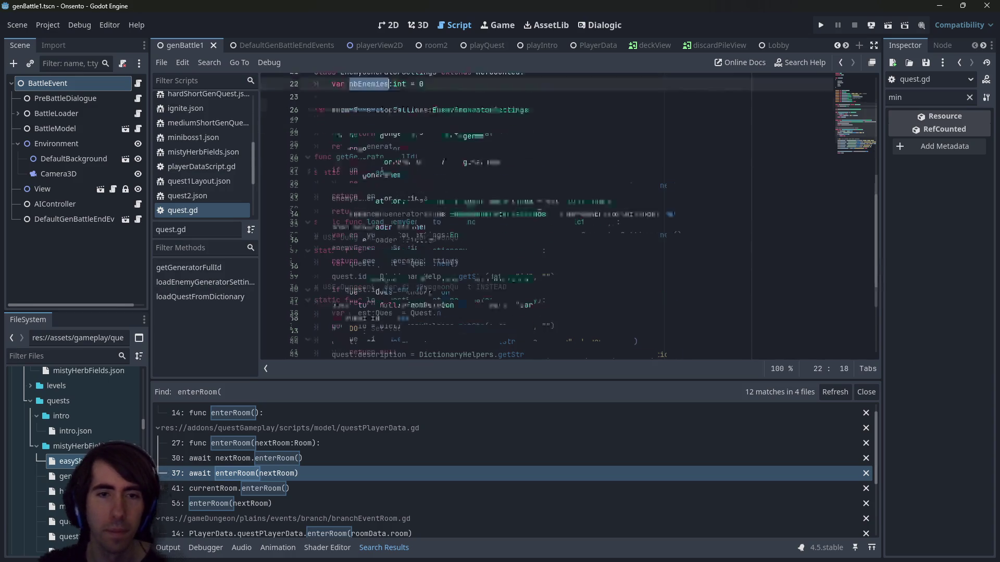
pyautogui.scroll(-2, 438, 220)
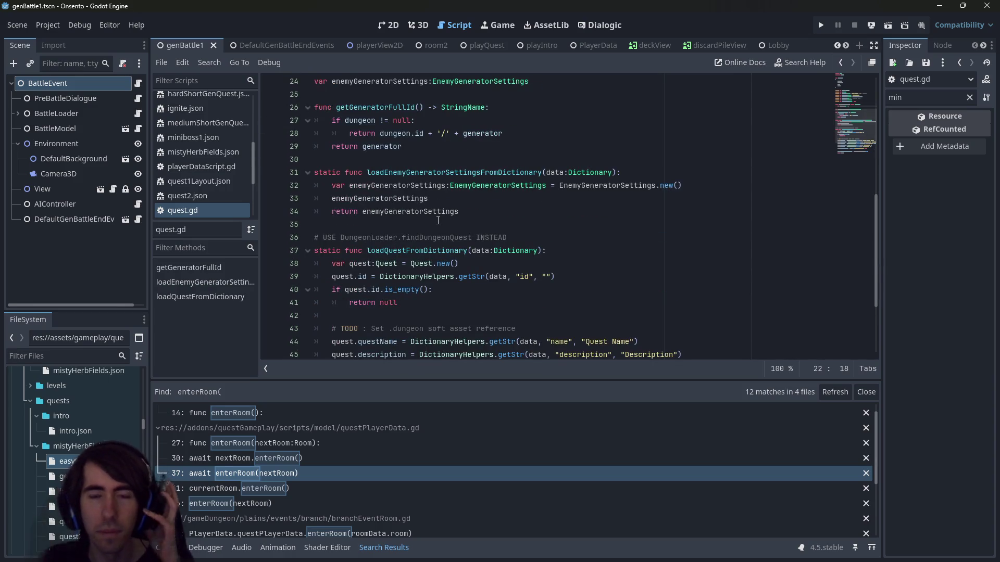
pyautogui.click(450, 198)
pyautogui.write('nb')
pyautogui.press('Return')
pyautogui.write('= data[')
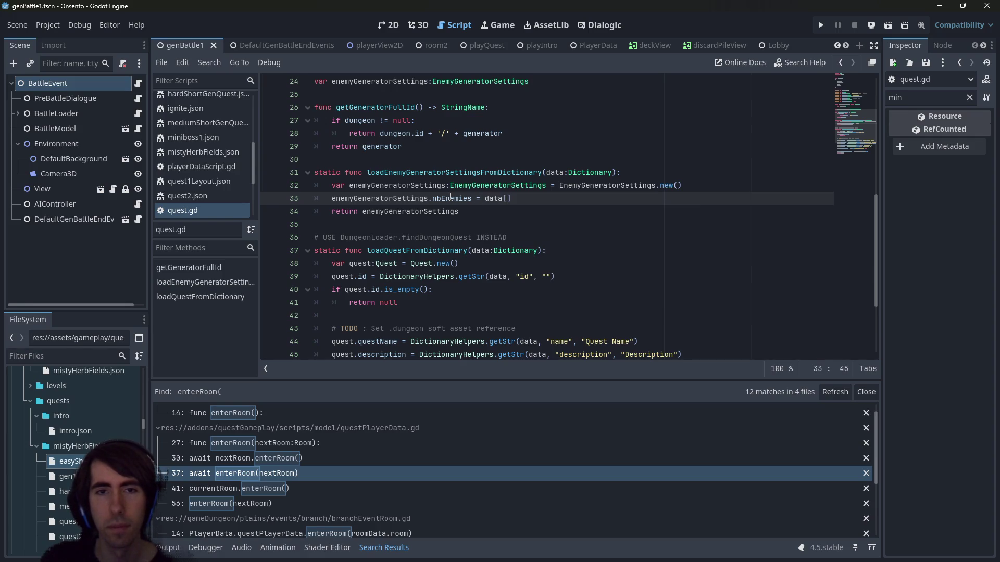
pyautogui.scroll(-2, 450, 197)
pyautogui.scroll(2, 450, 198)
pyautogui.press('Right')
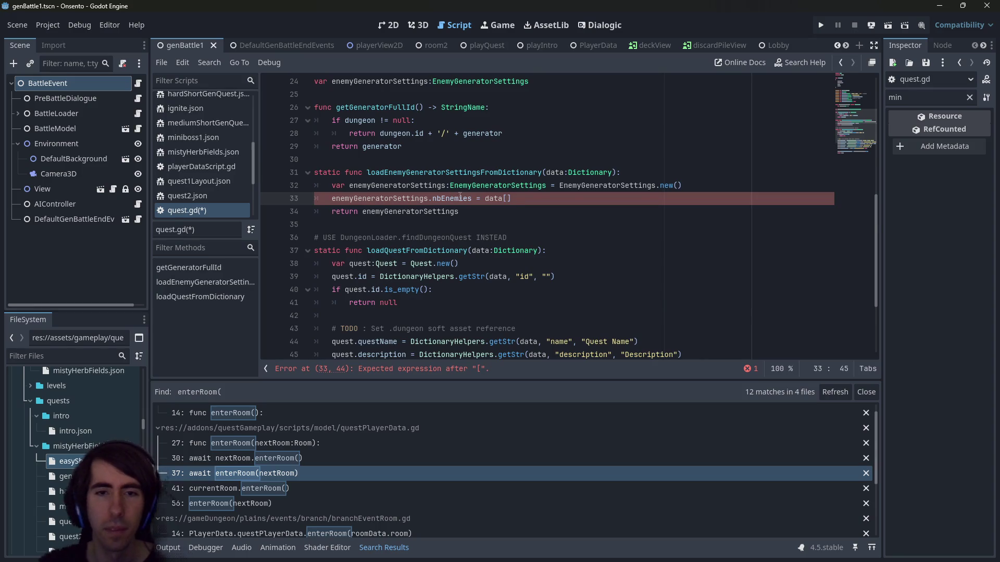
pyautogui.scroll(-3, 521, 196)
pyautogui.scroll(1, 518, 219)
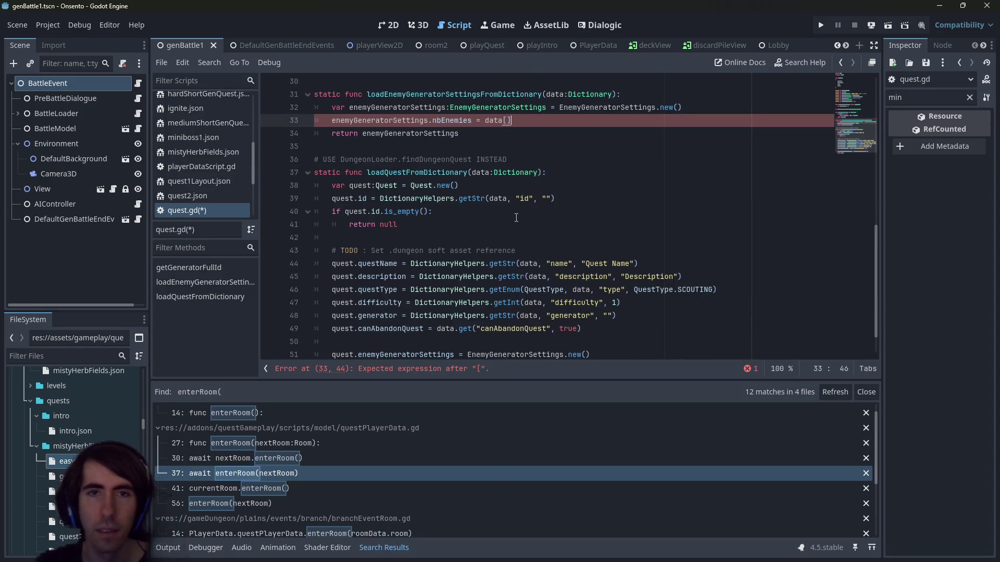
pyautogui.press('BackSpace')
pyautogui.write('.get(')
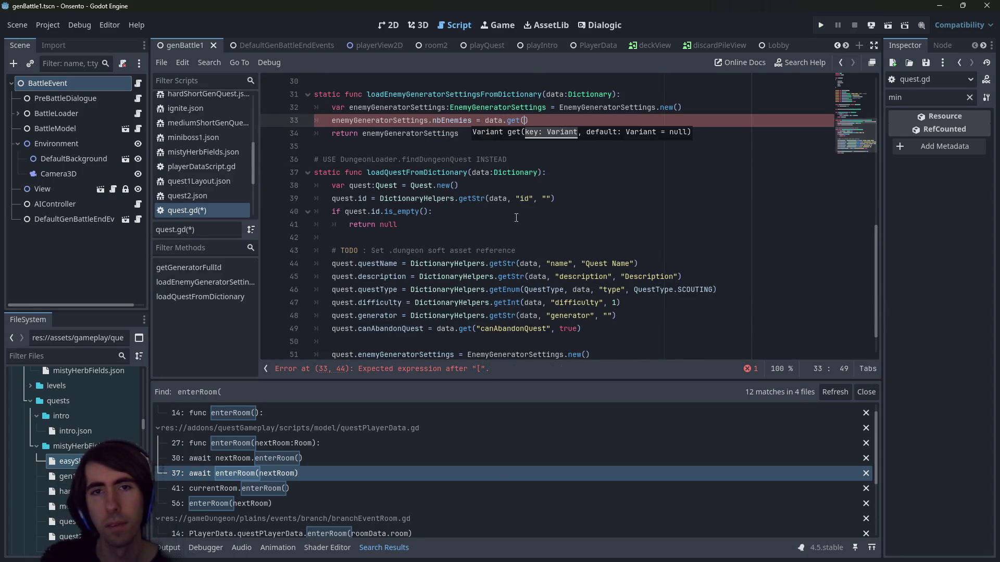
pyautogui.write('"nbEnemies"')
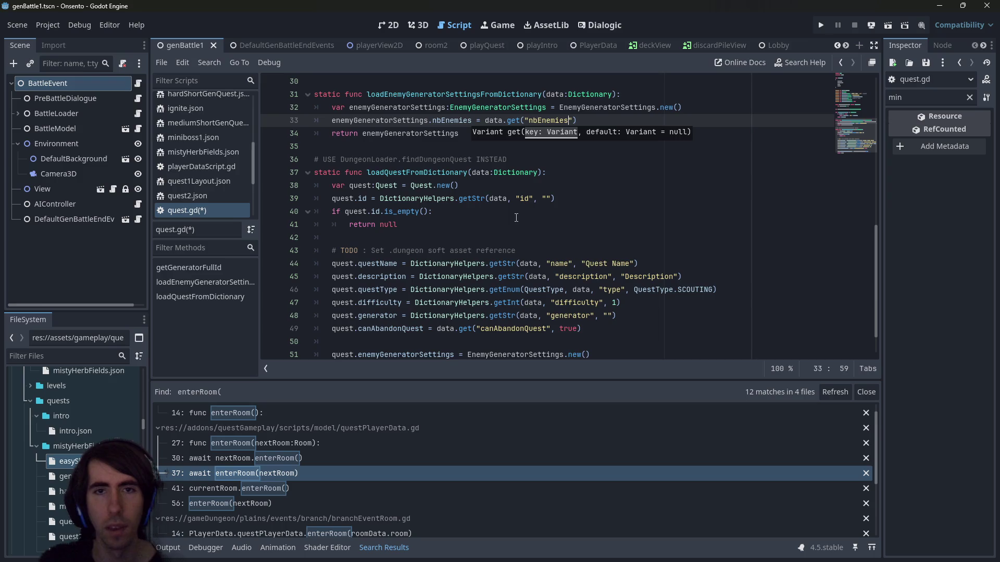
pyautogui.write(', 4')
pyautogui.scroll(3, 517, 218)
pyautogui.hotkey('ctrl', 's')
# Change the class default of nbEnemies to 4 and use enemyGeneratorSettings.nbEnemies as the fallback
pyautogui.doubleClick(444, 237)
pyautogui.scroll(1, 444, 237)
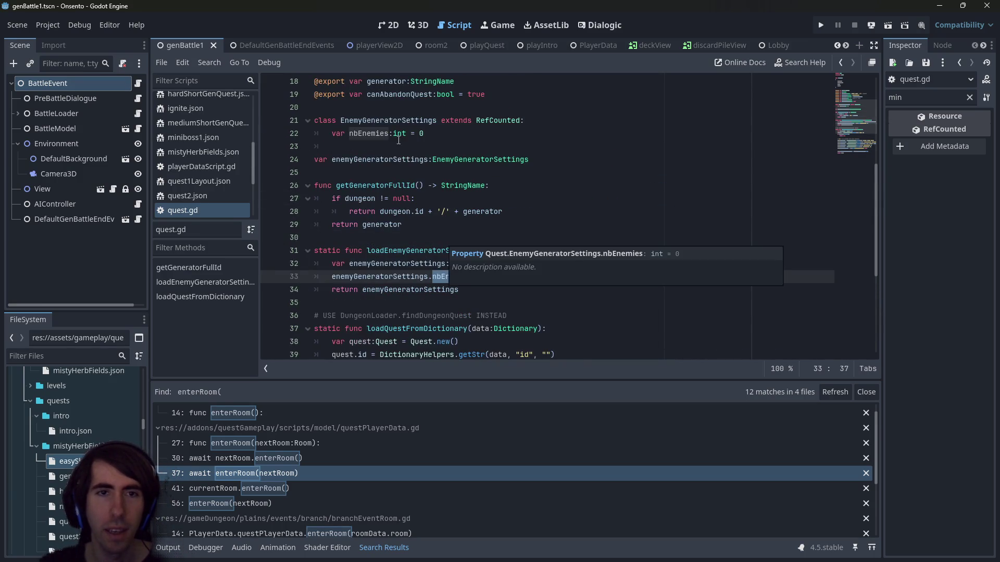
pyautogui.click(440, 133)
pyautogui.press('BackSpace')
pyautogui.write('4')
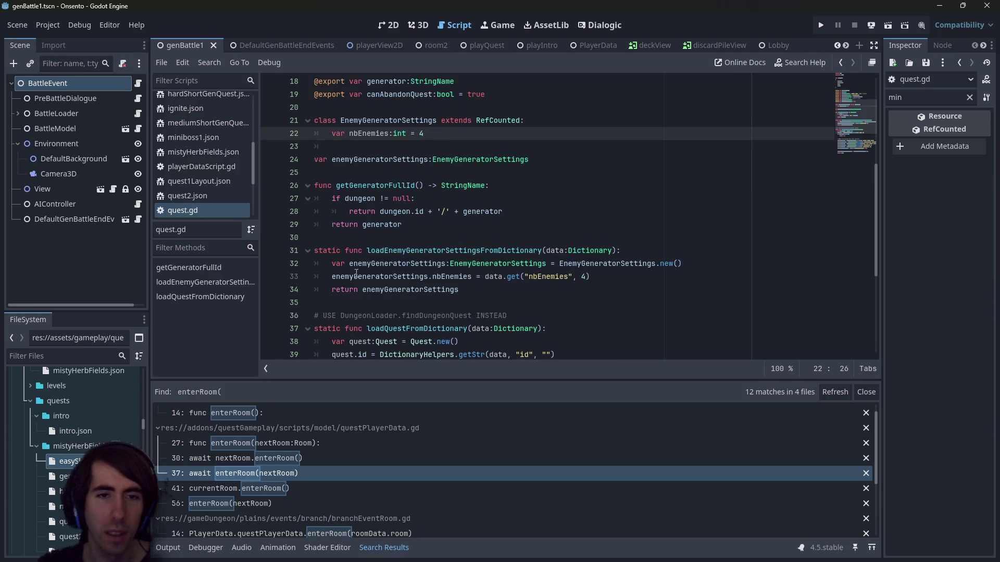
pyautogui.moveTo(333, 276)
pyautogui.mouseDown()
pyautogui.moveTo(474, 277)
pyautogui.moveTo(346, 263)
pyautogui.moveTo(331, 277)
pyautogui.mouseUp()
pyautogui.click(474, 276)
pyautogui.hotkey('ctrl', 'c')
pyautogui.doubleClick(584, 277)
pyautogui.hotkey('ctrl', 'v')
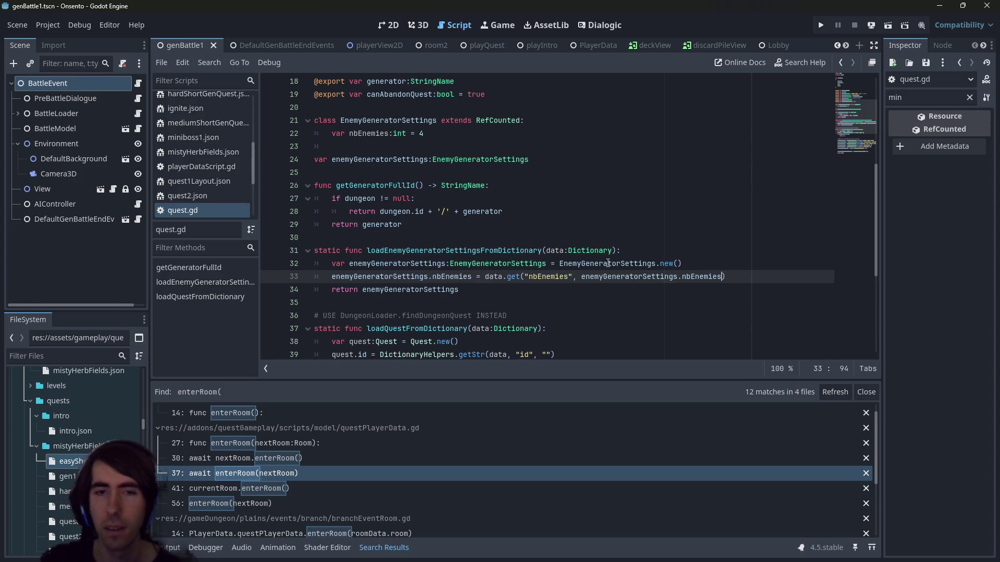
pyautogui.scroll(-5, 608, 263)
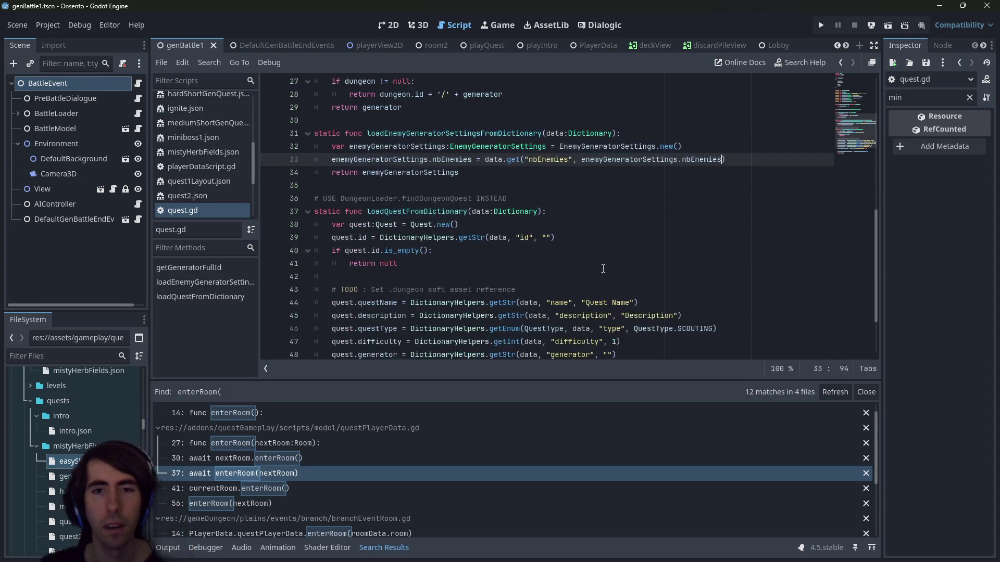
# Jump to getInt in dictionaryHelpers.gd, inspect its float handling, and navigate back
pyautogui.keyDown('ctrl'); pyautogui.click(506, 263); pyautogui.keyUp('ctrl')
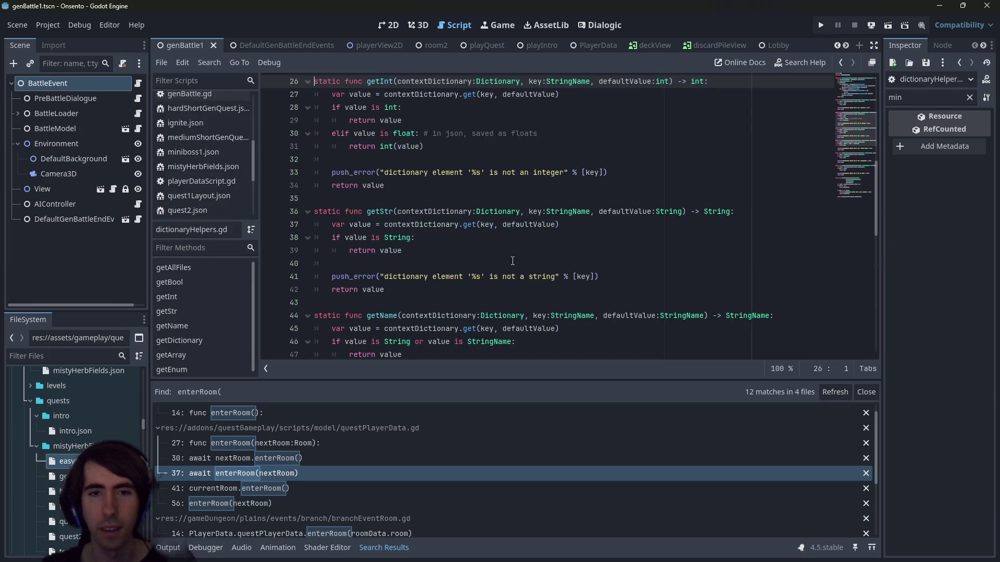
pyautogui.scroll(-7, 508, 254)
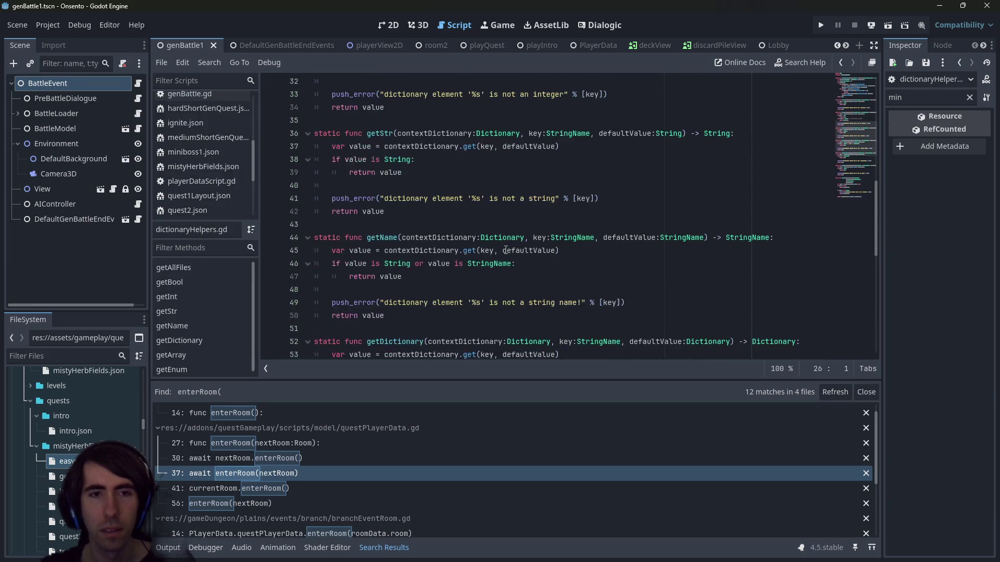
pyautogui.scroll(-5, 506, 250)
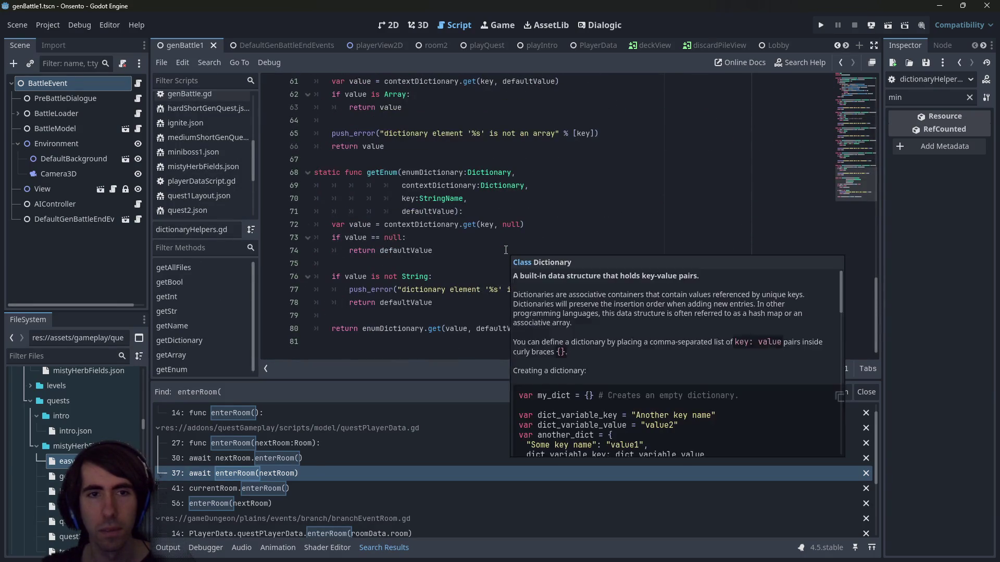
pyautogui.scroll(9, 506, 250)
pyautogui.scroll(11, 850, 98)
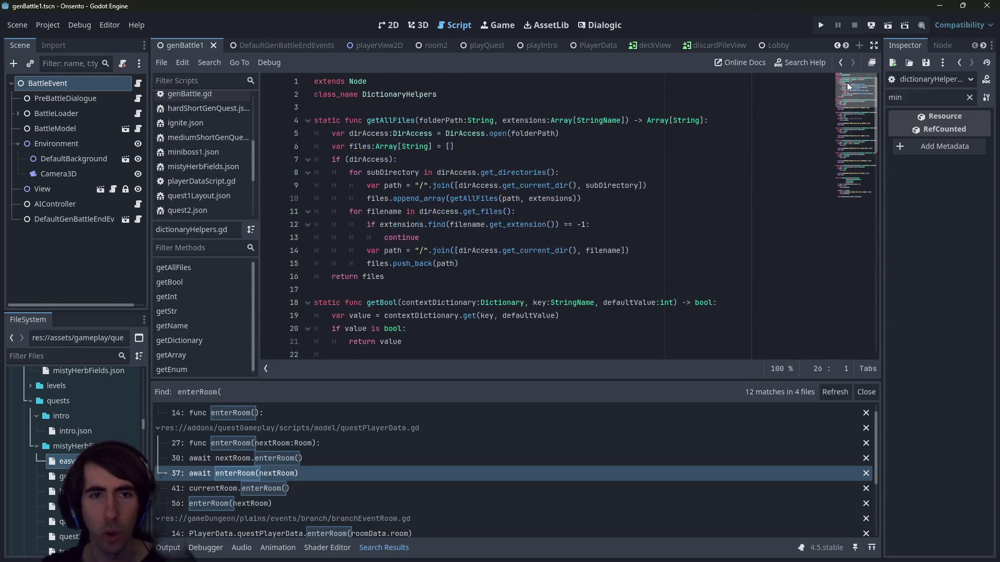
pyautogui.scroll(-4, 649, 288)
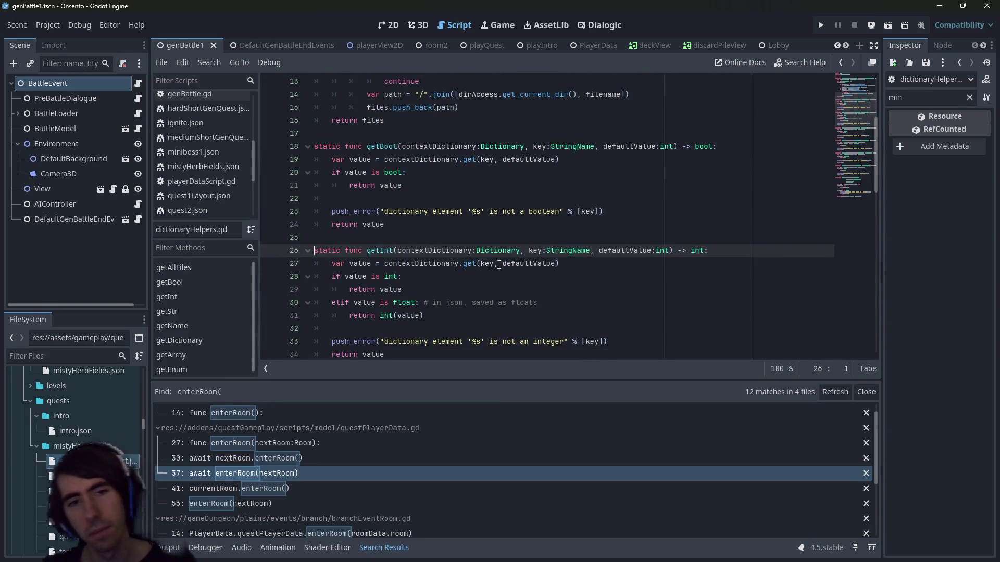
pyautogui.scroll(-2, 499, 265)
pyautogui.click(529, 229)
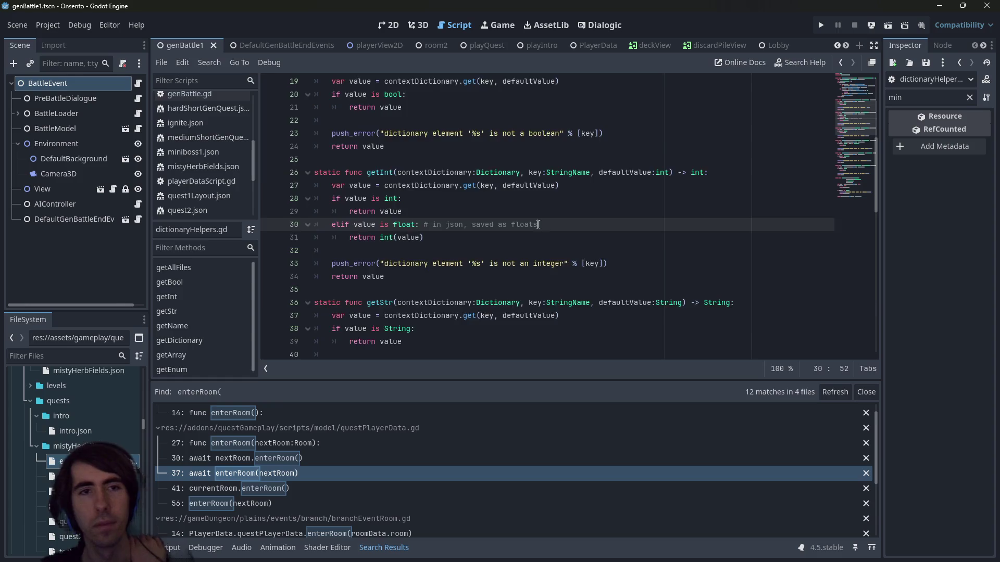
pyautogui.scroll(2, 536, 227)
pyautogui.hotkey('alt', 'Left')
pyautogui.hotkey('alt', 'Left')
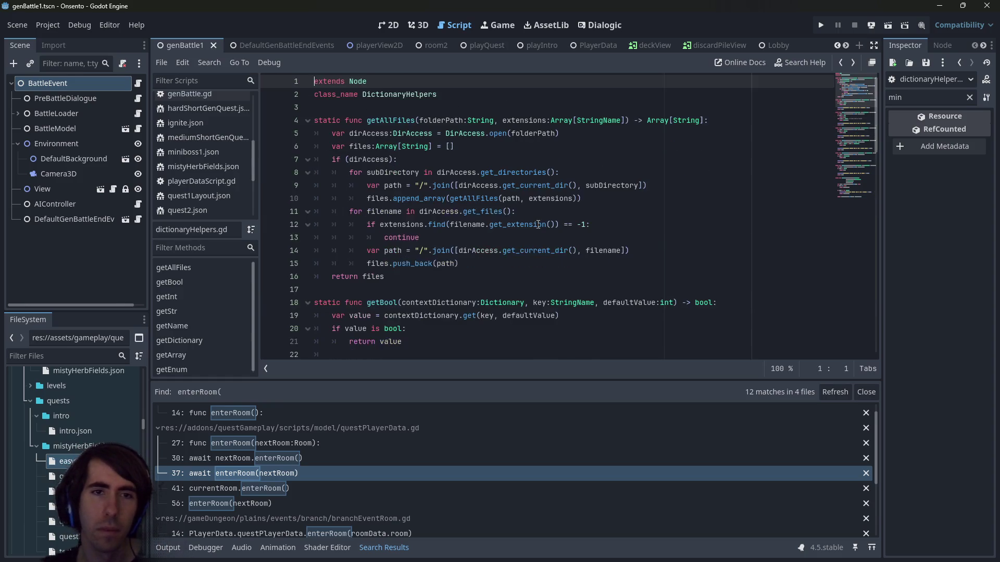
pyautogui.hotkey('alt', 'Left')
# Back in quest.gd, inspect the nbEnemies field and the line 33 nbEnemies assignment
pyautogui.hotkey('alt', 'Left')
pyautogui.hotkey('alt', 'Right')
pyautogui.hotkey('alt', 'Left')
pyautogui.hotkey('alt', 'Right')
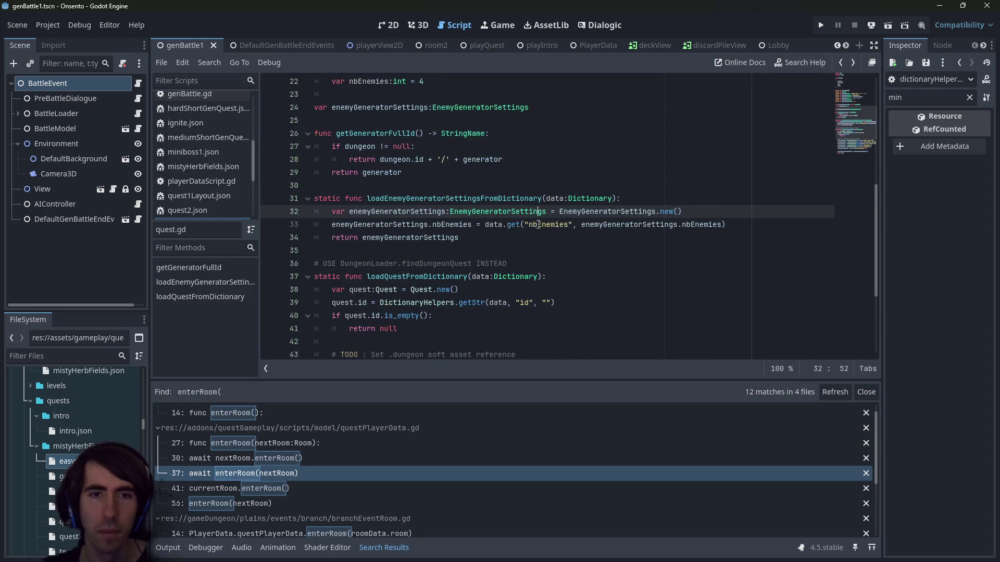
pyautogui.hotkey('alt', 'Left')
pyautogui.scroll(1, 363, 173)
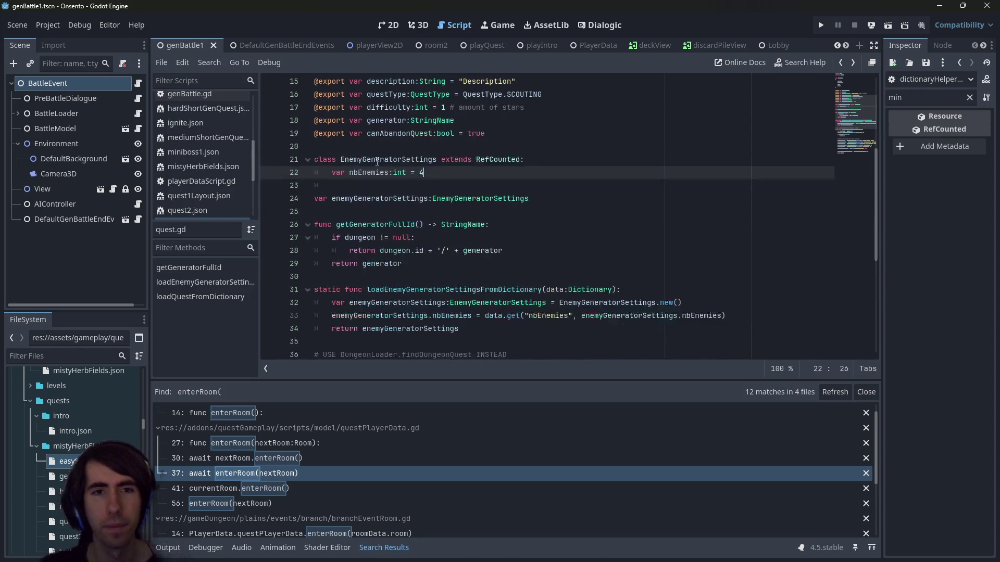
pyautogui.doubleClick(363, 174)
pyautogui.scroll(-2, 461, 224)
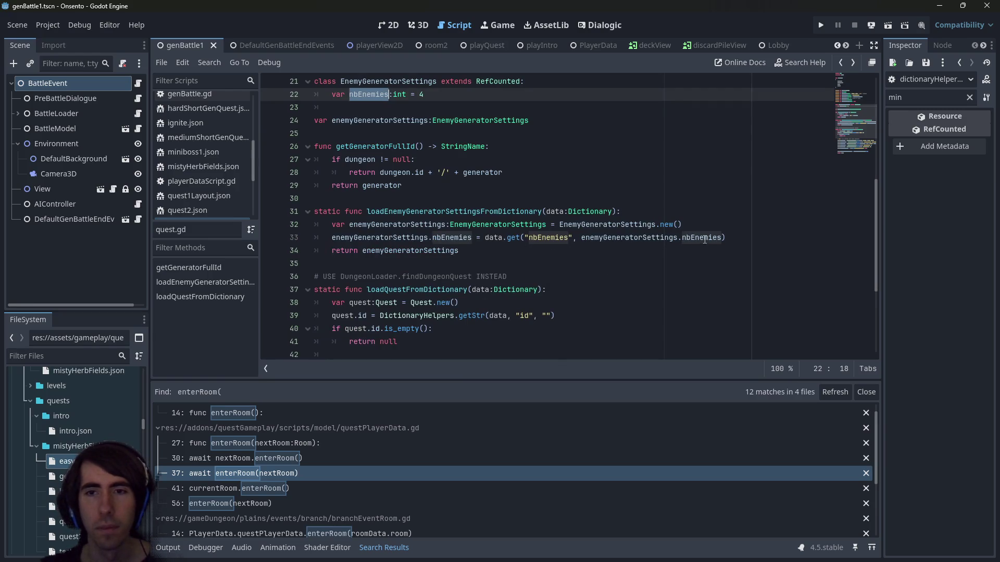
pyautogui.moveTo(726, 237)
pyautogui.mouseDown()
pyautogui.moveTo(312, 226)
pyautogui.moveTo(282, 238)
pyautogui.mouseUp()
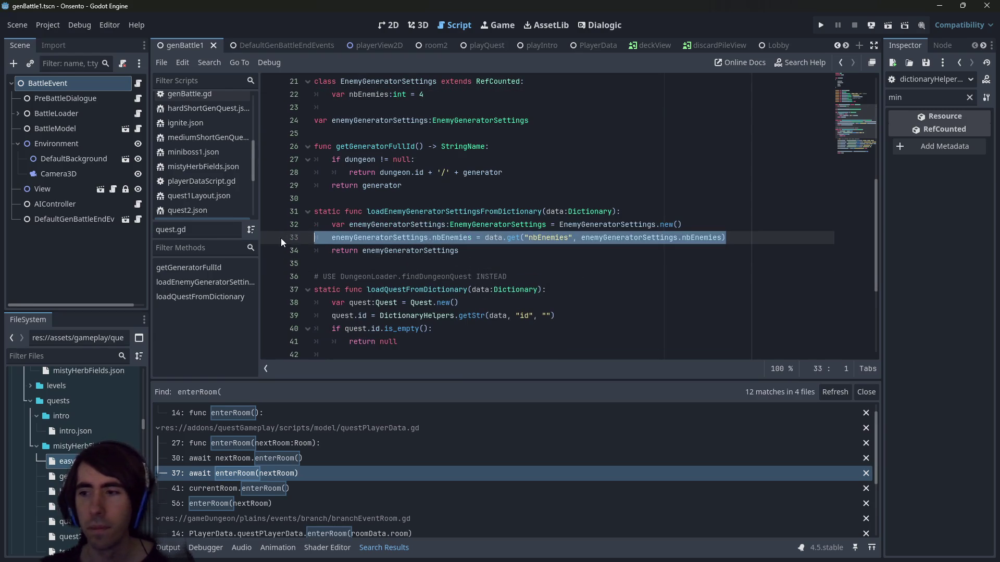
pyautogui.scroll(-1, 563, 233)
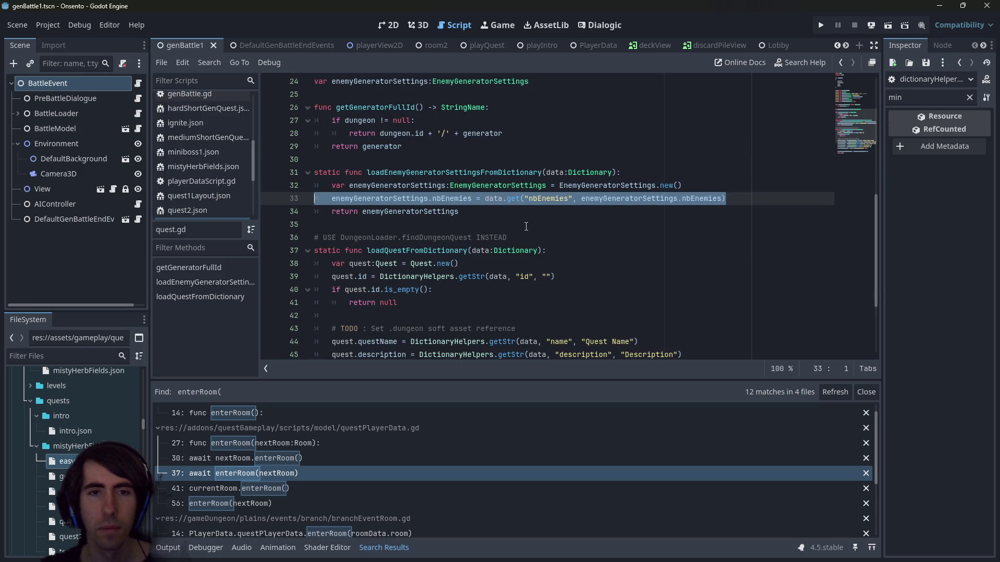
pyautogui.scroll(1, 526, 227)
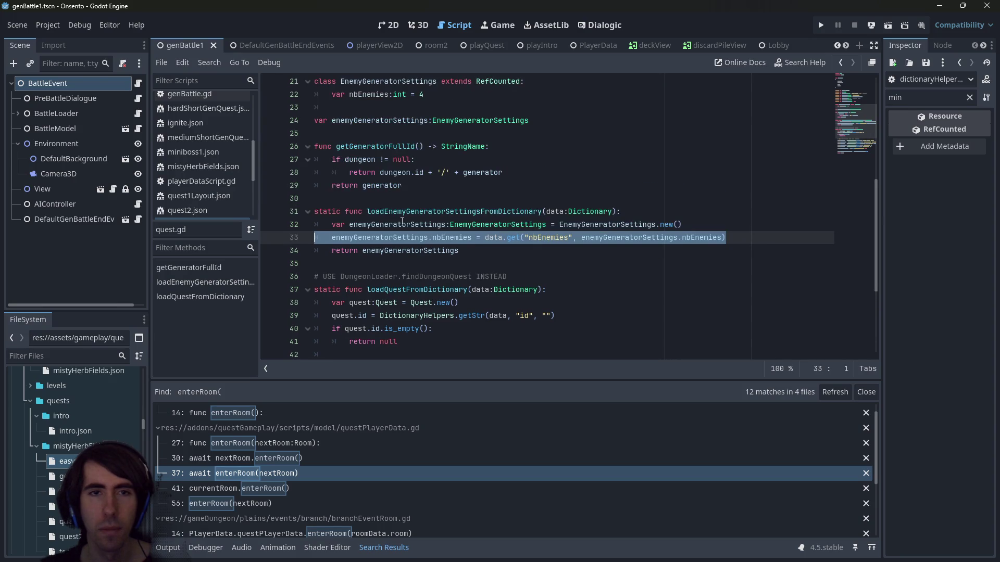
# Replace EnemyGeneratorSettings.new() on line 51 with a loadEnemyGeneratorSettingsFromDictionary() call and save
pyautogui.doubleClick(411, 212)
pyautogui.scroll(-4, 410, 227)
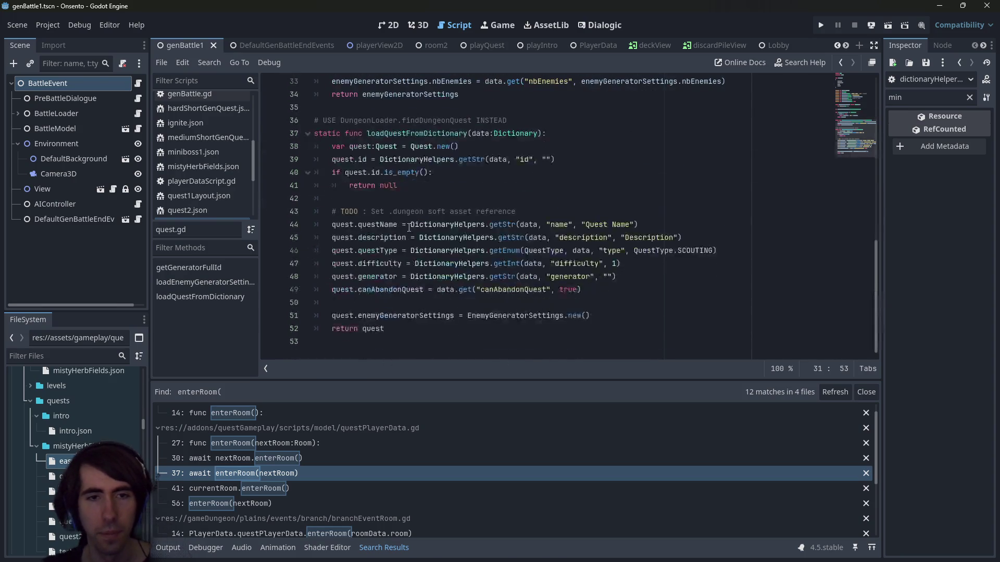
pyautogui.click(618, 299)
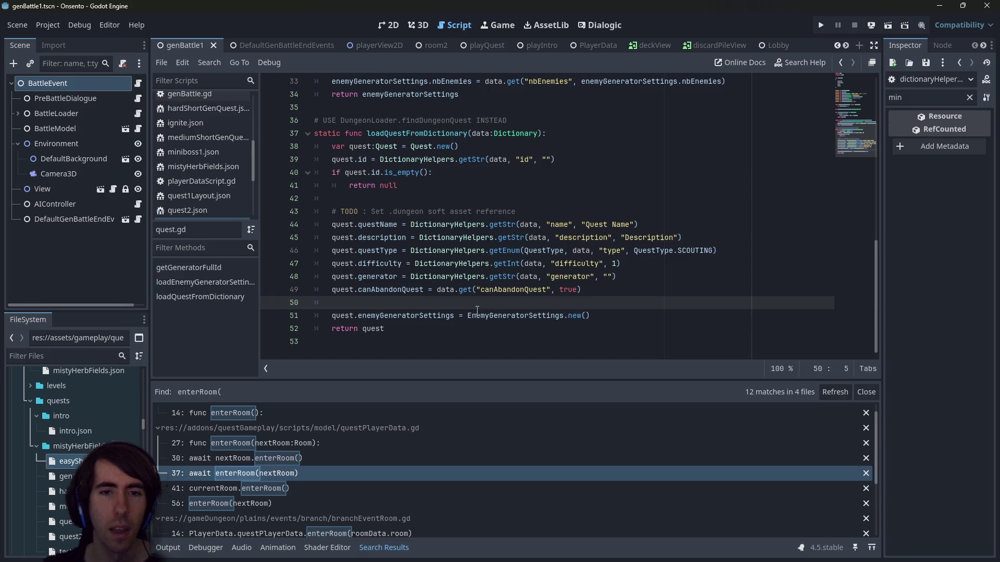
pyautogui.click(468, 315)
pyautogui.hotkey('ctrl', 'v')
pyautogui.write('(')
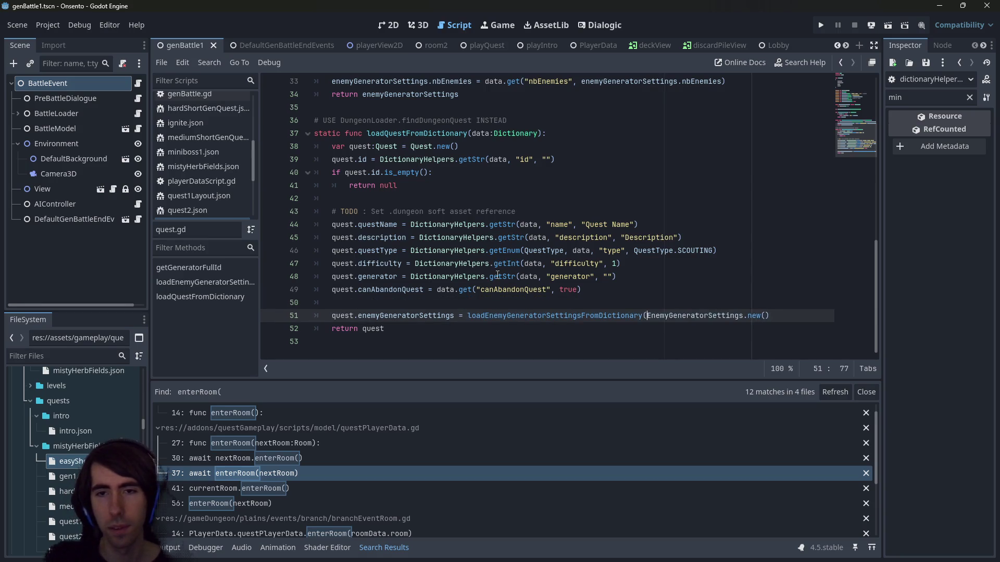
pyautogui.hotkey('shift', 'End')
pyautogui.write(')')
pyautogui.hotkey('ctrl', 's')
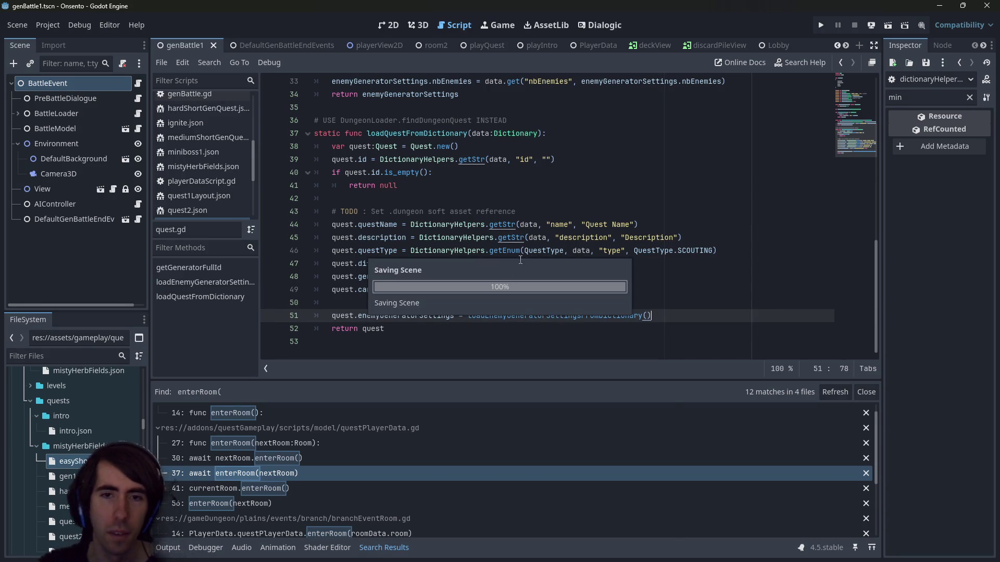
# Pass DictionaryHelpers.getDictionary(data, "generator", …) to the loader and start a var enemyGen line above
pyautogui.moveTo(410, 276); pyautogui.dragTo(646, 280)
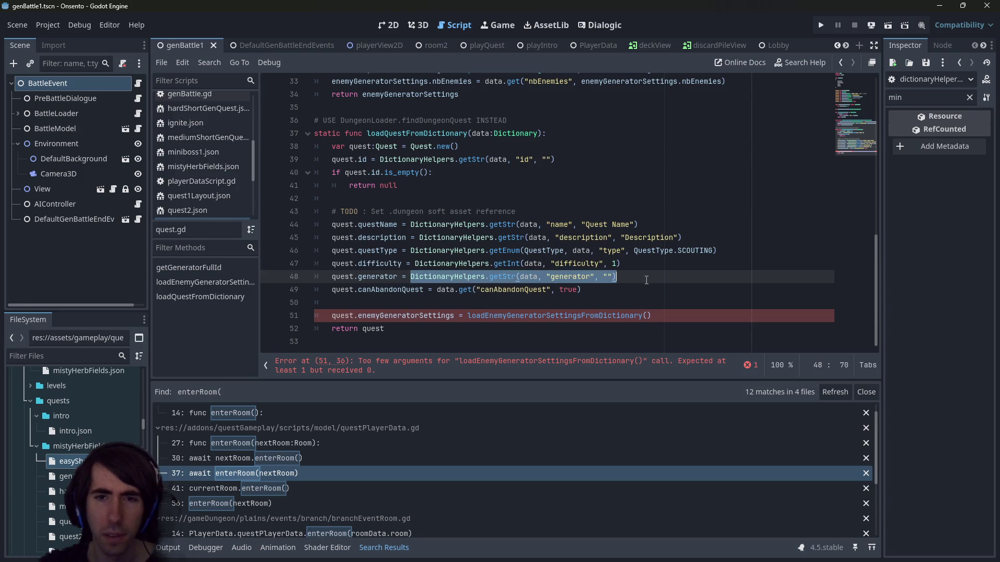
pyautogui.hotkey('ctrl', 'c')
pyautogui.click(649, 315)
pyautogui.hotkey('ctrl', 'v')
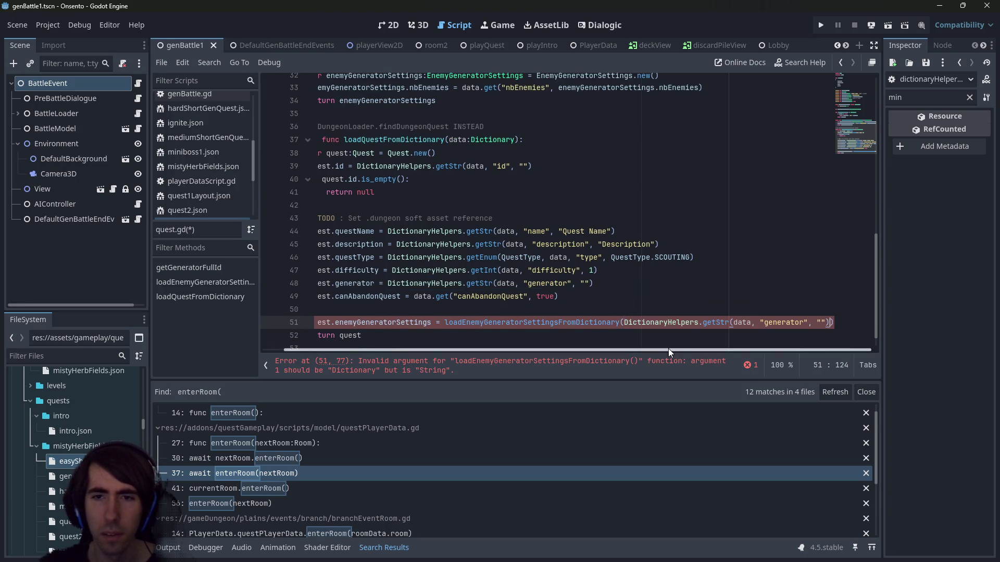
pyautogui.doubleClick(720, 322)
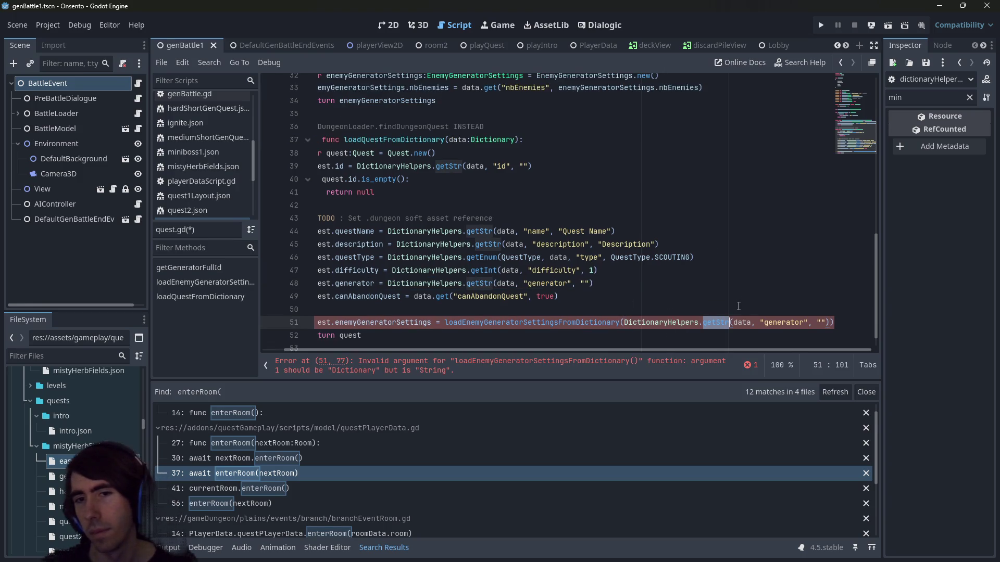
pyautogui.write('getDic')
pyautogui.press('Return')
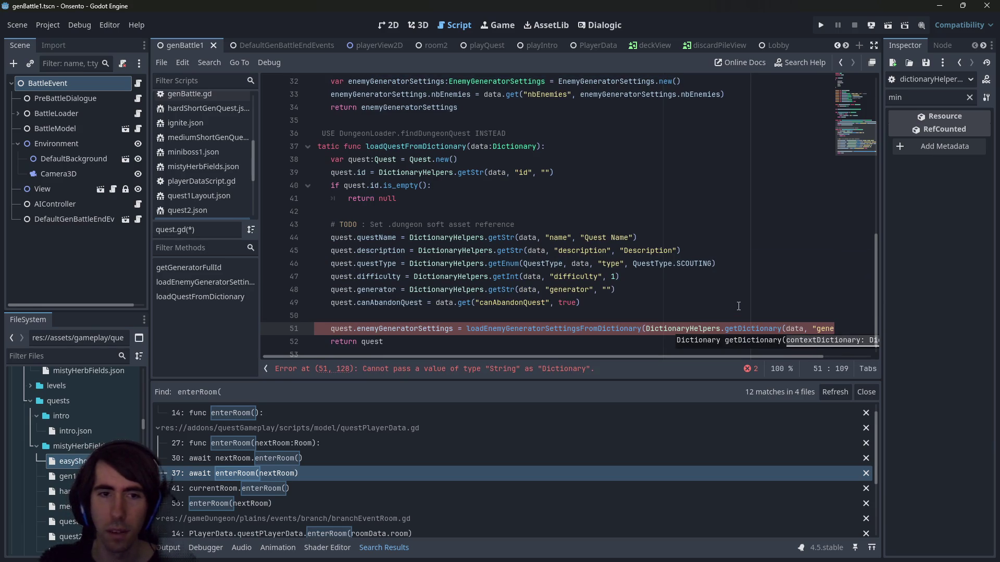
pyautogui.hotkey('ctrl', 'shift', 'Return')
pyautogui.write('var enemyGen:Diction ')
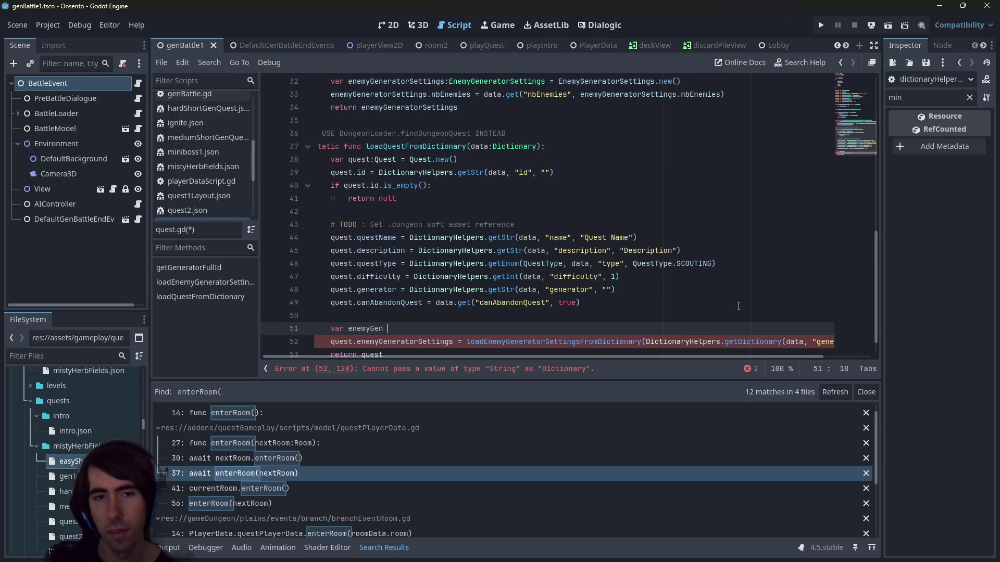
pyautogui.write('=')
# Type enemyGen as Dictionary on line 51 and move the getDictionary call from line 52 onto it
pyautogui.press('Left')
pyautogui.press('Left')
pyautogui.write(':Diction')
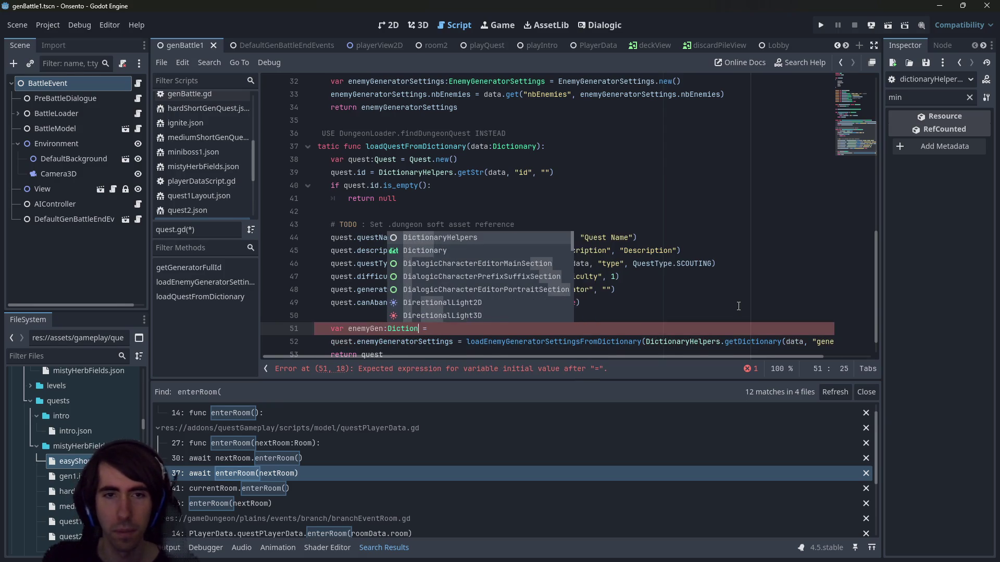
pyautogui.press('Down')
pyautogui.press('Return')
pyautogui.scroll(-1, 677, 312)
pyautogui.click(644, 317)
pyautogui.hotkey('shift', 'Up')
pyautogui.hscroll(1, 781, 318)
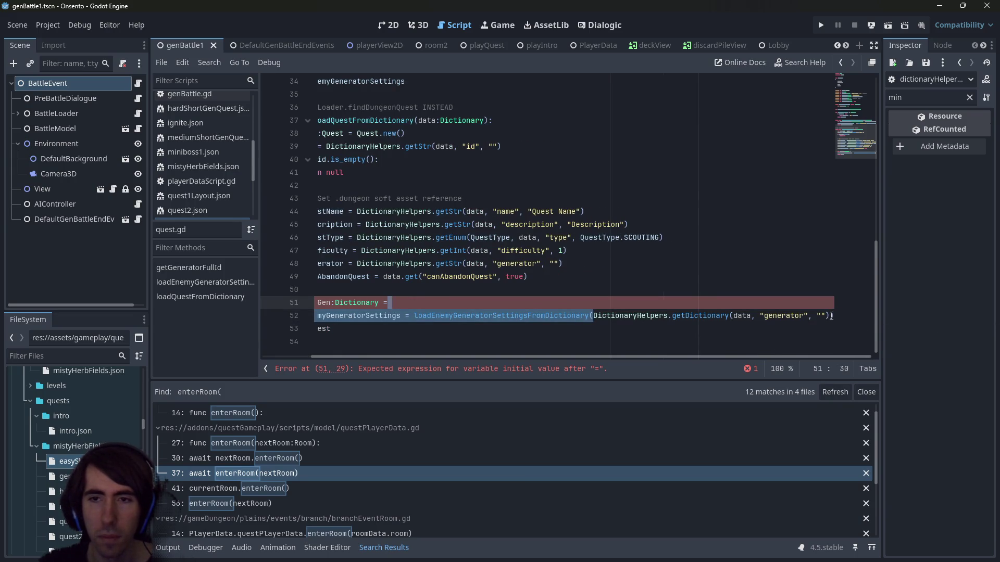
pyautogui.moveTo(594, 318); pyautogui.dragTo(734, 318)
pyautogui.hotkey('ctrl', 'x')
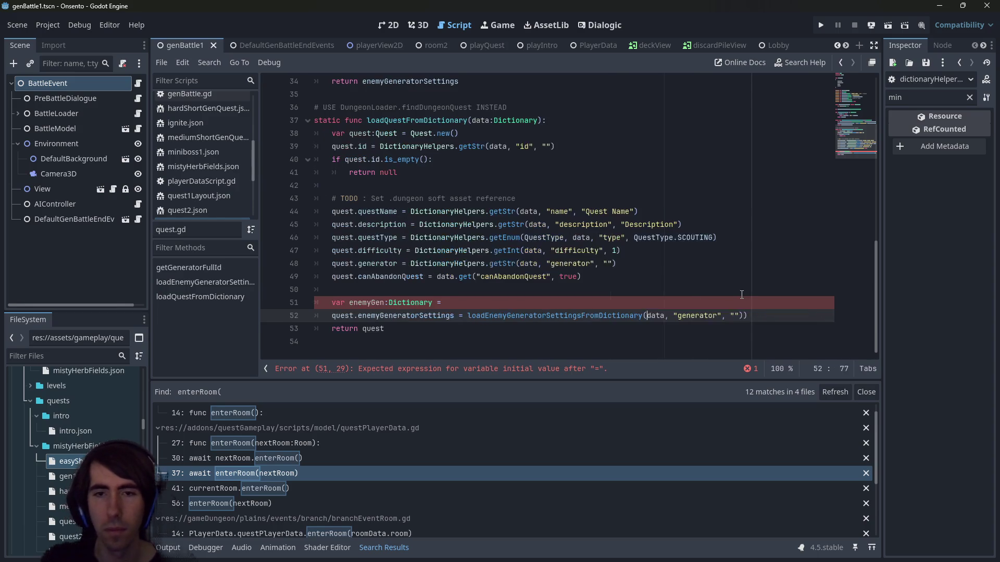
pyautogui.press('Up')
pyautogui.hotkey('ctrl', 'v')
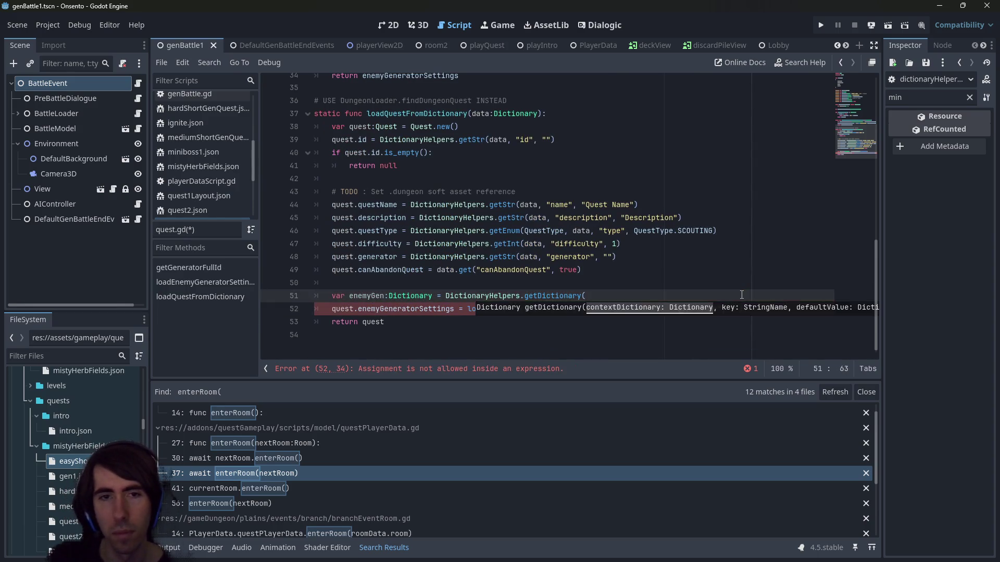
# Complete the call as getDictionary(data, "enemyGenerator", {}), confirming the key in easyShortGenQuest.json, and save quest.gd
pyautogui.scroll(2, 474, 286)
pyautogui.doubleClick(339, 309)
pyautogui.moveTo(334, 334)
pyautogui.mouseDown()
pyautogui.moveTo(611, 347)
pyautogui.moveTo(625, 319)
pyautogui.mouseUp()
pyautogui.click(625, 318)
pyautogui.write('quest.get')
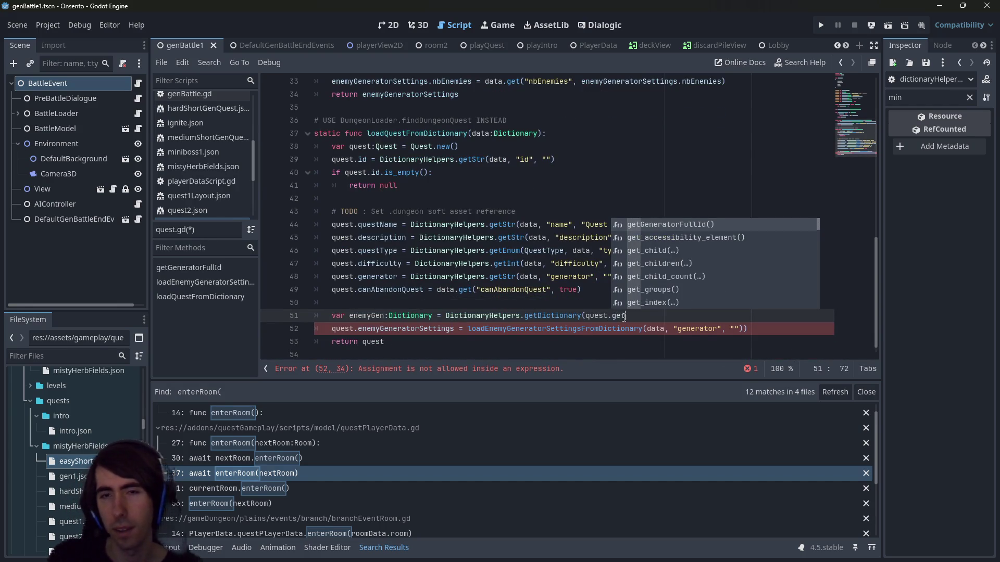
pyautogui.press('BackSpace')
pyautogui.press('BackSpace')
pyautogui.press('BackSpace')
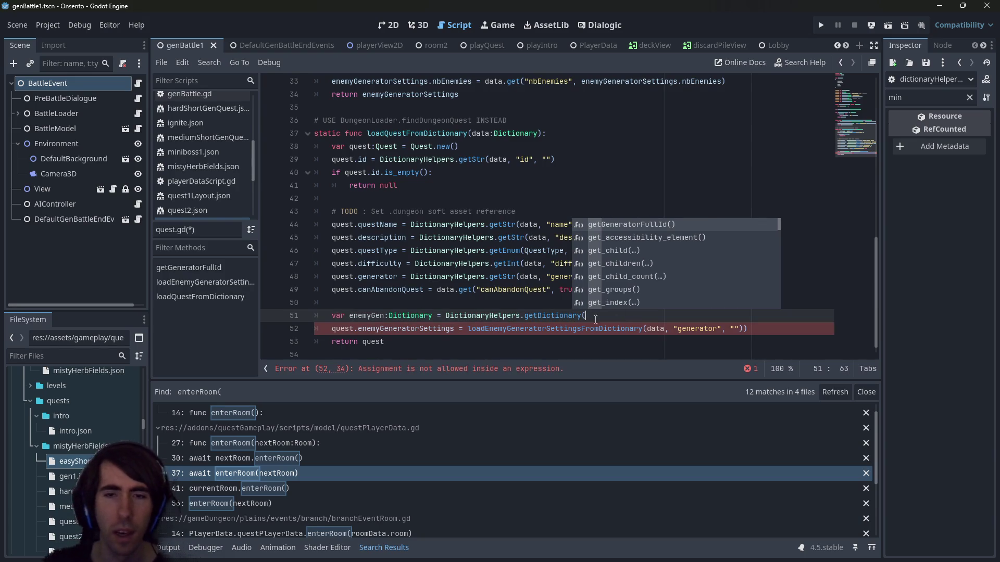
pyautogui.write('data,')
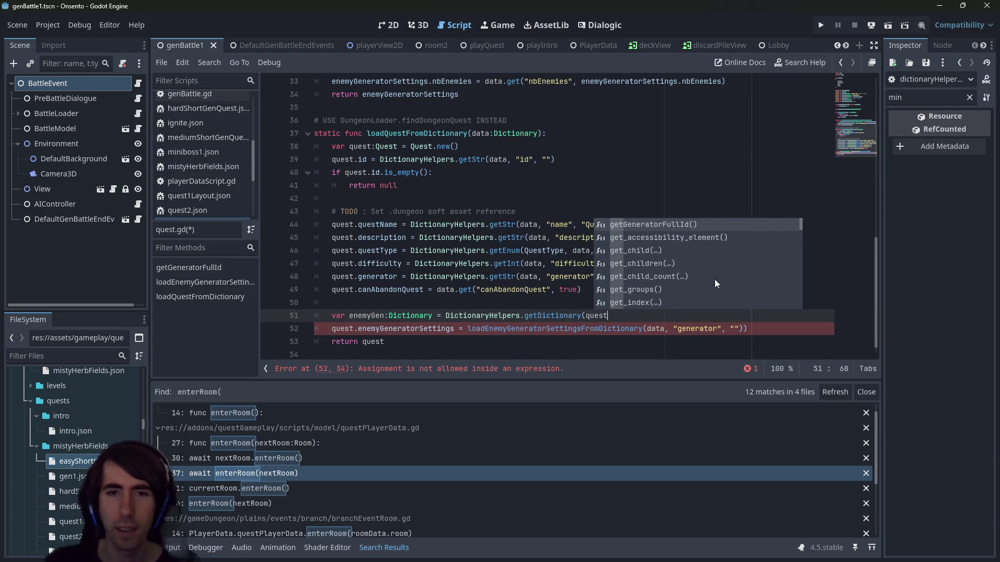
pyautogui.hotkey('ctrl', 'v')
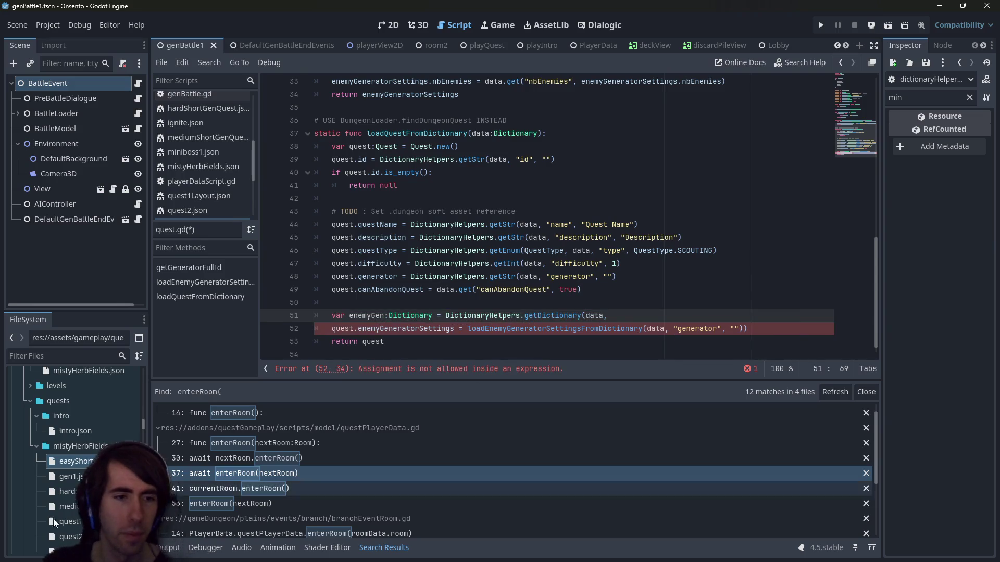
pyautogui.doubleClick(75, 461)
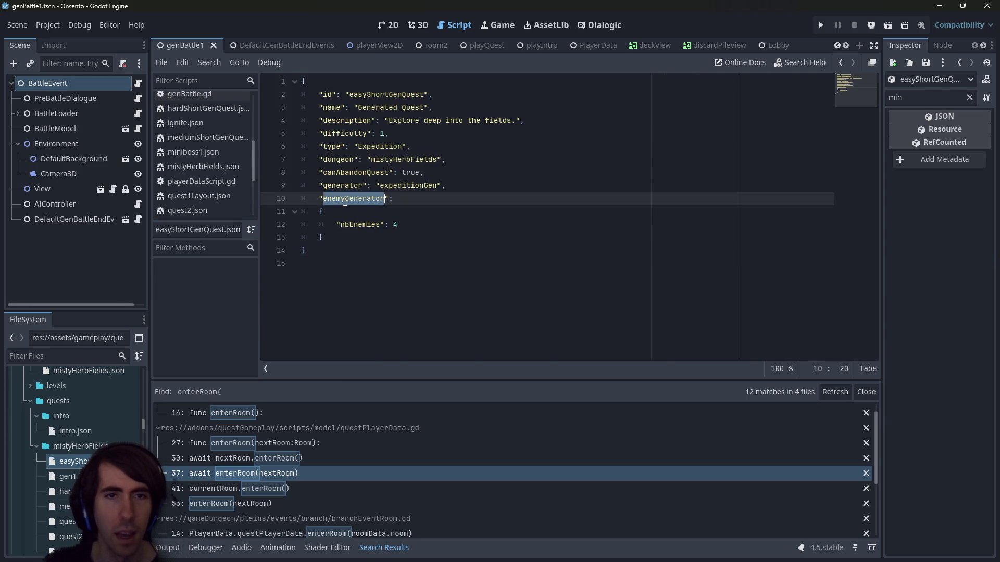
pyautogui.hotkey('alt', 'Left')
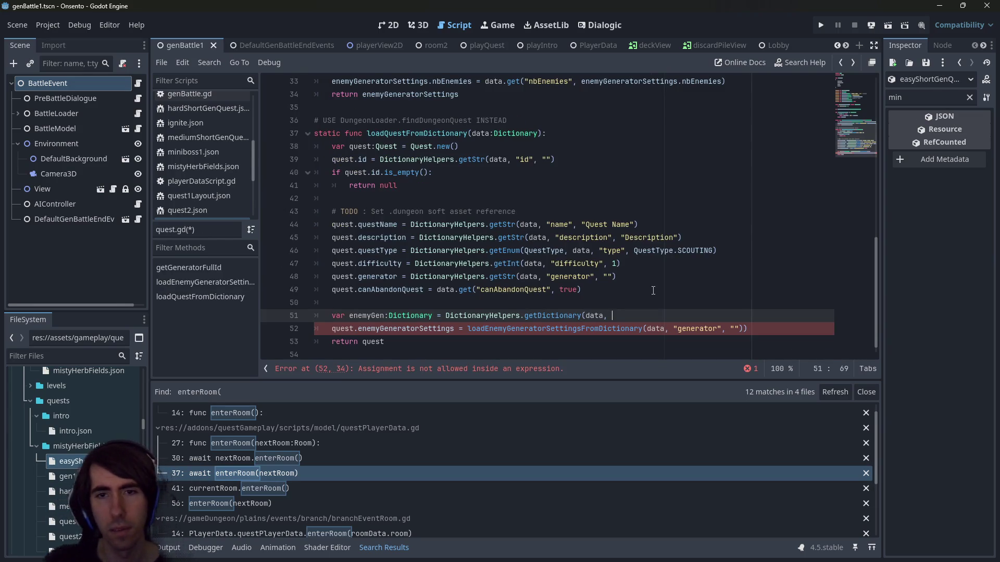
pyautogui.write('"enemyGenerator", {}')
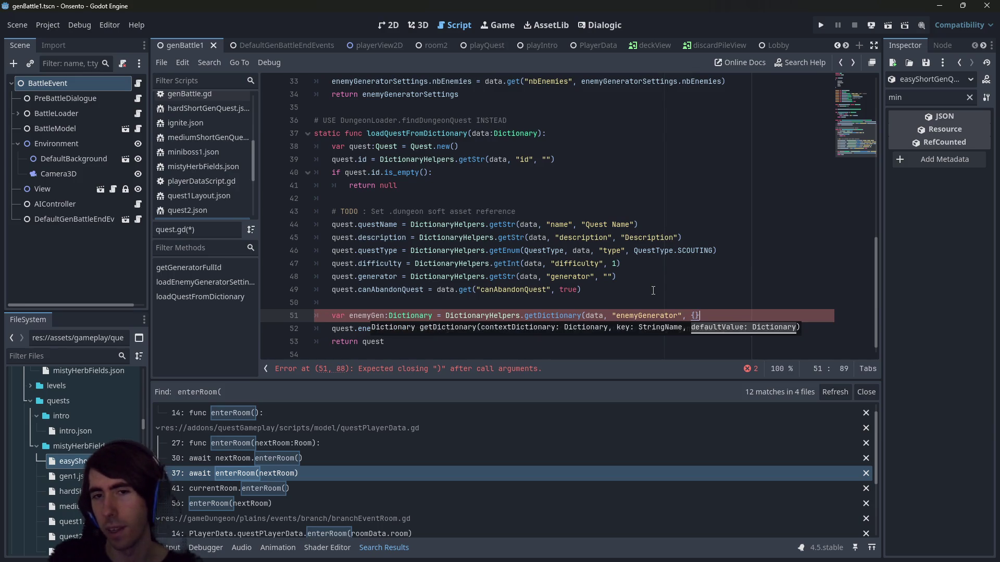
pyautogui.write(')')
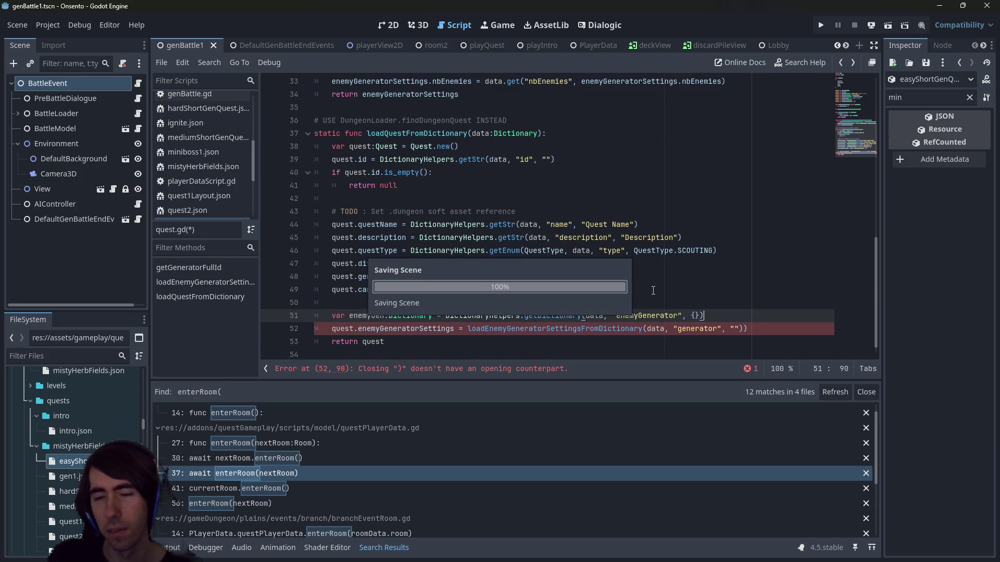
pyautogui.hotkey('ctrl', 's')
# Check the expeditionGen value on line 9 of the quest JSON
pyautogui.hotkey('alt', 'Right')
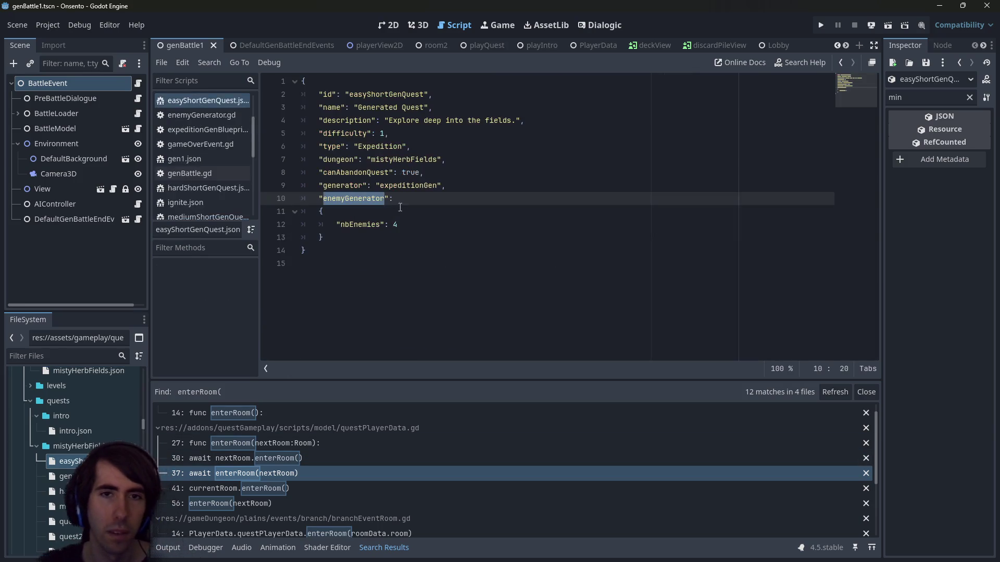
pyautogui.doubleClick(395, 186)
pyautogui.hotkey('alt', 'Left')
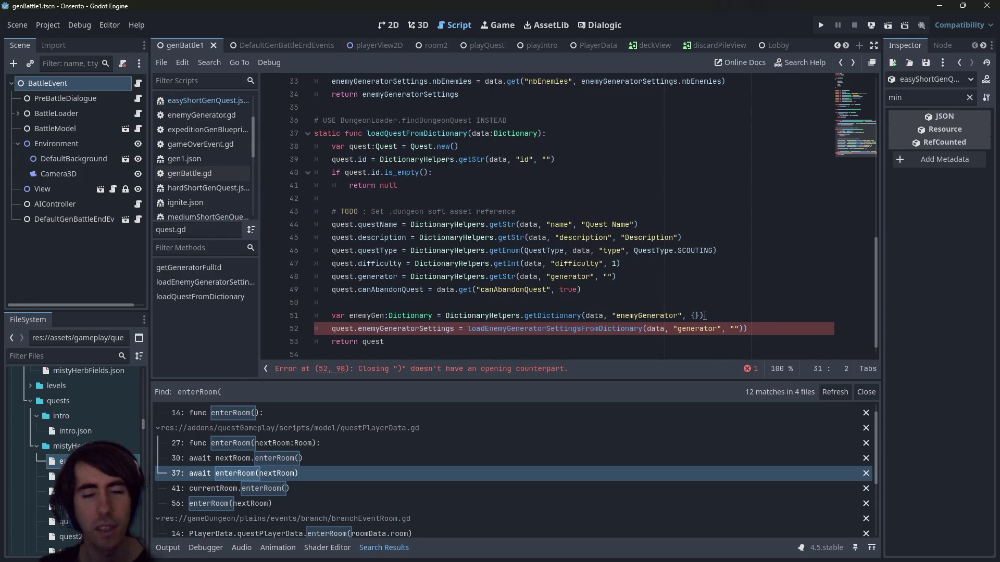
# Replace the arguments of loadEnemyGeneratorSettingsFromDictionary on line 52 with enemyGen
pyautogui.click(705, 315)
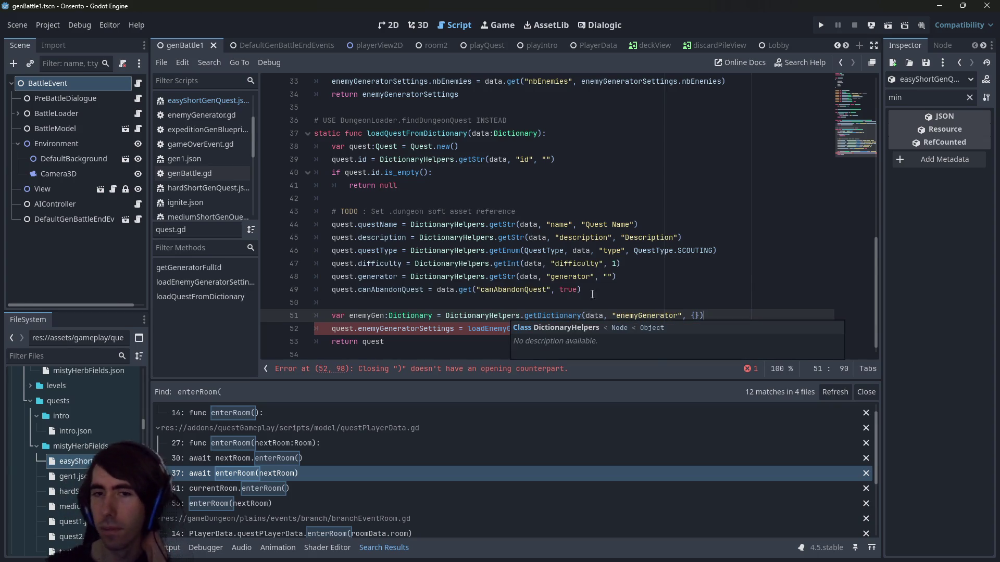
pyautogui.doubleClick(357, 311)
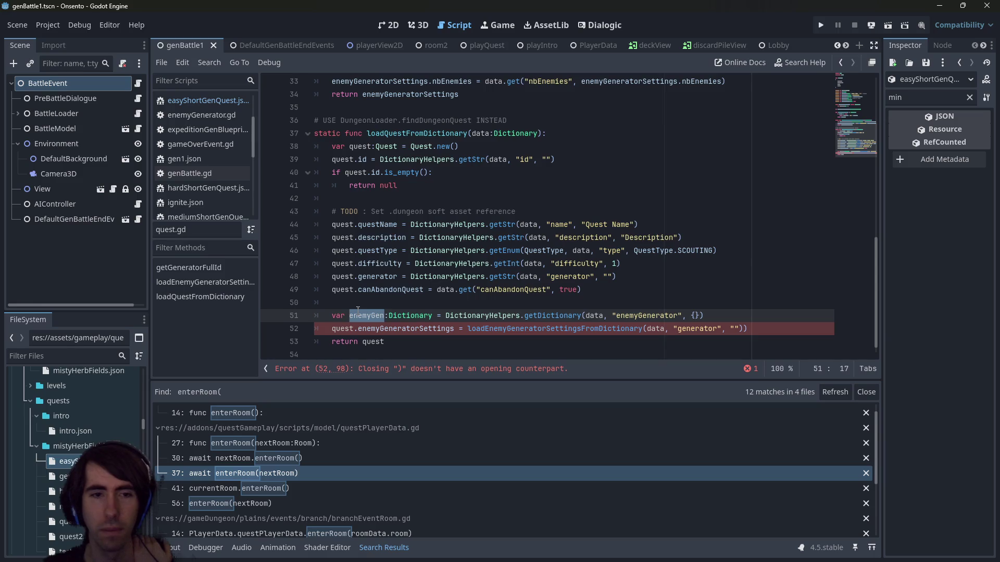
pyautogui.hotkey('alt', 'Left')
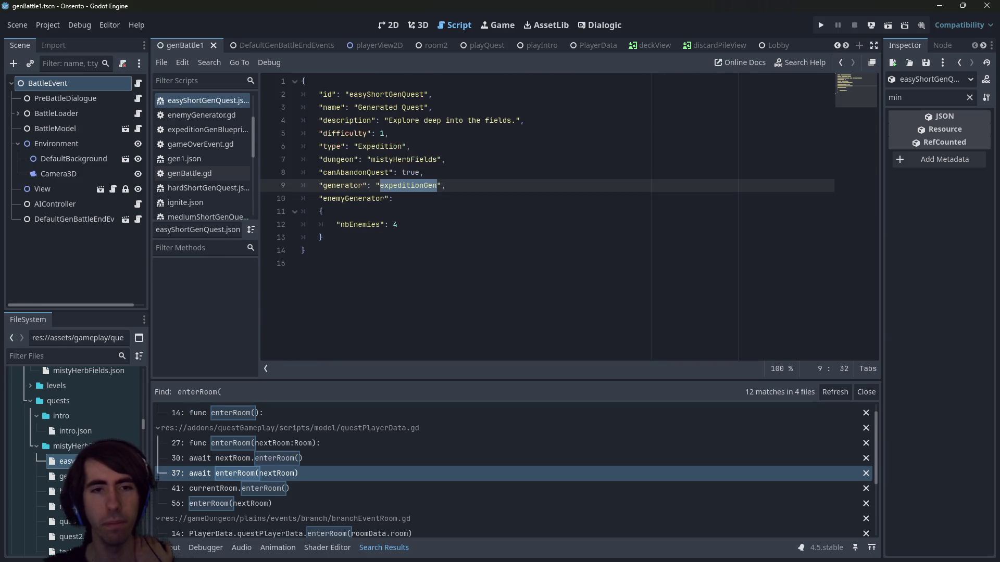
pyautogui.doubleClick(364, 201)
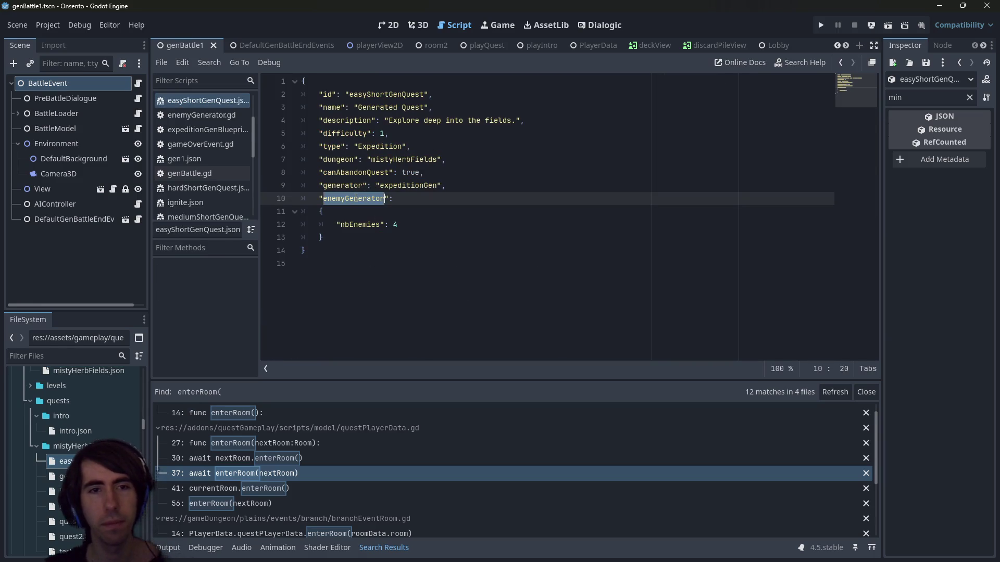
pyautogui.hotkey('alt', 'Right')
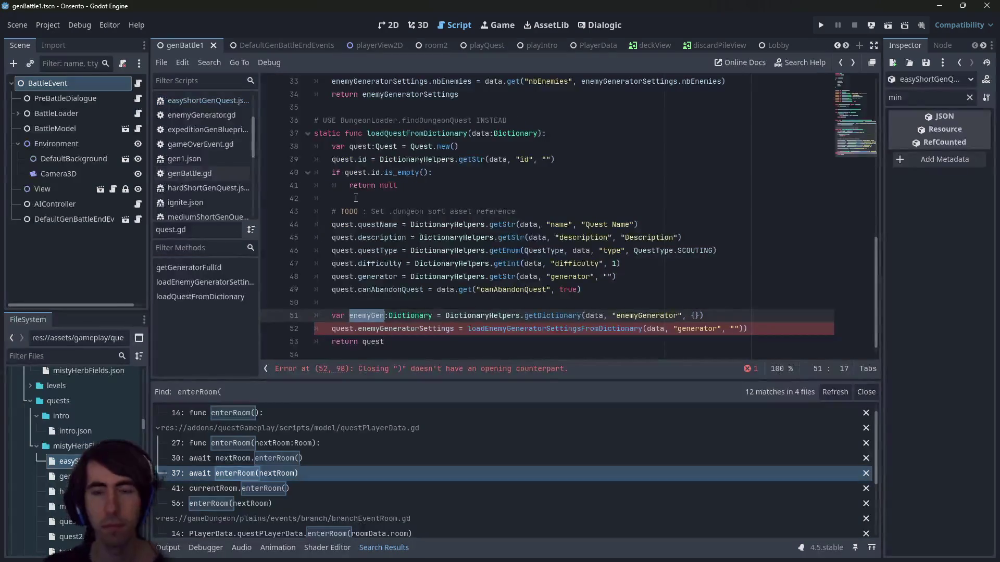
pyautogui.click(705, 315)
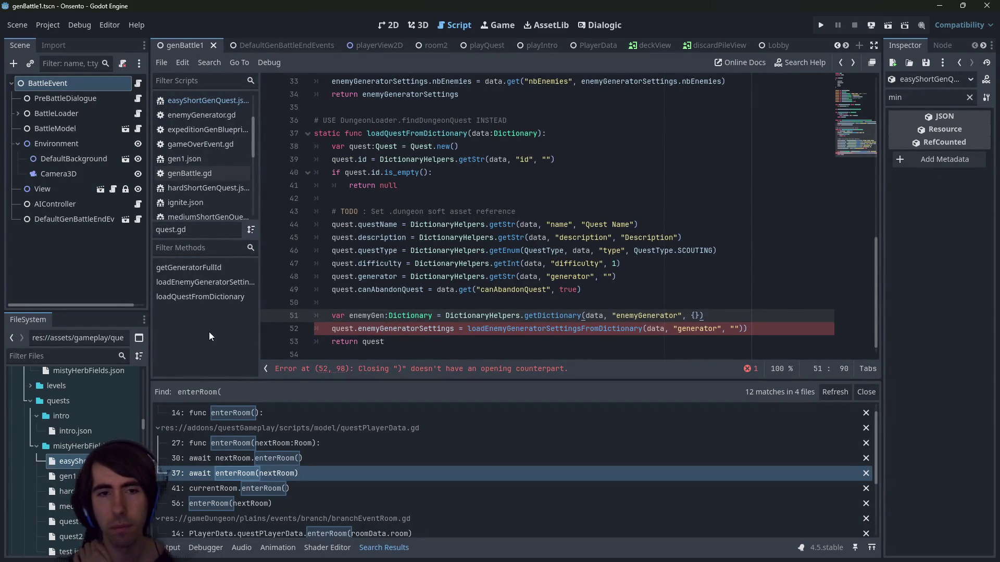
pyautogui.doubleClick(369, 315)
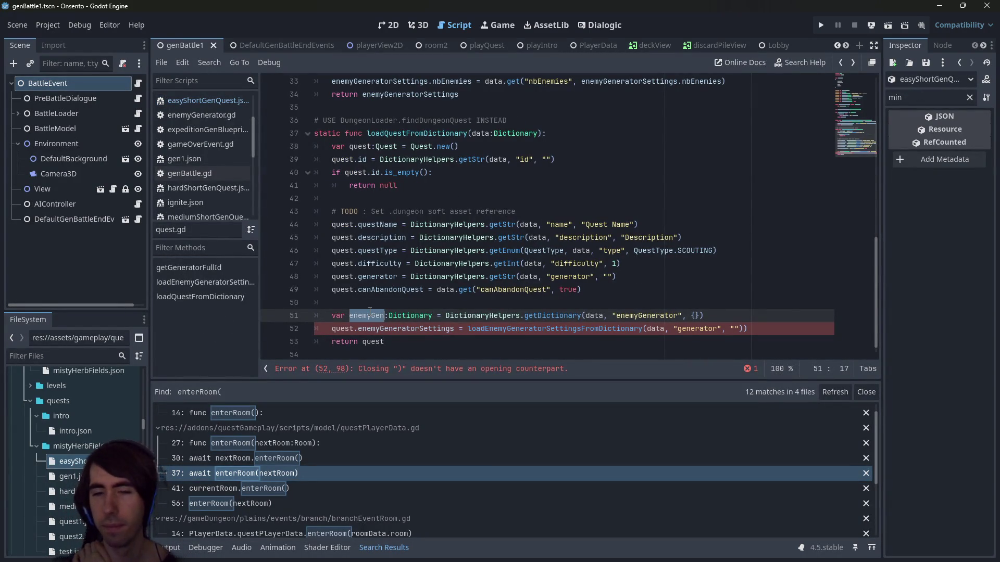
pyautogui.scroll(-1, 614, 288)
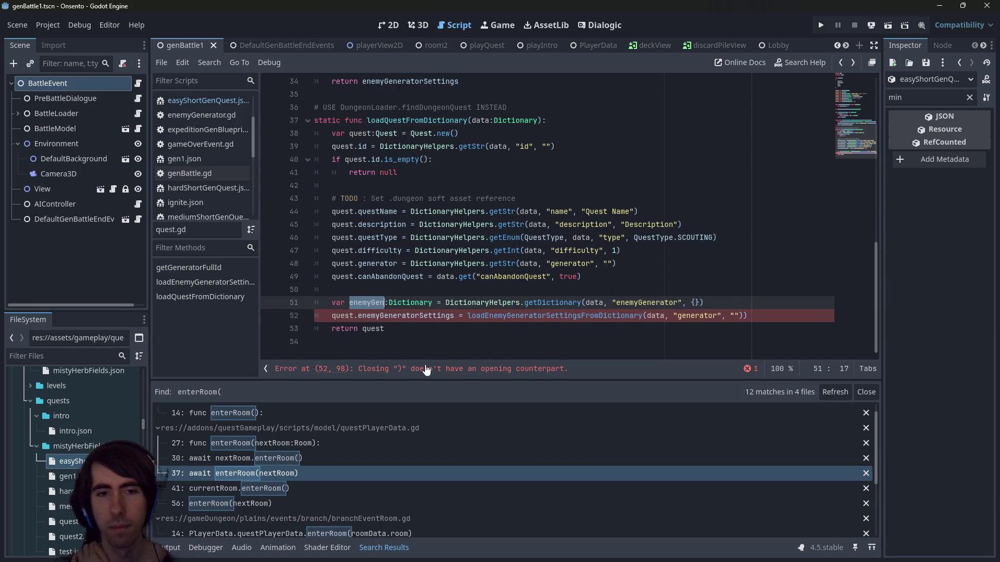
pyautogui.click(757, 316)
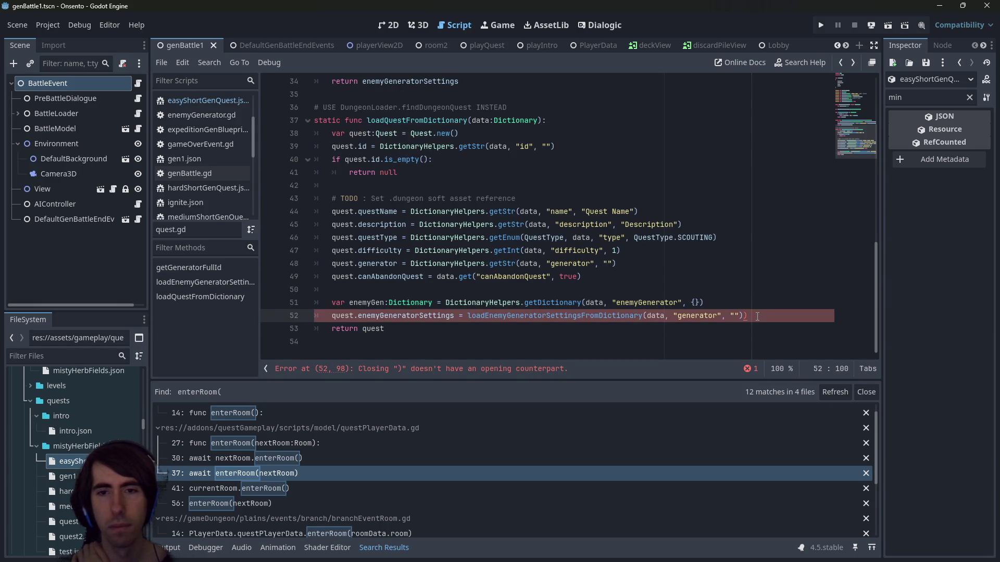
pyautogui.hotkey('ctrl', 'z')
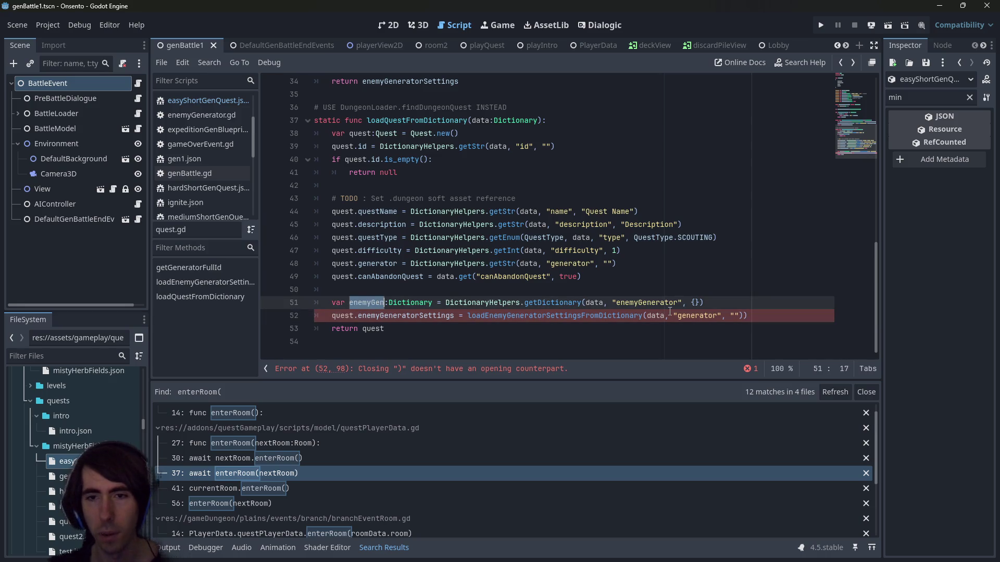
pyautogui.moveTo(648, 316); pyautogui.dragTo(744, 318)
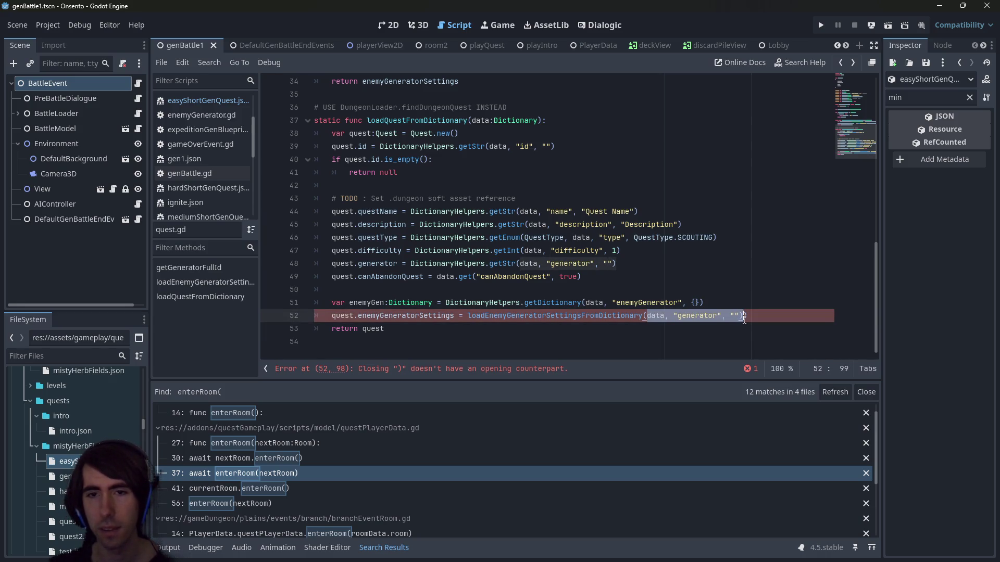
pyautogui.write('enemyGen')
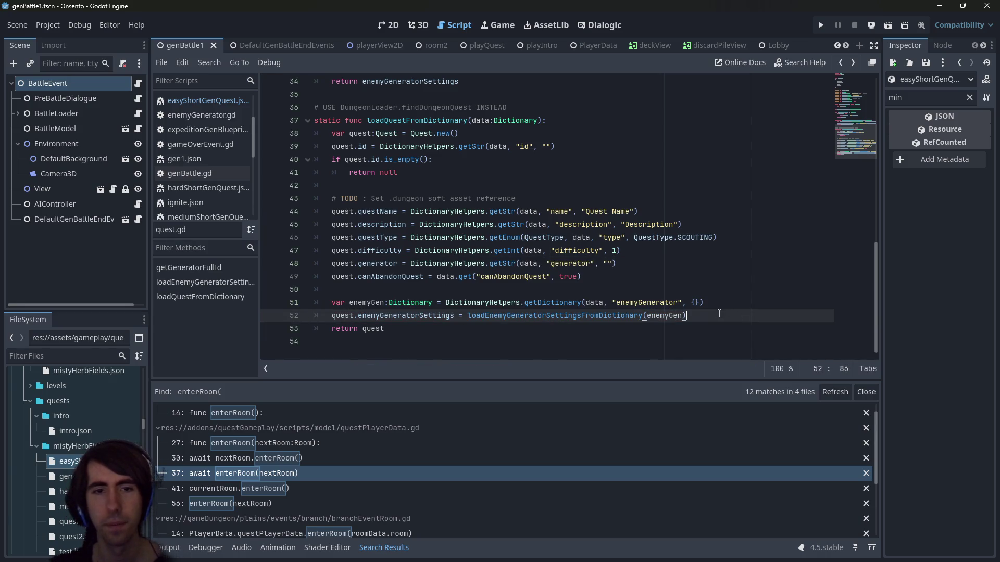
pyautogui.scroll(1, 546, 209)
# Review the data parameter's uses and the enemy generator settings loader in quest.gd against the quest JSON
pyautogui.doubleClick(472, 161)
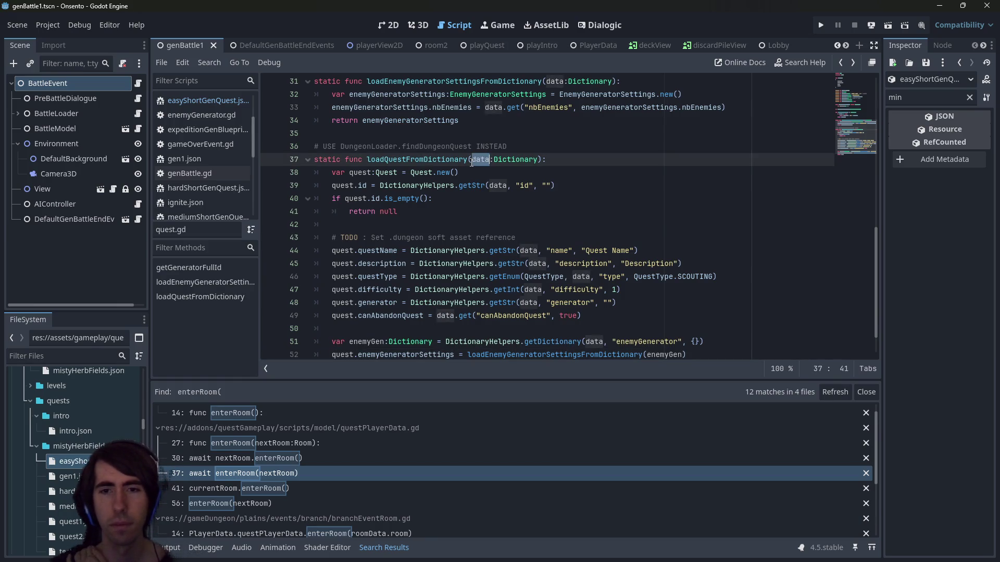
pyautogui.scroll(-1, 467, 165)
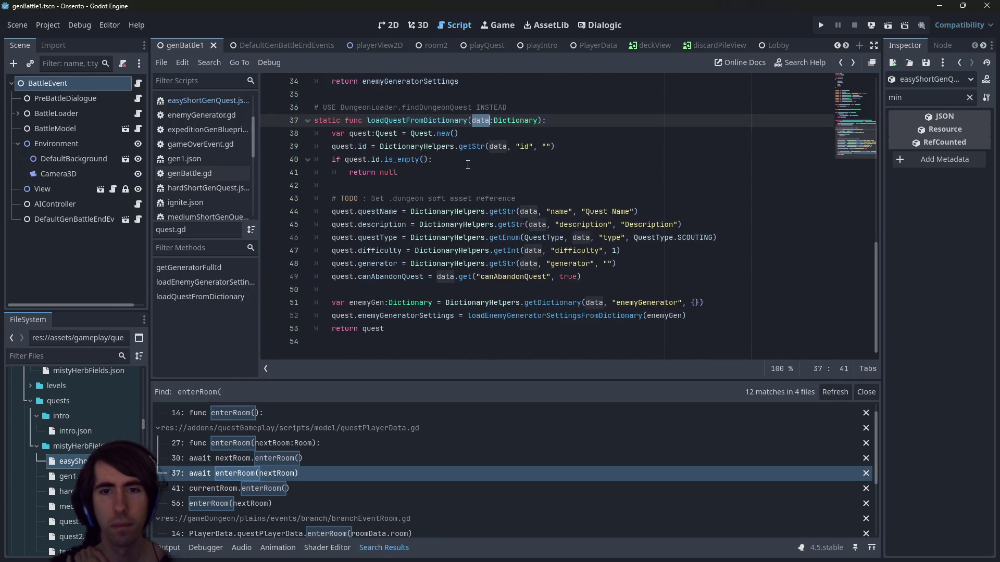
pyautogui.click(556, 315)
pyautogui.scroll(4, 512, 244)
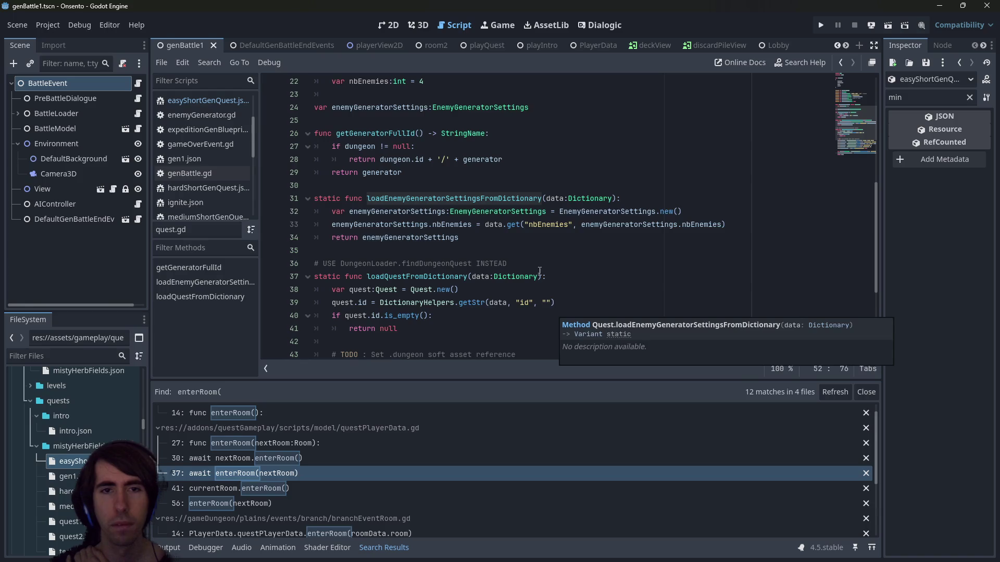
pyautogui.click(513, 244)
pyautogui.scroll(-5, 513, 244)
pyautogui.scroll(5, 365, 306)
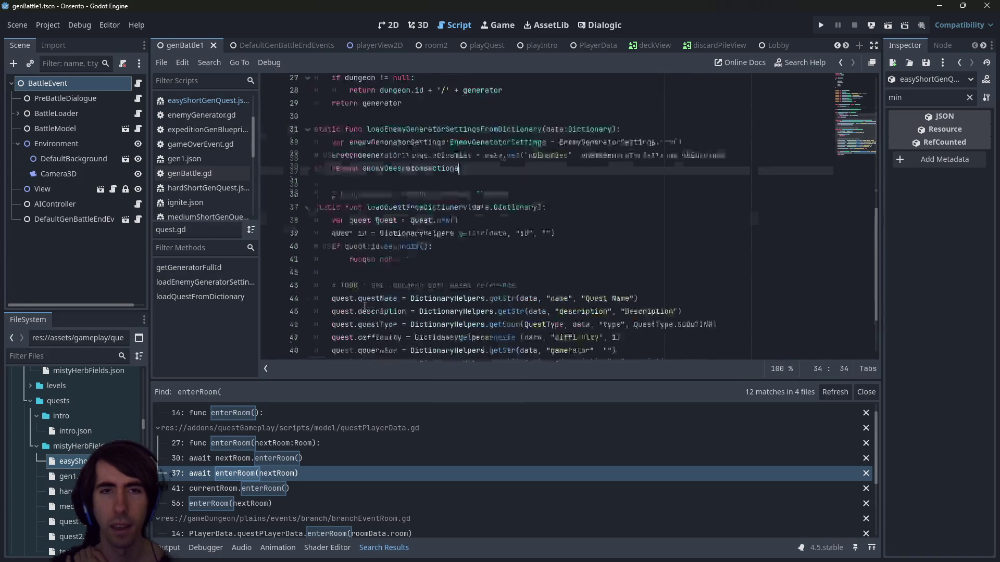
pyautogui.scroll(-4, 364, 306)
pyautogui.scroll(5, 380, 323)
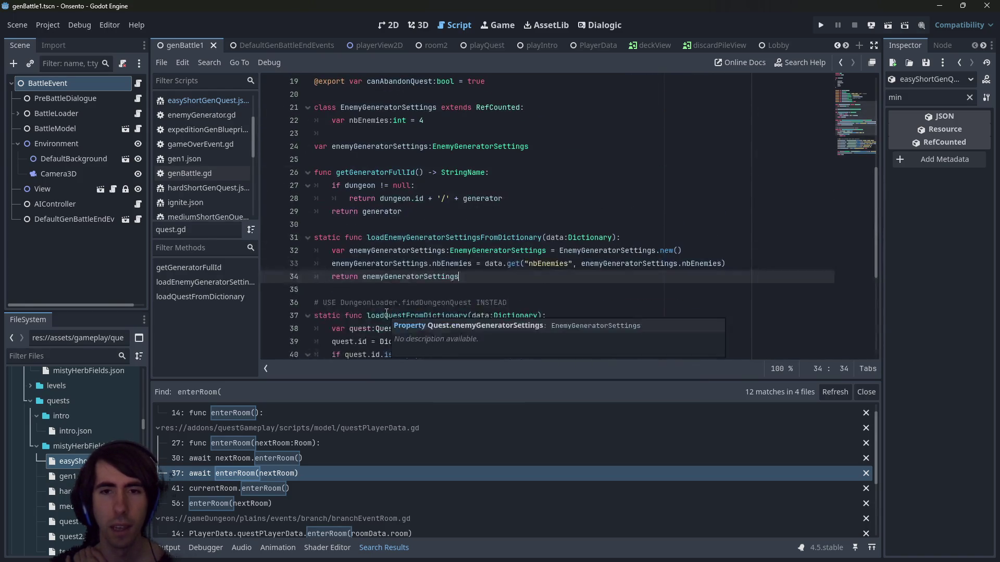
pyautogui.click(461, 250)
pyautogui.doubleClick(73, 461)
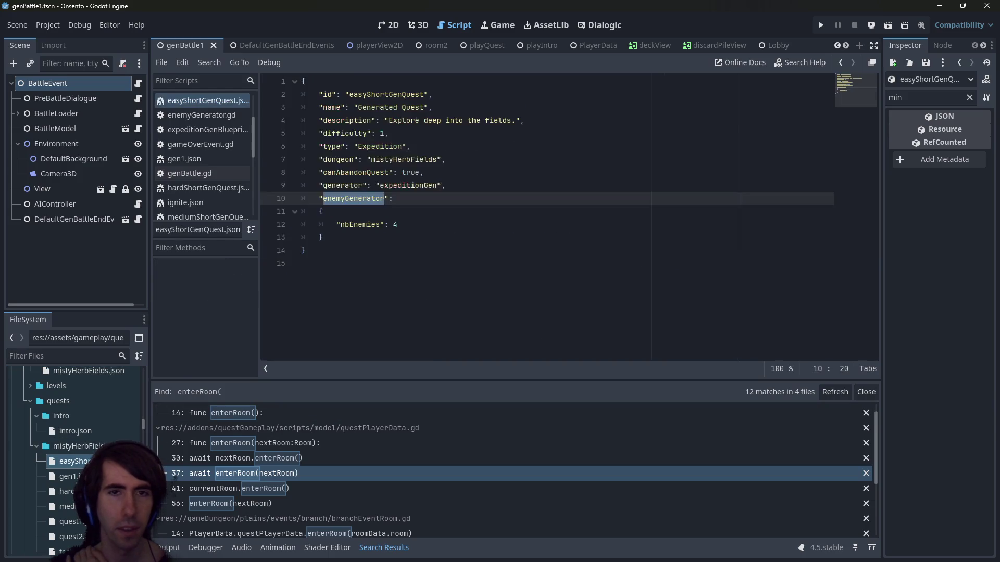
pyautogui.click(428, 314)
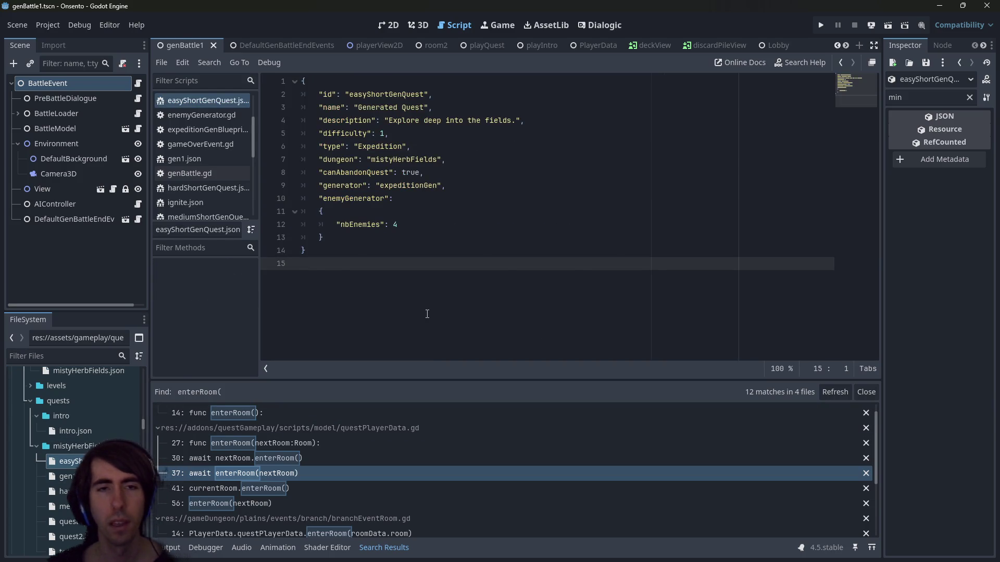
pyautogui.hotkey('alt', 'Left')
pyautogui.hotkey('alt', 'Left')
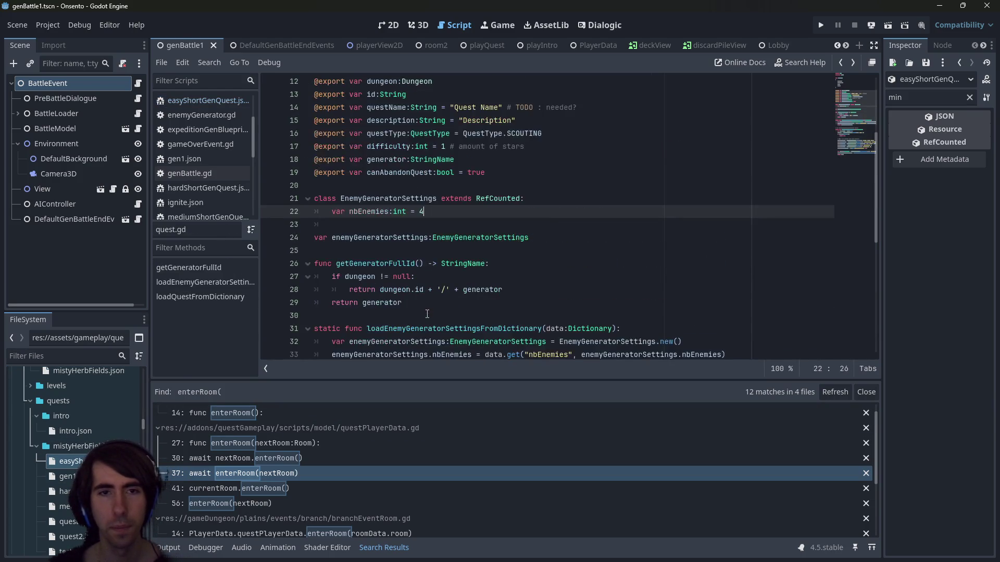
# Navigate back through quest.gd to the end of unfinished line 12 in genBattle.gd
pyautogui.hotkey('alt', 'Left')
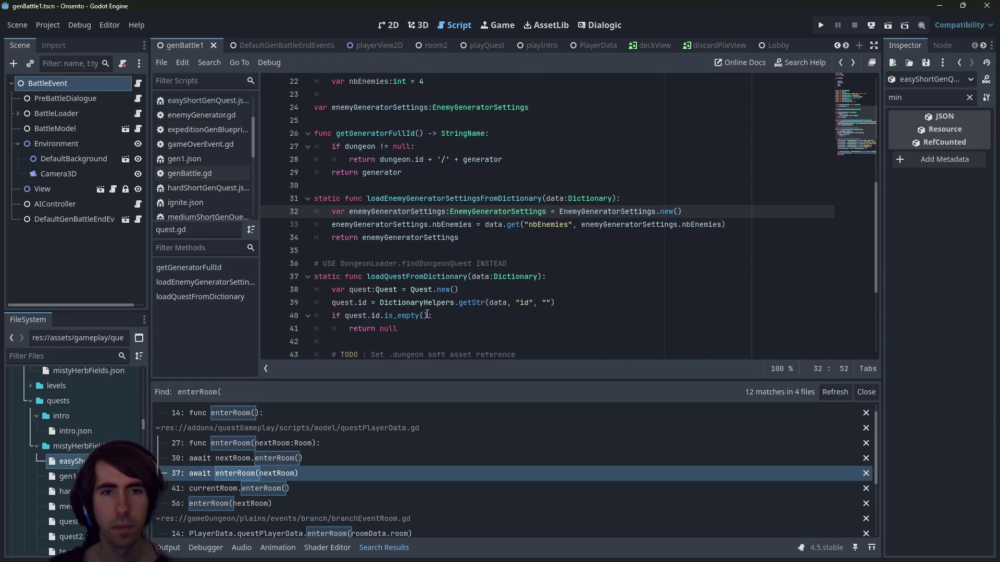
pyautogui.hotkey('alt', 'Left')
pyautogui.hotkey('alt', 'Left')
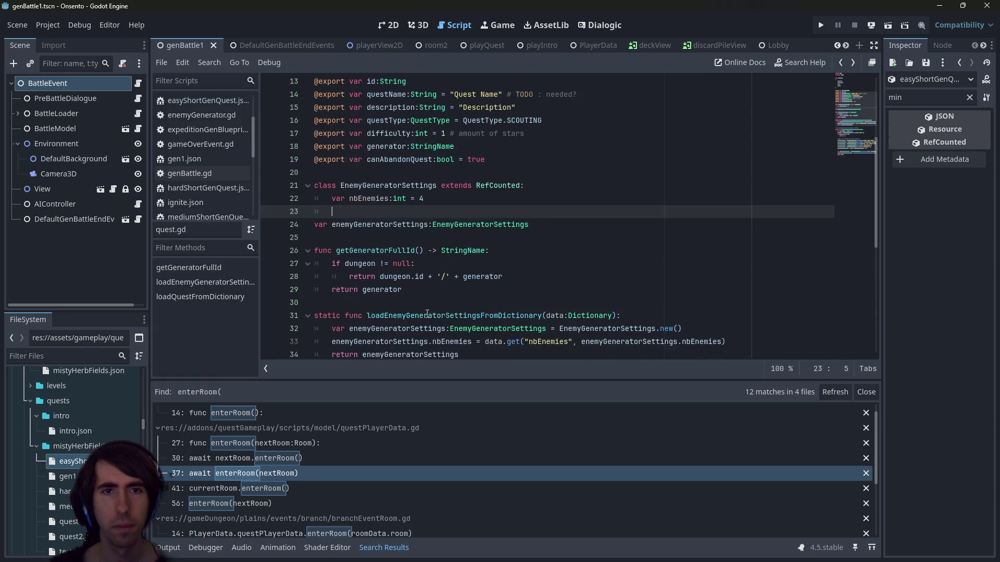
pyautogui.hotkey('alt', 'Left')
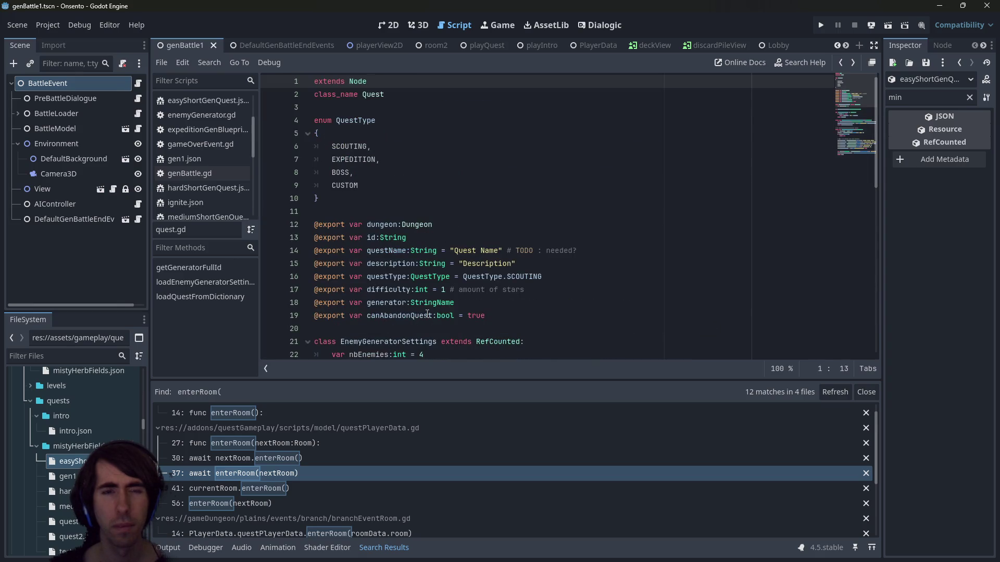
pyautogui.hotkey('alt', 'Left')
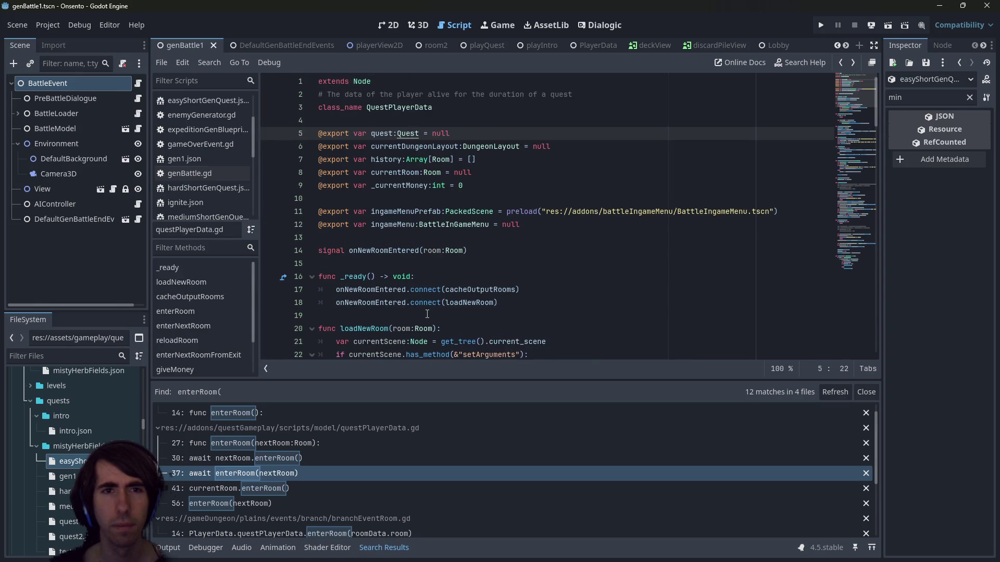
pyautogui.hotkey('alt', 'Left')
pyautogui.click(458, 211)
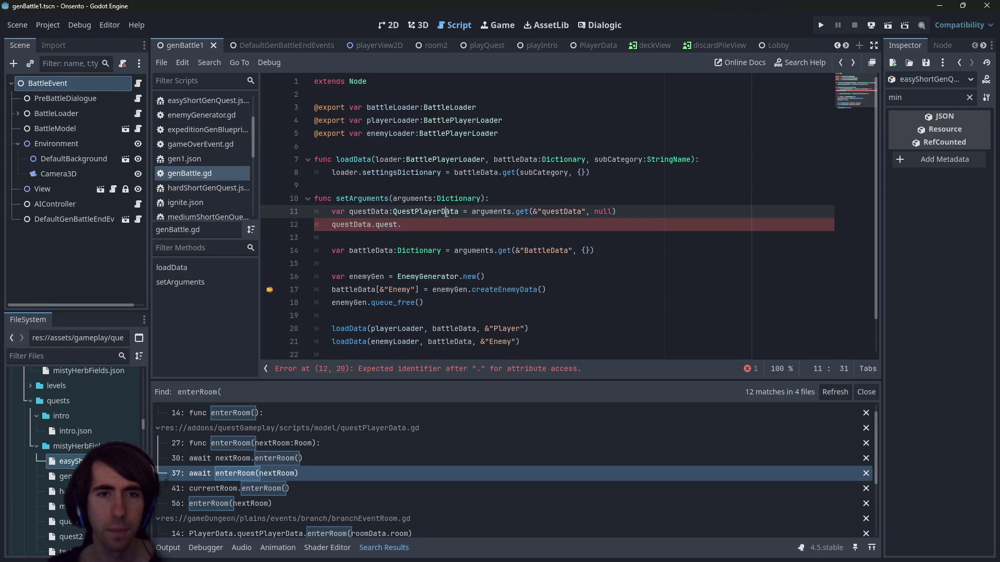
# Complete line 12 as questData.quest.enemyGeneratorSettings.nbEnemies and save genBattle.gd
pyautogui.click(462, 227)
pyautogui.press('BackSpace')
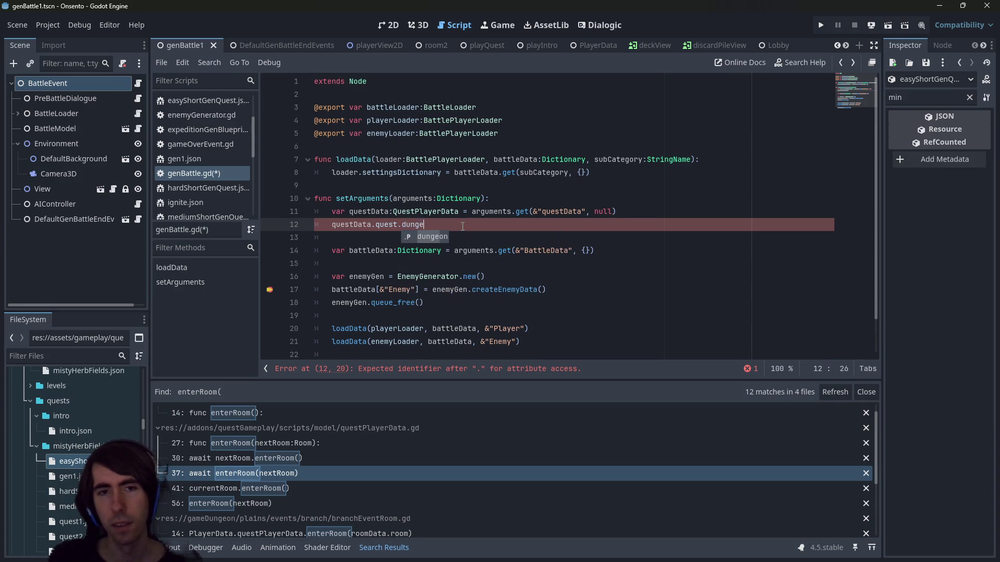
pyautogui.write('enemy')
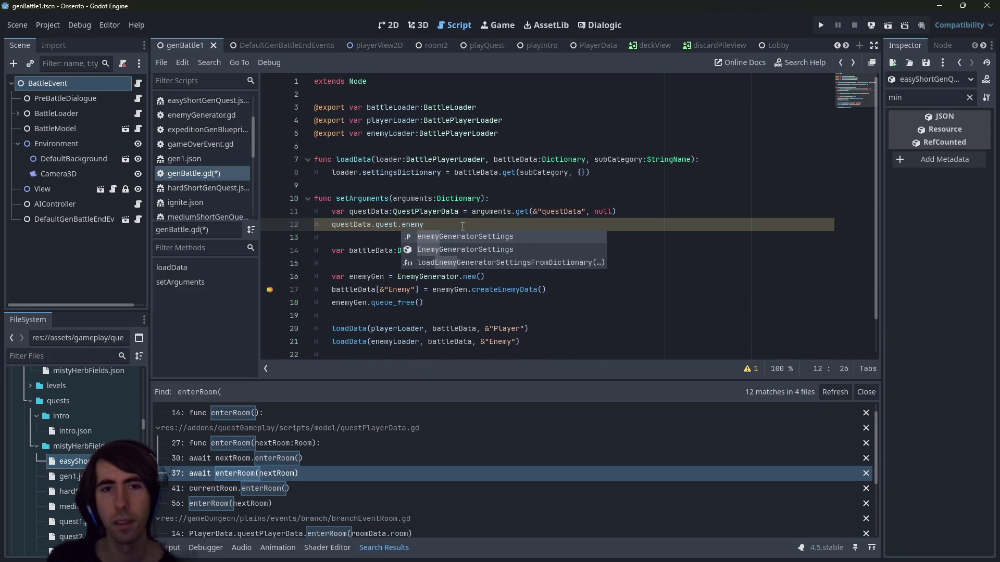
pyautogui.press('Return')
pyautogui.write('.nb')
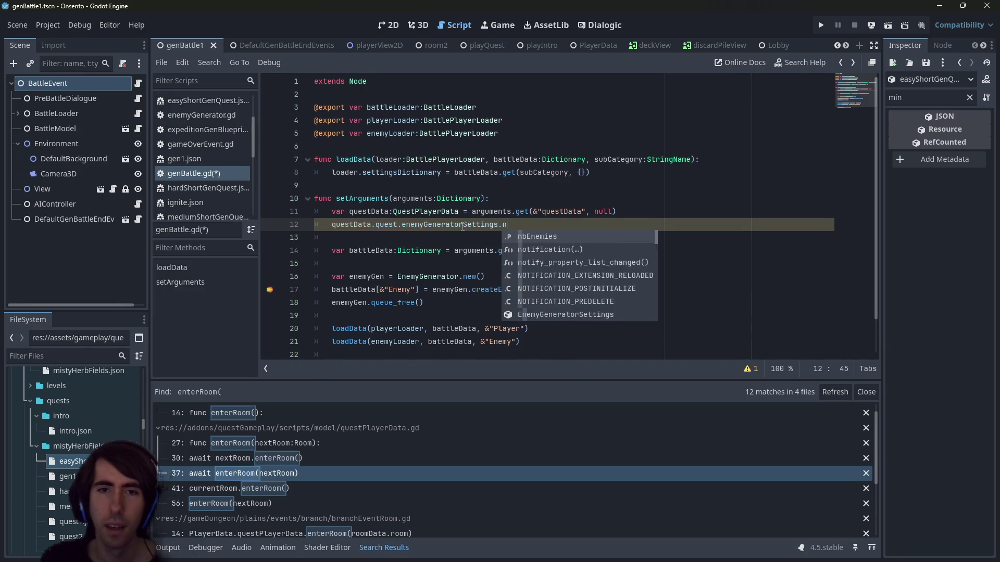
pyautogui.press('Return')
pyautogui.hotkey('ctrl', 's')
# Add an 'if questData != null:' check and indent the nbEnemies line beneath it
pyautogui.scroll(-1, 462, 226)
pyautogui.doubleClick(368, 172)
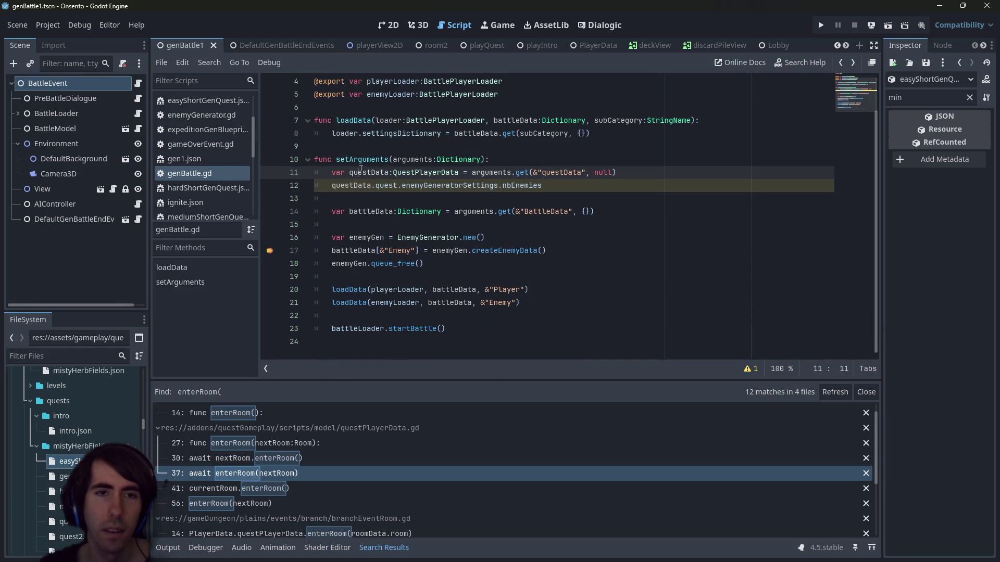
pyautogui.click(673, 172)
pyautogui.press('Return')
pyautogui.write('if questData')
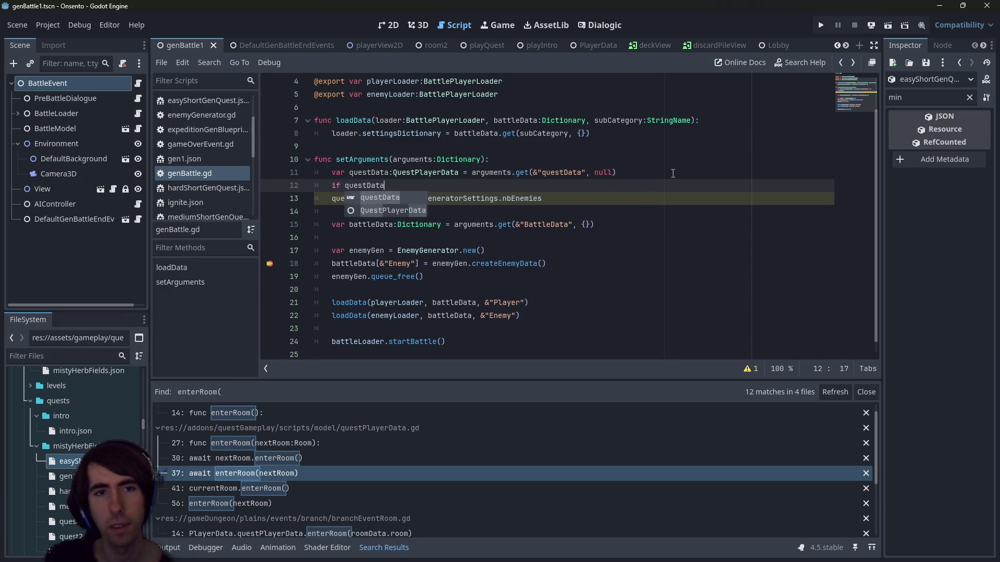
pyautogui.write(' != null:')
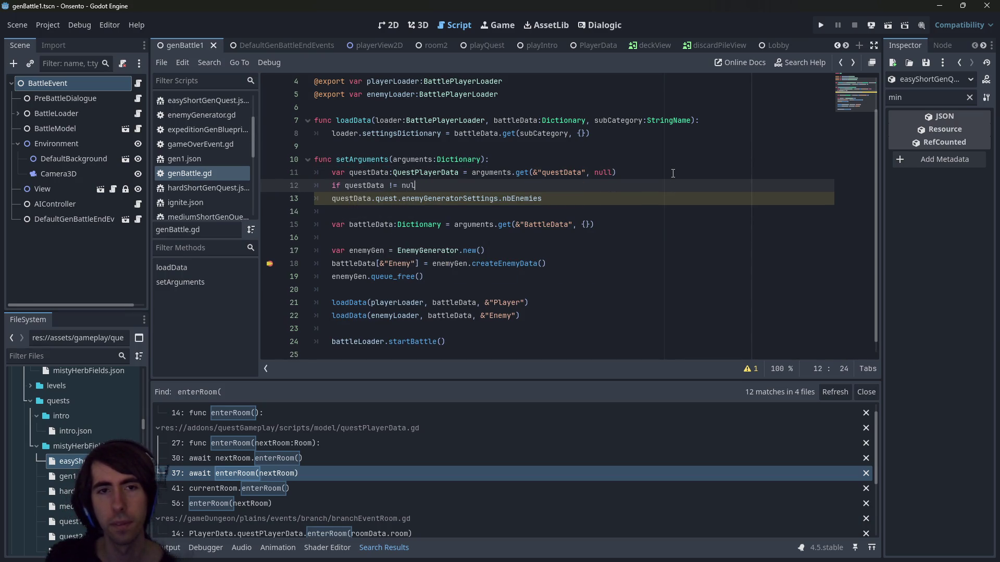
pyautogui.press('Down')
pyautogui.press('Home')
pyautogui.press('Tab')
pyautogui.hotkey('ctrl', 's')
# Move the questData block below the enemyGen creation line
pyautogui.scroll(1, 673, 173)
pyautogui.moveTo(578, 238); pyautogui.dragTo(276, 214)
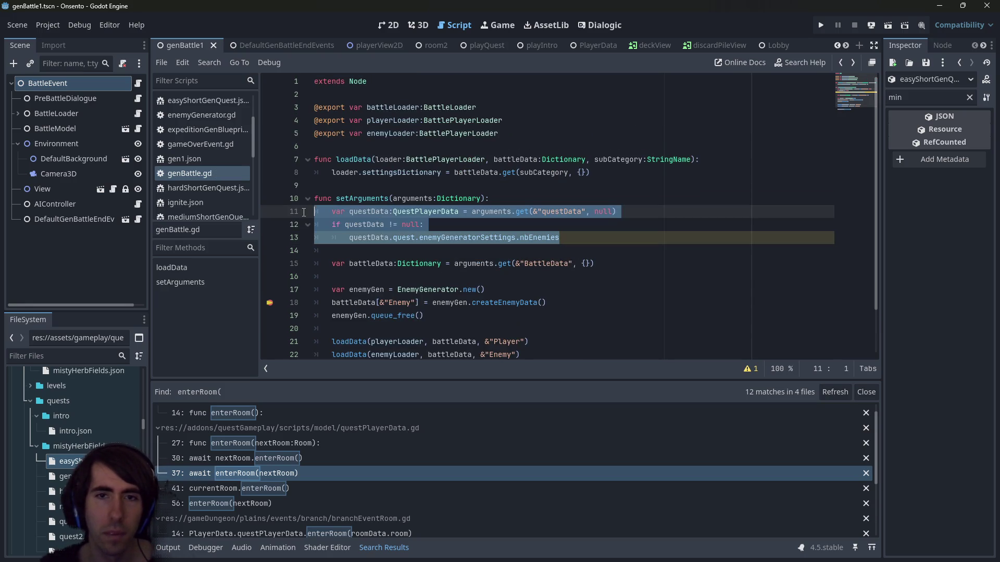
pyautogui.press('BackSpace')
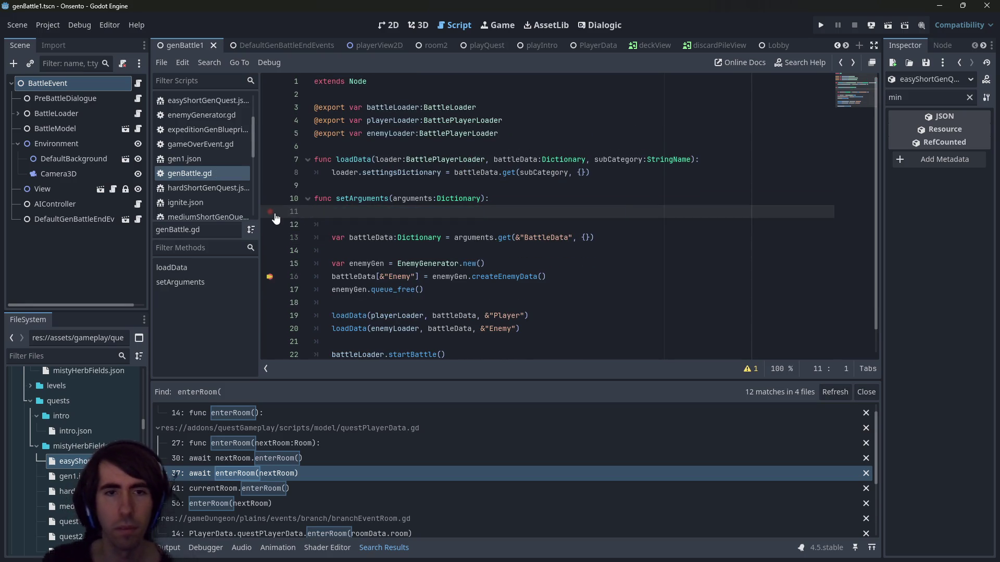
pyautogui.press('BackSpace')
pyautogui.press('Delete')
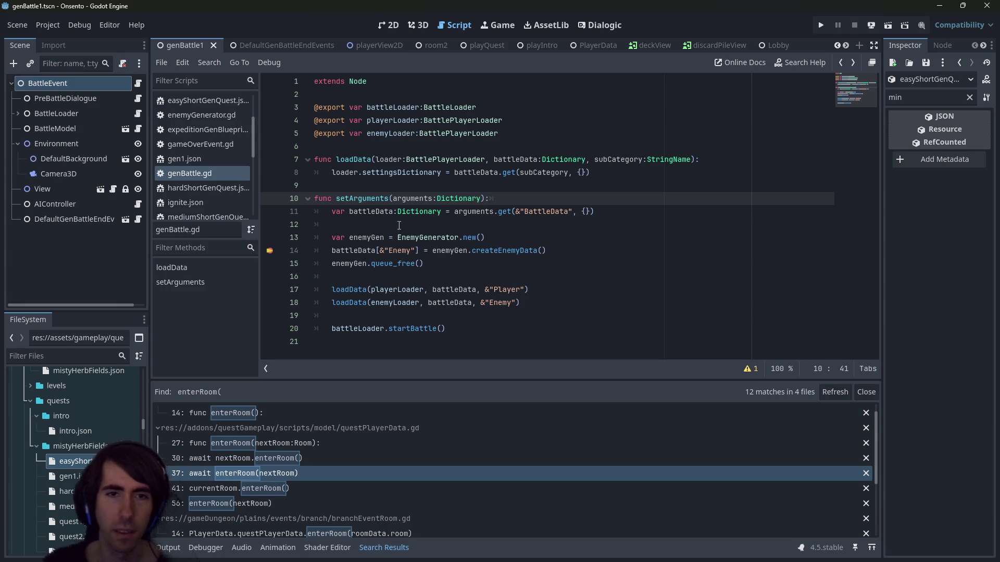
pyautogui.click(565, 240)
pyautogui.click(540, 251)
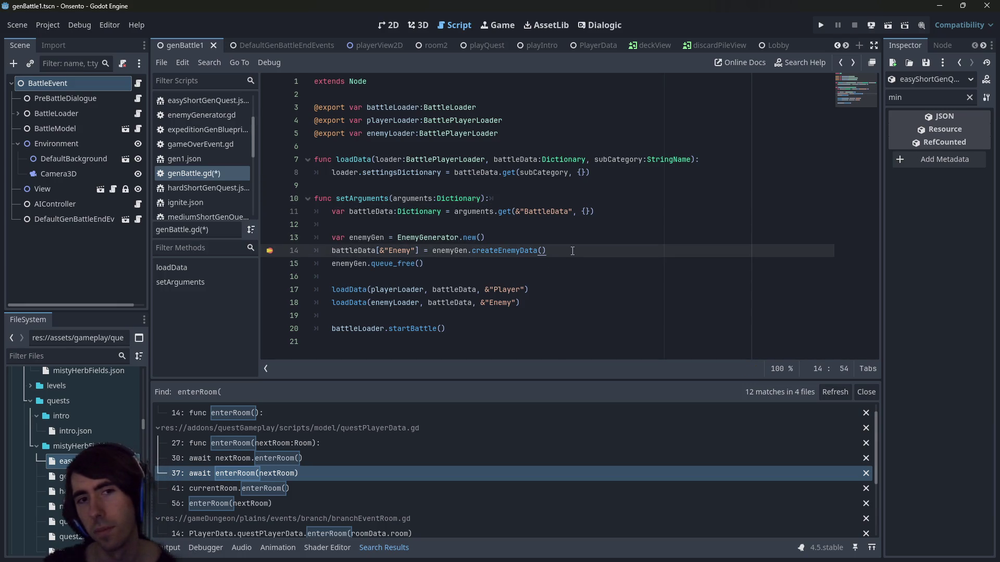
pyautogui.click(364, 238)
pyautogui.click(537, 241)
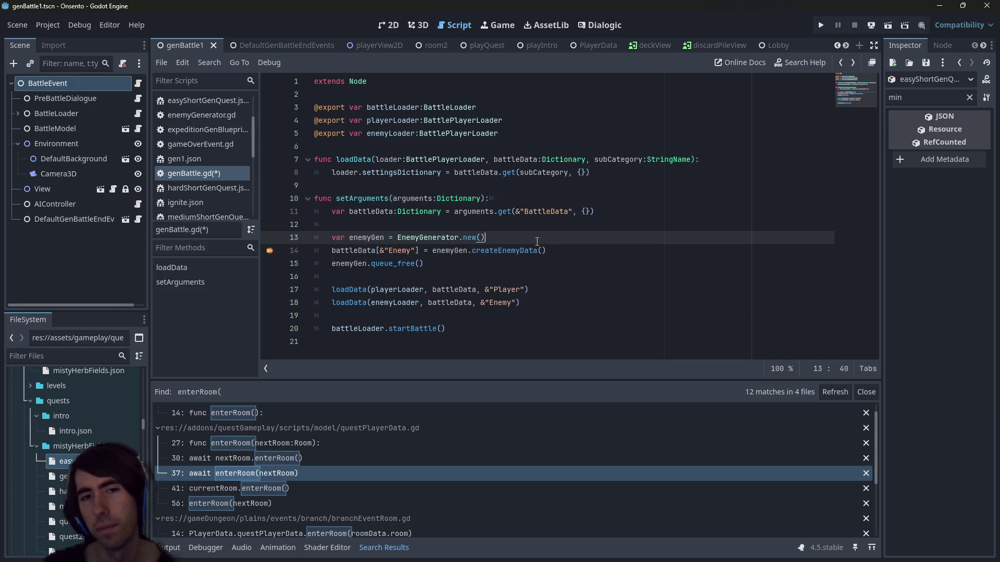
pyautogui.hotkey('ctrl', 'z')
pyautogui.hotkey('ctrl', 'z')
pyautogui.hotkey('ctrl', 'z')
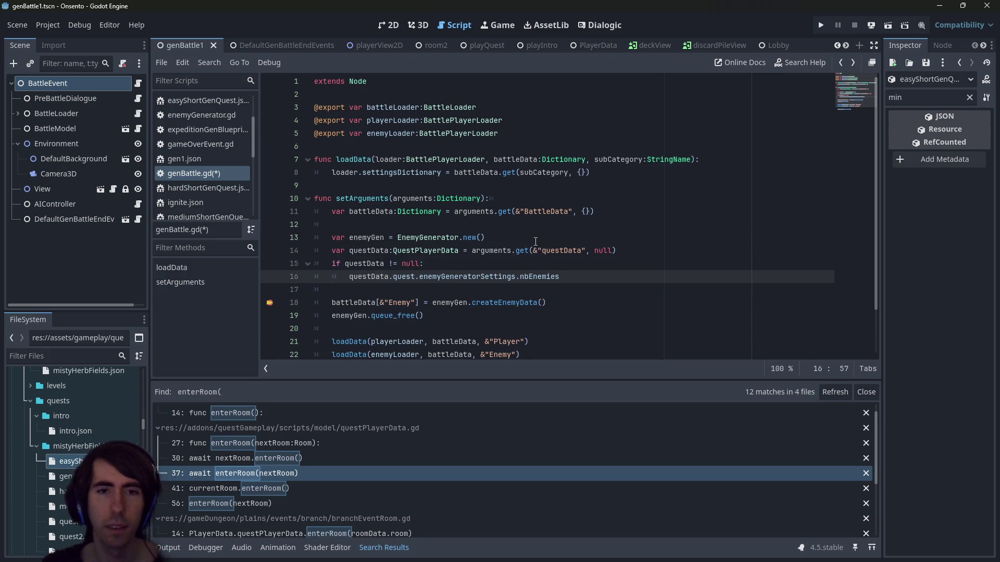
# Prefix line 16 with 'enemyGen.nbEnemies =' to clear the standalone expression warning, and save
pyautogui.moveTo(379, 316)
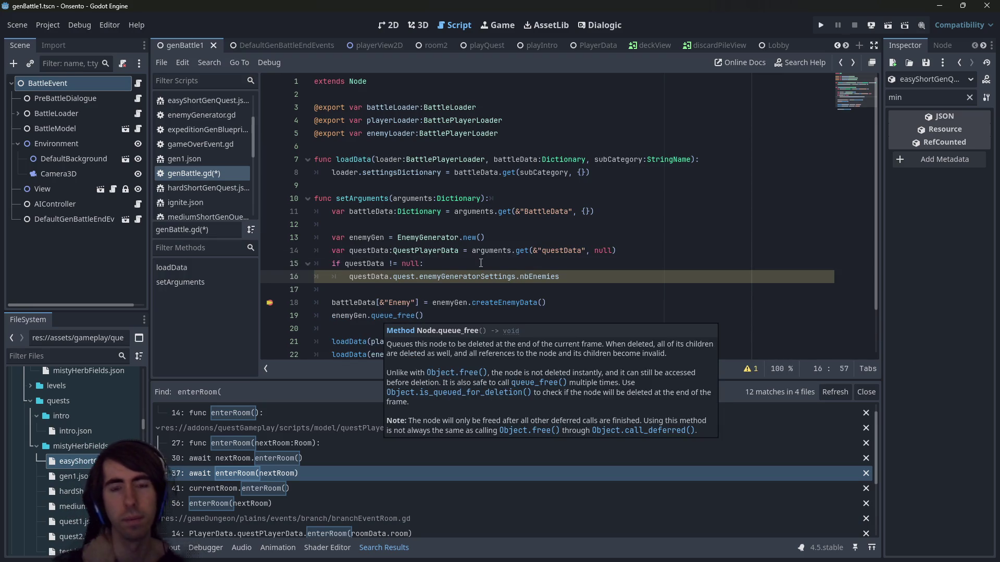
pyautogui.doubleClick(371, 277)
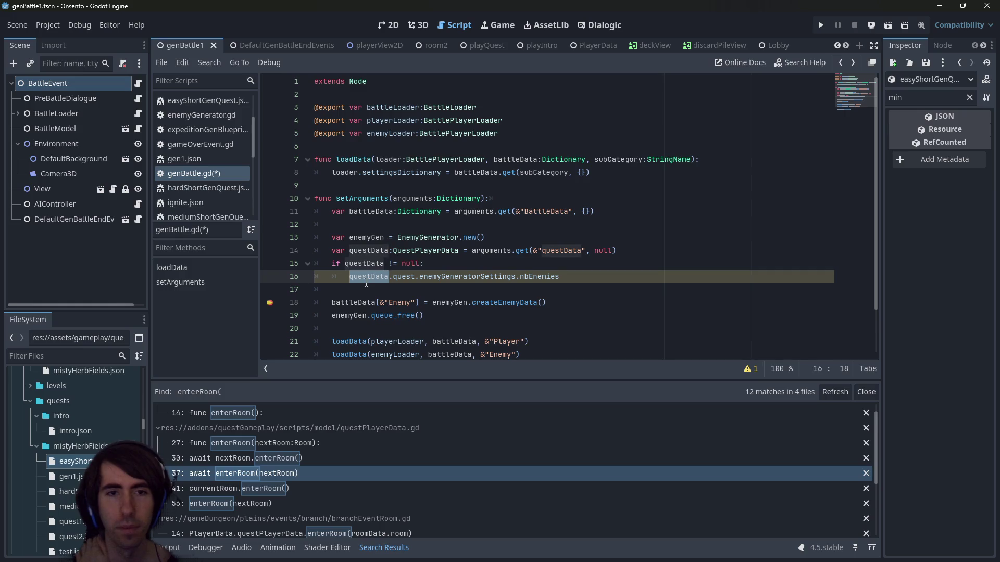
pyautogui.click(751, 368)
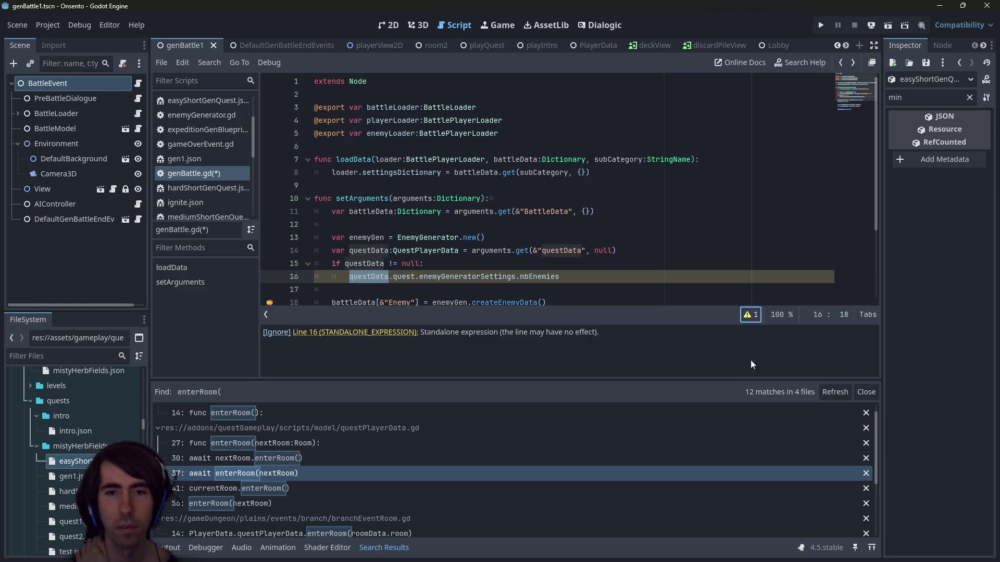
pyautogui.click(752, 317)
pyautogui.click(363, 250)
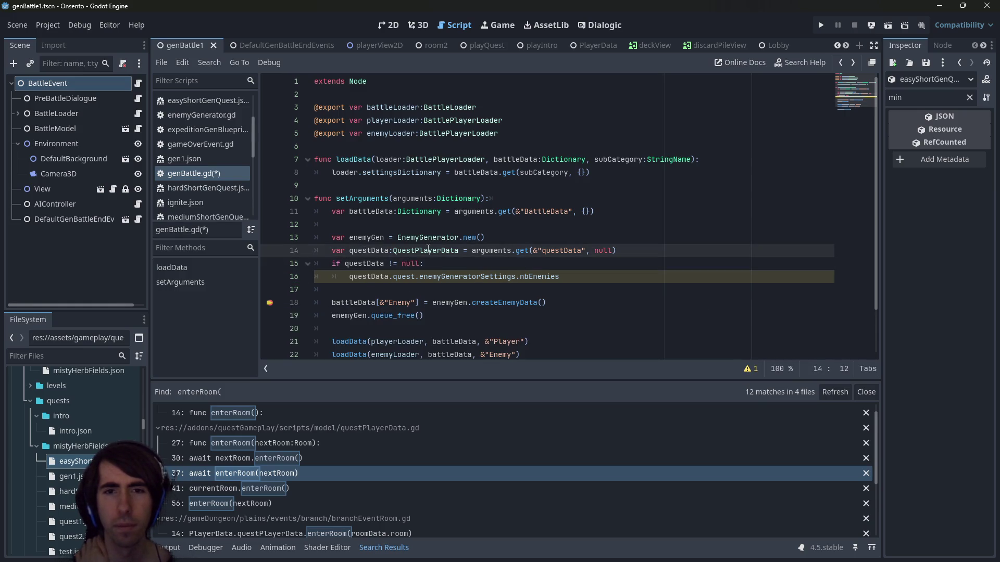
pyautogui.doubleClick(363, 238)
pyautogui.click(350, 277)
pyautogui.write('enemyGen.nbEnemies =')
pyautogui.hotkey('ctrl', 's')
# Open the EnemyGenerator class definition from genBattle.gd
pyautogui.doubleClick(408, 276)
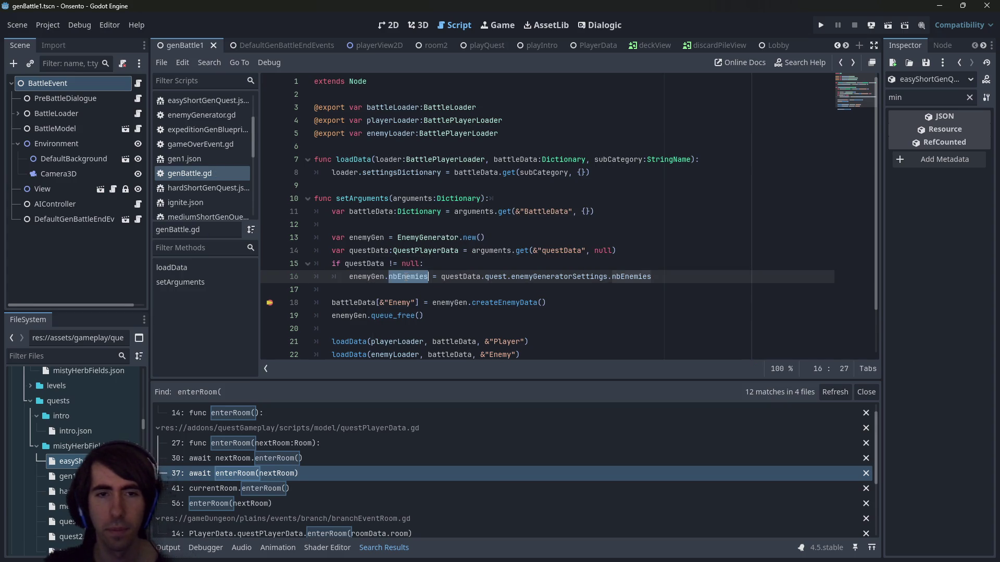
pyautogui.keyDown('ctrl'); pyautogui.click(424, 238); pyautogui.keyUp('ctrl')
pyautogui.scroll(-16, 514, 126)
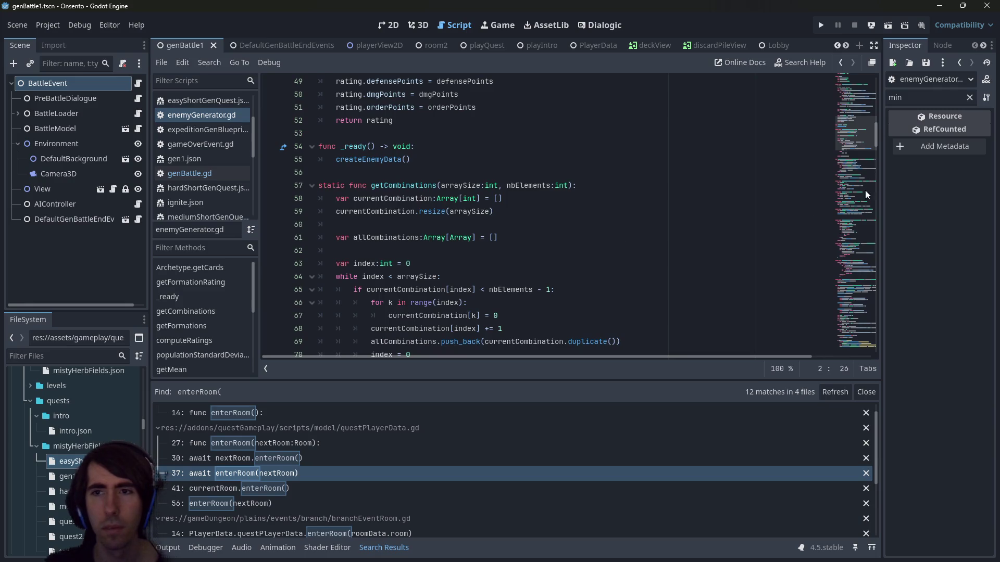
pyautogui.scroll(16, 626, 230)
pyautogui.click(542, 126)
pyautogui.click(554, 107)
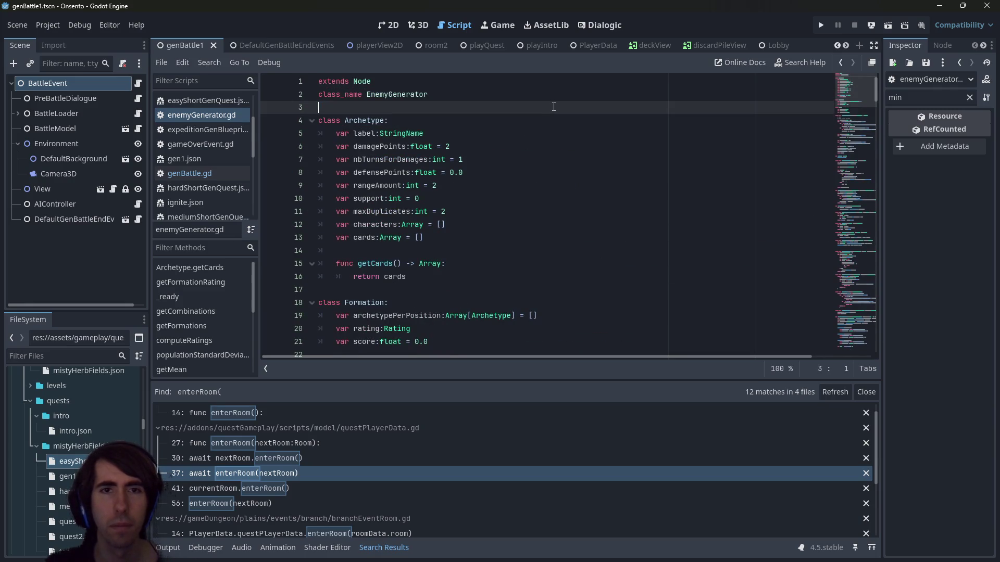
pyautogui.press('Return')
pyautogui.press('Return')
pyautogui.write('@exp')
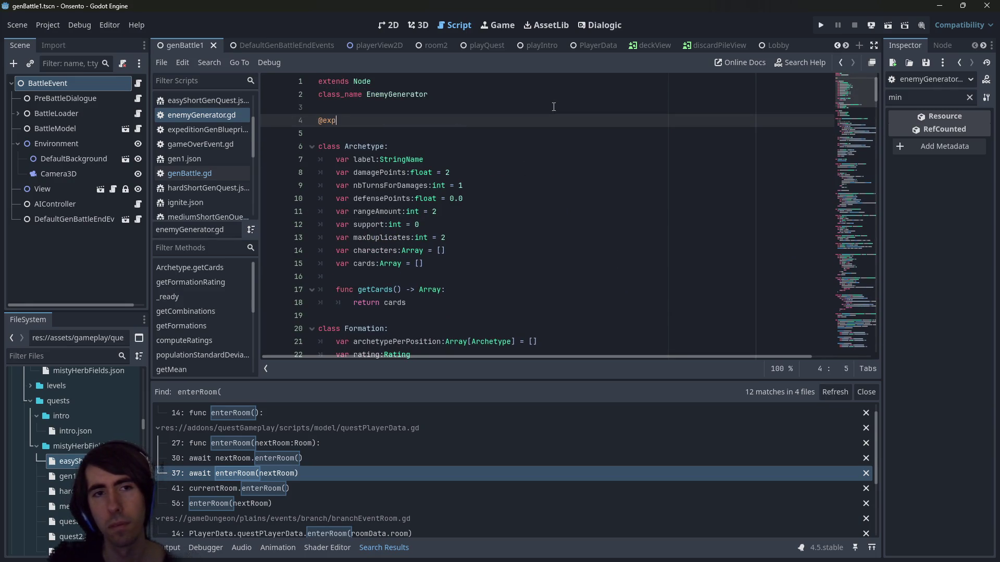
pyautogui.write('ort var nbEnemies:int = 0')
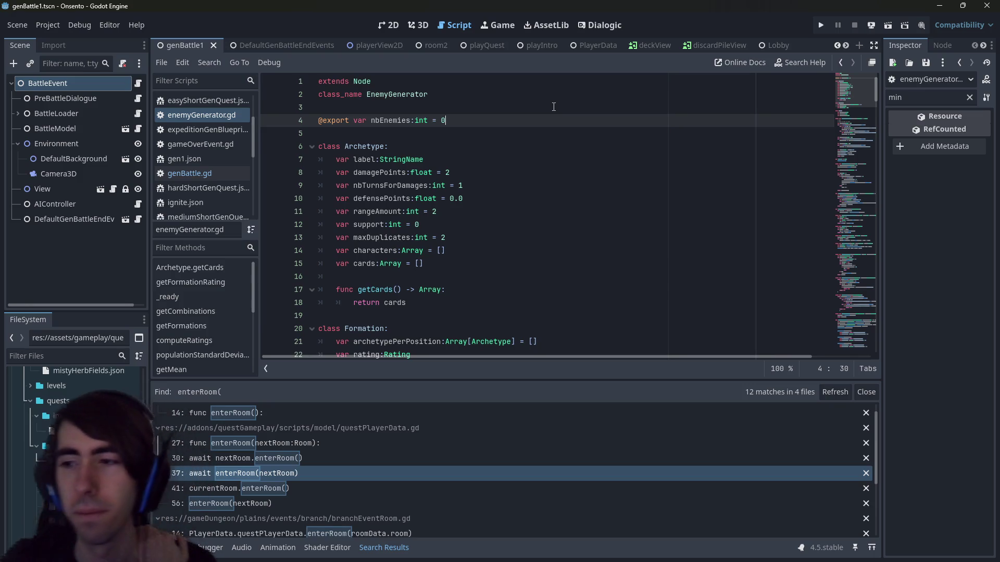
pyautogui.doubleClick(391, 121)
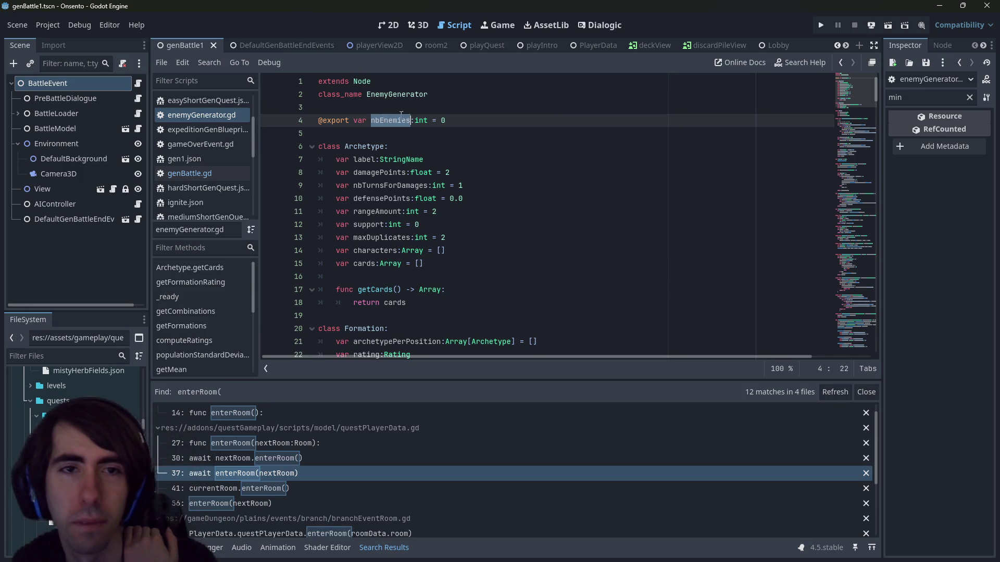
# Scroll to the end of enemyGenerator.gd and inspect createEnemyData's battleField and cards assignments
pyautogui.moveTo(874, 81)
pyautogui.mouseDown()
pyautogui.moveTo(864, 299)
pyautogui.moveTo(846, 339)
pyautogui.mouseUp()
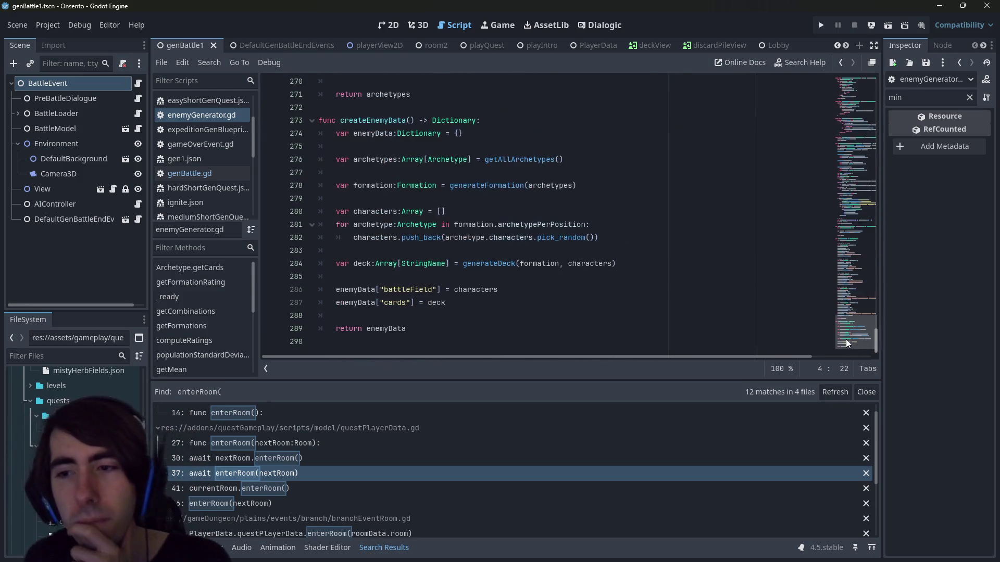
pyautogui.moveTo(398, 260)
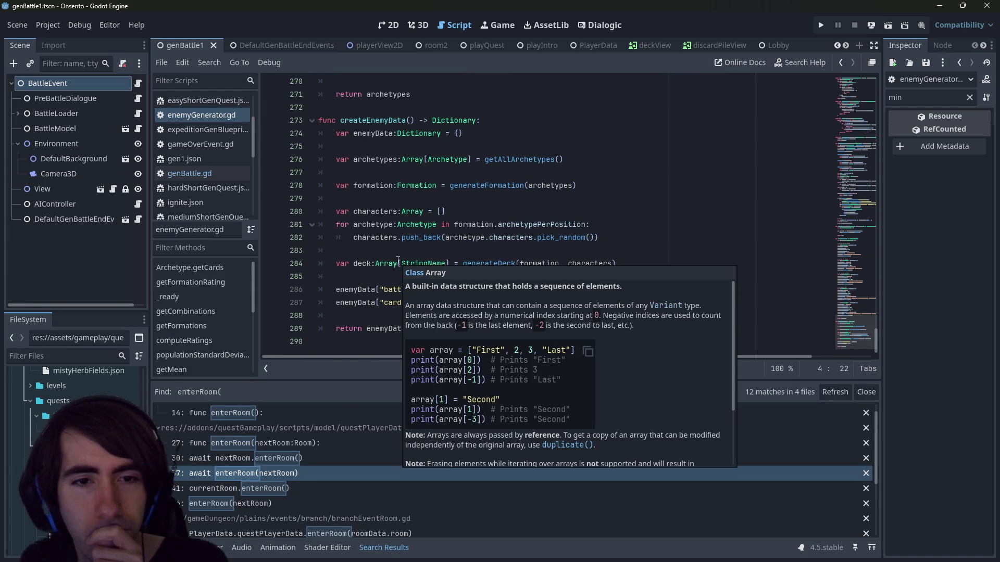
pyautogui.click(503, 290)
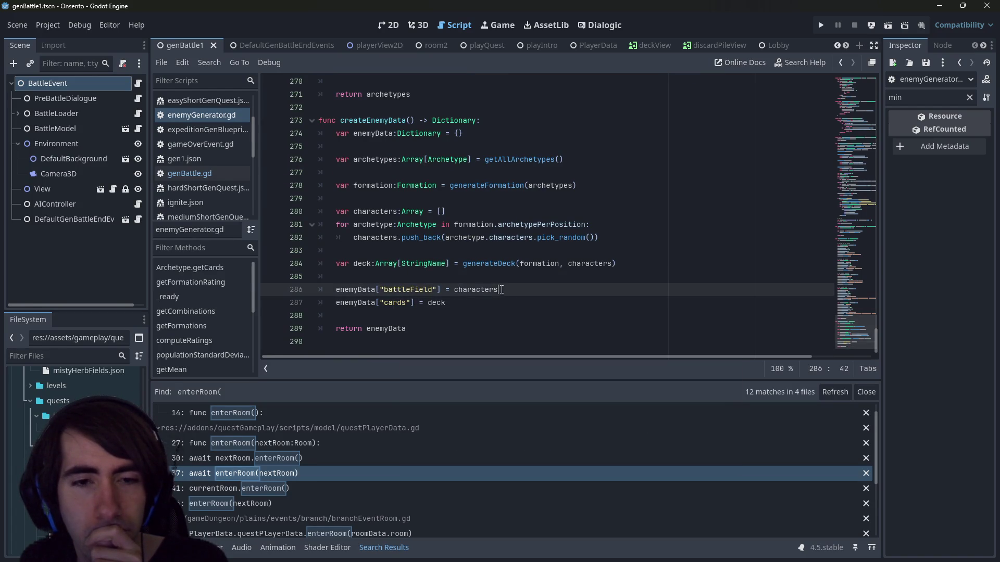
pyautogui.scroll(1, 472, 290)
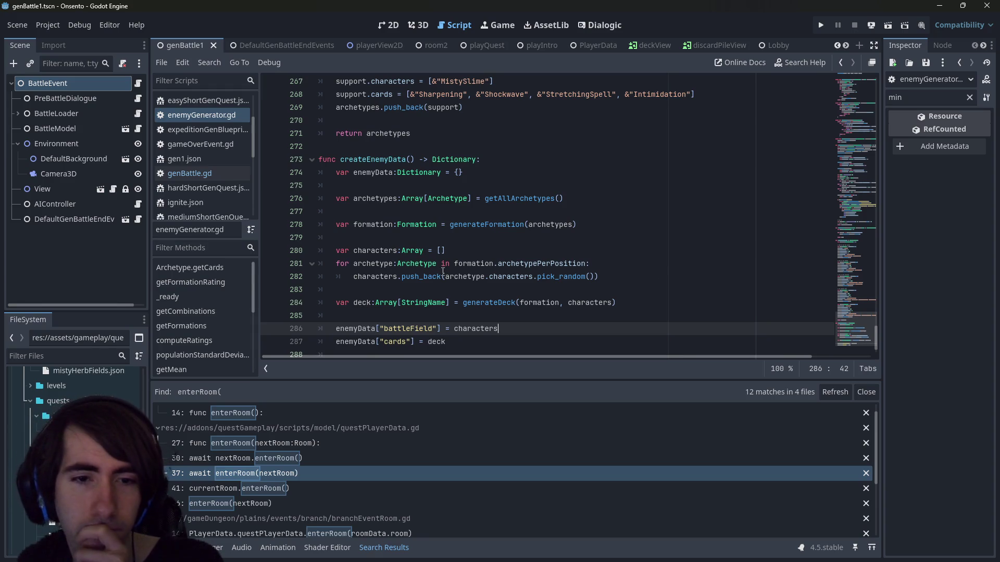
pyautogui.click(483, 337)
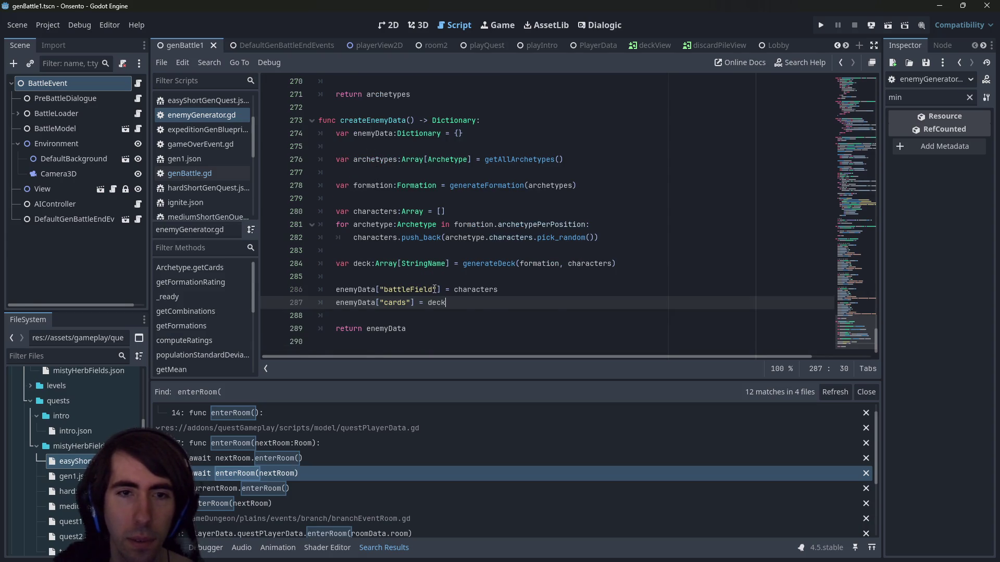
pyautogui.scroll(1, 471, 253)
pyautogui.click(217, 114)
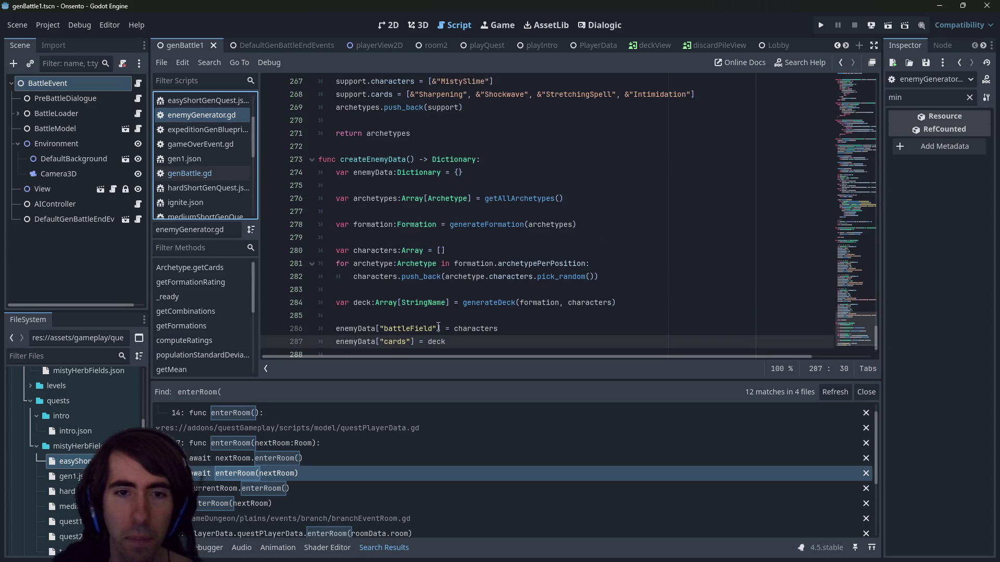
pyautogui.scroll(-1, 441, 318)
pyautogui.doubleClick(388, 186)
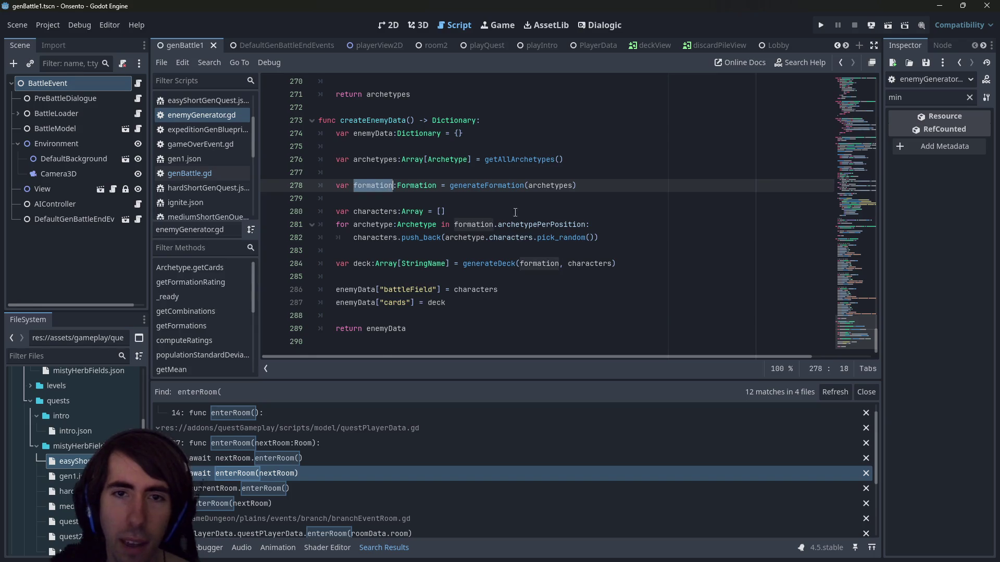
pyautogui.scroll(2, 521, 216)
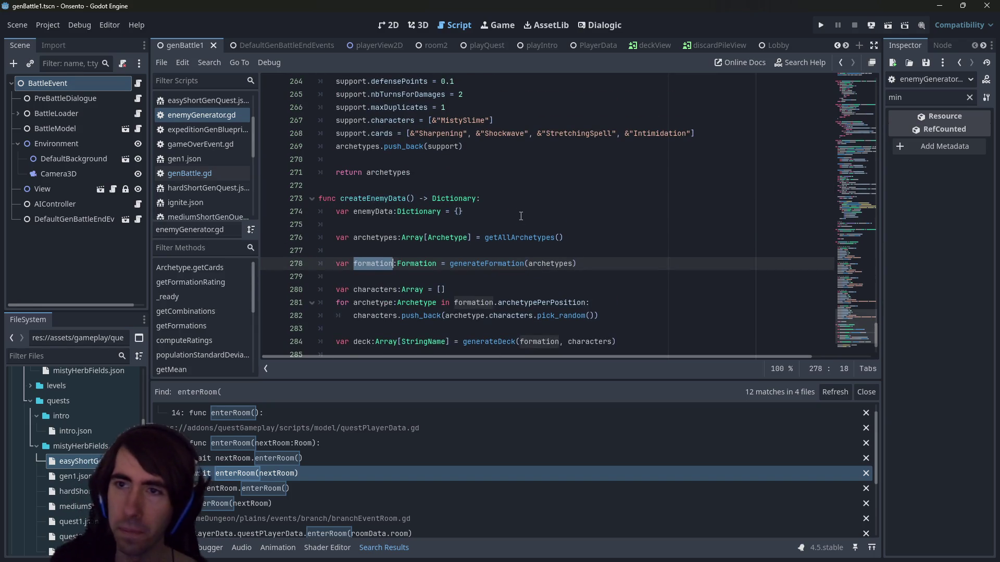
pyautogui.scroll(4, 521, 216)
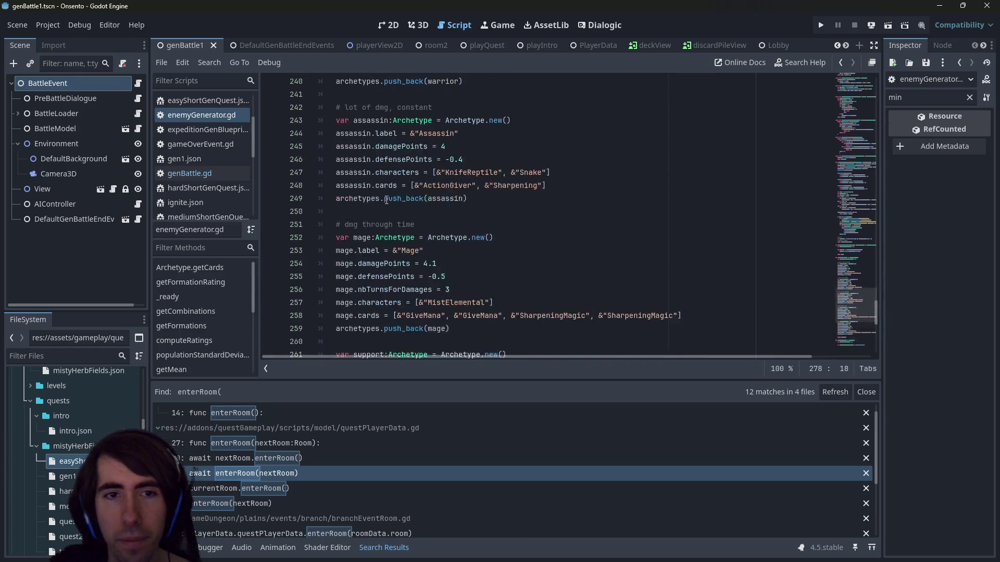
pyautogui.scroll(-3, 408, 188)
pyautogui.click(543, 277)
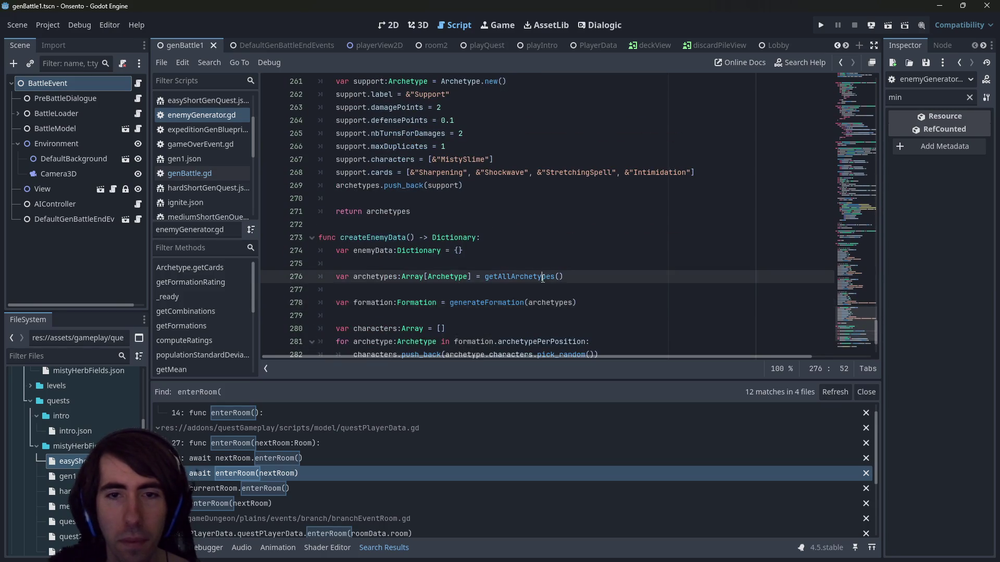
pyautogui.scroll(5, 543, 279)
pyautogui.scroll(10, 543, 278)
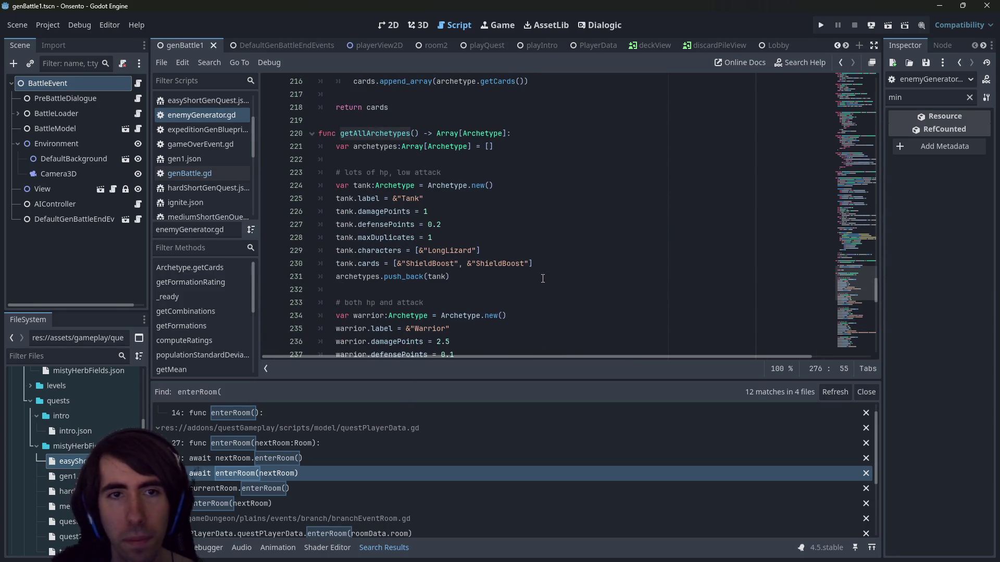
pyautogui.scroll(-9, 542, 279)
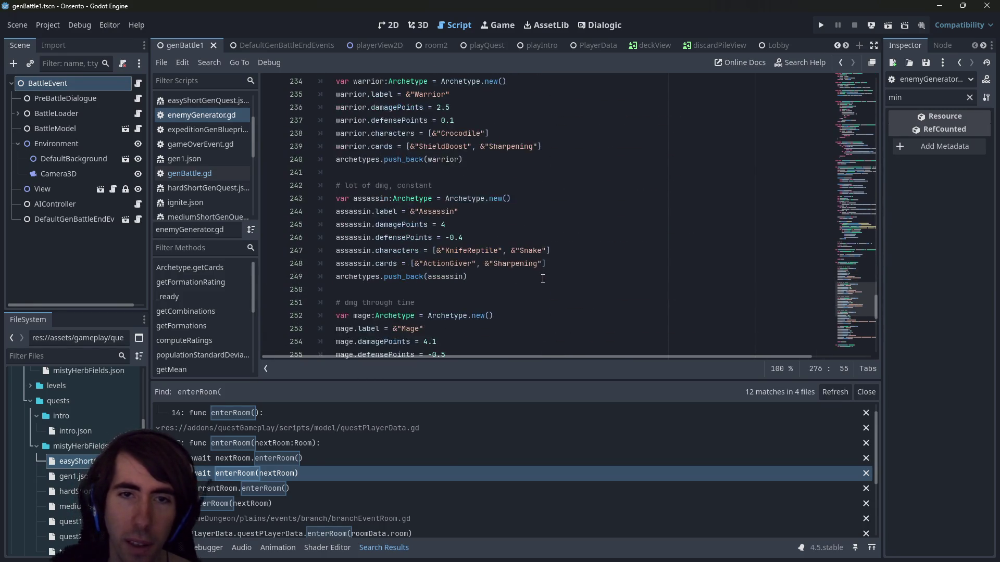
pyautogui.scroll(-7, 543, 279)
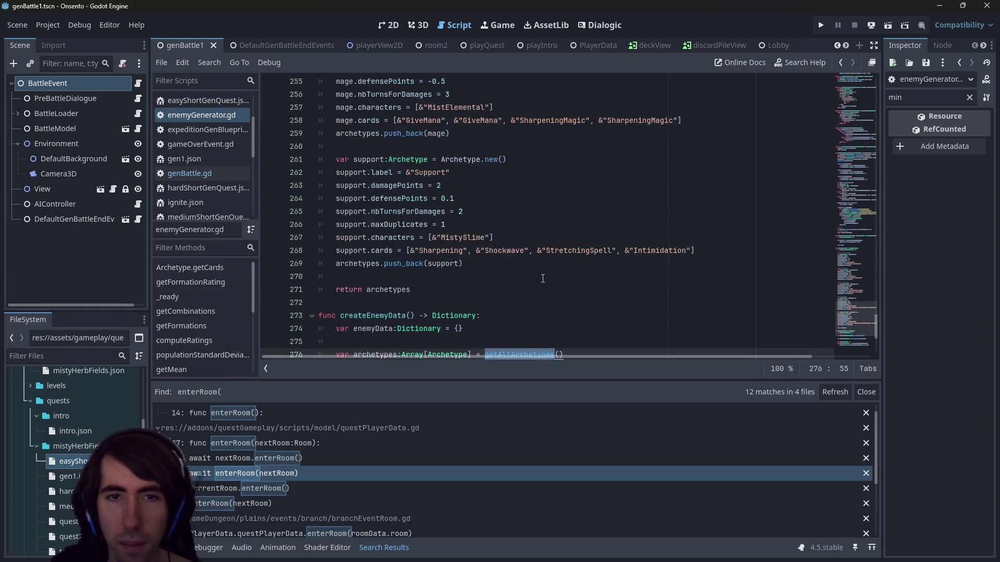
pyautogui.scroll(20, 542, 279)
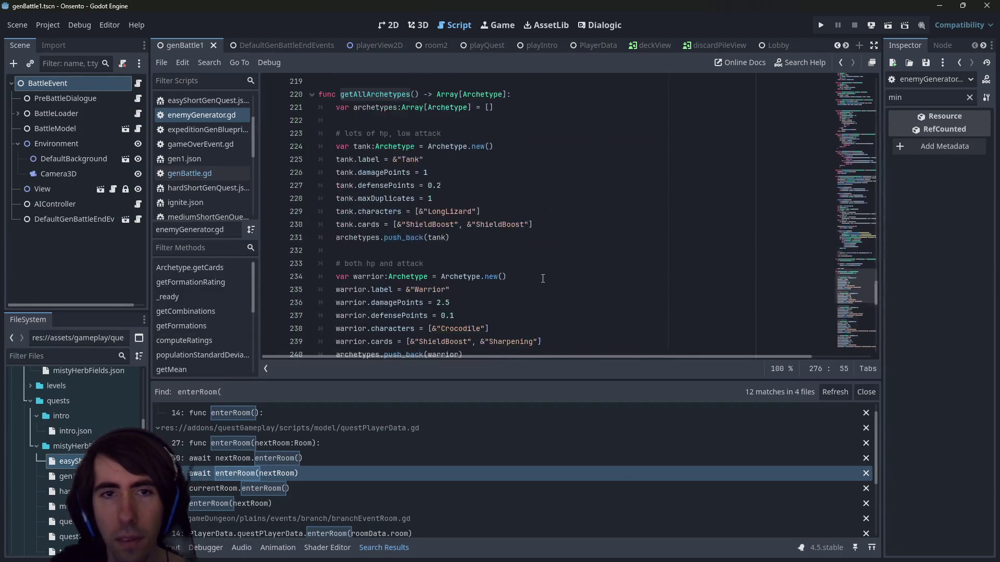
pyautogui.scroll(8, 543, 278)
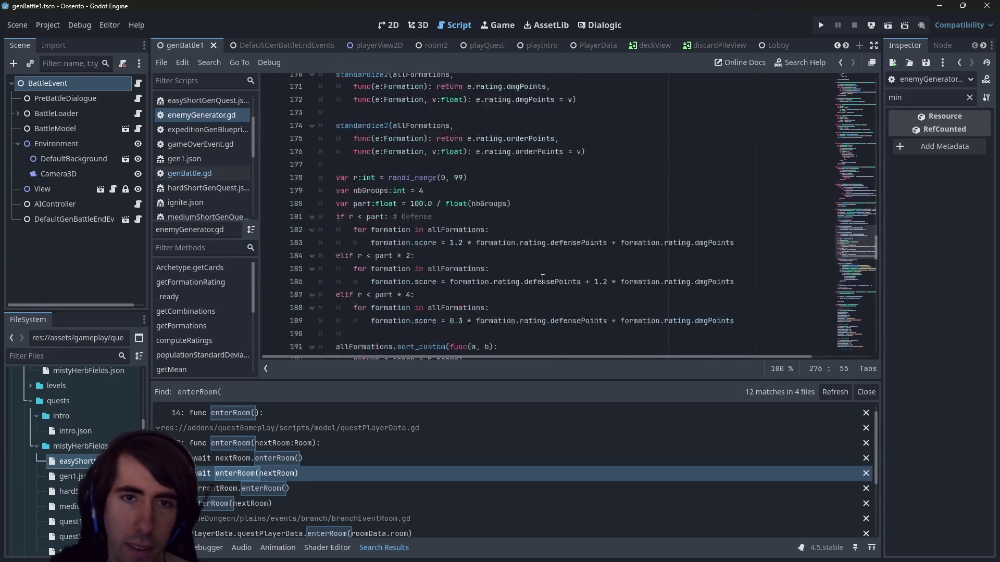
pyautogui.click(423, 227)
pyautogui.hotkey('shift', 'Home')
pyautogui.hotkey('shift', 'Home')
pyautogui.scroll(3, 368, 225)
pyautogui.scroll(2, 389, 238)
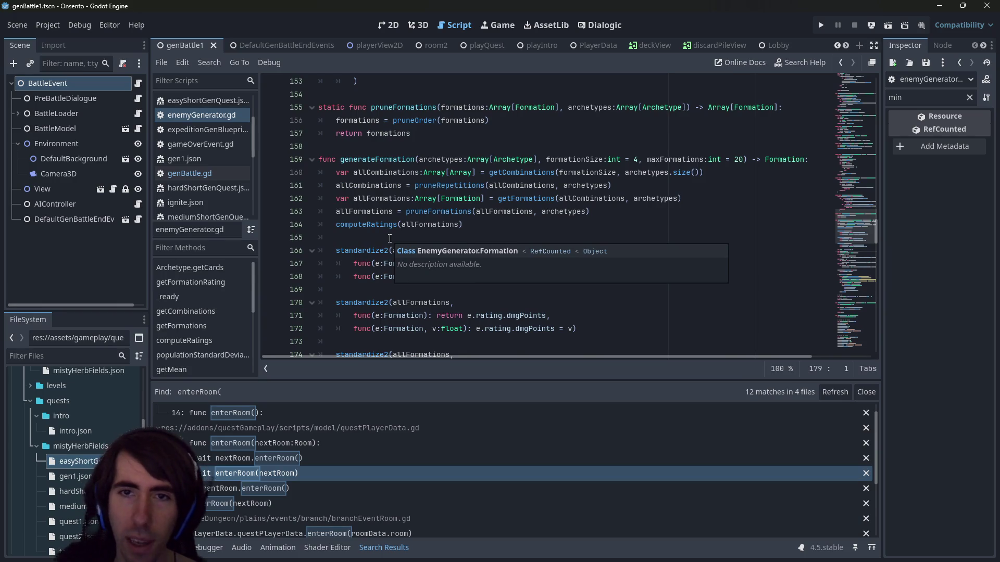
pyautogui.scroll(-3, 390, 238)
pyautogui.doubleClick(371, 302)
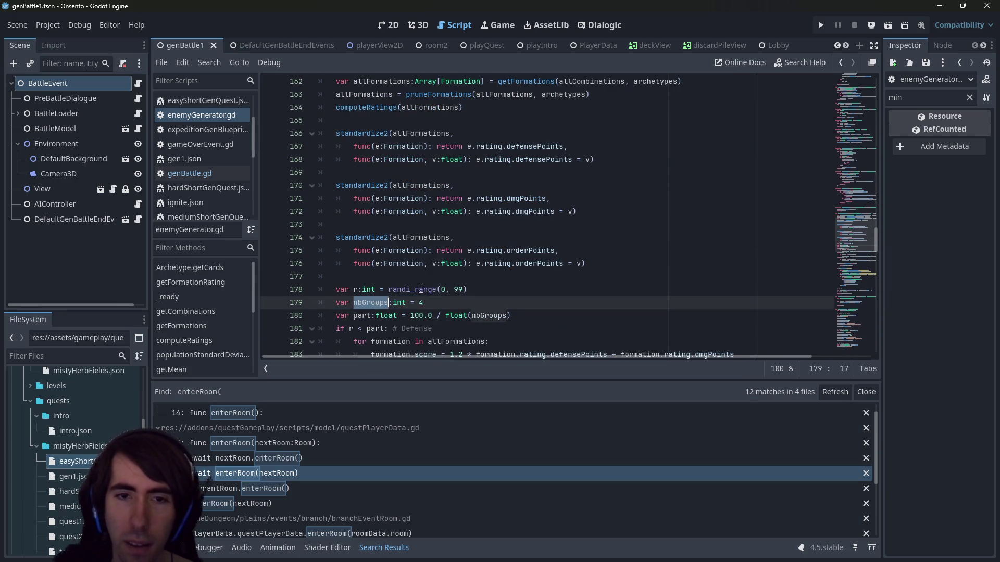
pyautogui.scroll(-2, 421, 290)
pyautogui.scroll(4, 573, 156)
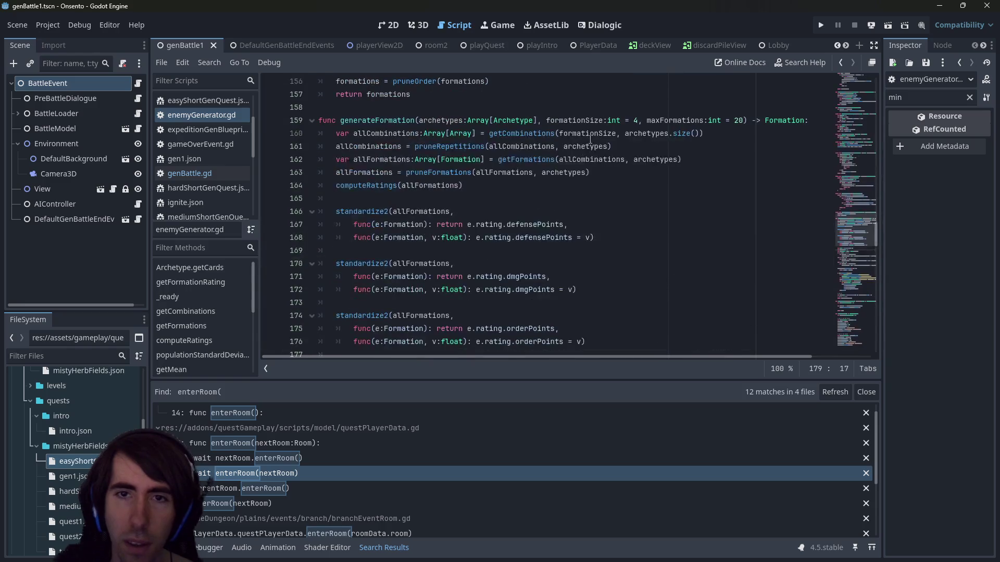
pyautogui.doubleClick(593, 121)
pyautogui.scroll(-3, 566, 196)
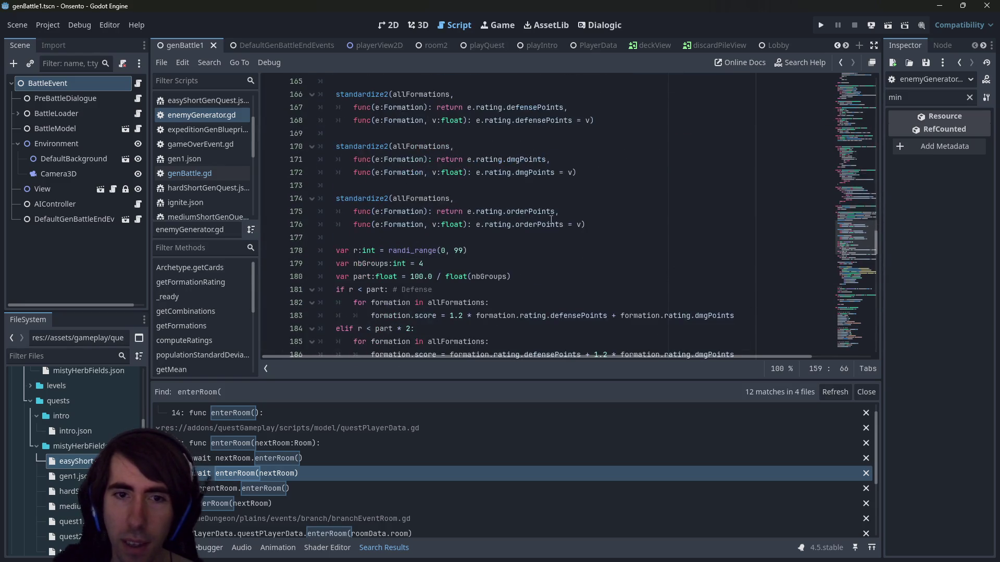
pyautogui.scroll(-3, 463, 236)
pyautogui.doubleClick(379, 147)
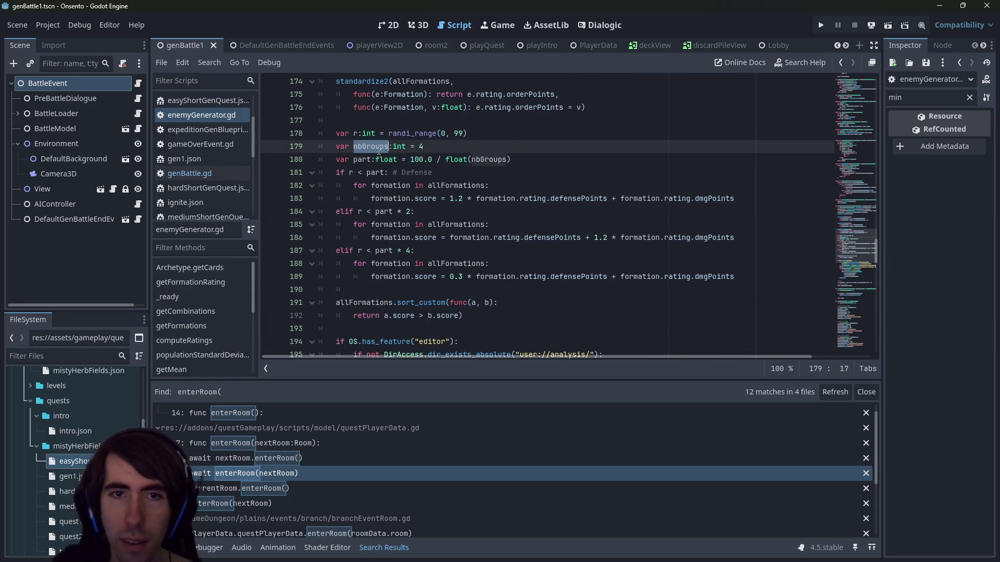
pyautogui.moveTo(544, 203)
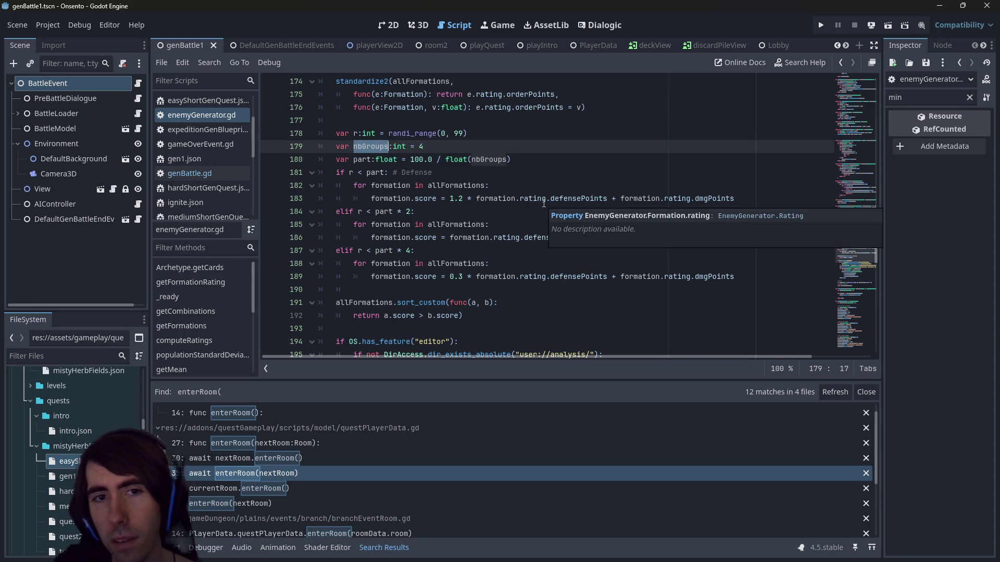
pyautogui.scroll(-4, 545, 154)
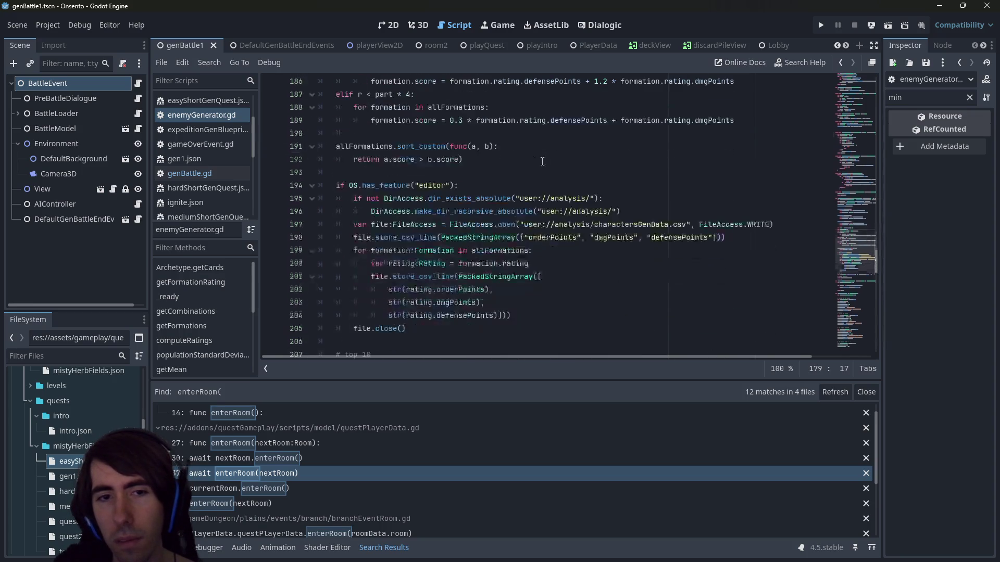
pyautogui.scroll(4, 501, 187)
pyautogui.scroll(8, 505, 209)
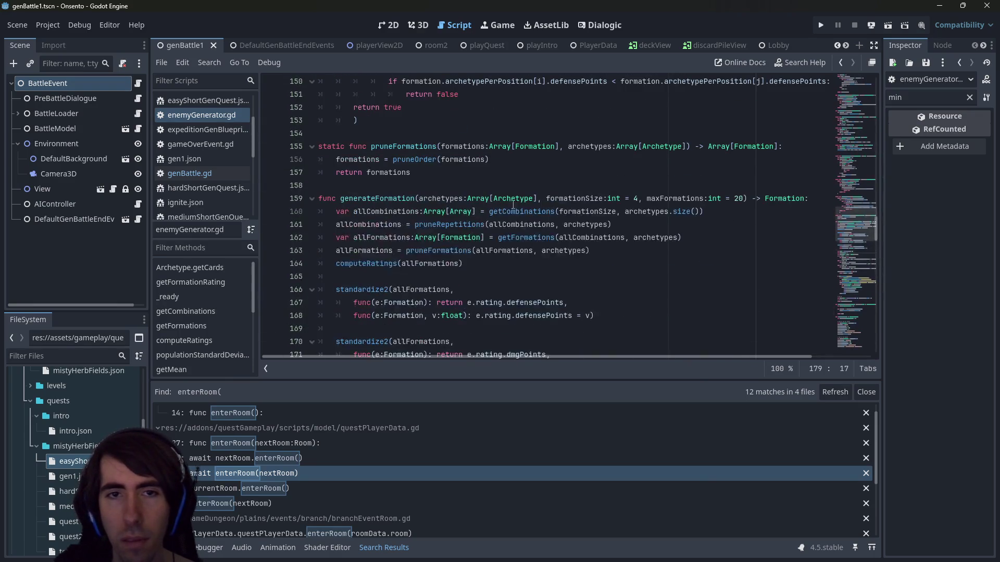
pyautogui.doubleClick(584, 145)
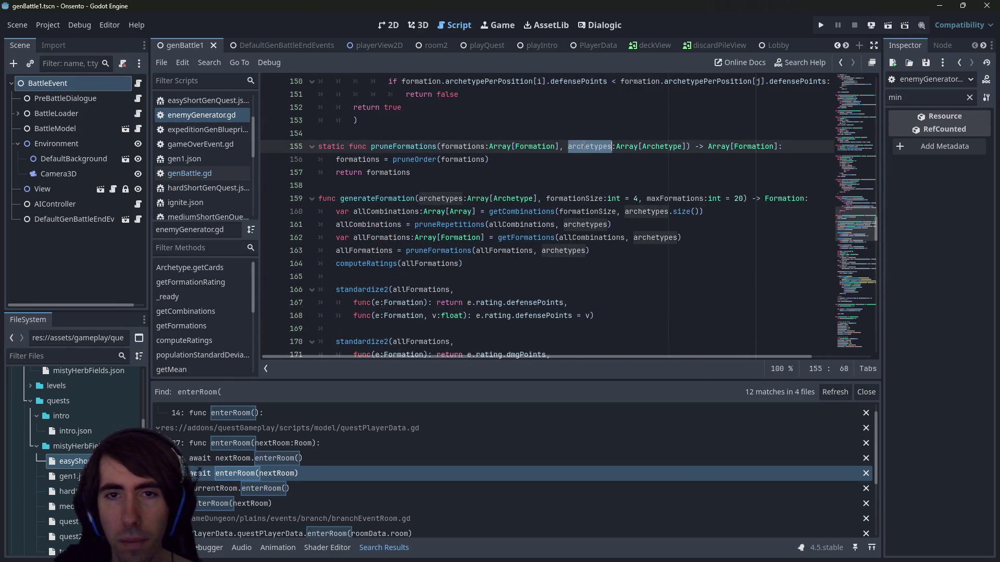
pyautogui.doubleClick(588, 198)
pyautogui.scroll(-1, 599, 195)
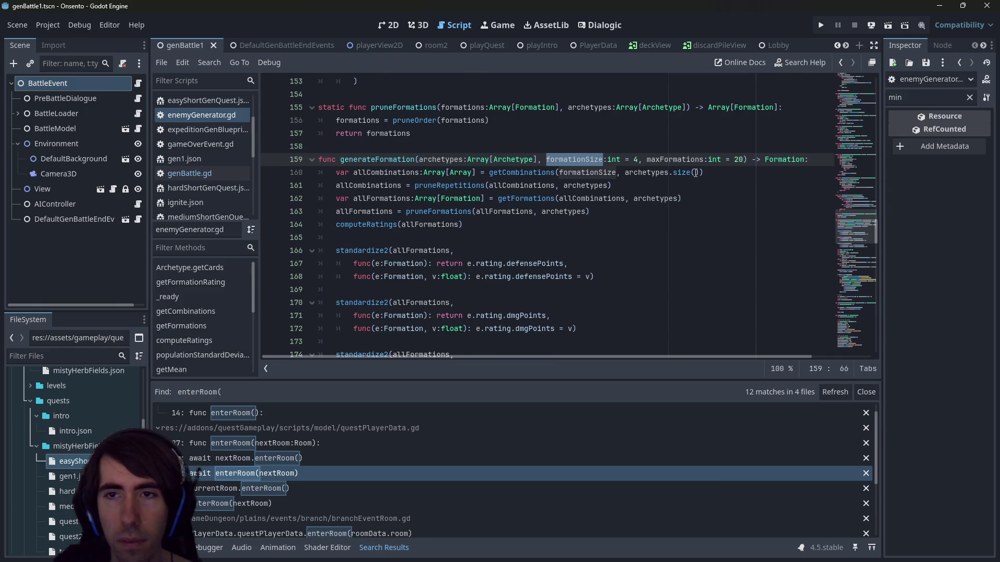
pyautogui.doubleClick(682, 161)
pyautogui.scroll(-8, 668, 237)
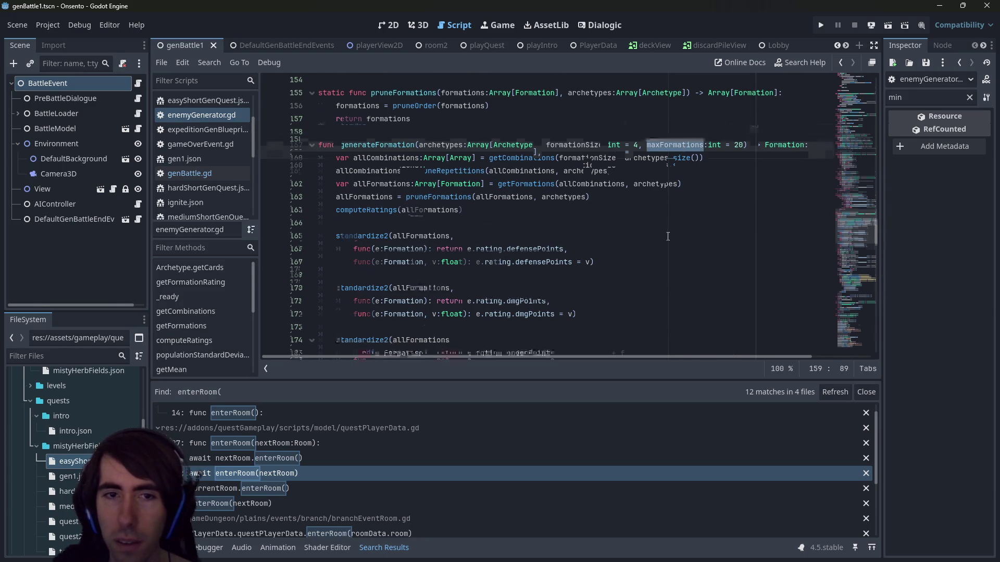
pyautogui.scroll(-5, 668, 237)
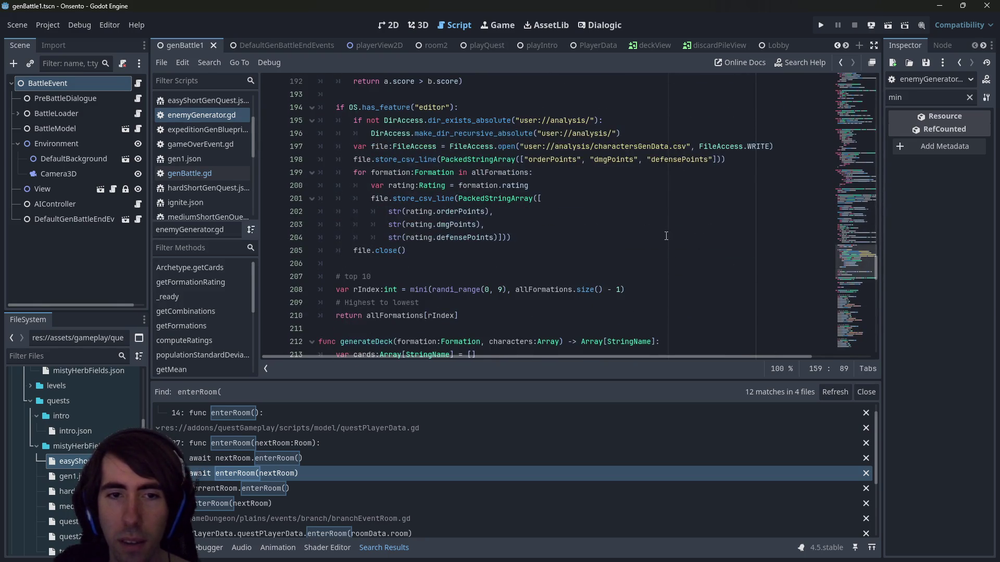
pyautogui.scroll(12, 666, 236)
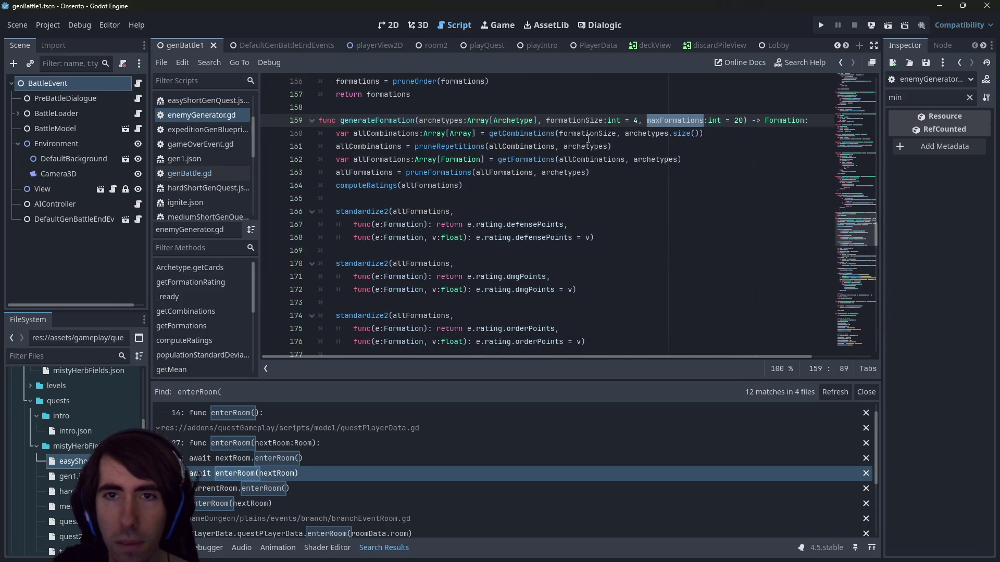
pyautogui.doubleClick(583, 121)
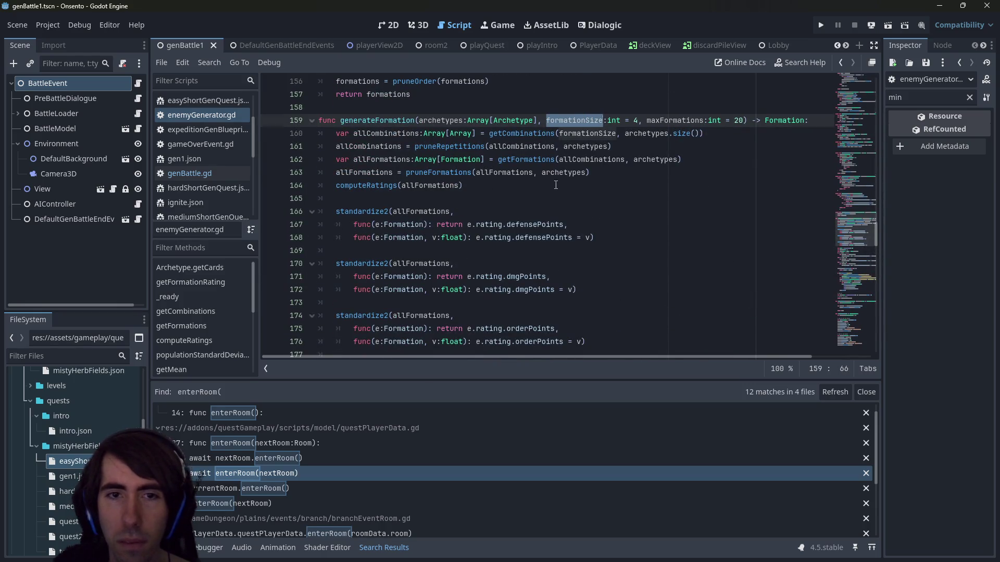
pyautogui.scroll(-9, 555, 187)
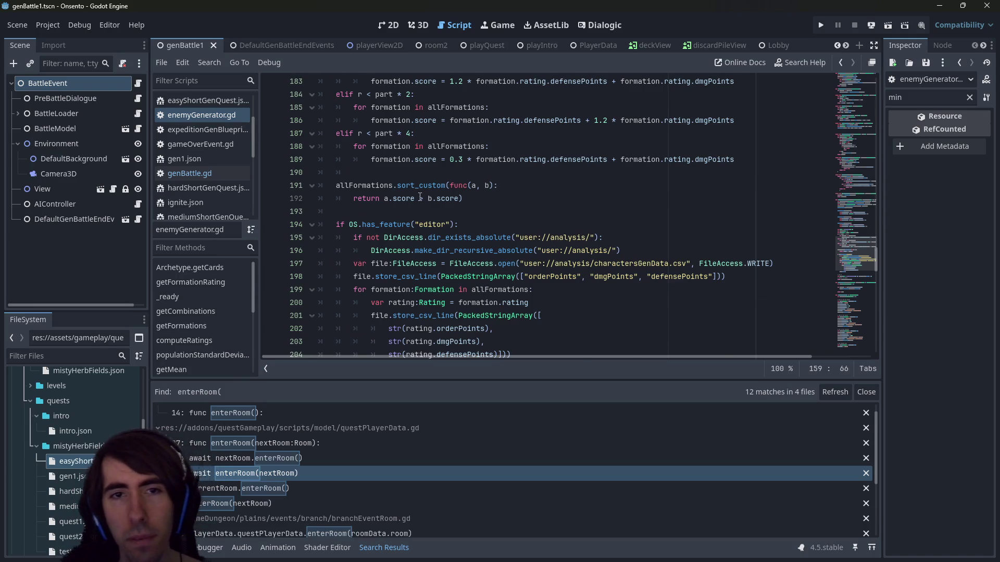
pyautogui.scroll(10, 555, 187)
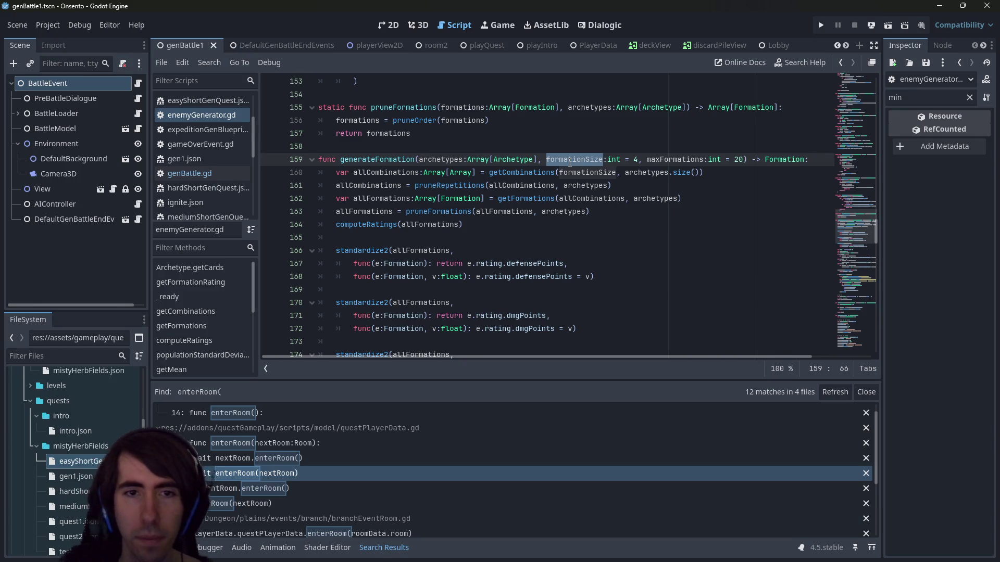
pyautogui.scroll(-8, 570, 162)
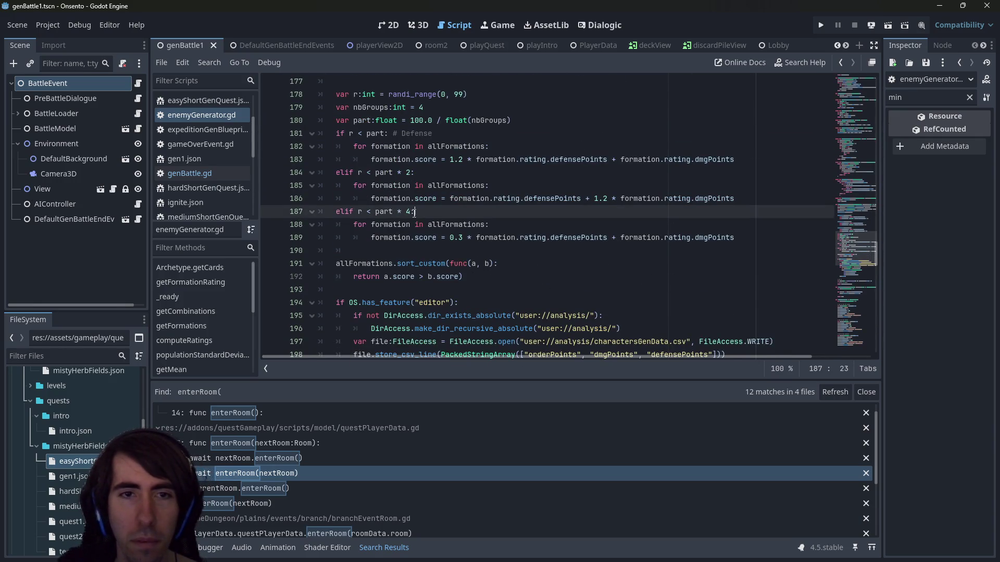
pyautogui.click(414, 211)
pyautogui.scroll(1, 418, 214)
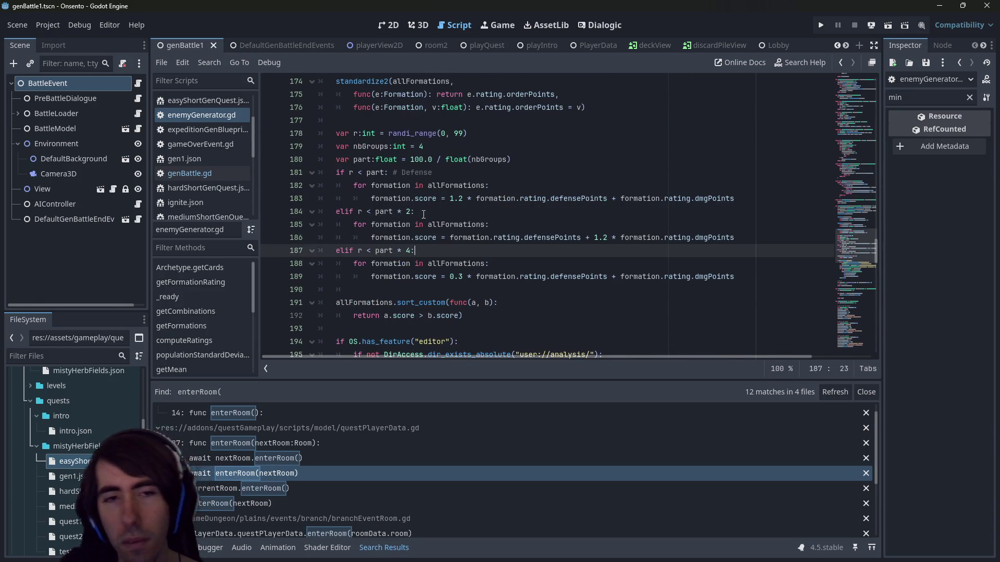
pyautogui.scroll(1, 425, 213)
pyautogui.scroll(-1, 428, 212)
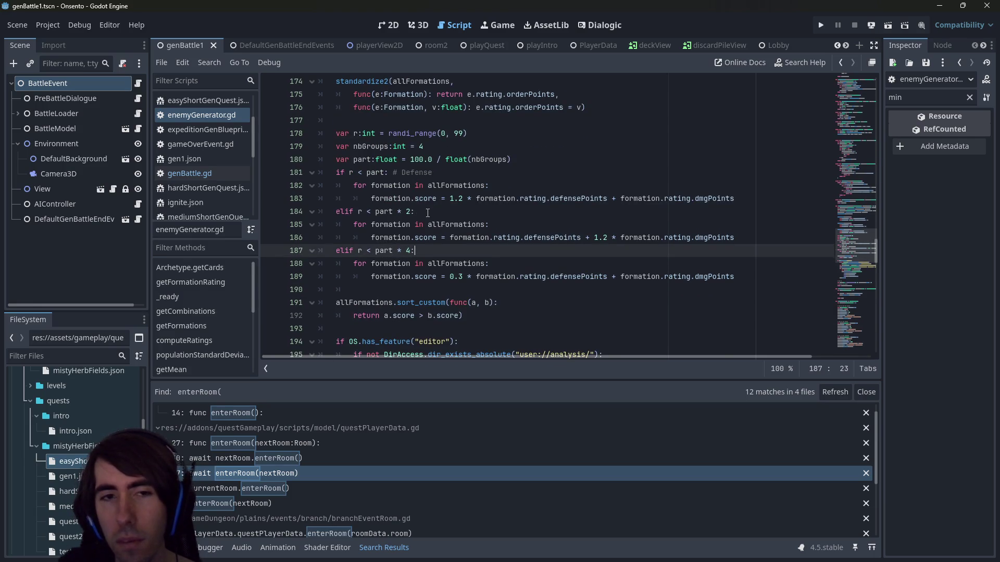
pyautogui.doubleClick(477, 161)
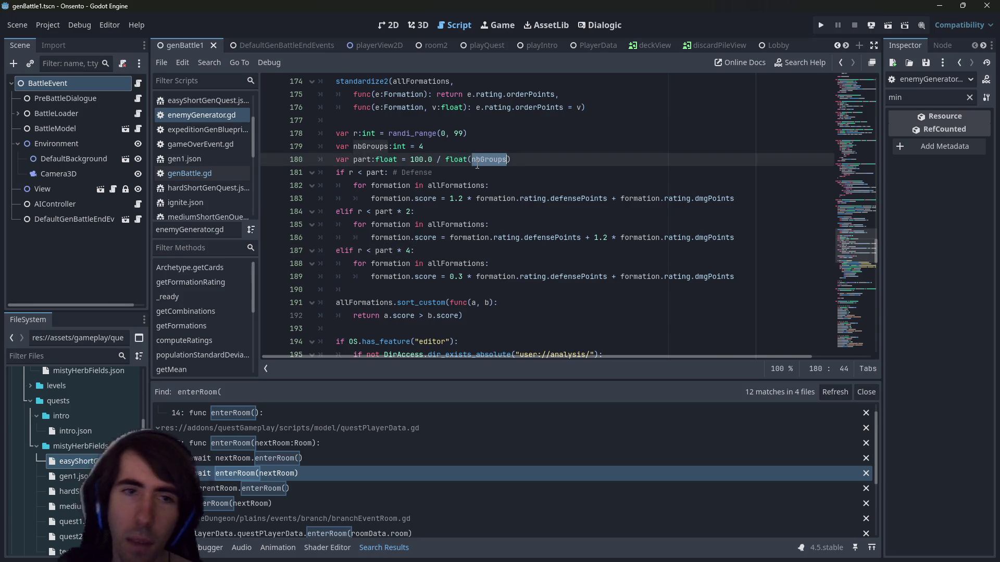
pyautogui.scroll(1, 500, 187)
pyautogui.click(446, 187)
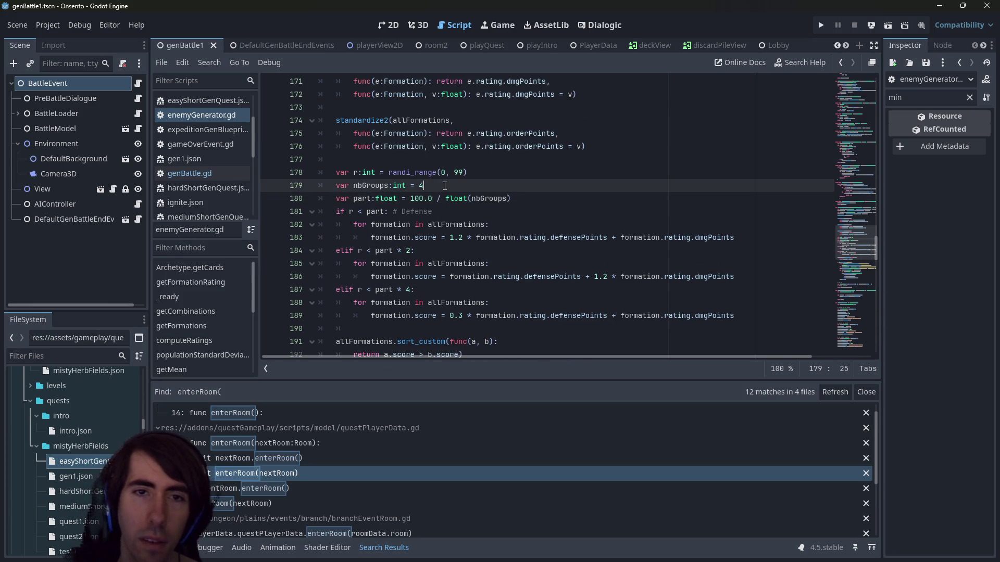
pyautogui.write('formationSize')
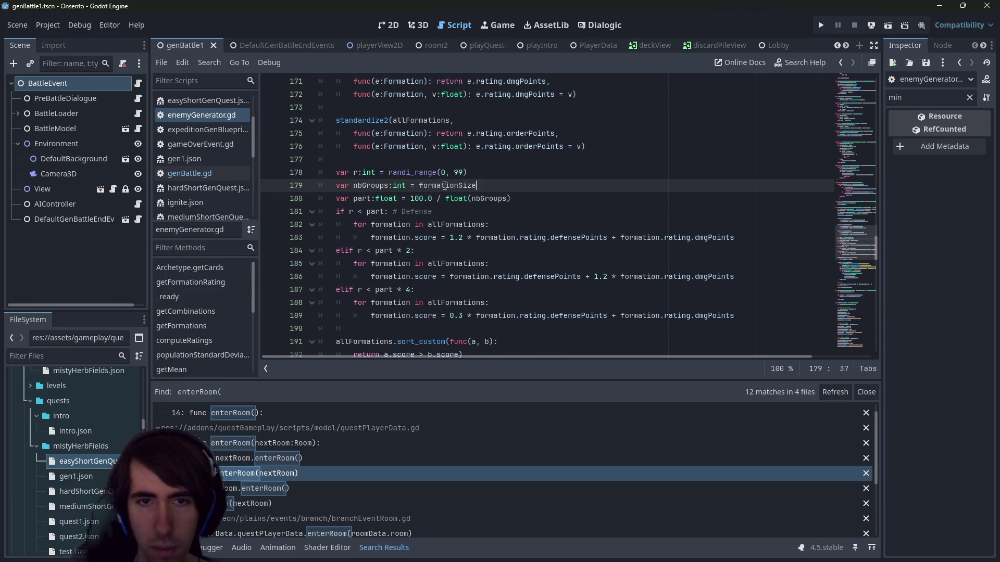
pyautogui.doubleClick(479, 194)
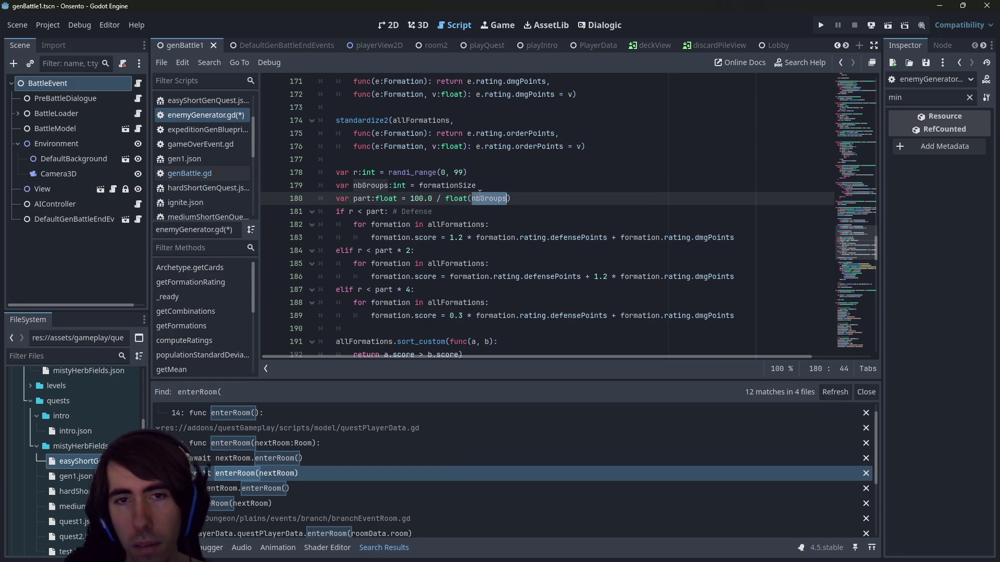
pyautogui.doubleClick(383, 185)
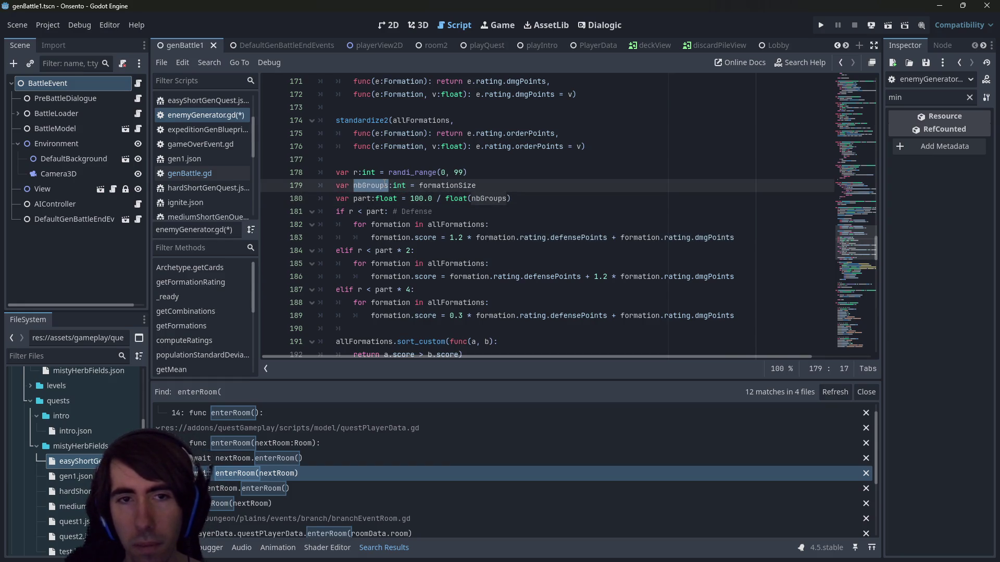
pyautogui.click(592, 208)
pyautogui.hotkey('ctrl', 'z')
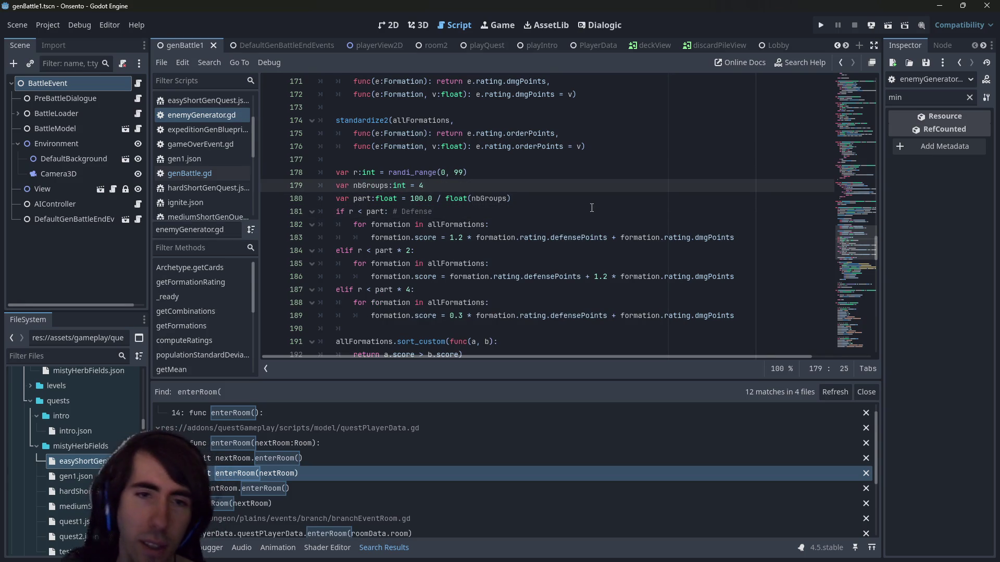
pyautogui.scroll(-1, 557, 211)
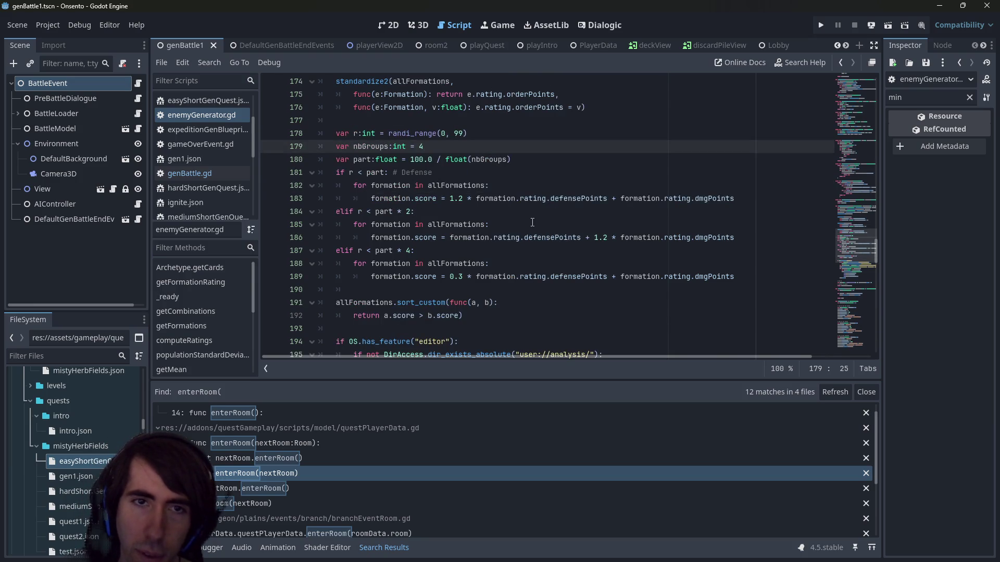
pyautogui.click(547, 204)
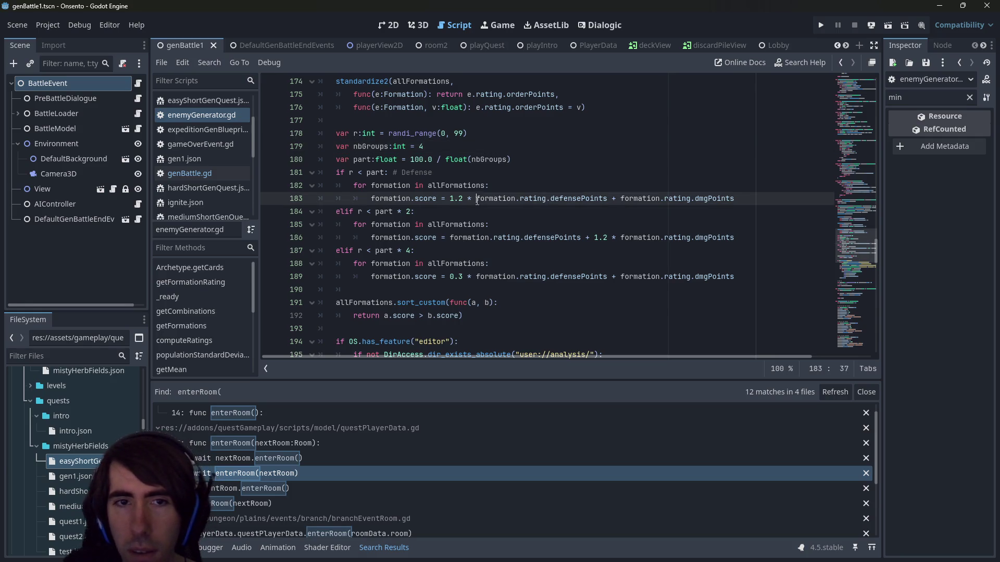
pyautogui.click(428, 209)
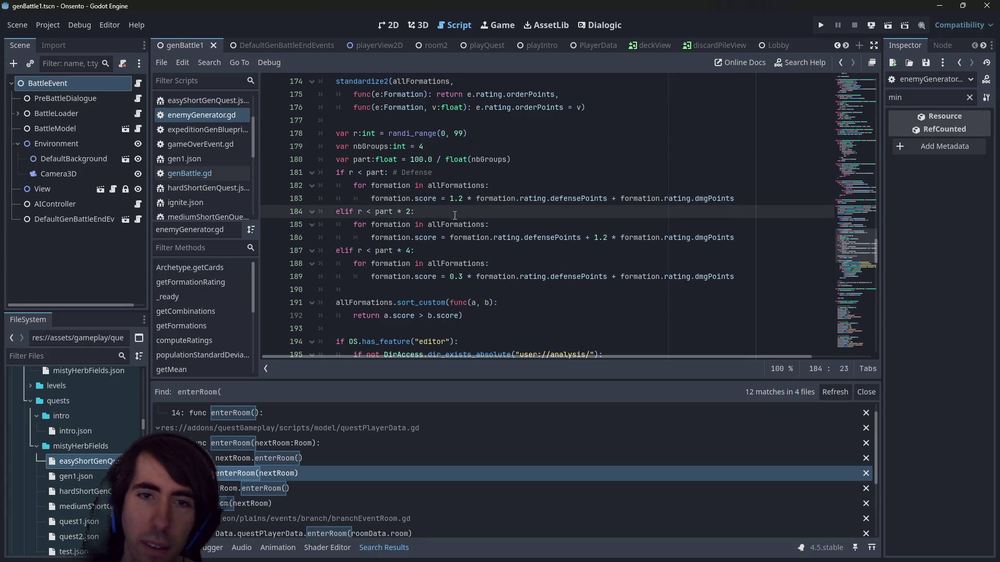
pyautogui.click(732, 237)
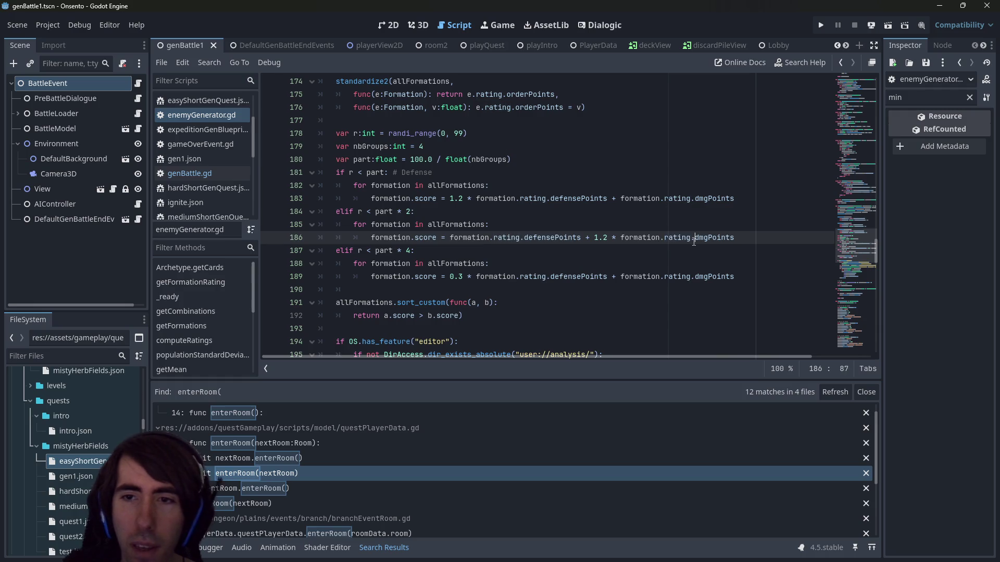
pyautogui.click(517, 291)
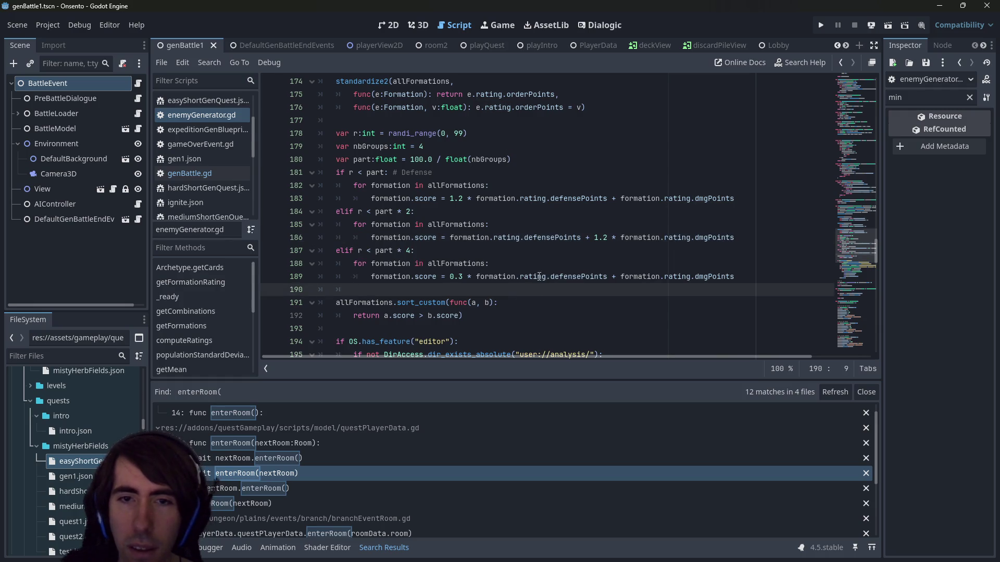
pyautogui.doubleClick(558, 276)
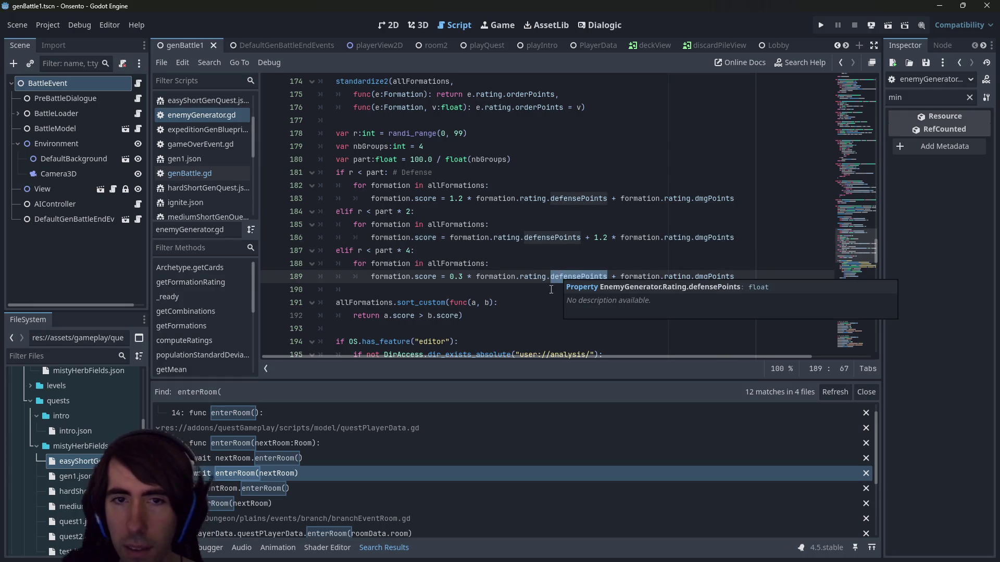
pyautogui.click(506, 296)
pyautogui.scroll(-2, 506, 297)
pyautogui.scroll(3, 502, 301)
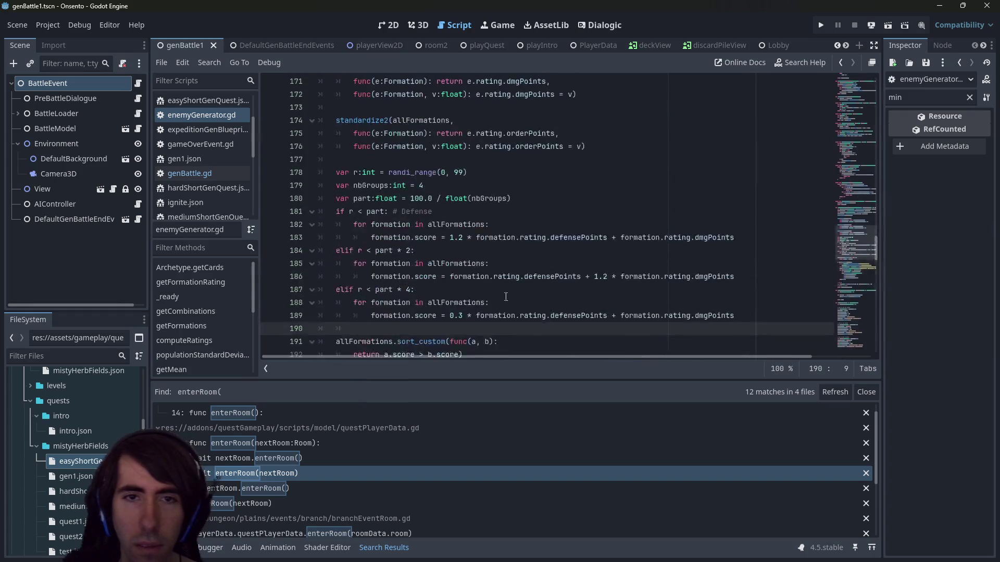
pyautogui.scroll(6, 501, 301)
pyautogui.doubleClick(675, 159)
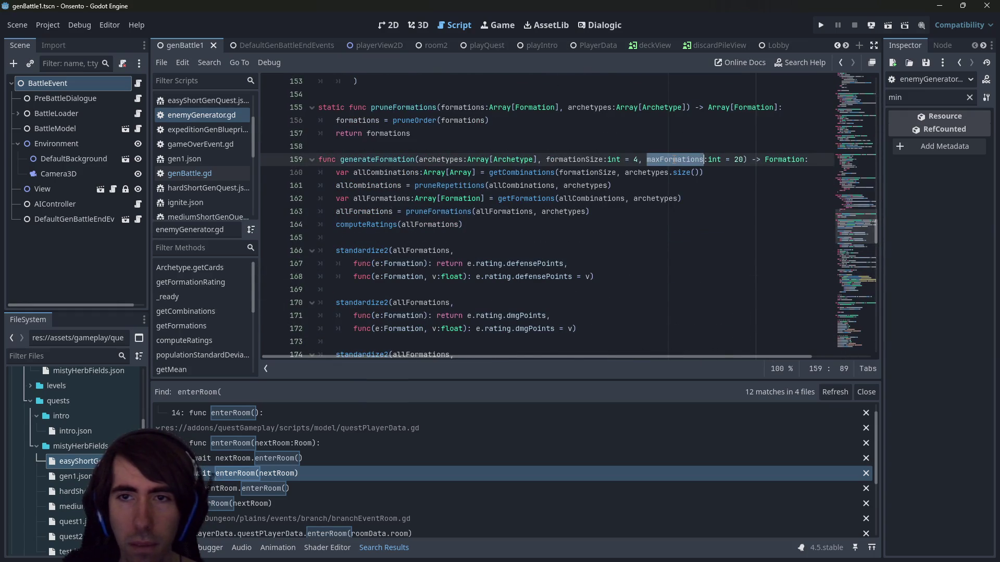
pyautogui.scroll(-3, 675, 159)
pyautogui.scroll(2, 608, 119)
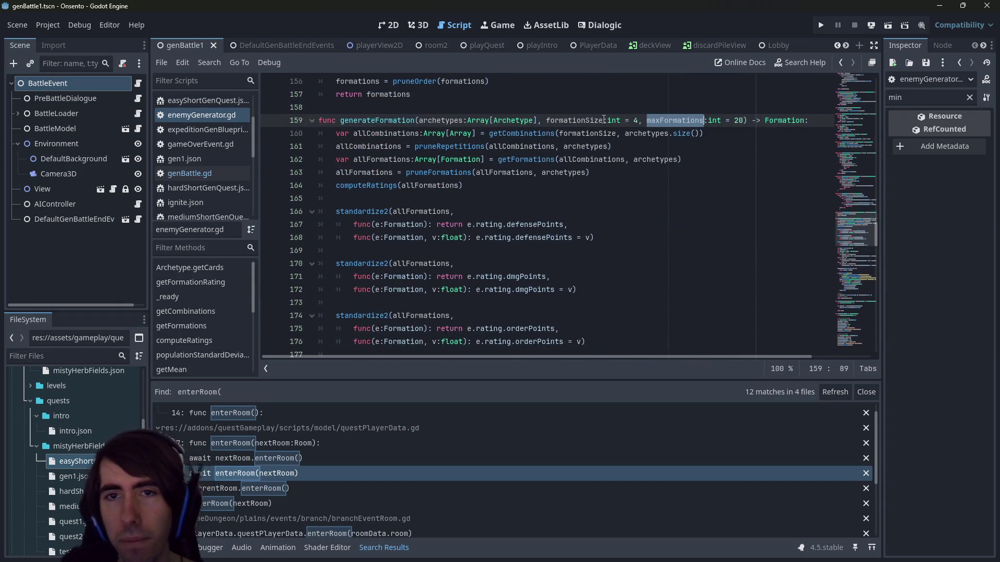
pyautogui.doubleClick(585, 119)
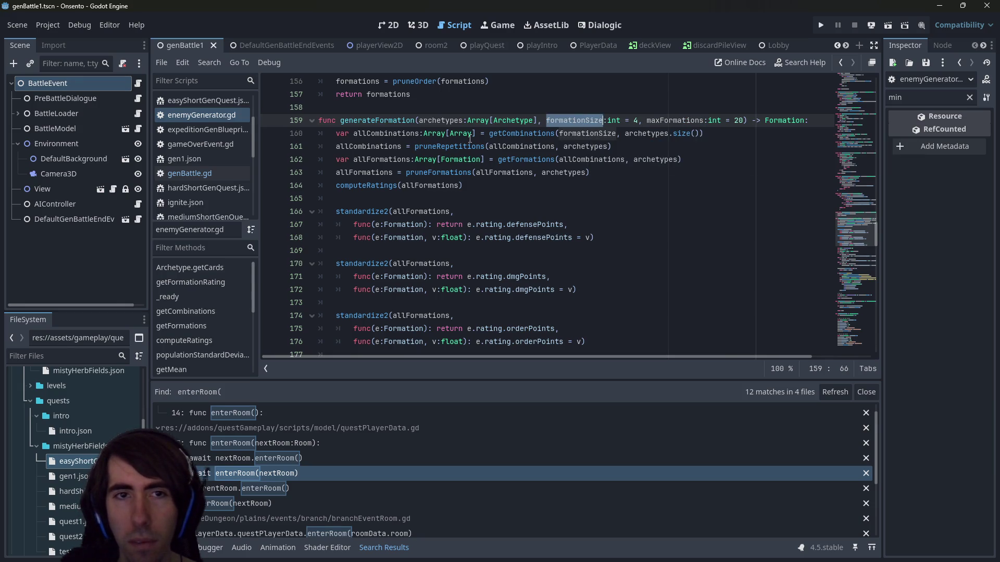
pyautogui.doubleClick(393, 120)
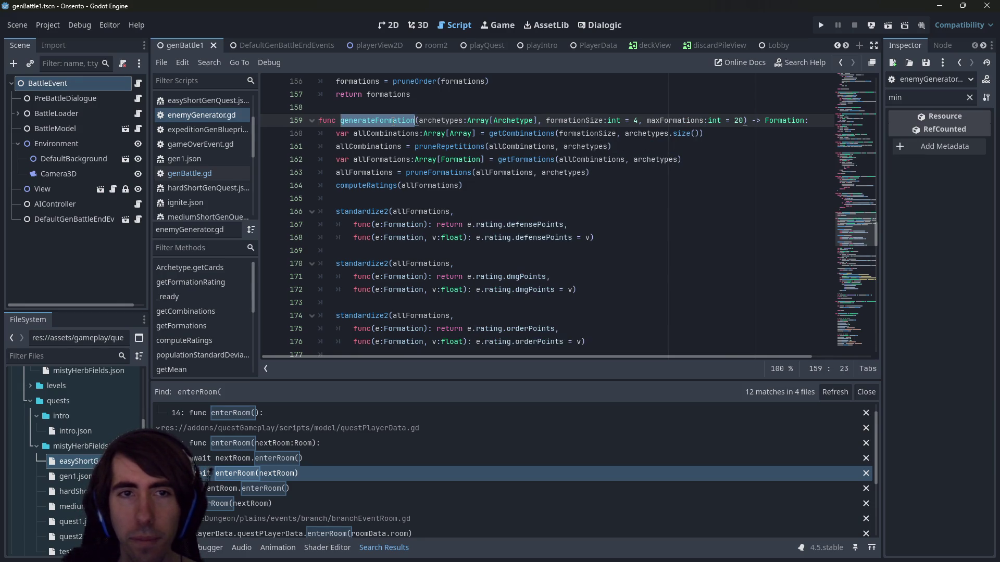
pyautogui.scroll(-20, 502, 249)
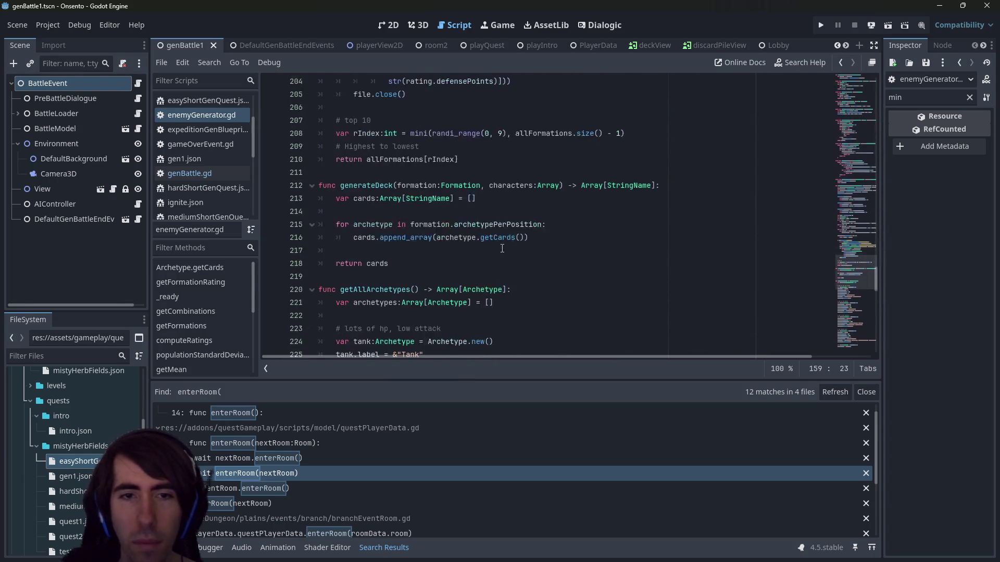
pyautogui.scroll(-6, 502, 249)
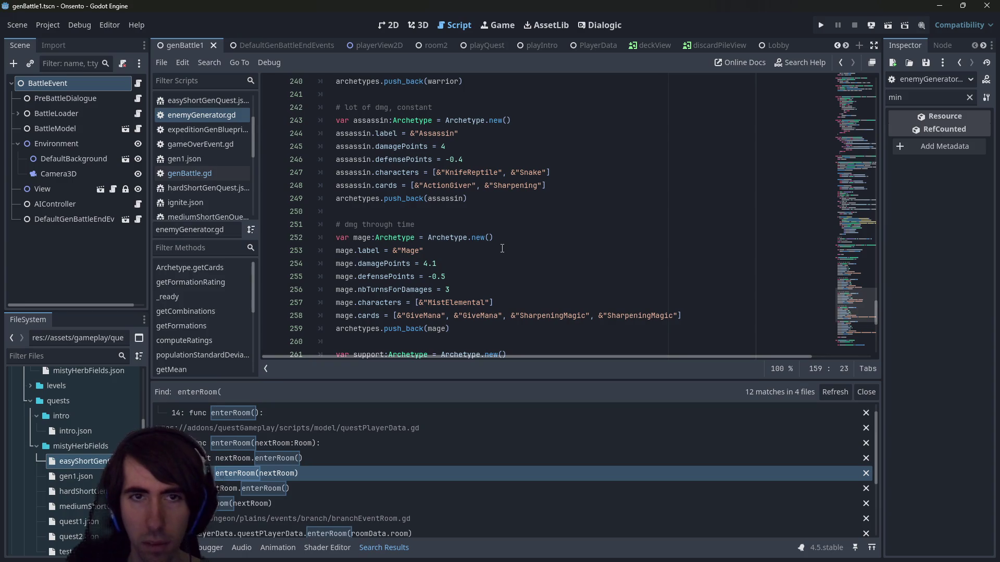
pyautogui.hotkey('ctrl', 'f')
pyautogui.write('generateFormation')
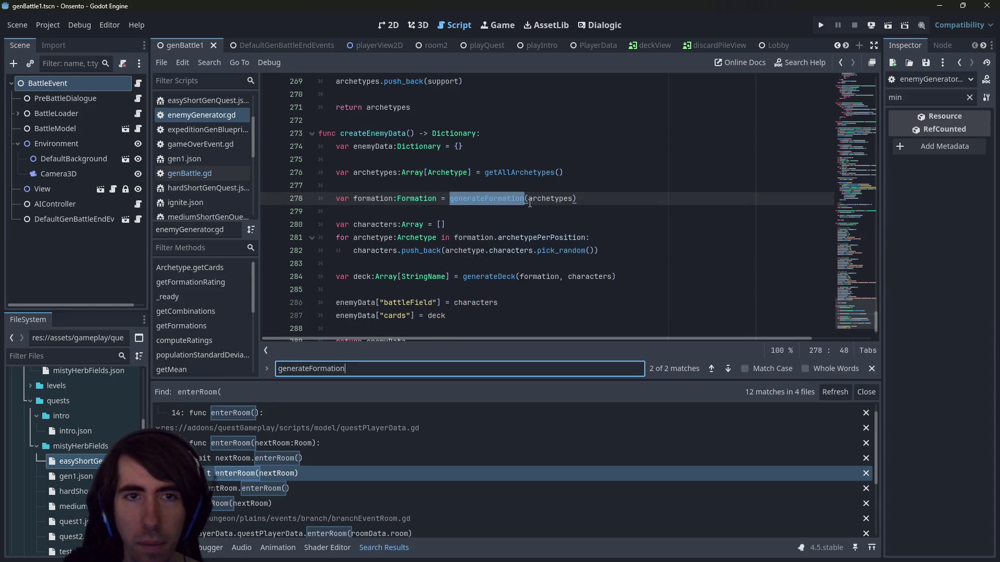
# Locate the generateFormation call on line 278 and copy the nbEnemies name from line 4
pyautogui.press('Return')
pyautogui.press('Return')
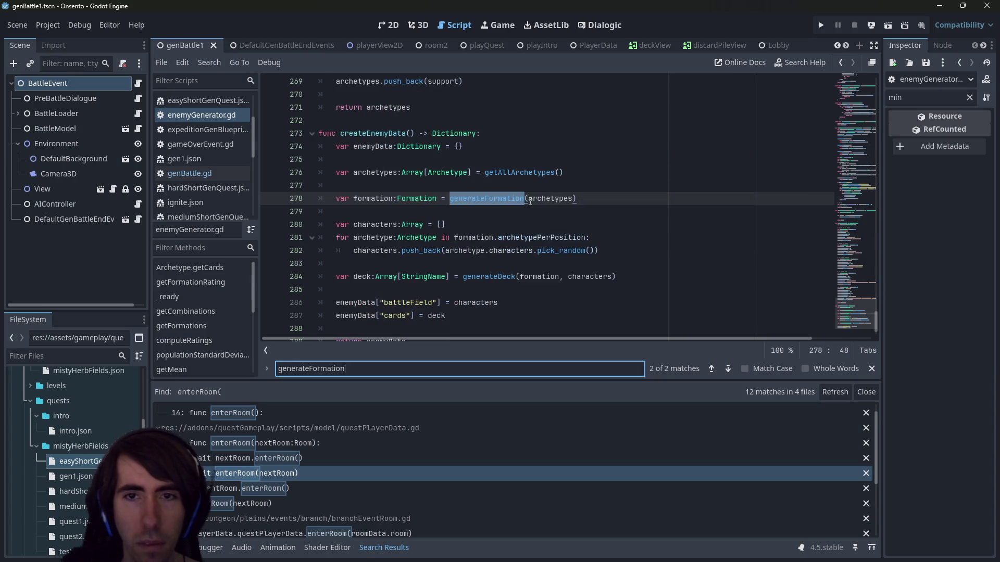
pyautogui.press('Return')
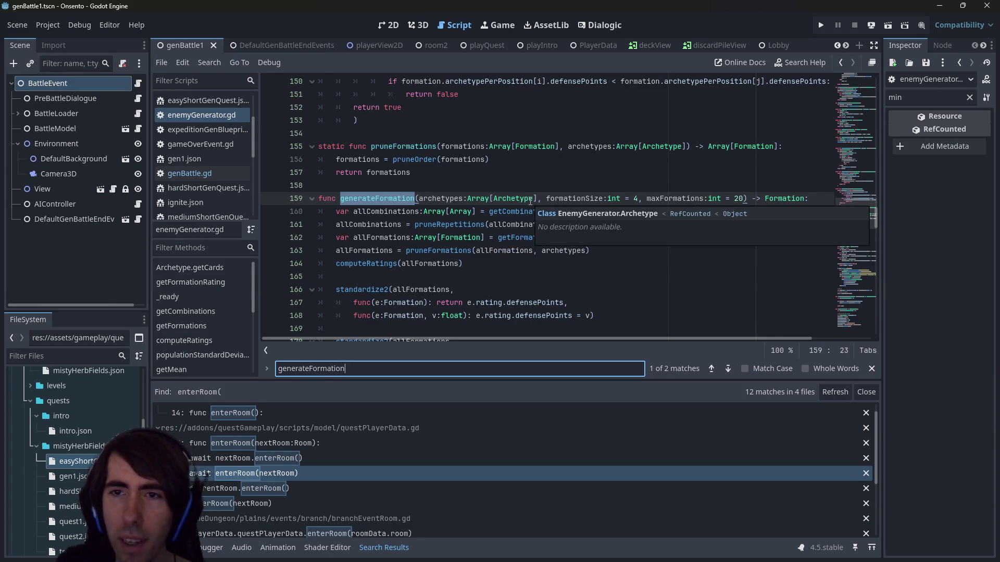
pyautogui.press('Return')
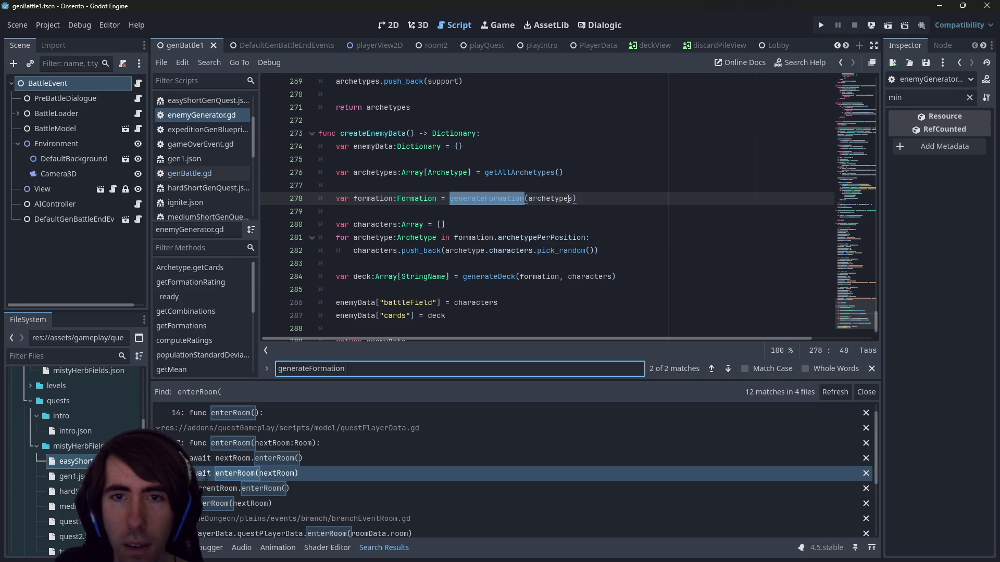
pyautogui.click(577, 198)
pyautogui.press('Left')
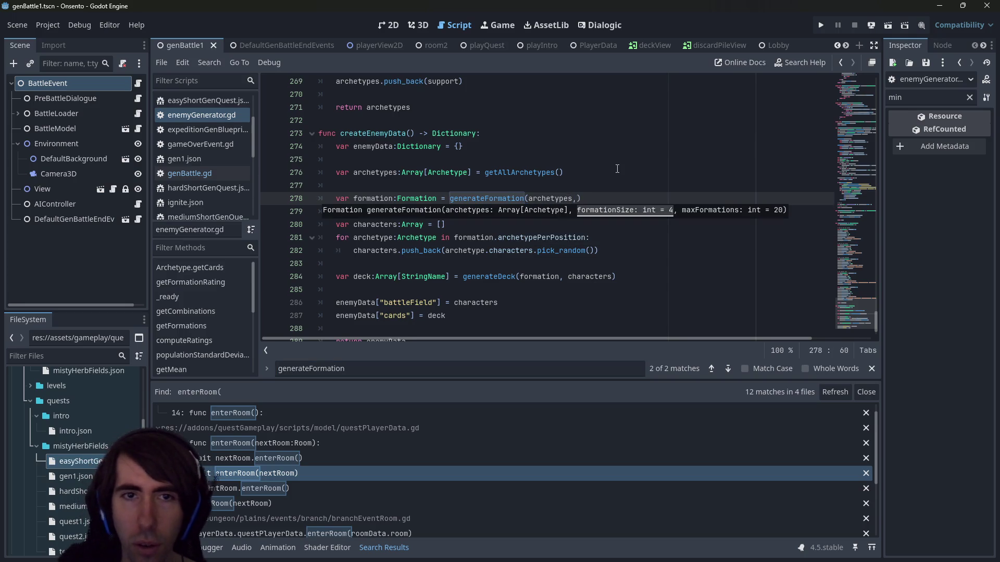
pyautogui.scroll(-1, 633, 163)
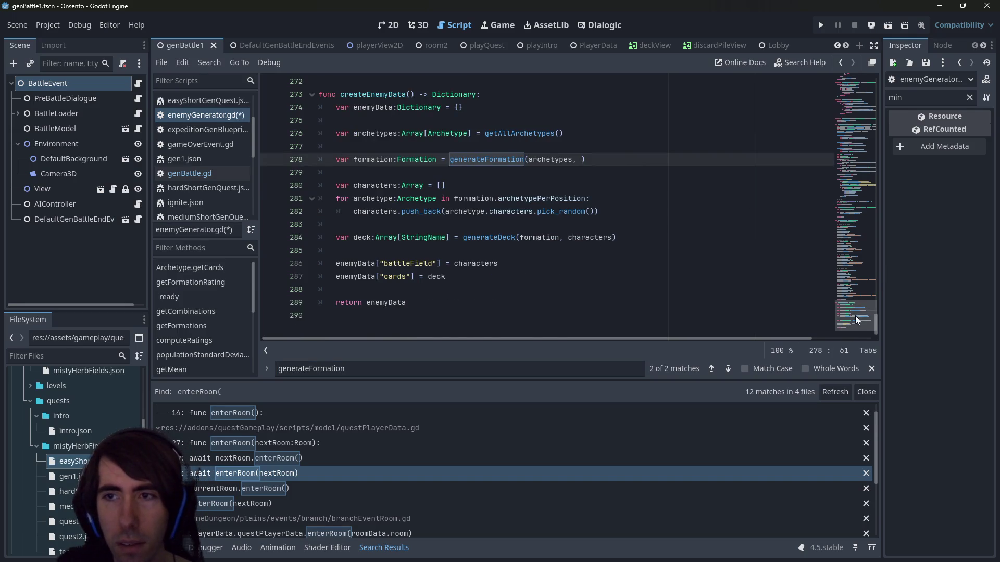
pyautogui.hotkey('ctrl', 'Home')
pyautogui.click(397, 120)
pyautogui.doubleClick(397, 120)
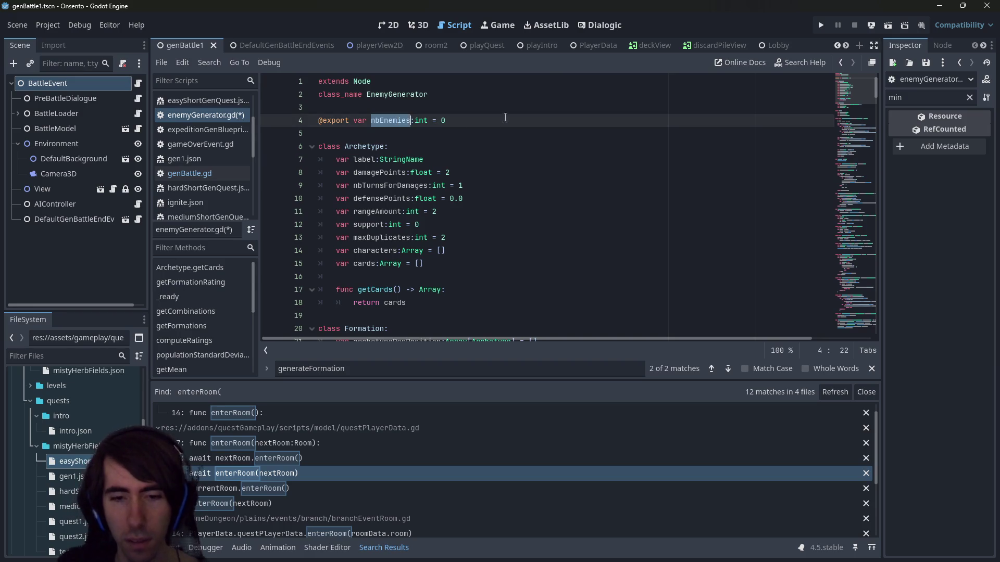
pyautogui.hotkey('ctrl', 'c')
# Paste nbEnemies as generateFormation's second argument and save enemyGenerator.gd
pyautogui.moveTo(850, 87); pyautogui.dragTo(854, 312)
pyautogui.scroll(1, 573, 209)
pyautogui.click(583, 199)
pyautogui.hotkey('ctrl', 'v')
pyautogui.hotkey('ctrl', 's')
pyautogui.doubleClick(594, 198)
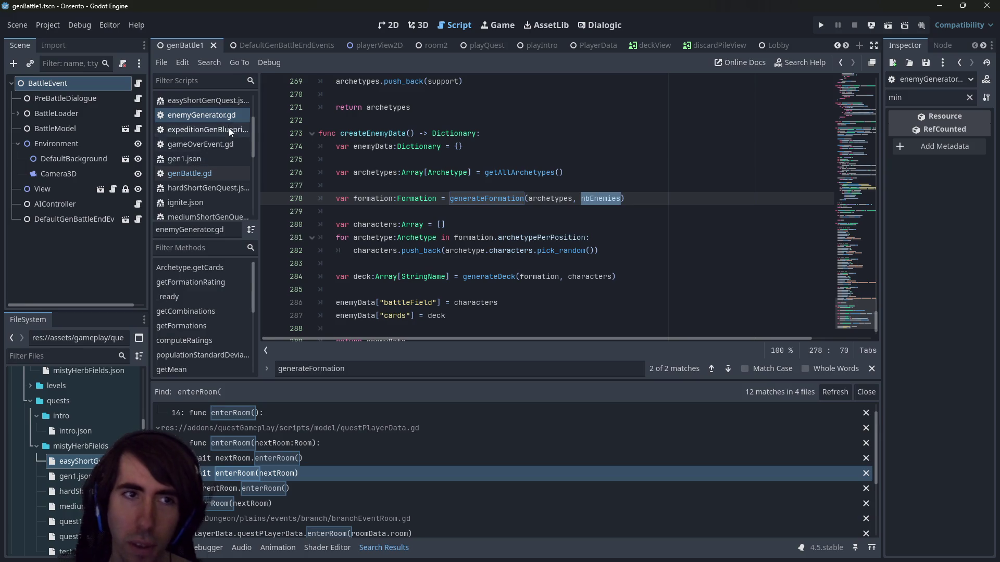
pyautogui.click(216, 118)
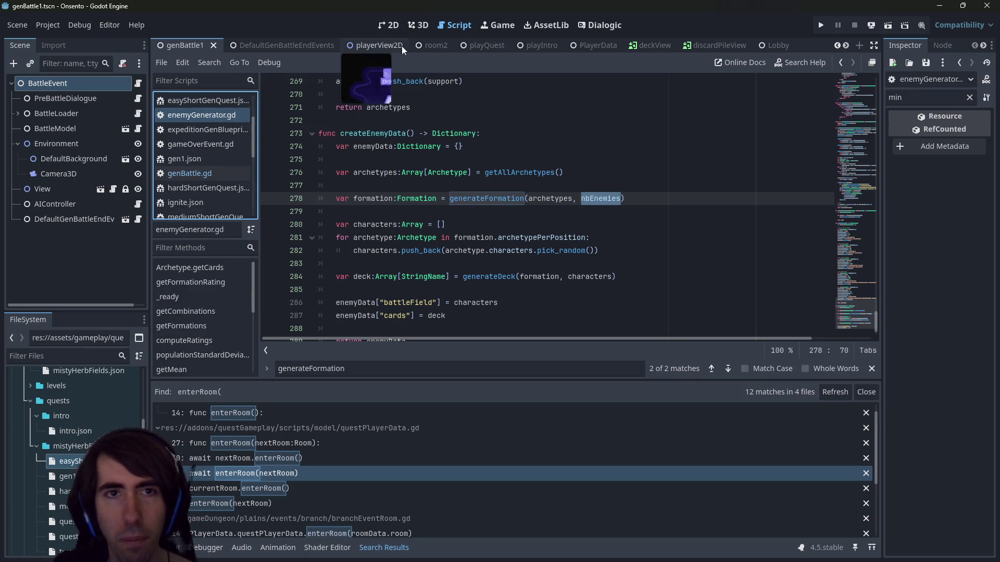
# Change nbEnemies to 2 in easyShortGenQuest.json and save it
pyautogui.click(392, 29)
pyautogui.click(448, 27)
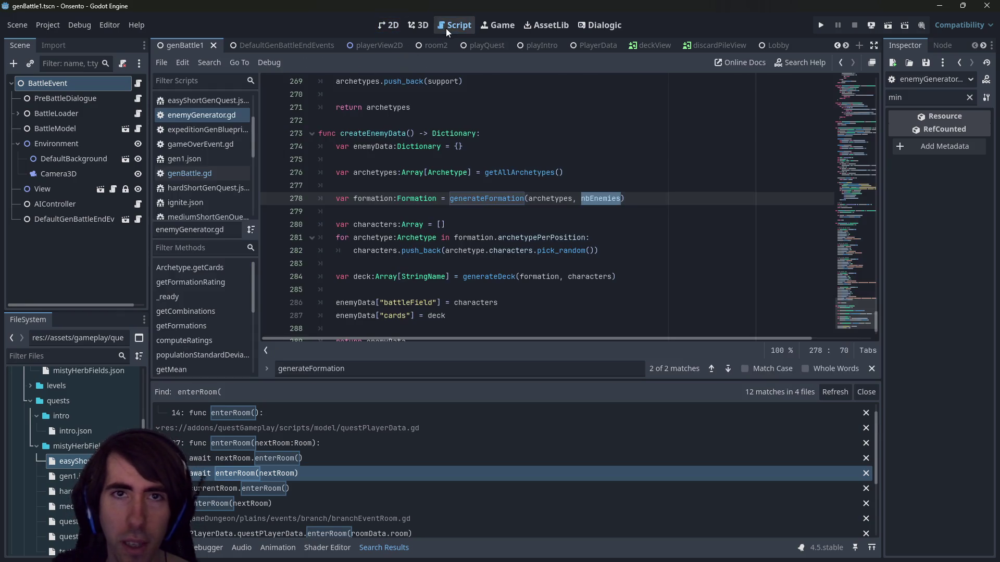
pyautogui.doubleClick(73, 462)
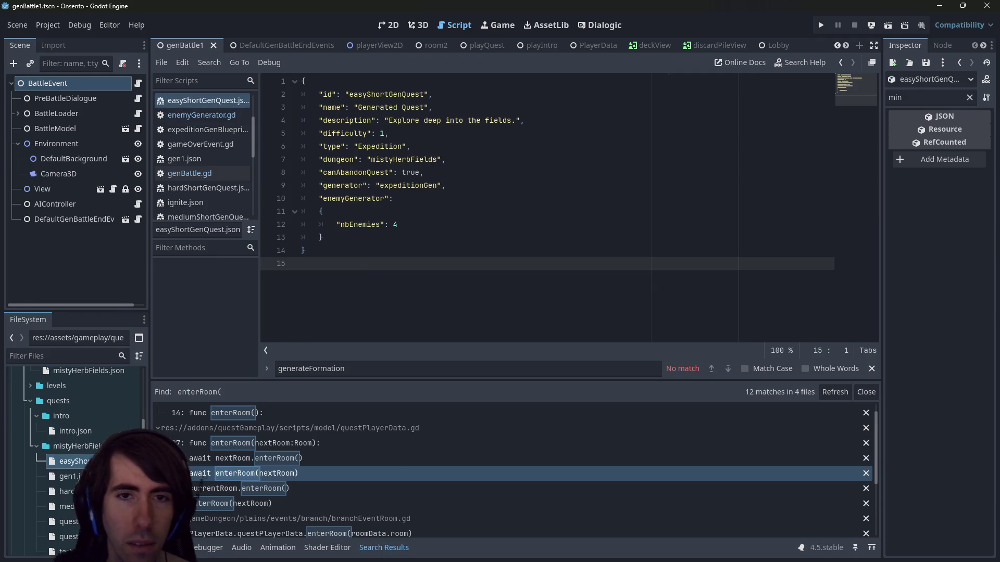
pyautogui.click(410, 225)
pyautogui.moveTo(410, 225)
pyautogui.mouseDown()
pyautogui.moveTo(299, 233)
pyautogui.moveTo(302, 200)
pyautogui.mouseUp()
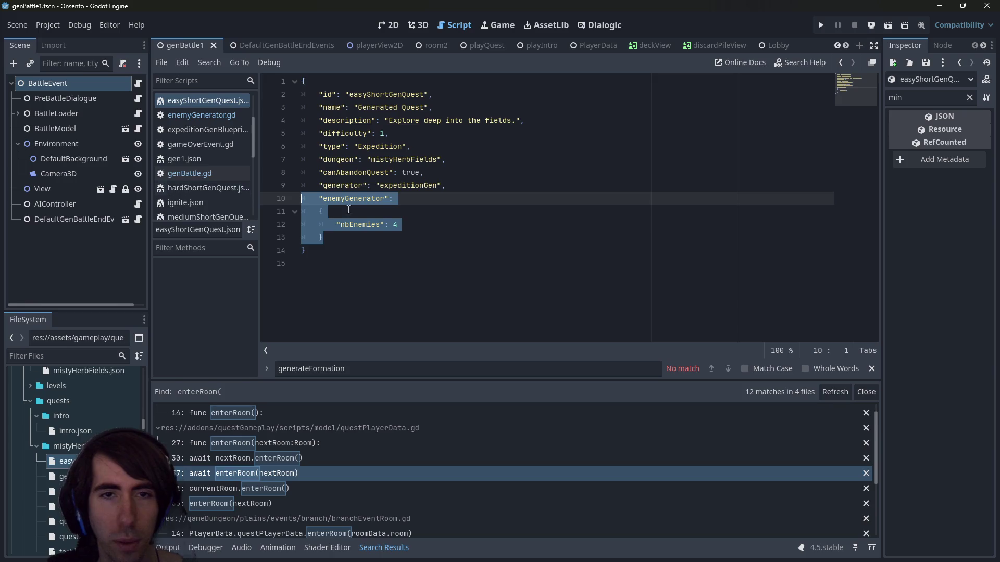
pyautogui.click(434, 225)
pyautogui.press('BackSpace')
pyautogui.write('2')
pyautogui.hotkey('ctrl', 's')
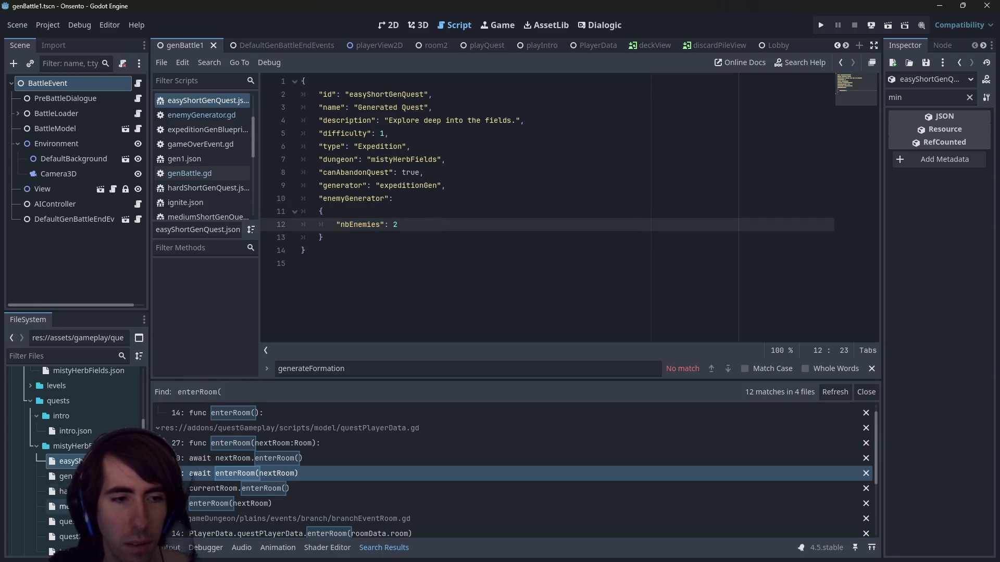
# Paste the enemyGenerator block into mediumShortGenQuest.json with nbEnemies 3 and save
pyautogui.click(66, 507)
pyautogui.click(462, 186)
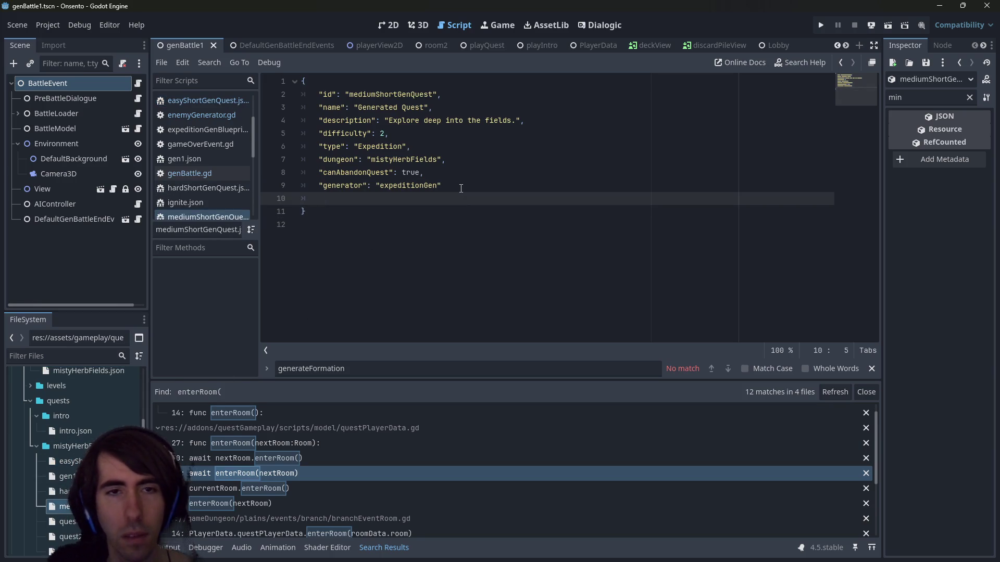
pyautogui.press('Return')
pyautogui.hotkey('ctrl', 'v')
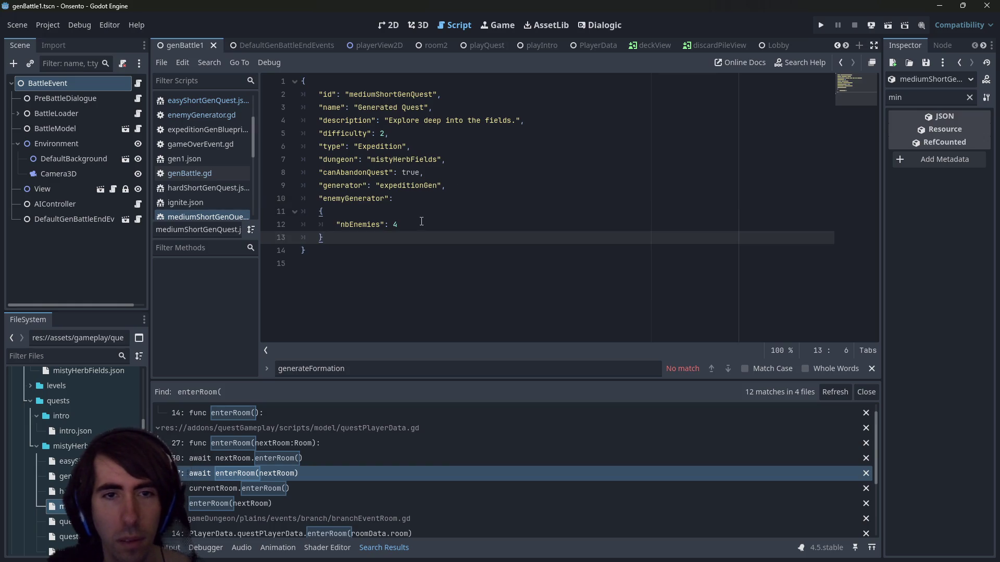
pyautogui.press('BackSpace')
pyautogui.write('3')
pyautogui.hotkey('ctrl', 's')
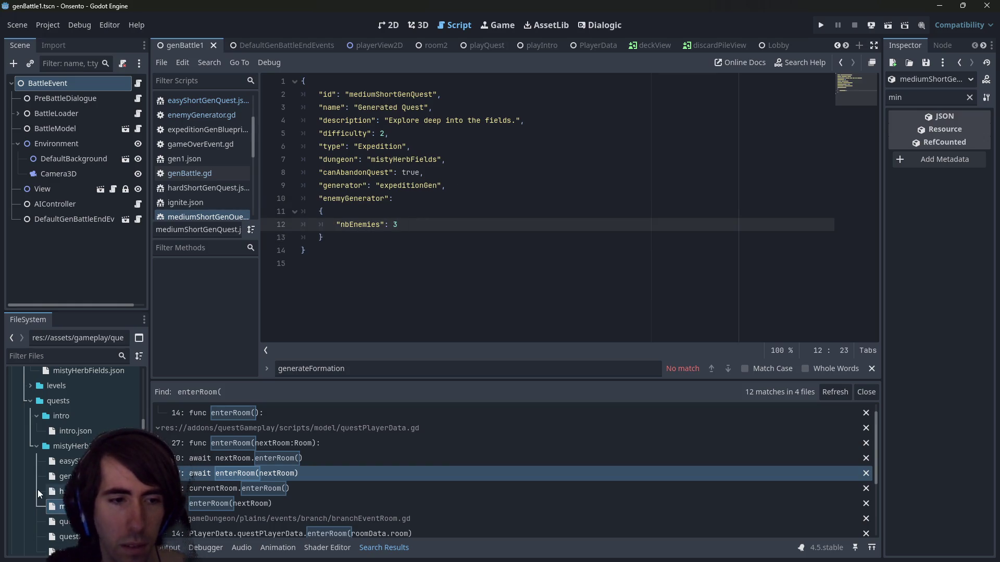
# Paste the enemyGenerator block (nbEnemies 4) into hardShortGenQuest.json, then run the game
pyautogui.scroll(-1, 38, 490)
pyautogui.doubleClick(67, 467)
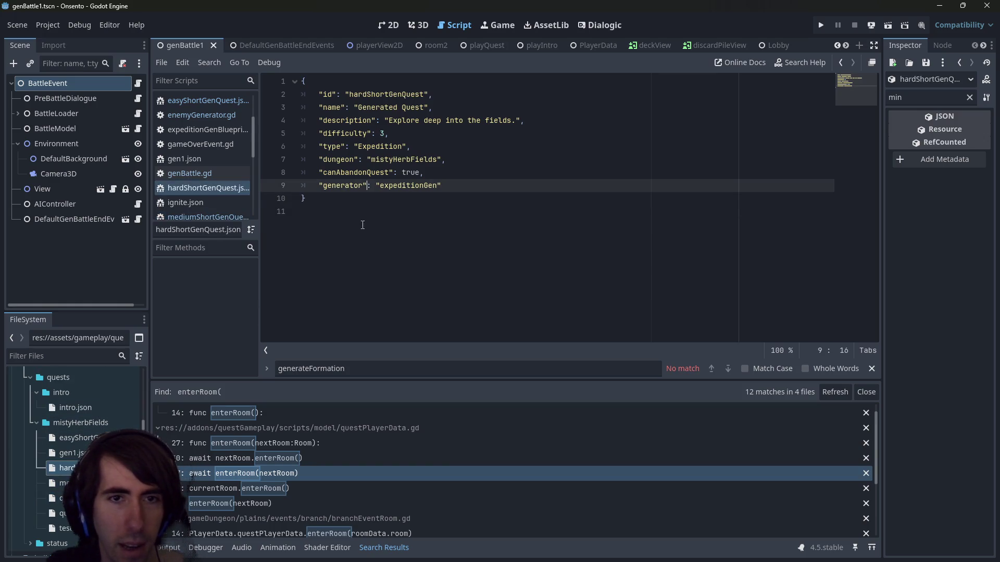
pyautogui.write(',')
pyautogui.press('Return')
pyautogui.hotkey('ctrl', 'v')
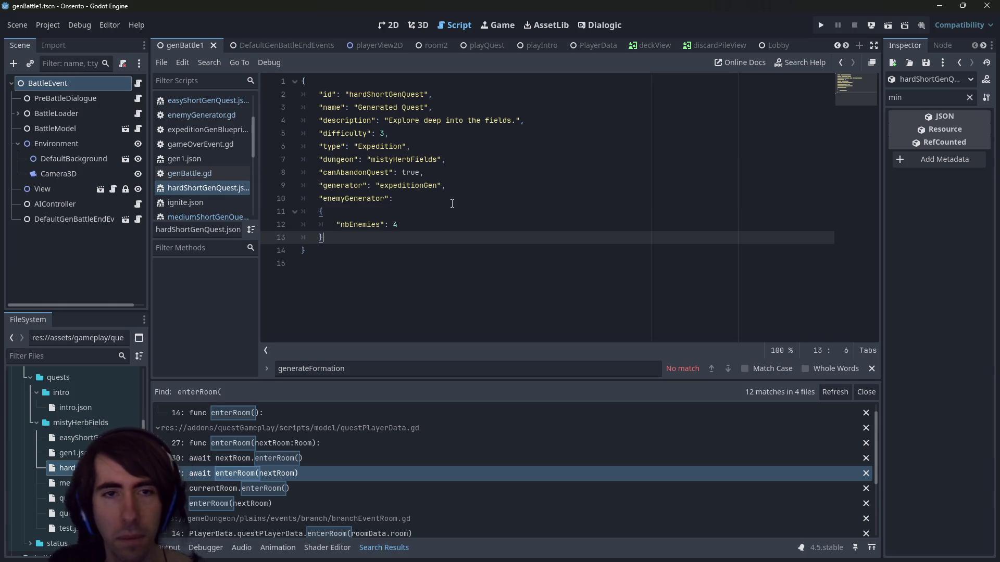
pyautogui.click(439, 225)
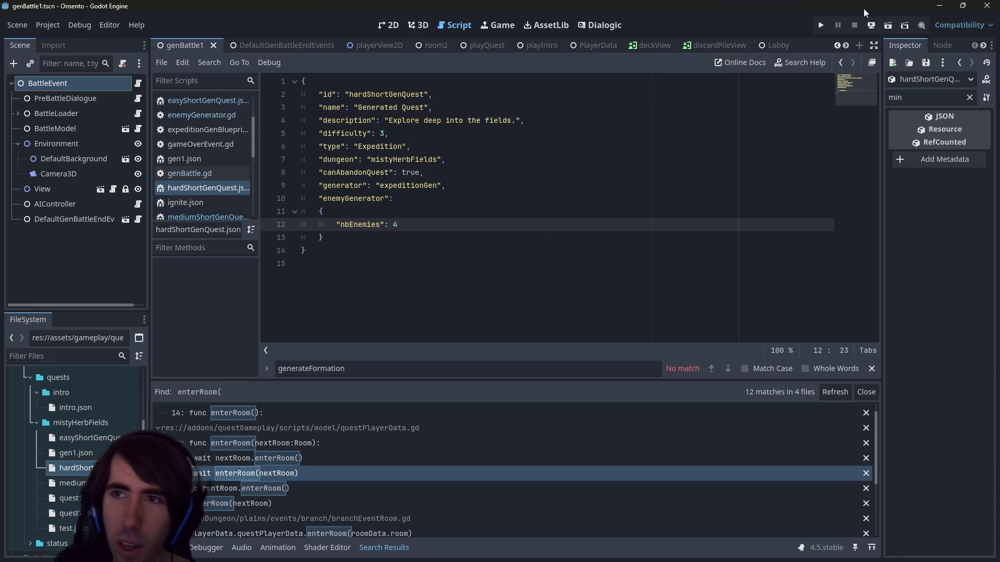
pyautogui.click(886, 24)
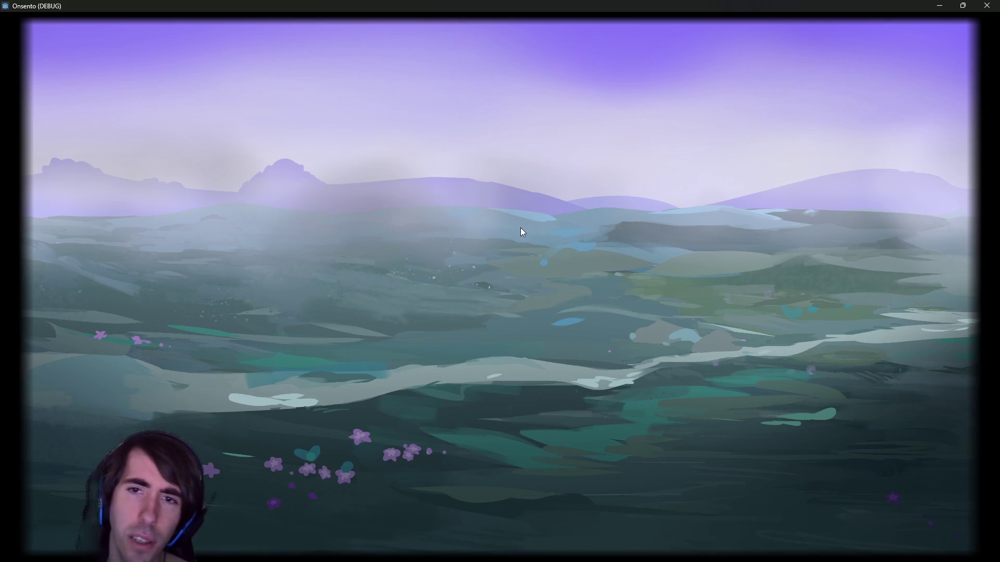
# Stop the running game, then run the playIntro scene and advance its dialogue
pyautogui.click(987, 5)
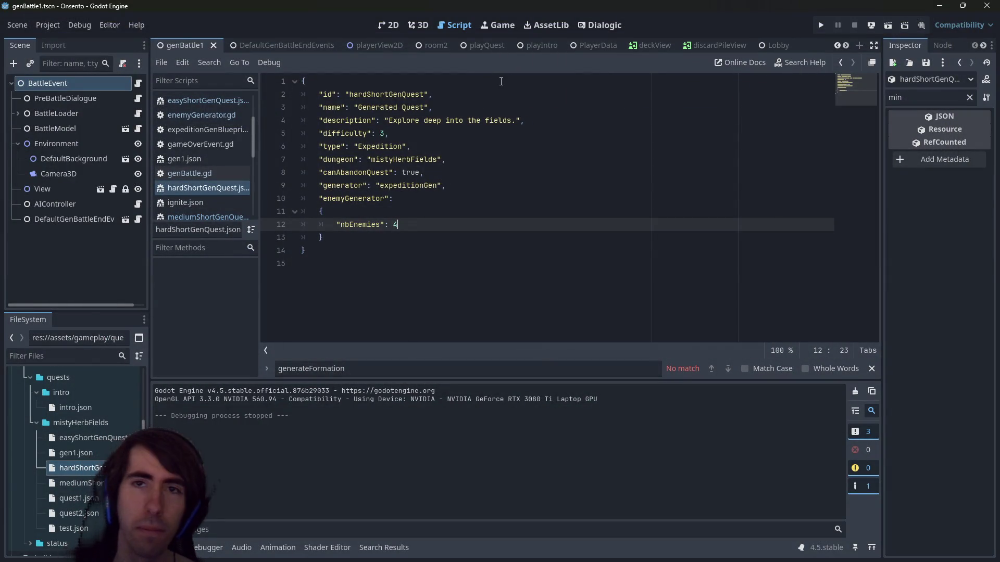
pyautogui.click(533, 48)
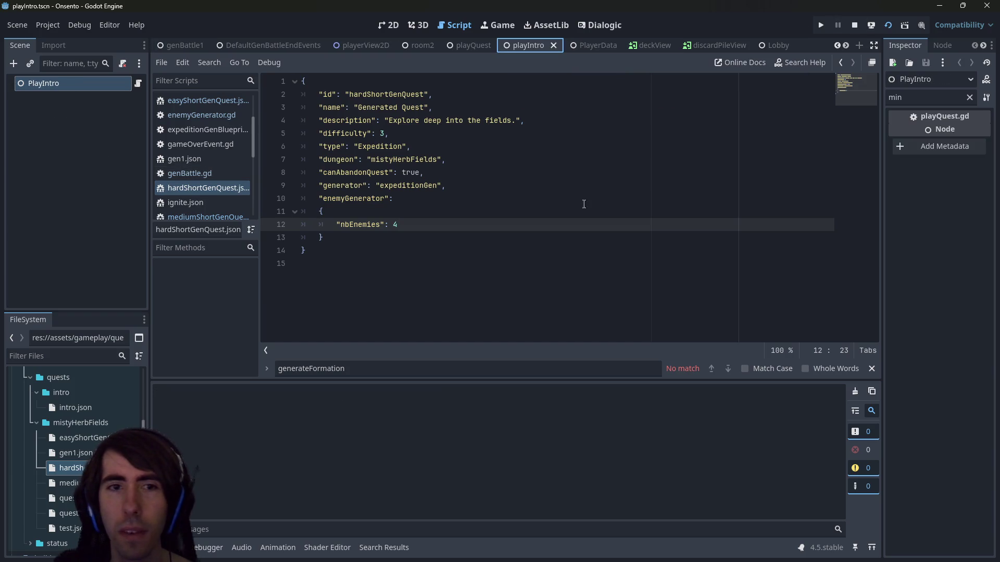
pyautogui.click(535, 242)
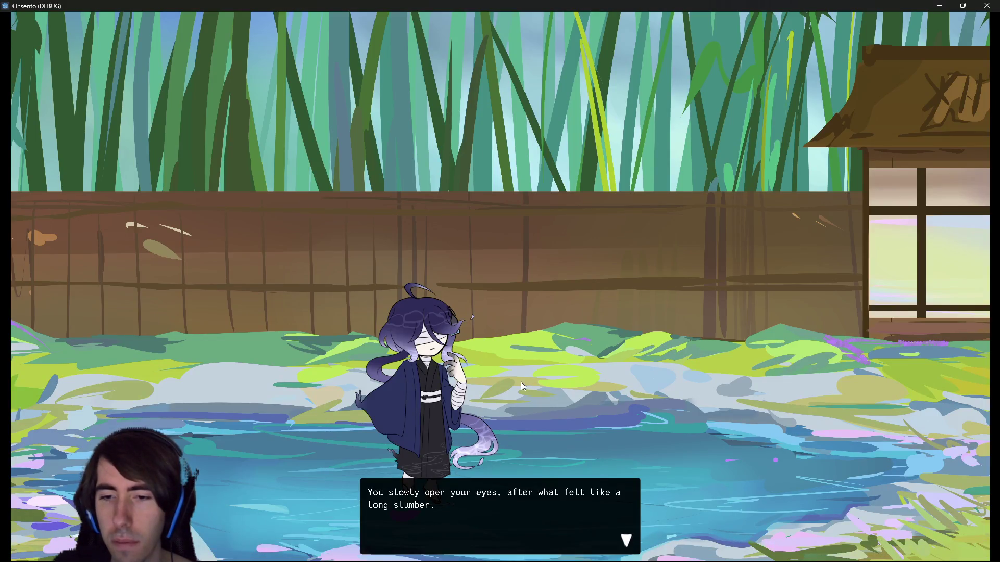
pyautogui.click(551, 308)
pyautogui.click(556, 291)
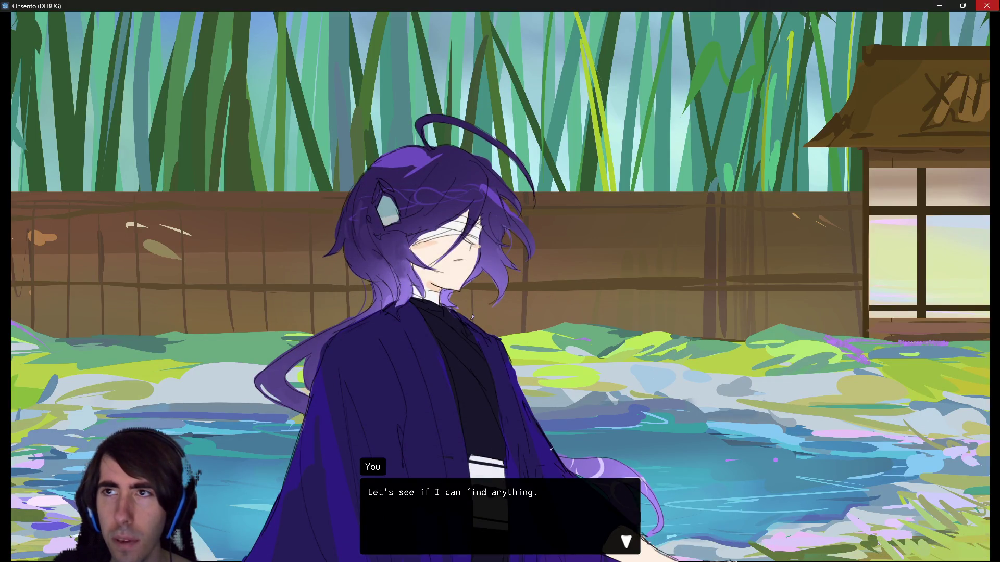
# Close the intro and run the playQuest scene
pyautogui.click(987, 5)
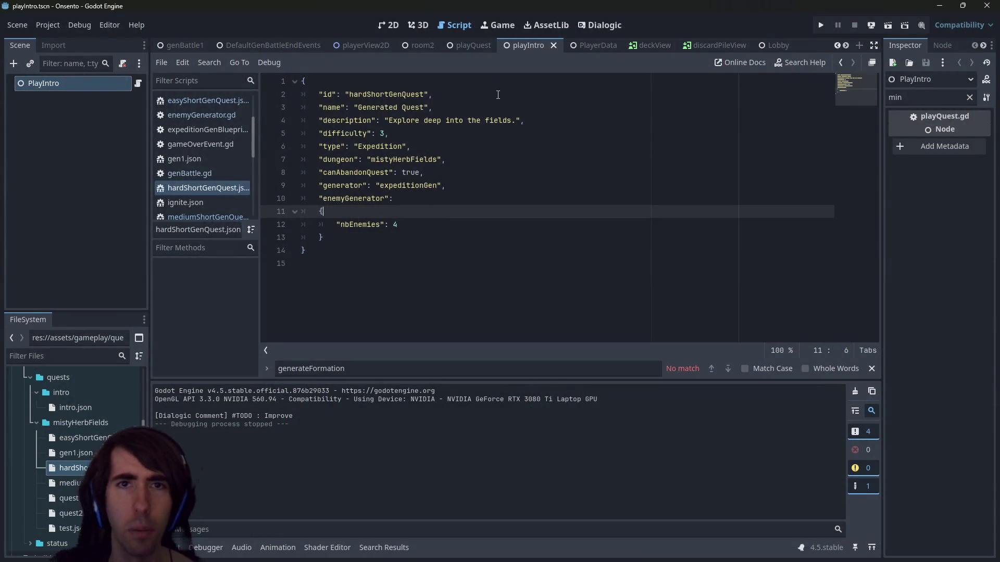
pyautogui.click(479, 48)
pyautogui.click(888, 25)
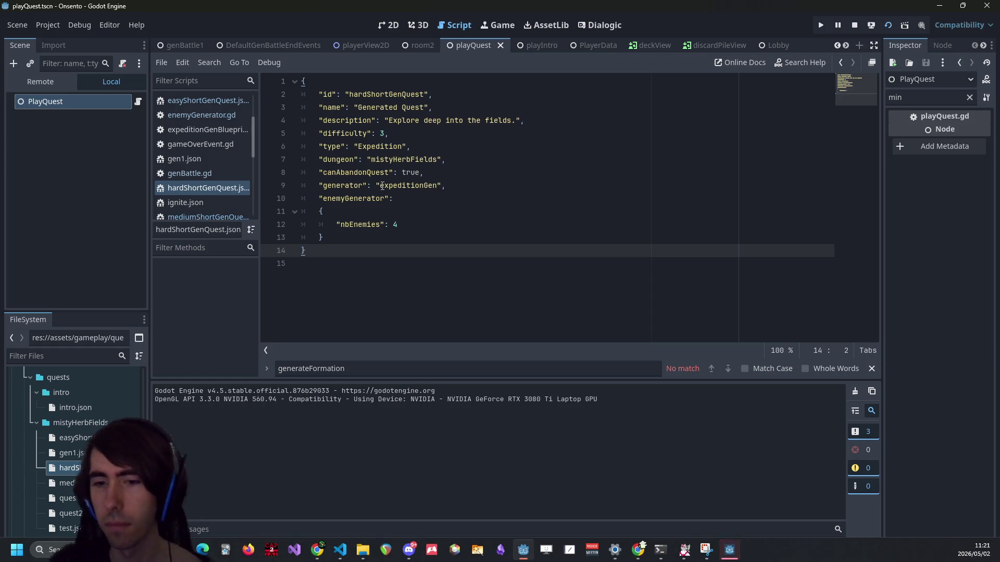
# Close the game, reselect PlayQuest, clear the Inspector filter and briefly rerun the scene
pyautogui.click(728, 555)
pyautogui.click(605, 274)
pyautogui.click(593, 269)
pyautogui.click(987, 5)
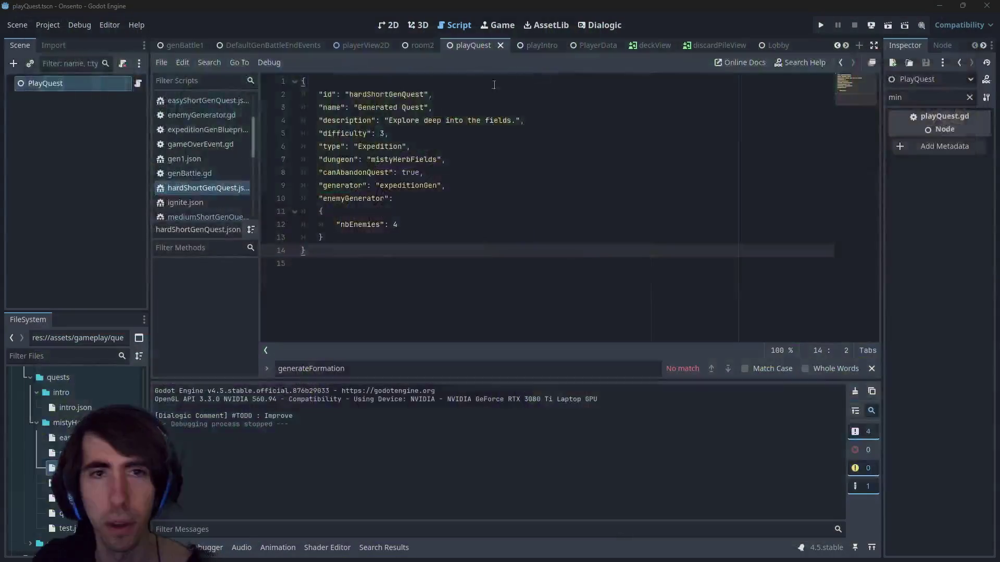
pyautogui.click(92, 93)
pyautogui.click(98, 79)
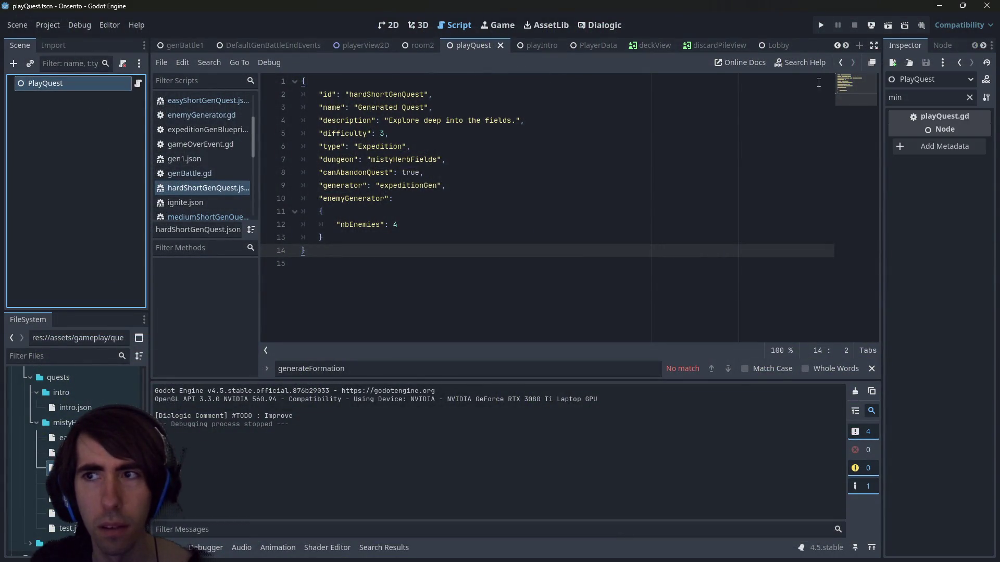
pyautogui.click(970, 98)
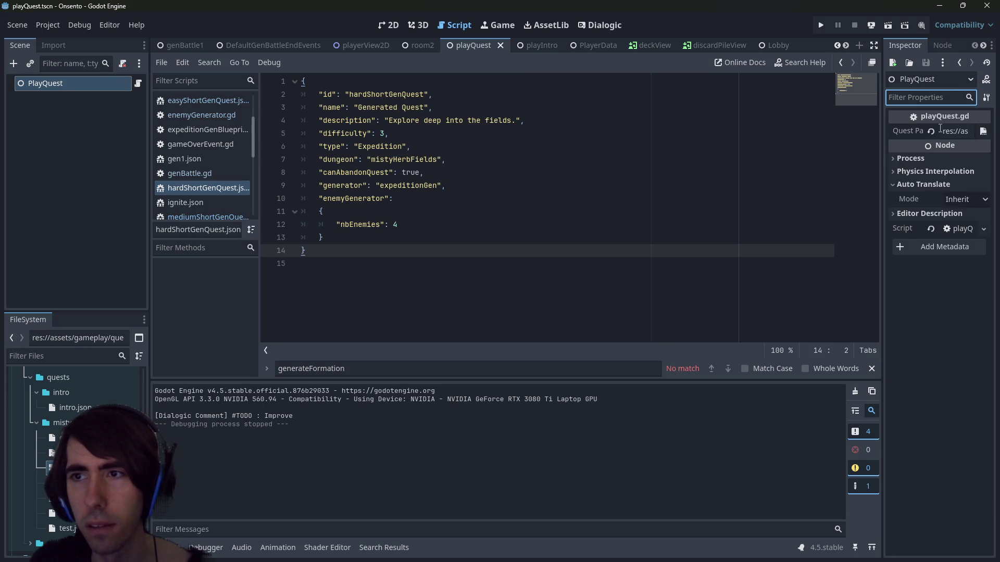
pyautogui.moveTo(883, 146)
pyautogui.mouseDown()
pyautogui.moveTo(524, 166)
pyautogui.moveTo(844, 186)
pyautogui.mouseUp()
pyautogui.click(812, 173)
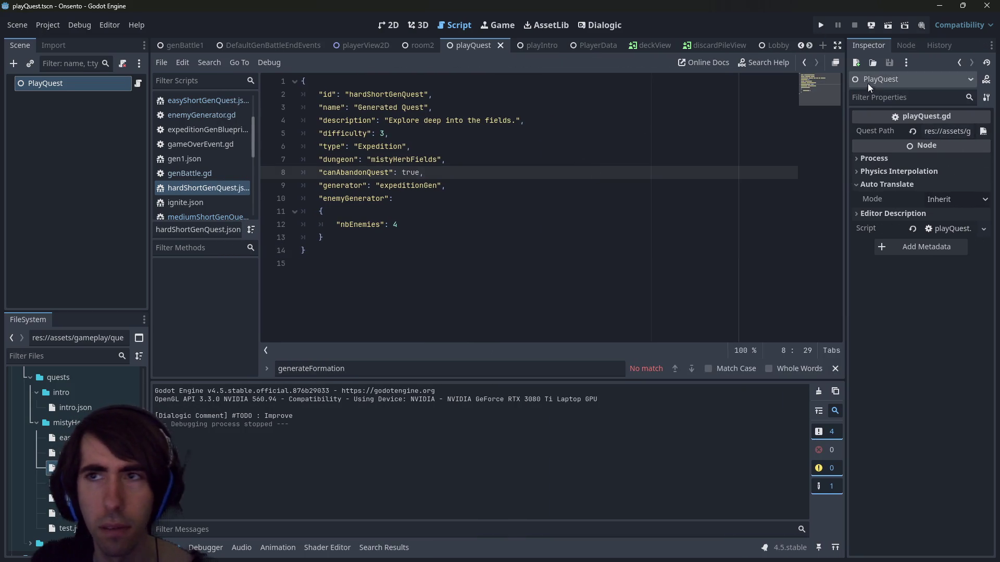
pyautogui.press('F6')
pyautogui.click(856, 27)
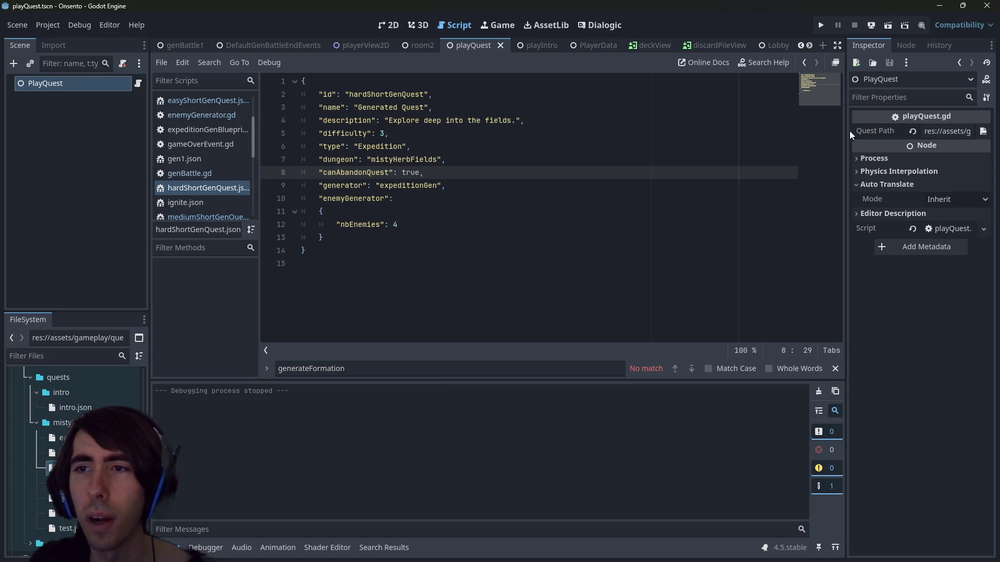
# Assign easyShortGenQuest.json to PlayQuest's Quest Path, save the scene and run it
pyautogui.moveTo(846, 187); pyautogui.dragTo(811, 197)
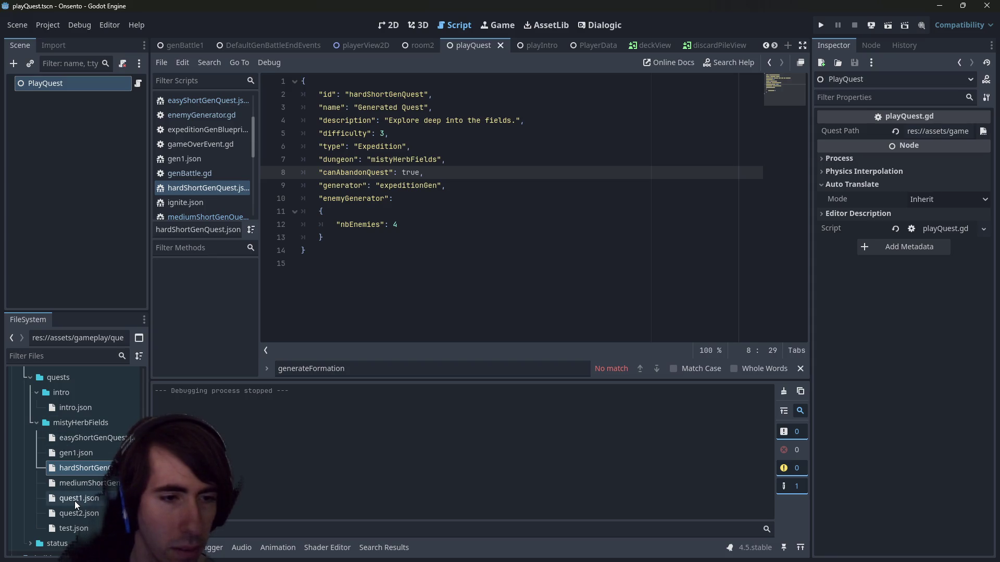
pyautogui.scroll(-2, 79, 495)
pyautogui.moveTo(811, 189)
pyautogui.mouseDown()
pyautogui.moveTo(609, 185)
pyautogui.moveTo(719, 193)
pyautogui.moveTo(589, 204)
pyautogui.moveTo(776, 209)
pyautogui.mouseUp()
pyautogui.scroll(3, 86, 441)
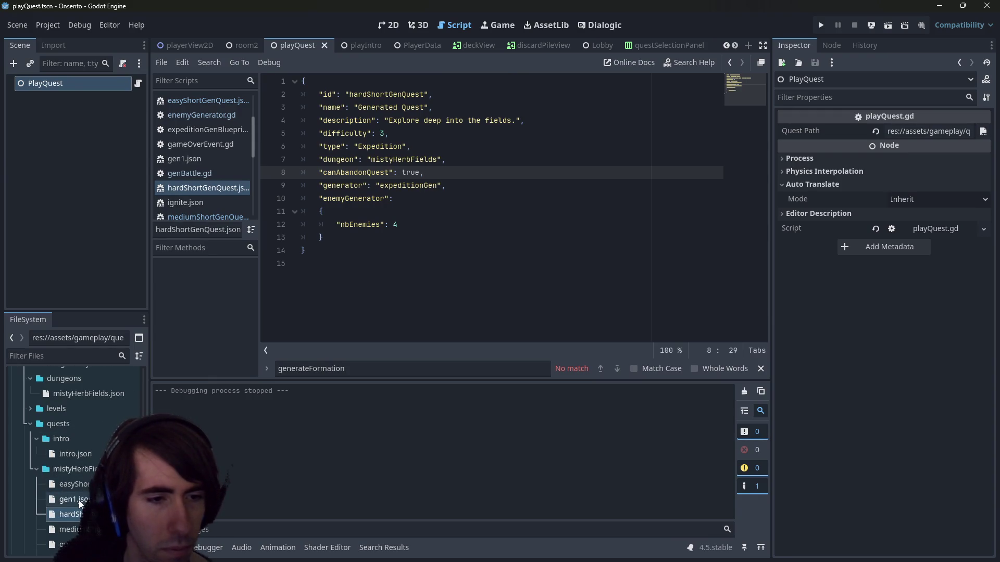
pyautogui.moveTo(89, 485)
pyautogui.mouseDown()
pyautogui.moveTo(578, 357)
pyautogui.moveTo(928, 112)
pyautogui.moveTo(929, 139)
pyautogui.moveTo(922, 136)
pyautogui.mouseUp()
pyautogui.hotkey('ctrl', 's')
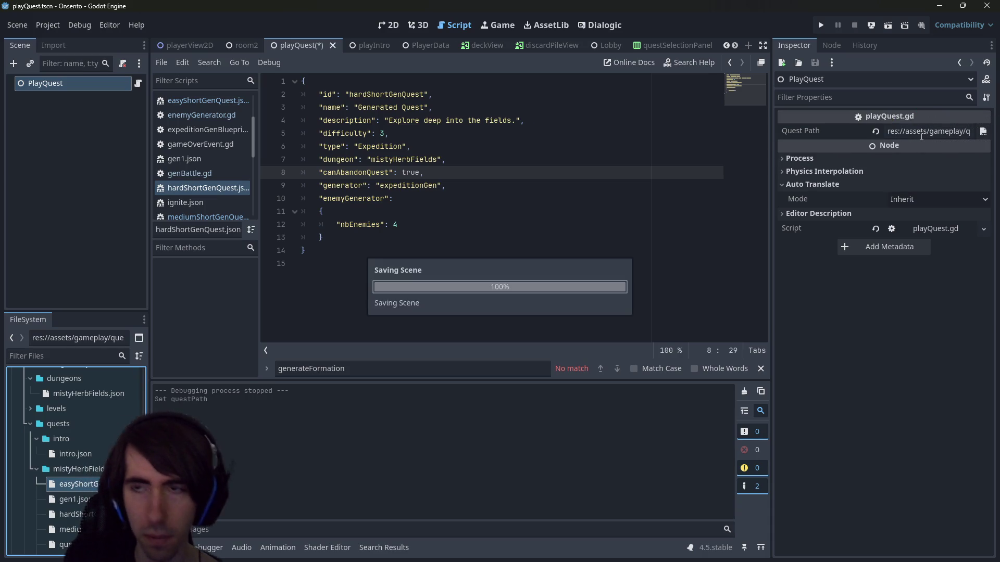
pyautogui.click(885, 26)
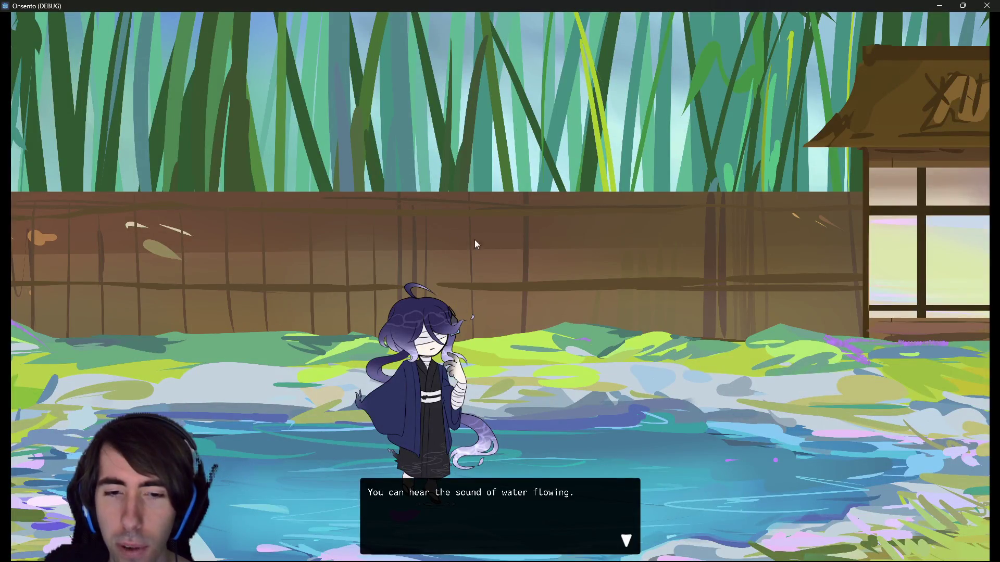
# End the test run and widen the Inspector to read the full easyShortGenQuest.json Quest Path
pyautogui.click(474, 241)
pyautogui.click(987, 5)
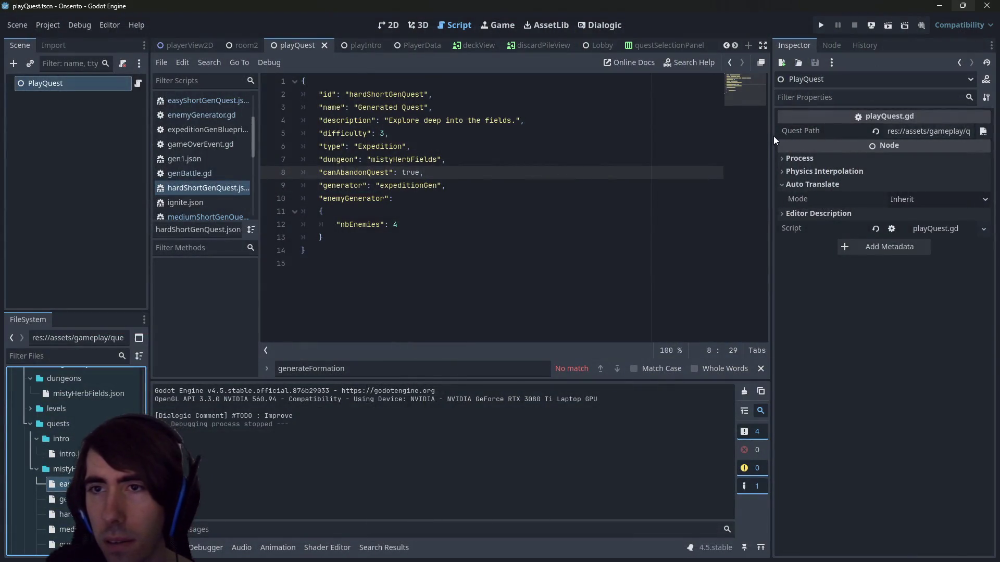
pyautogui.moveTo(773, 136); pyautogui.dragTo(447, 144)
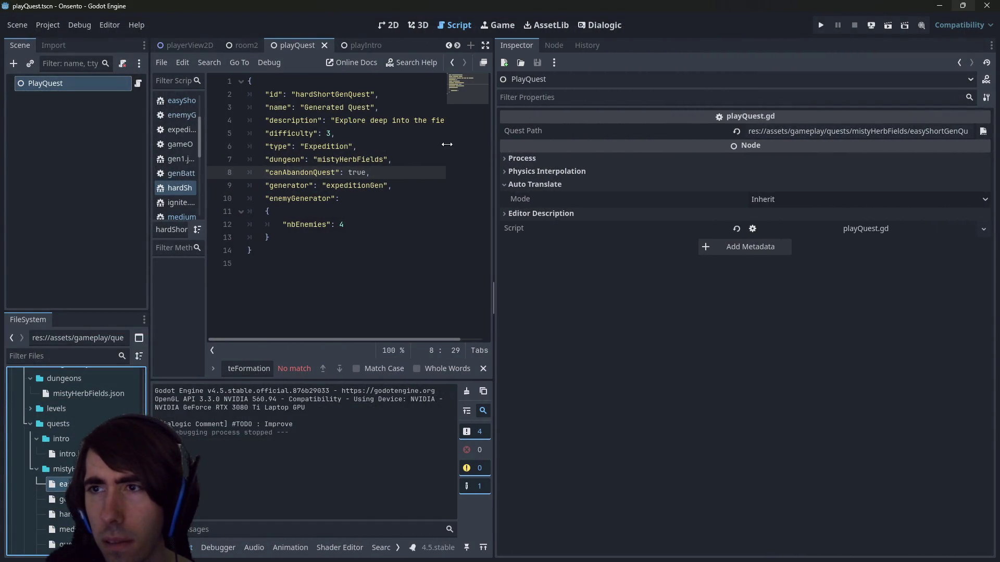
pyautogui.moveTo(884, 131); pyautogui.dragTo(971, 131)
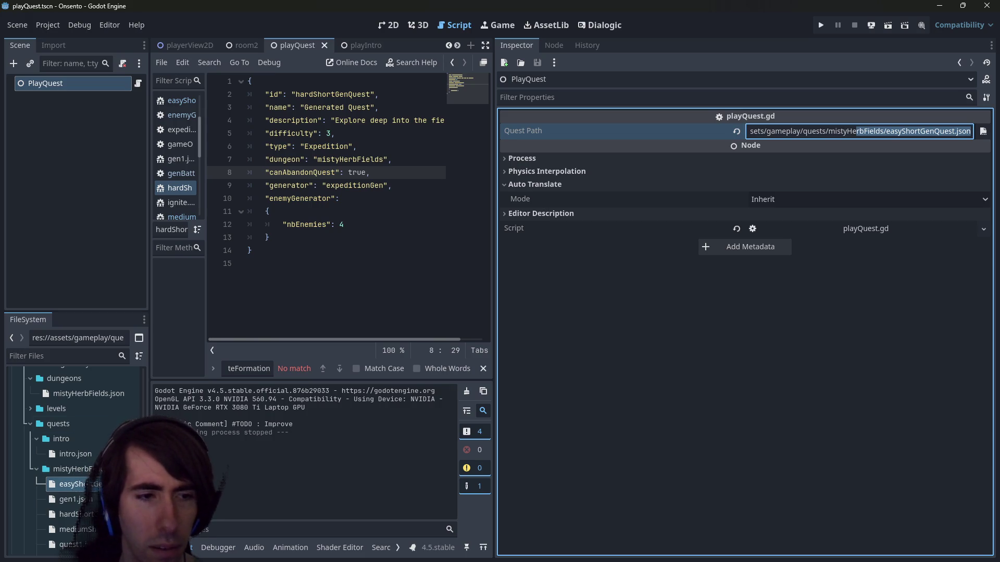
# Open easyShortGenQuest.json and gen1.json to review them
pyautogui.doubleClick(70, 484)
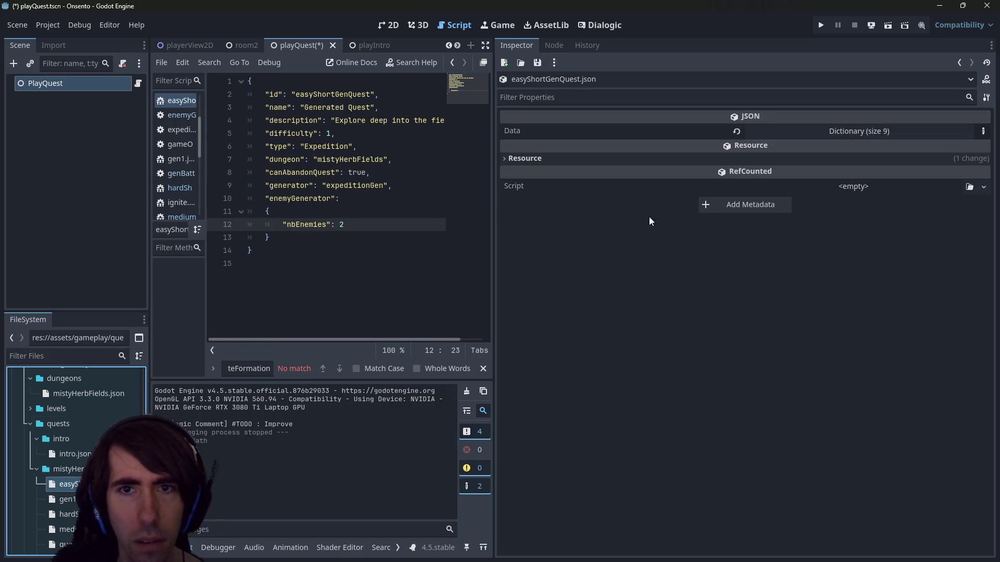
pyautogui.moveTo(492, 230); pyautogui.dragTo(906, 252)
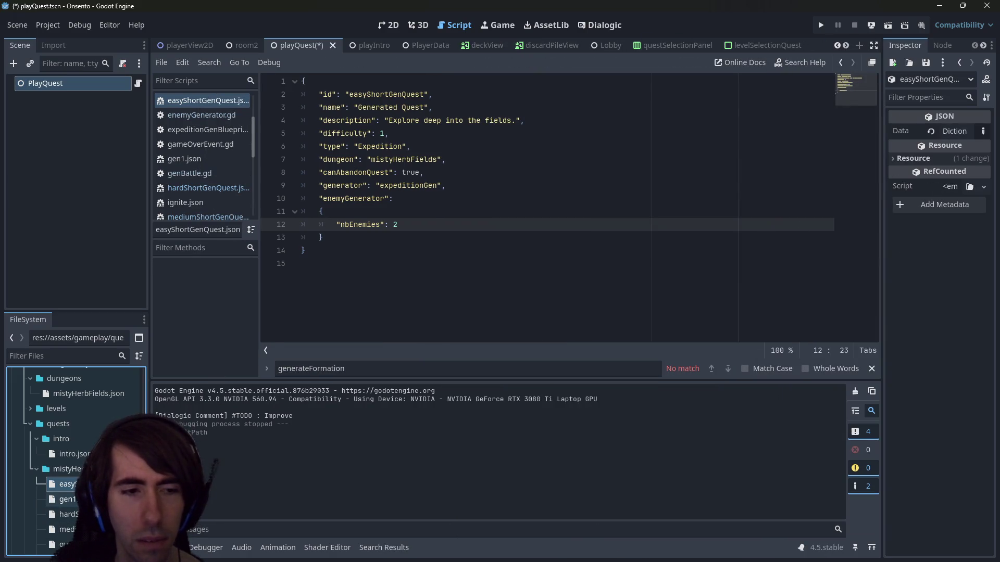
pyautogui.click(185, 159)
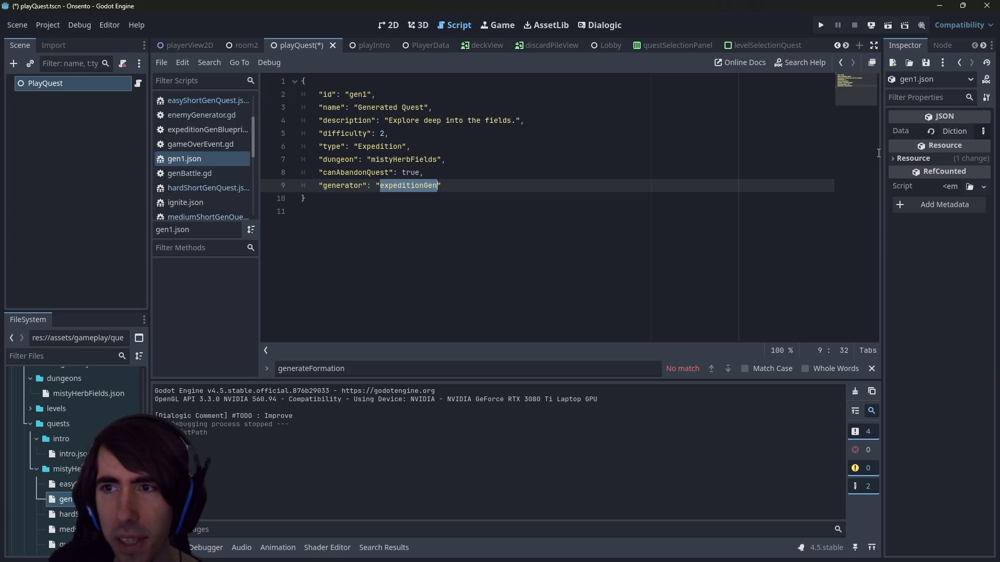
pyautogui.moveTo(881, 153); pyautogui.dragTo(753, 181)
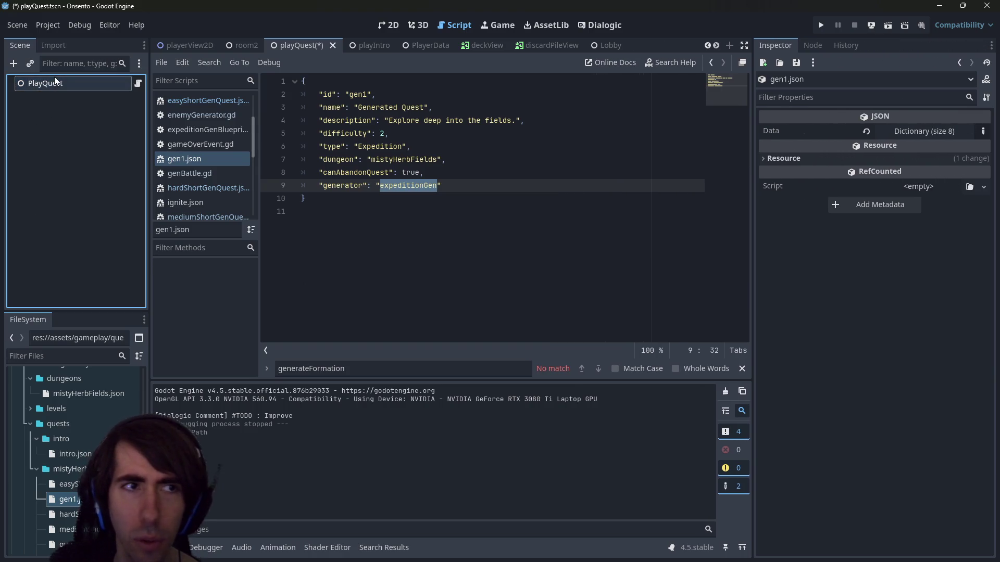
# Undo and redo PlayQuest's Quest Path edits, keeping the easyShortGenQuest.json path
pyautogui.click(94, 84)
pyautogui.hotkey('ctrl', 'z')
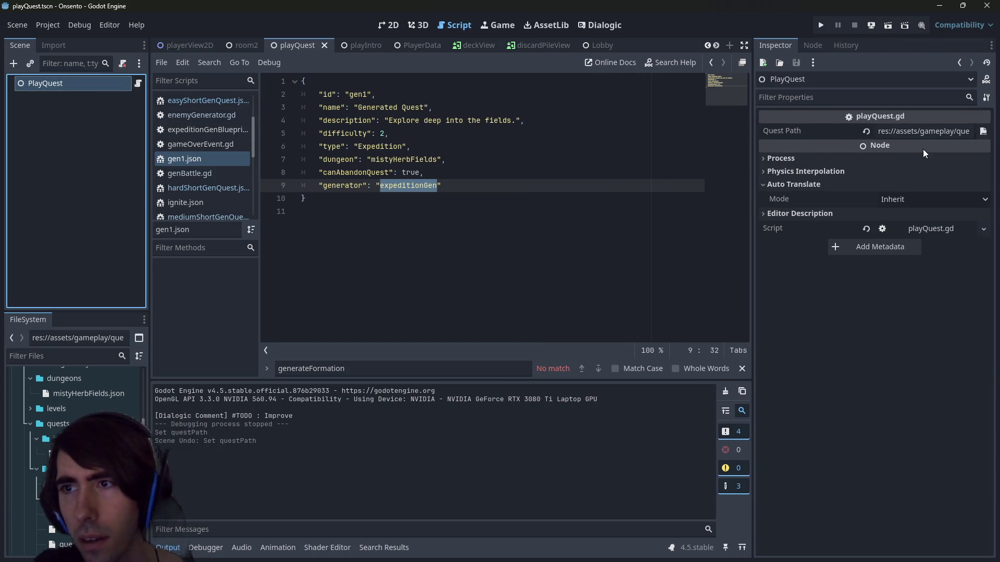
pyautogui.click(925, 131)
pyautogui.press('Home')
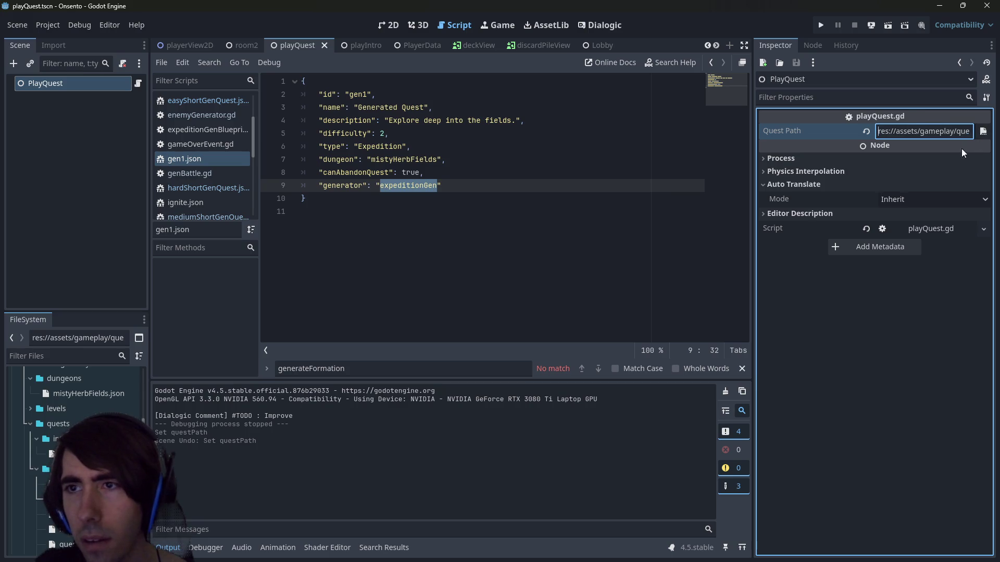
pyautogui.press('Return')
pyautogui.hotkey('ctrl', 'z')
pyautogui.hotkey('ctrl', 'z')
pyautogui.hotkey('ctrl', 'z')
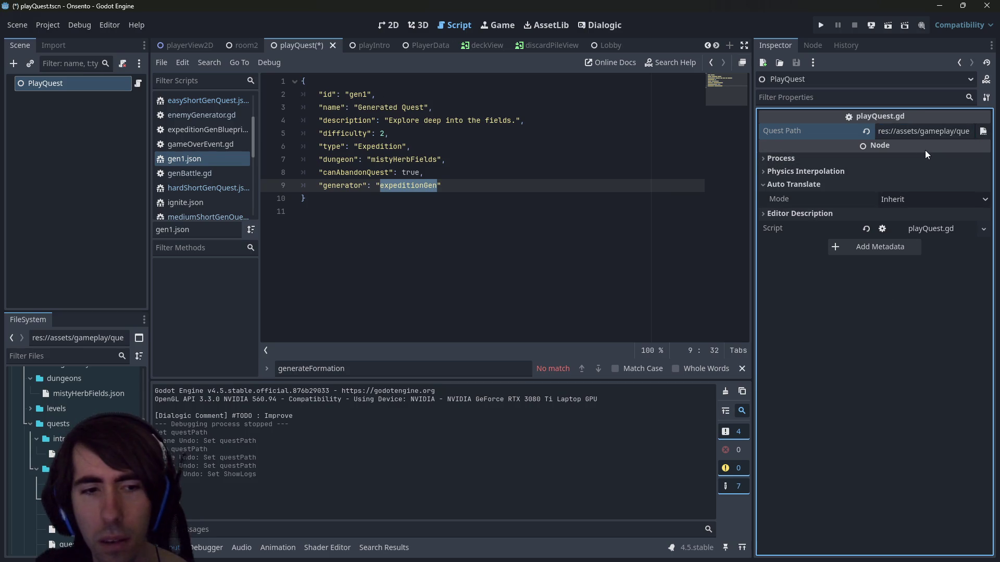
pyautogui.hotkey('ctrl', 'shift', 'z')
pyautogui.hotkey('ctrl', 'shift', 'z')
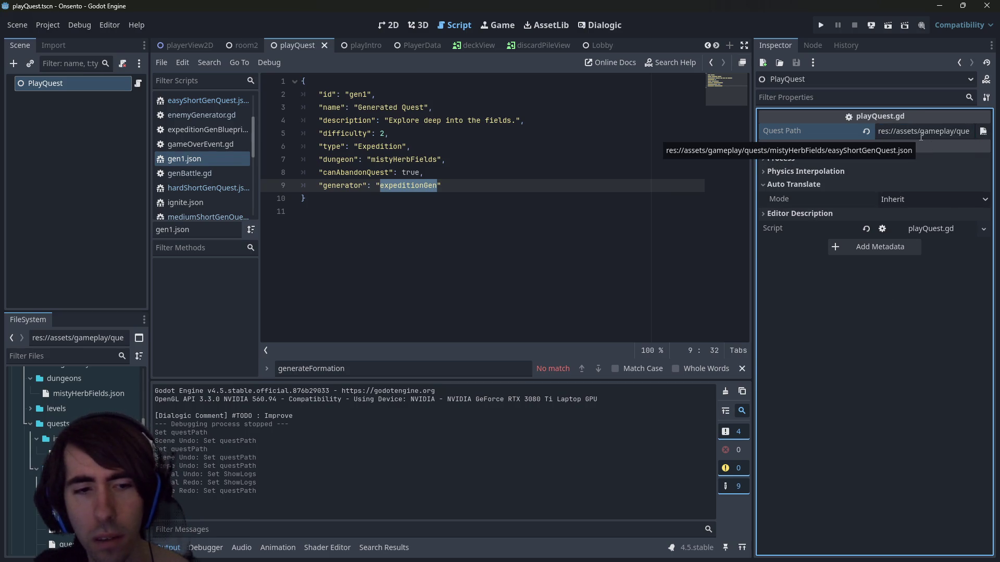
pyautogui.hotkey('ctrl', 'z')
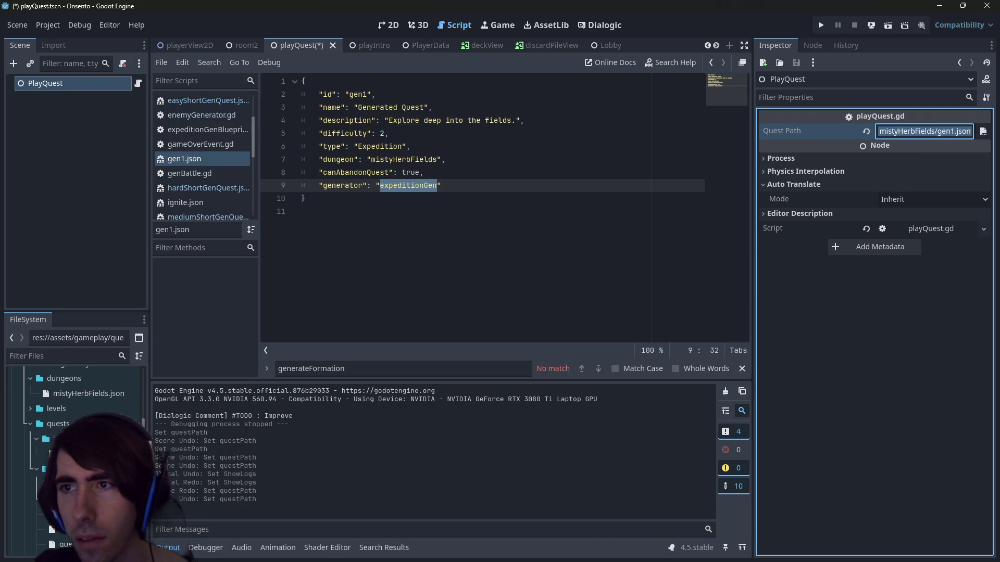
pyautogui.hotkey('ctrl', 'shift', 'z')
# Open playQuest.gd from the PlayQuest node and add a breakpoint on line 9
pyautogui.click(485, 198)
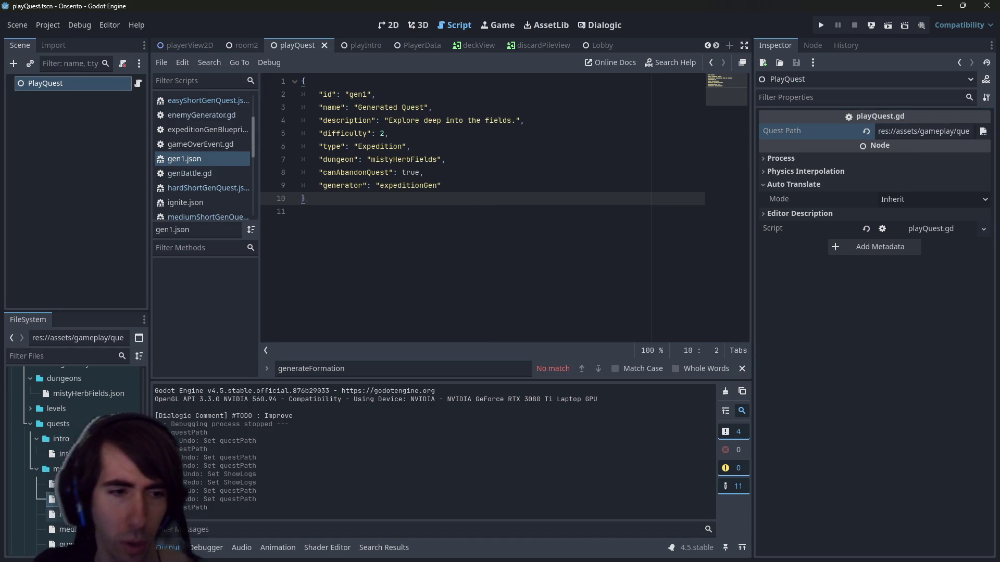
pyautogui.click(457, 290)
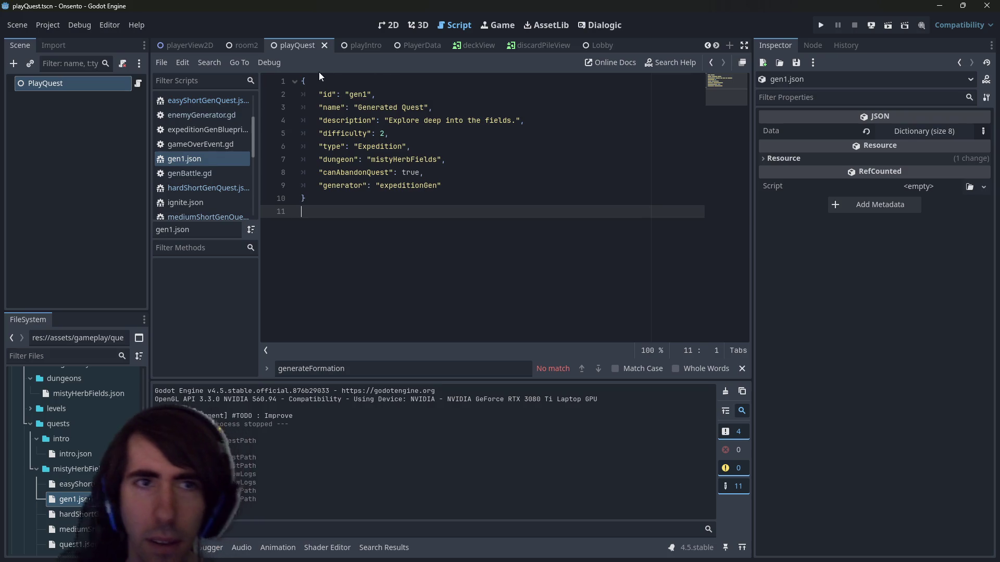
pyautogui.click(394, 26)
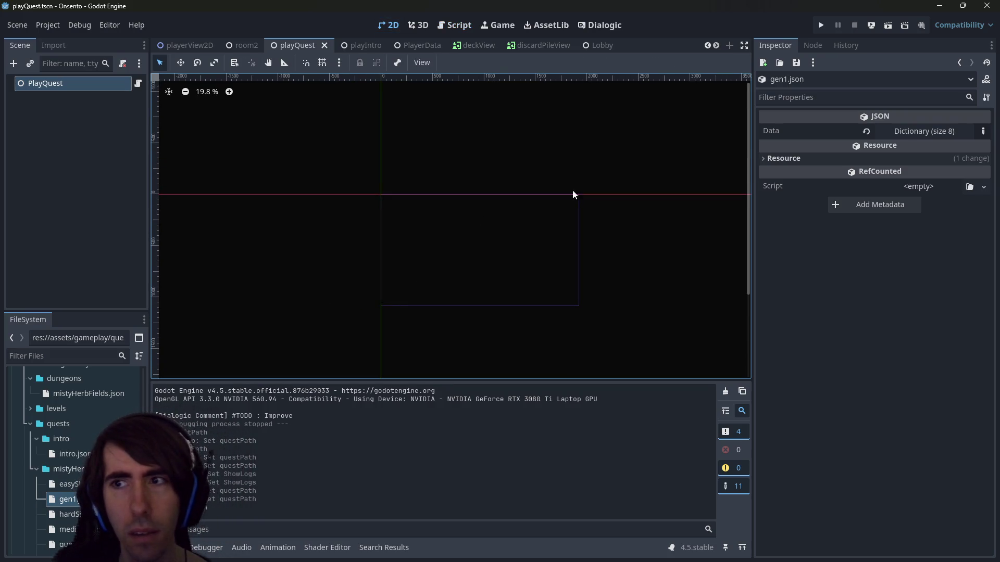
pyautogui.click(455, 25)
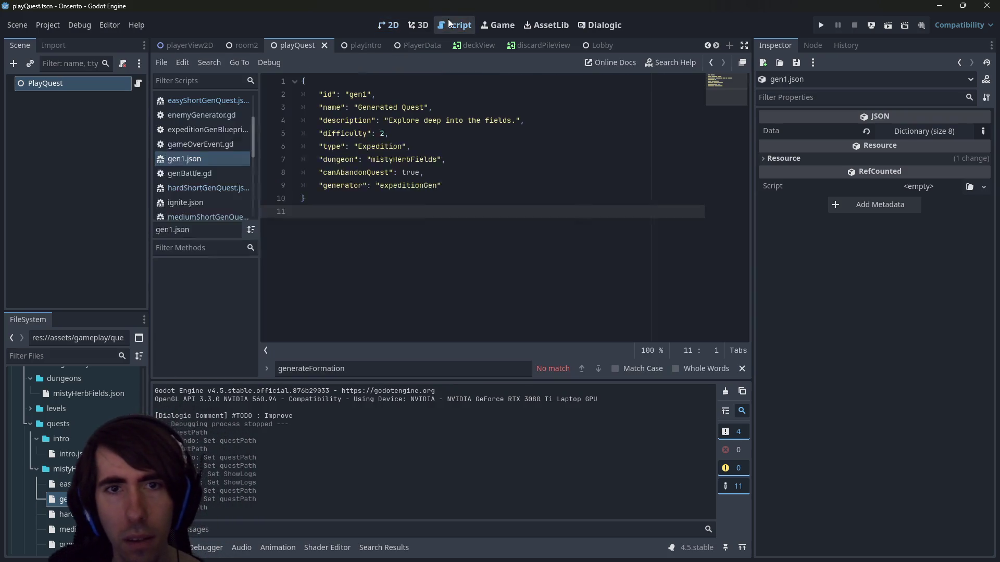
pyautogui.click(392, 26)
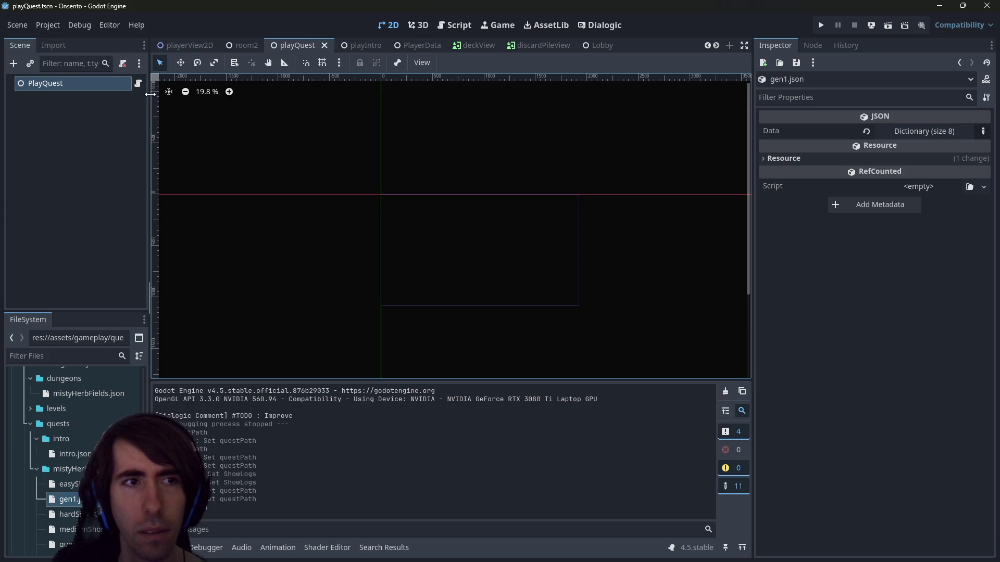
pyautogui.click(138, 83)
pyautogui.click(270, 186)
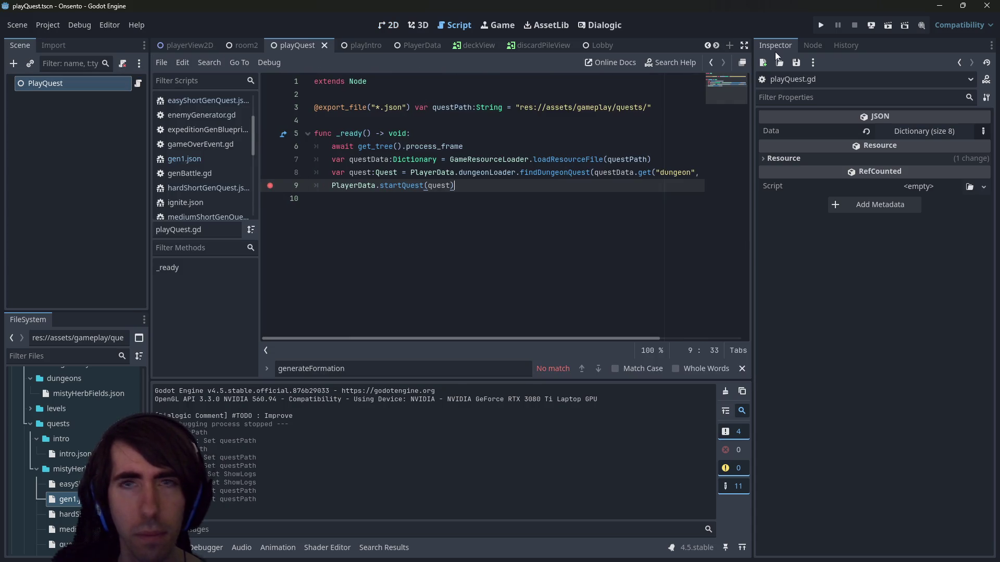
# Run the scene with F6 until it halts at line 9, then remove that breakpoint
pyautogui.press('F6')
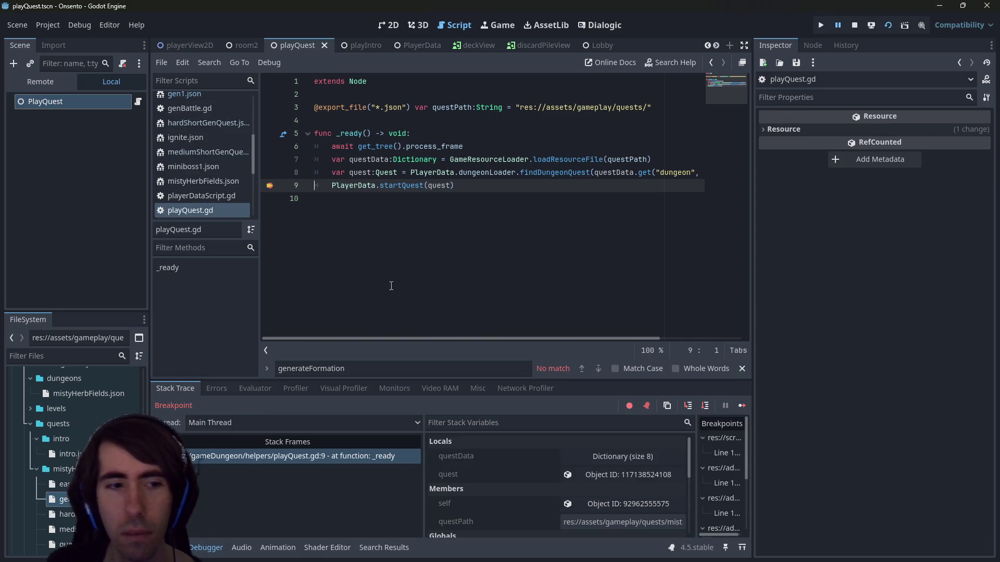
pyautogui.scroll(-3, 75, 454)
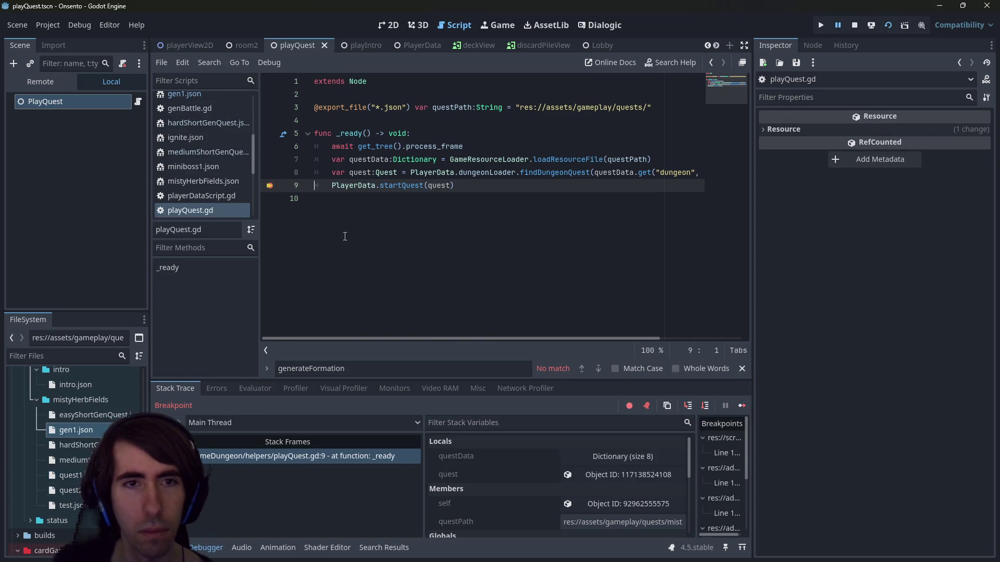
pyautogui.click(270, 185)
pyautogui.click(527, 211)
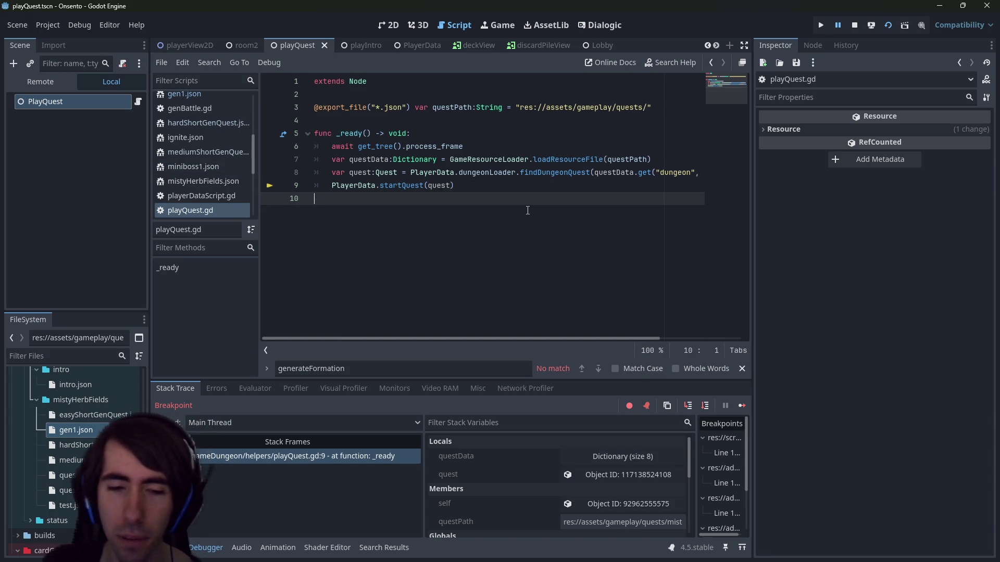
pyautogui.hotkey('ctrl', 'shift', 'f')
# Search all files for gen1 and open the playerDataScript.gd match on line 139
pyautogui.write('"g')
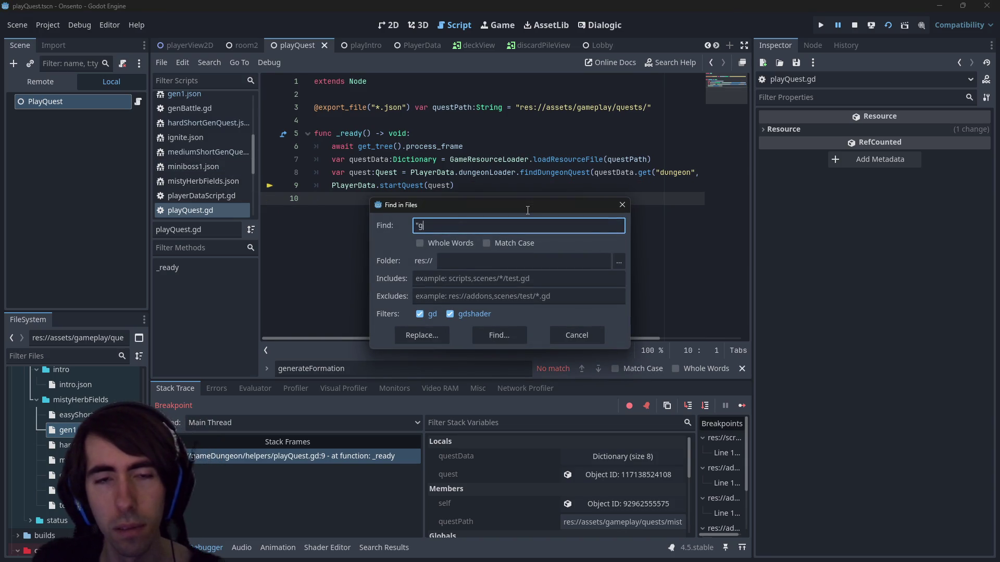
pyautogui.press('BackSpace')
pyautogui.press('BackSpace')
pyautogui.write('gen1"')
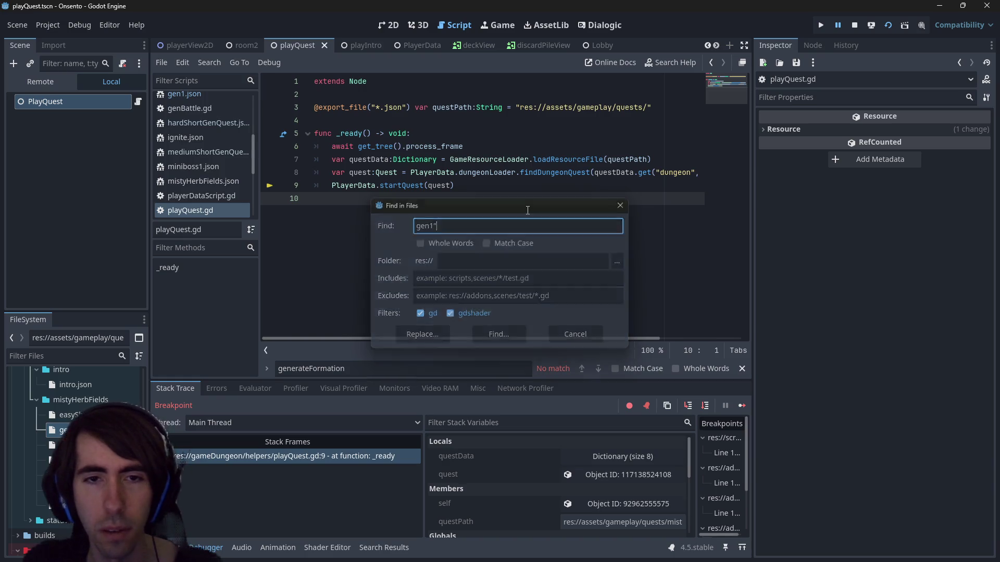
pyautogui.press('Return')
pyautogui.click(521, 428)
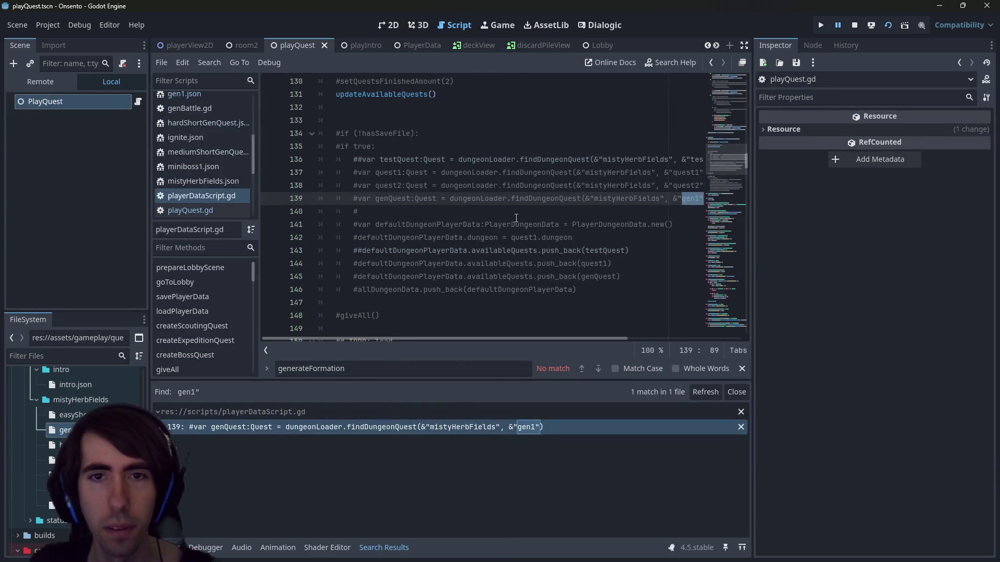
pyautogui.scroll(5, 516, 217)
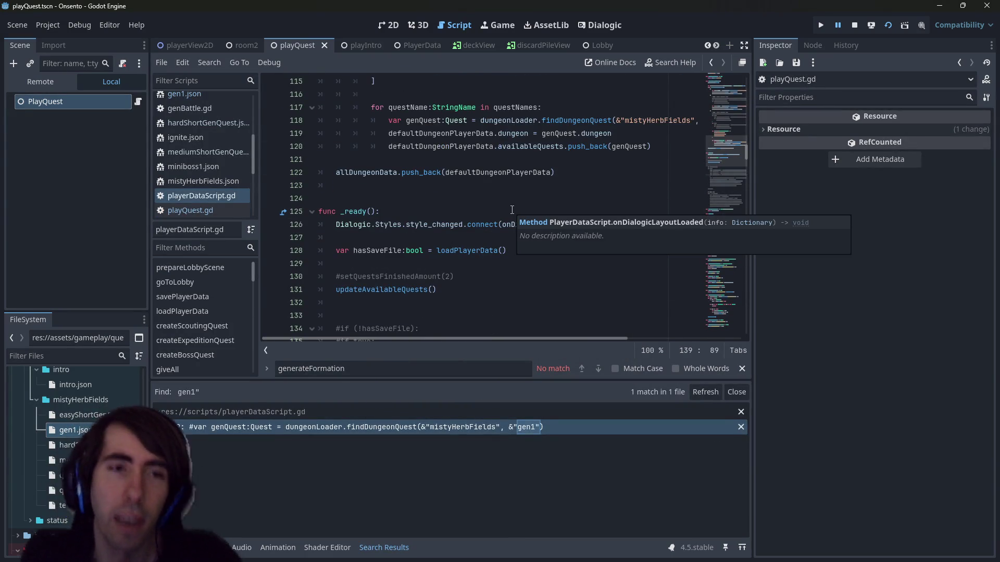
pyautogui.hotkey('ctrl', 'shift', 'f')
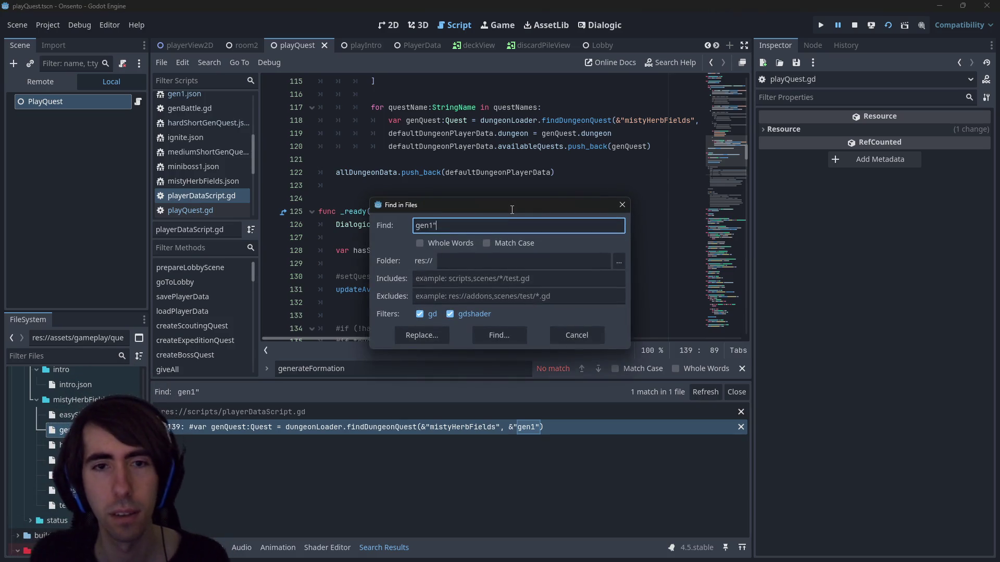
pyautogui.press('Escape')
# Search the project for the expeditionGen value from easyShortGenQuest.json
pyautogui.doubleClick(68, 415)
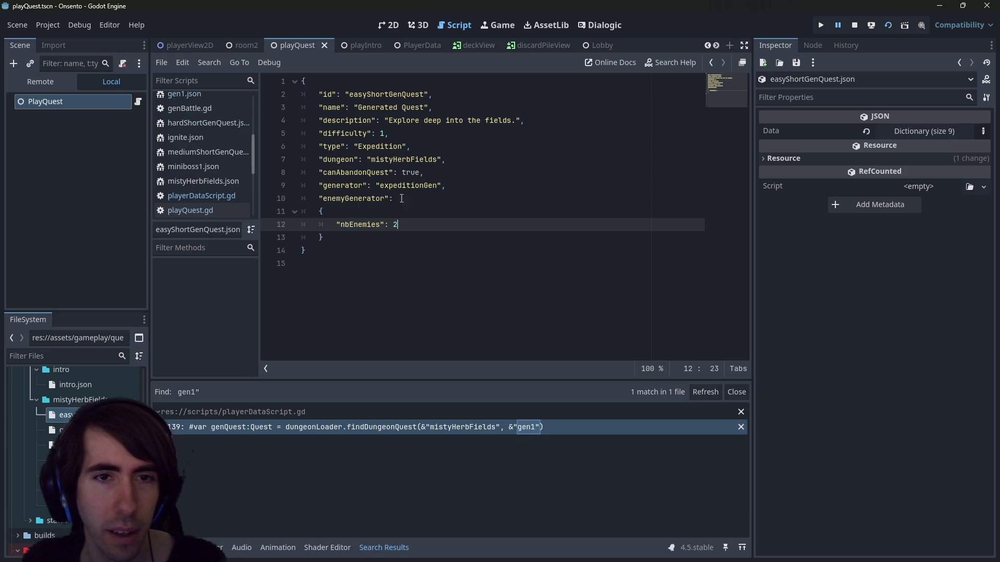
pyautogui.doubleClick(416, 186)
pyautogui.hotkey('ctrl', 'shift', 'f')
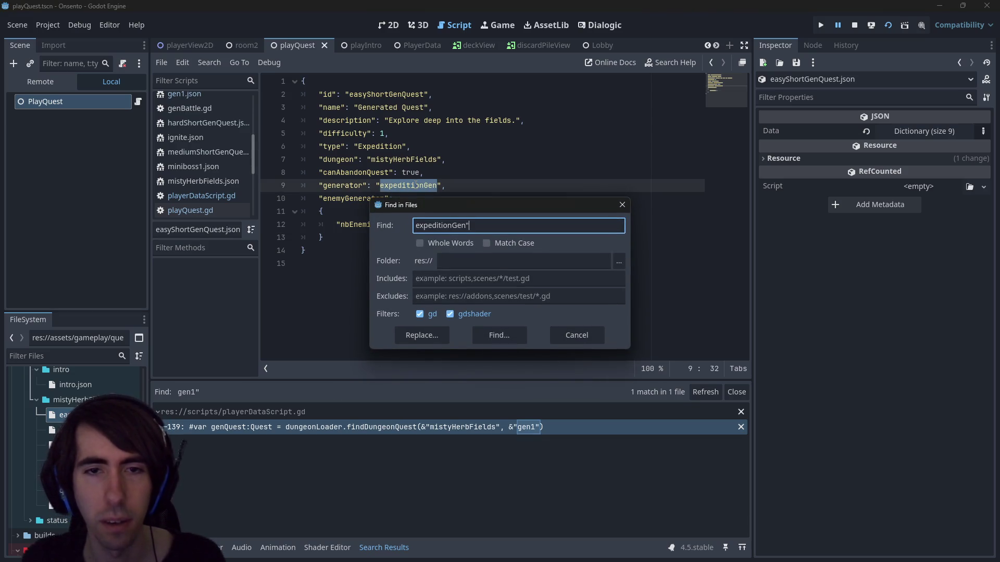
pyautogui.press('Return')
pyautogui.hotkey('ctrl', 'shift', 'f')
pyautogui.press('BackSpace')
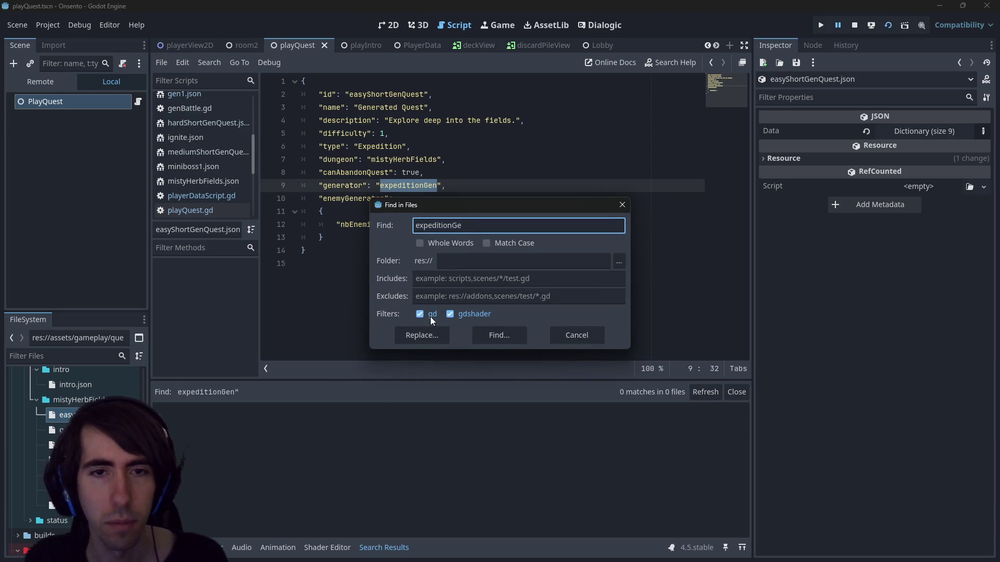
pyautogui.press('Return')
pyautogui.hotkey('ctrl', 'shift', 'f')
pyautogui.press('Return')
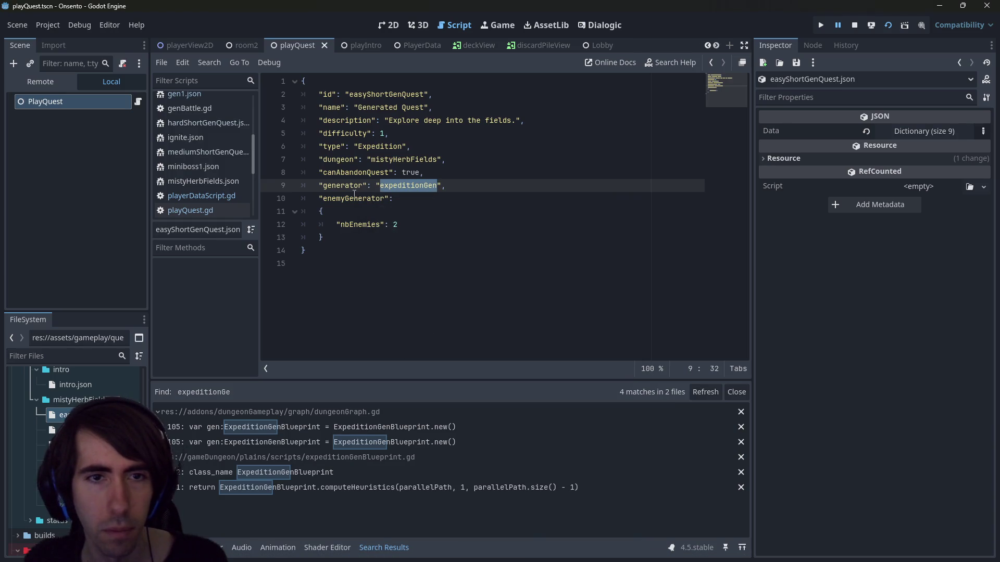
# Search expeditionGen again and open the ExpeditionGenBlueprint class definition
pyautogui.doubleClick(341, 187)
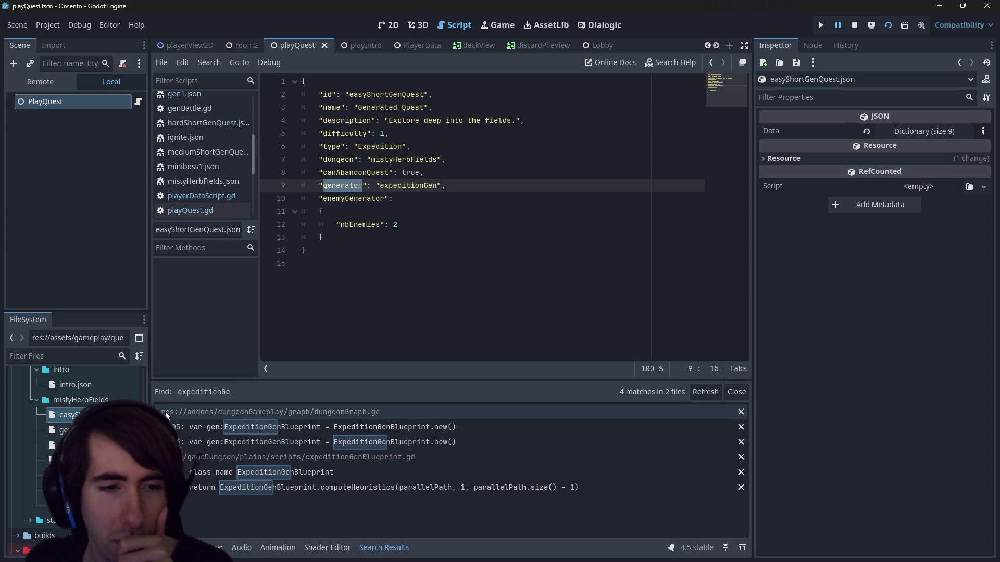
pyautogui.click(447, 212)
pyautogui.hotkey('ctrl', 'shift', 'f')
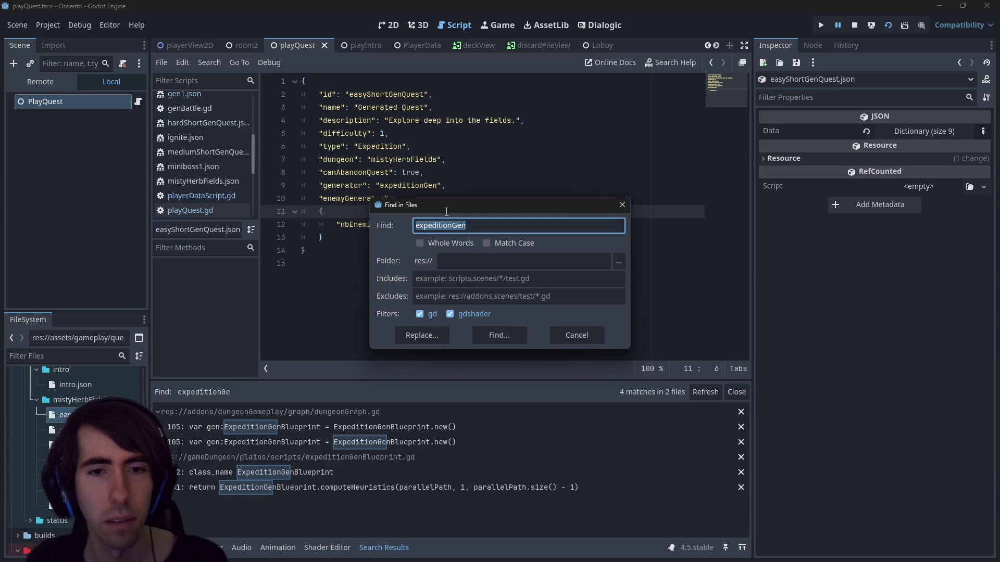
pyautogui.press('Return')
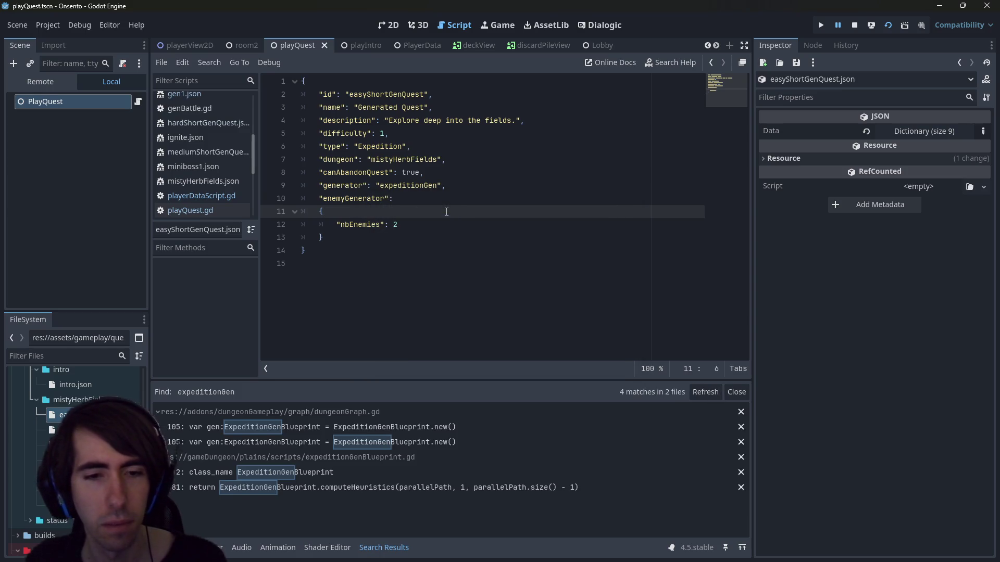
pyautogui.doubleClick(422, 186)
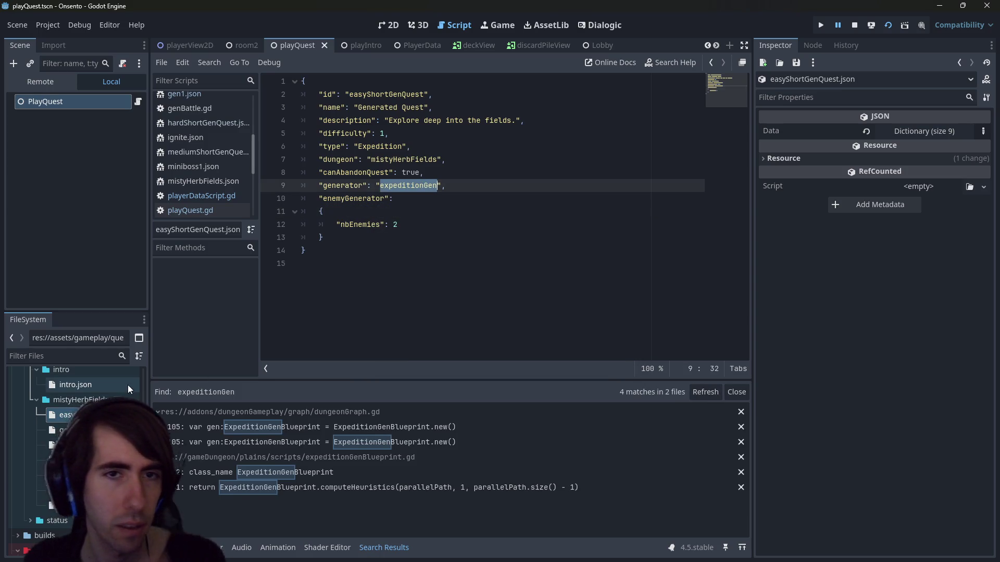
pyautogui.click(448, 474)
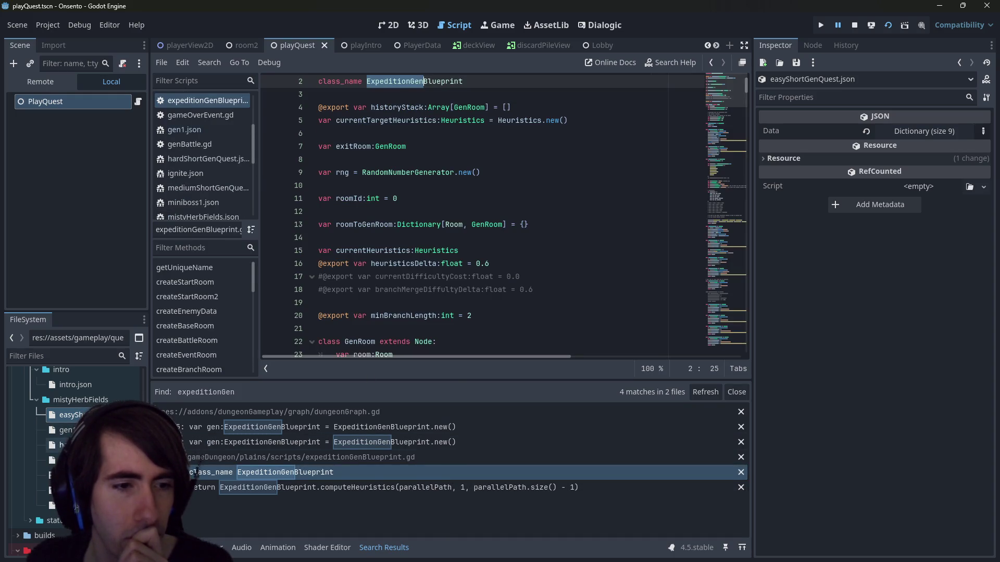
# Find '/gen1' across the project and open its reference in minimap.gd
pyautogui.doubleClick(66, 431)
pyautogui.doubleClick(358, 95)
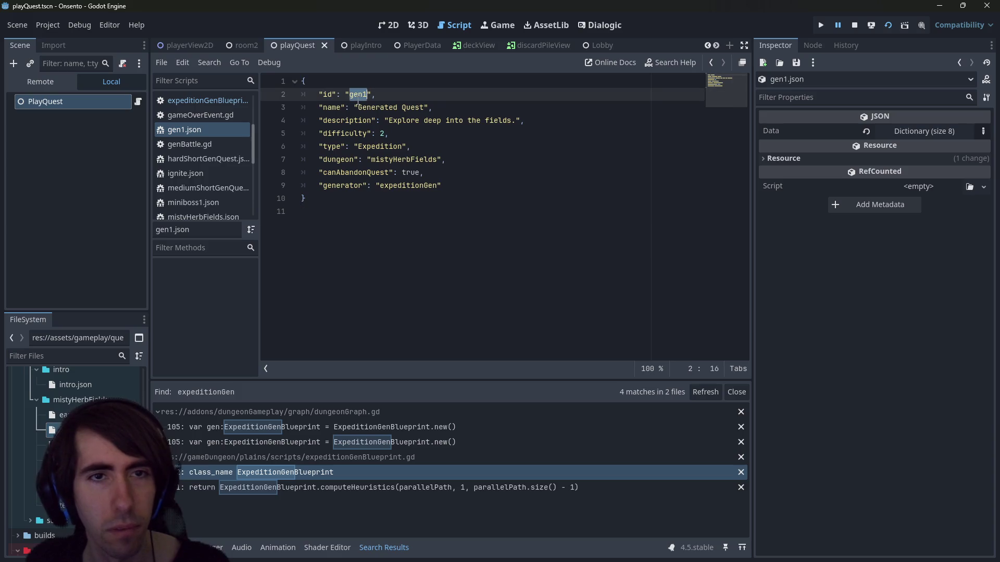
pyautogui.hotkey('ctrl', 'shift', 'f')
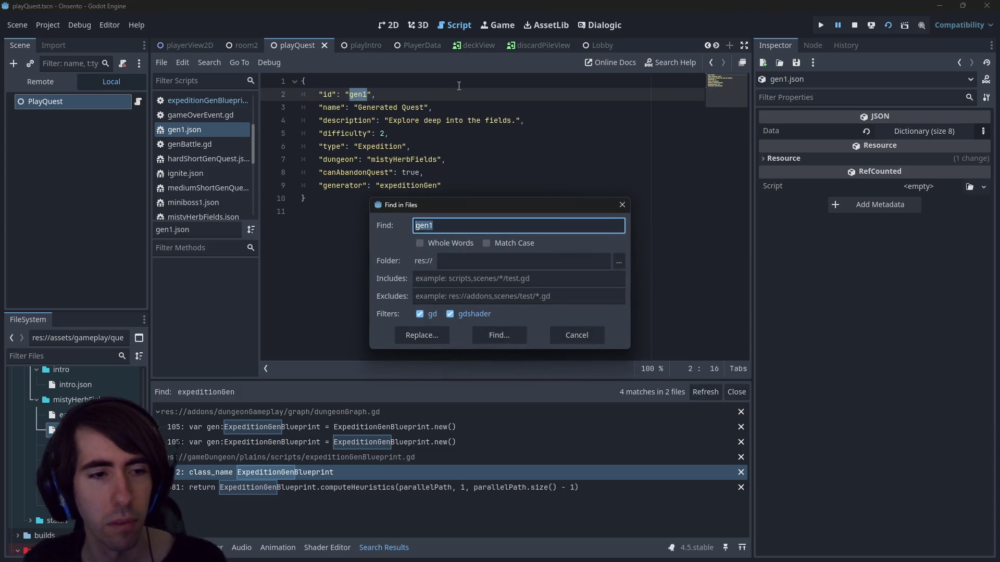
pyautogui.write('/gen1')
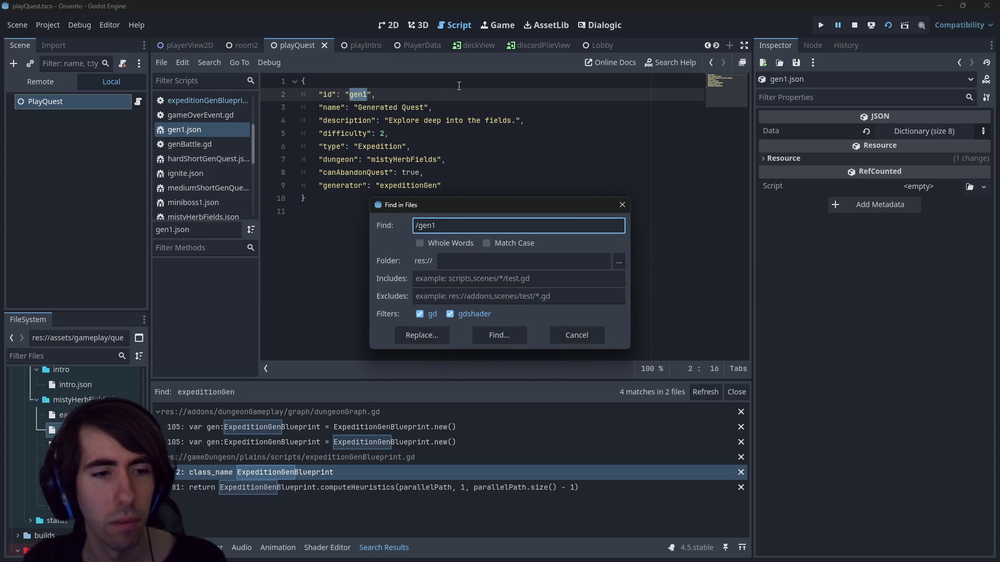
pyautogui.press('Return')
pyautogui.click(536, 427)
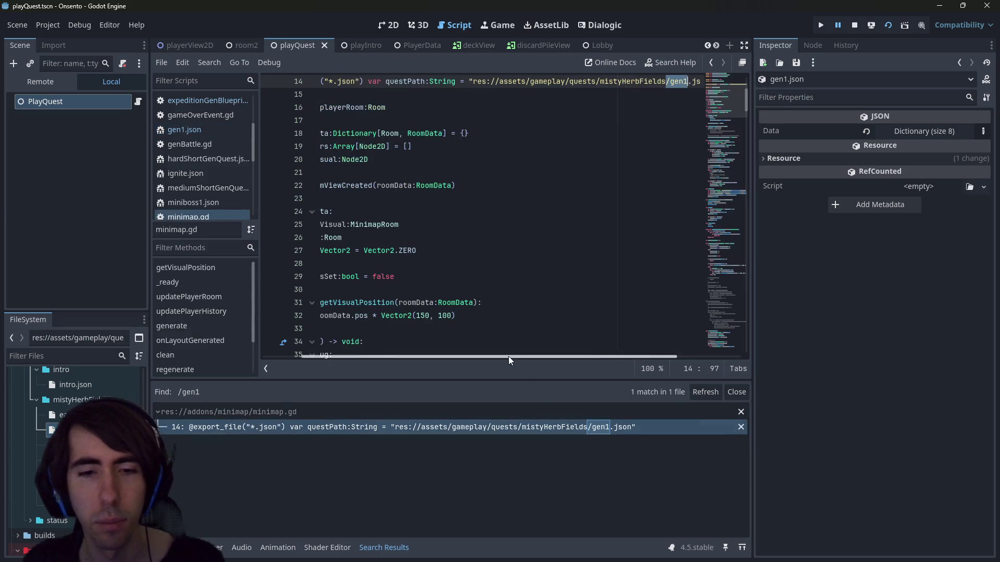
# Trace questPath in minimap.gd through findDungeonQuest to playerDataScript.gd's loadDungeonBlueprint
pyautogui.press('Down')
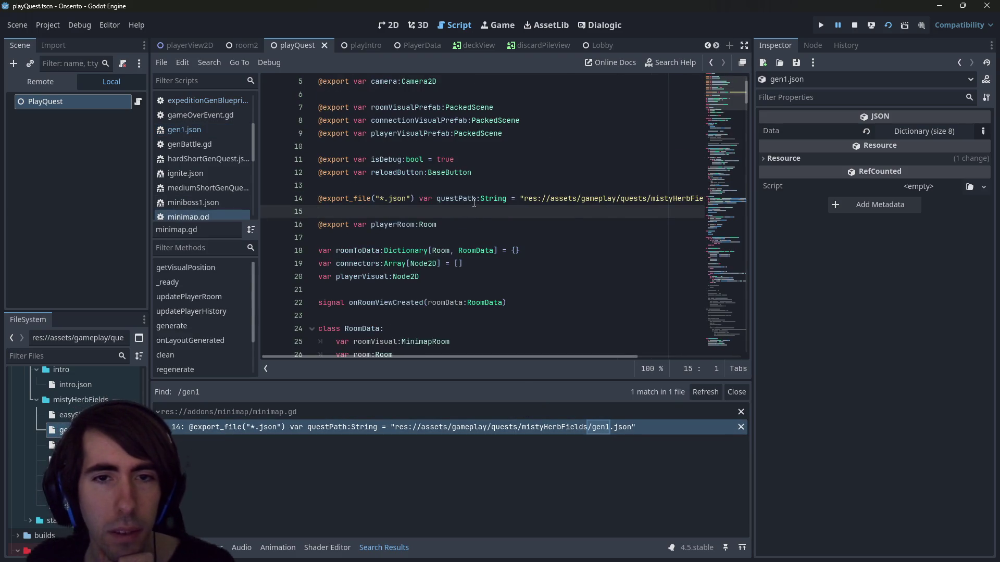
pyautogui.doubleClick(471, 200)
pyautogui.hotkey('ctrl', 'f')
pyautogui.press('Return')
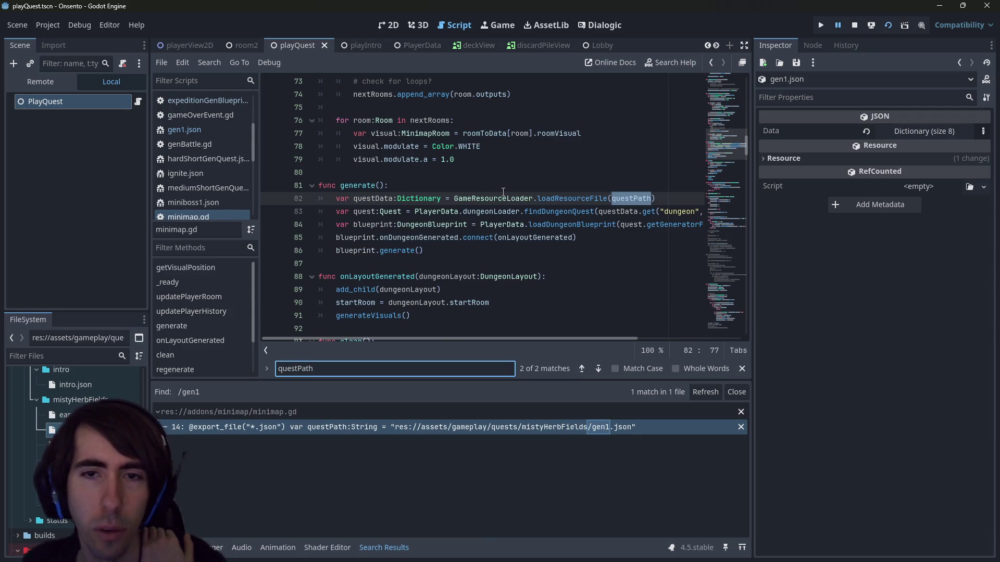
pyautogui.keyDown('ctrl'); pyautogui.click(553, 211); pyautogui.keyUp('ctrl')
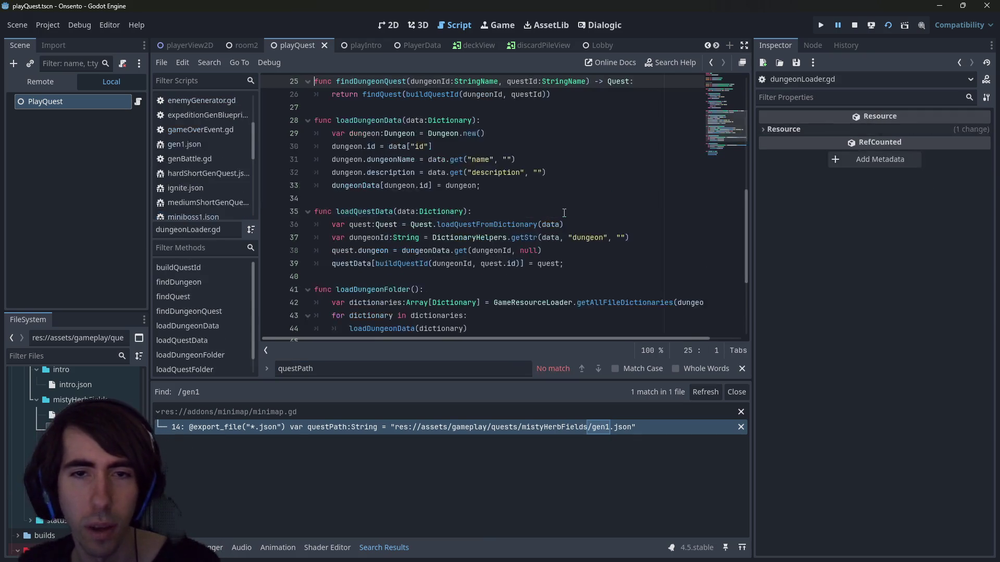
pyautogui.hotkey('alt', 'Left')
pyautogui.hotkey('alt', 'Left')
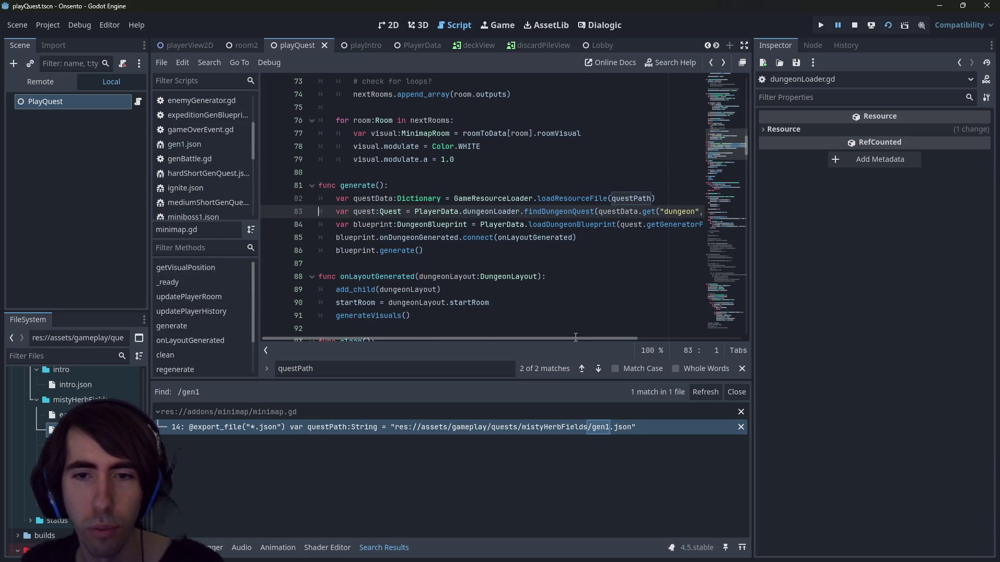
pyautogui.moveTo(549, 339)
pyautogui.mouseDown()
pyautogui.moveTo(687, 344)
pyautogui.moveTo(531, 342)
pyautogui.mouseUp()
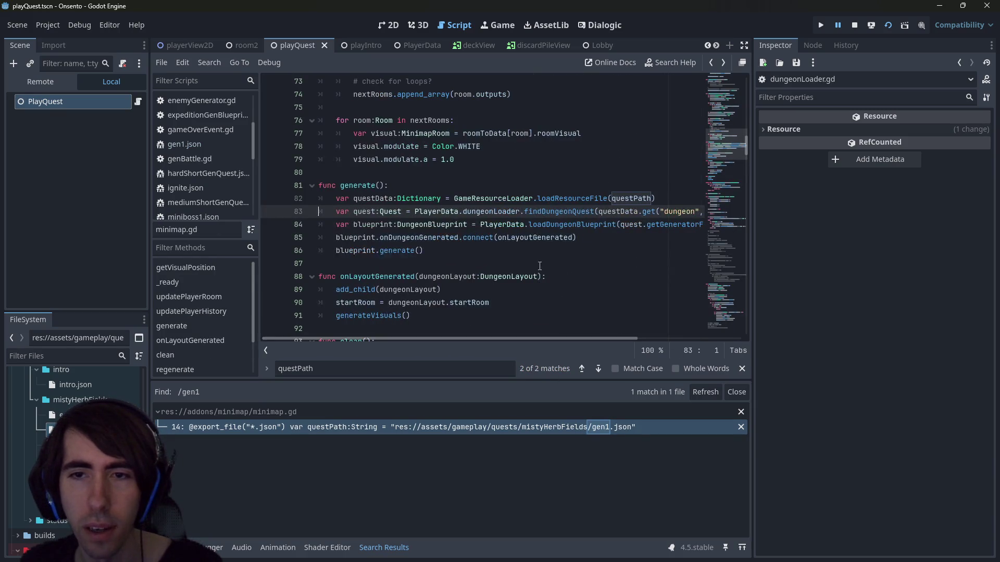
pyautogui.keyDown('ctrl'); pyautogui.click(568, 228); pyautogui.keyUp('ctrl')
pyautogui.scroll(-5, 477, 243)
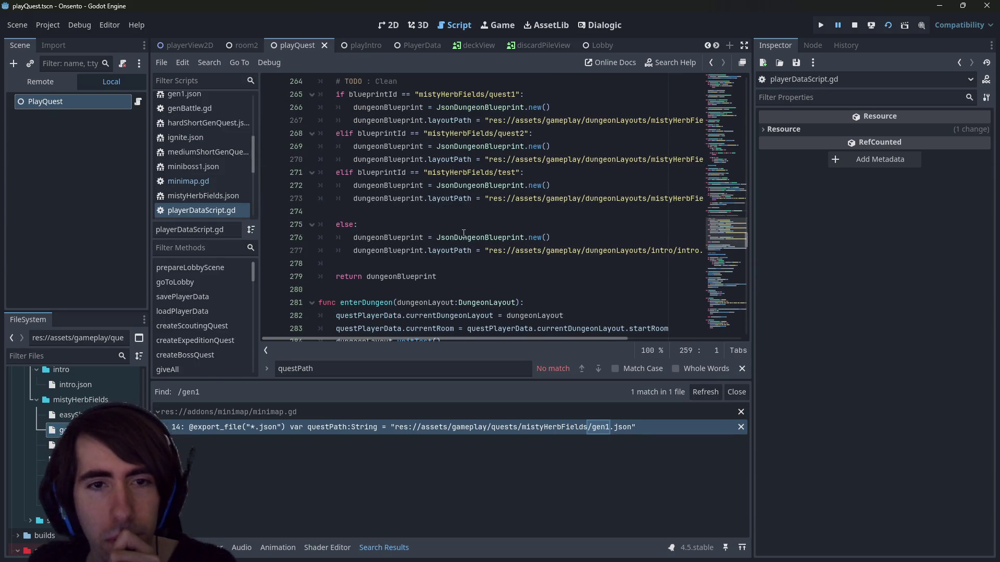
# Select the mistyHerbFields/test branch lines around the else in loadDungeonBlueprint
pyautogui.click(442, 265)
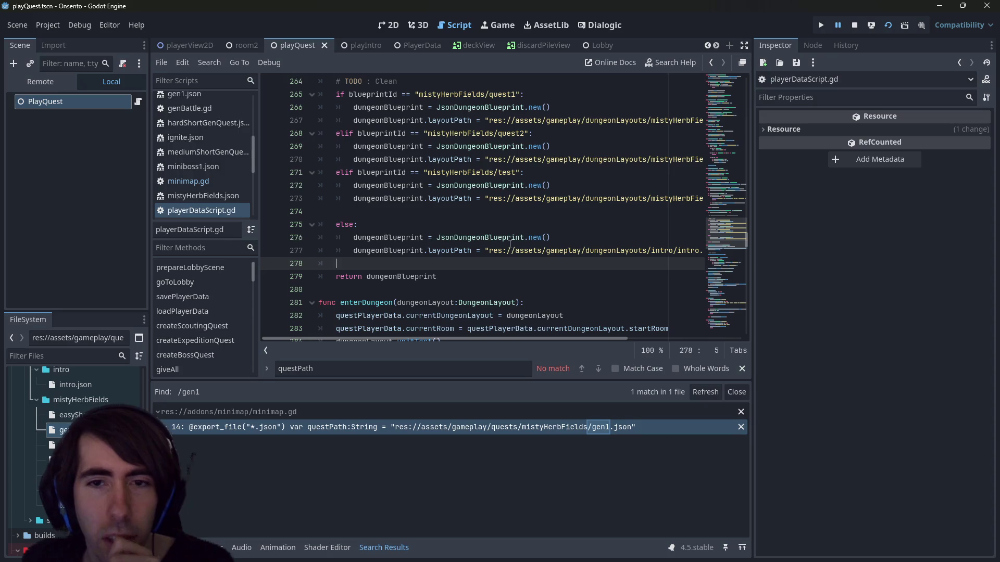
pyautogui.moveTo(512, 238); pyautogui.dragTo(753, 234)
pyautogui.moveTo(557, 251); pyautogui.dragTo(703, 251)
pyautogui.moveTo(525, 198); pyautogui.dragTo(301, 186)
pyautogui.click(492, 212)
pyautogui.scroll(1, 492, 213)
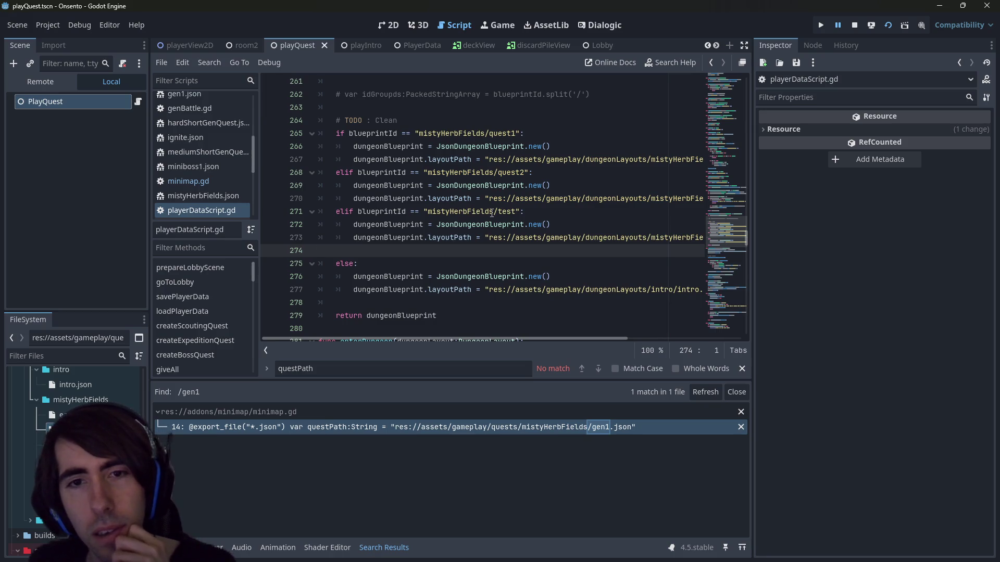
# Restore the elif blueprintId == 'mistyHerbFields/expeditionGen' branch using undo and redo
pyautogui.hotkey('ctrl', 'z')
pyautogui.hotkey('ctrl', 'z')
pyautogui.hotkey('ctrl', 'z')
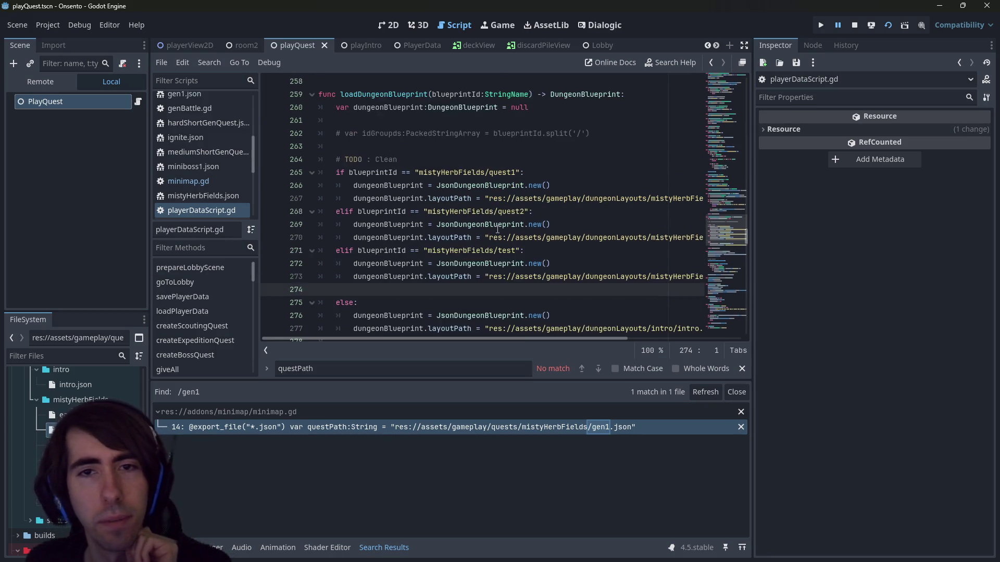
pyautogui.hotkey('ctrl', 'z')
pyautogui.hotkey('ctrl', 'y')
pyautogui.click(604, 265)
pyautogui.hotkey('shift', 'Up')
pyautogui.hotkey('shift', 'Home')
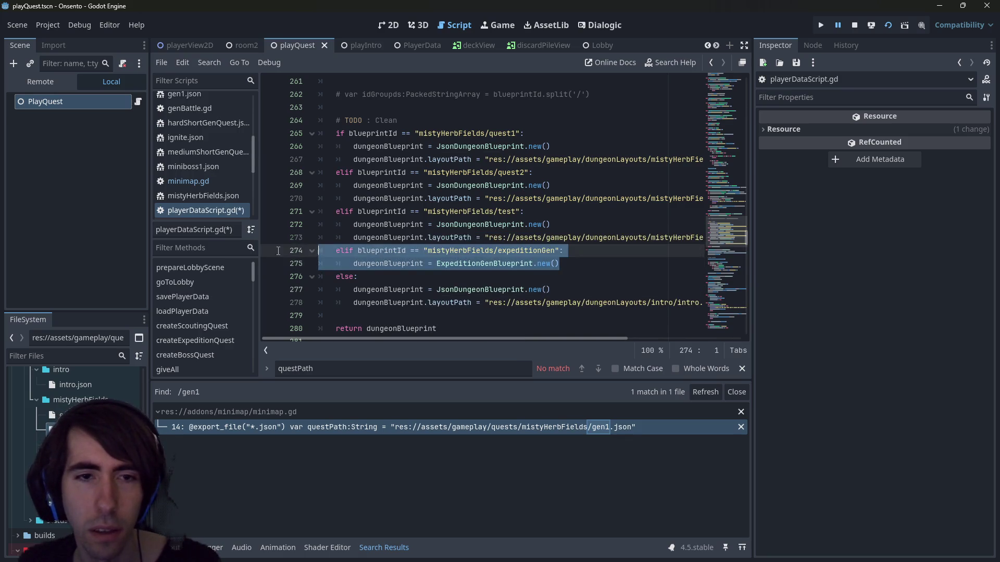
pyautogui.press('BackSpace')
pyautogui.hotkey('ctrl', 'z')
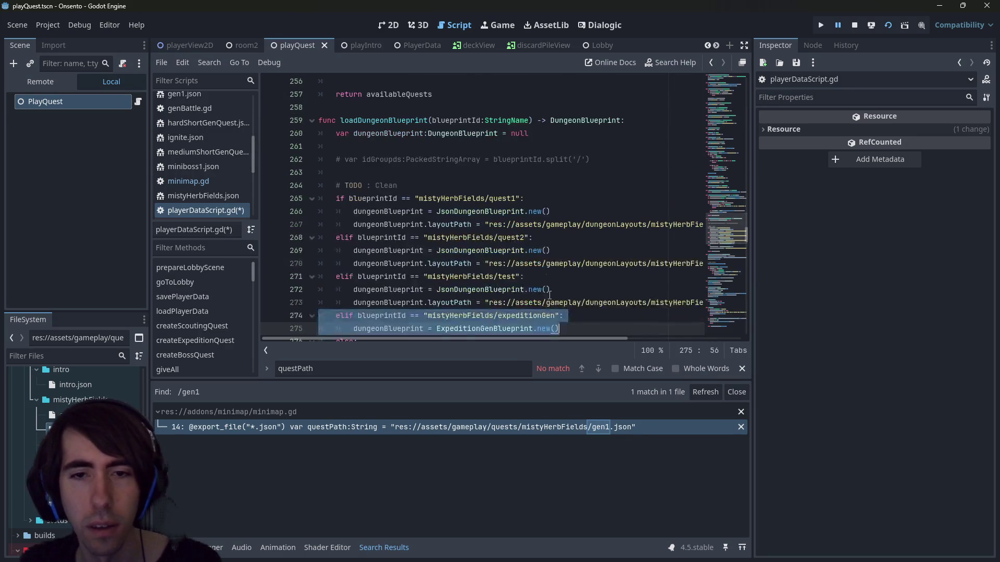
# Copy the expeditionGen branch and paste a duplicate below it
pyautogui.hotkey('ctrl', 'c')
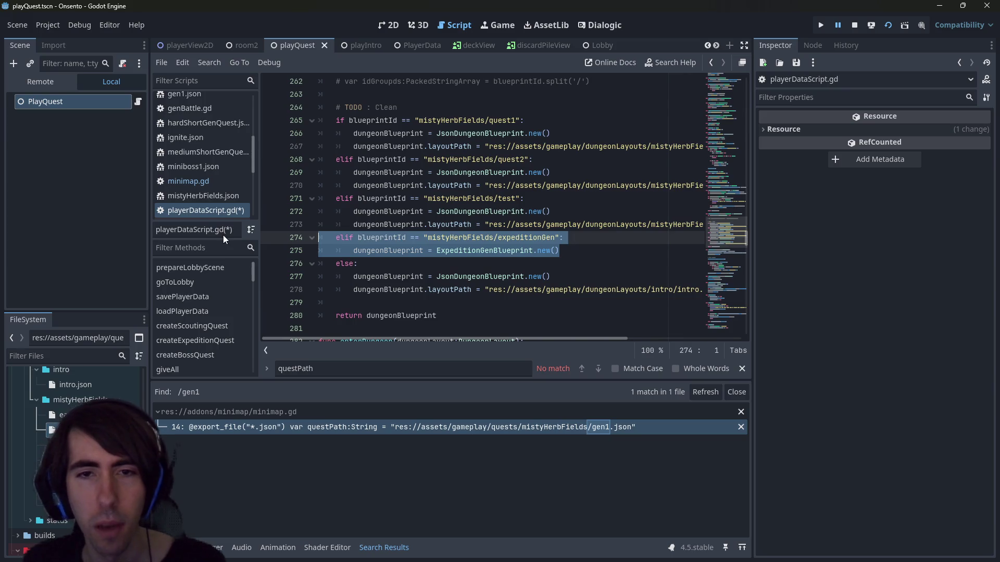
pyautogui.press('End')
pyautogui.press('Return')
pyautogui.press('BackSpace')
pyautogui.press('BackSpace')
pyautogui.hotkey('ctrl', 'v')
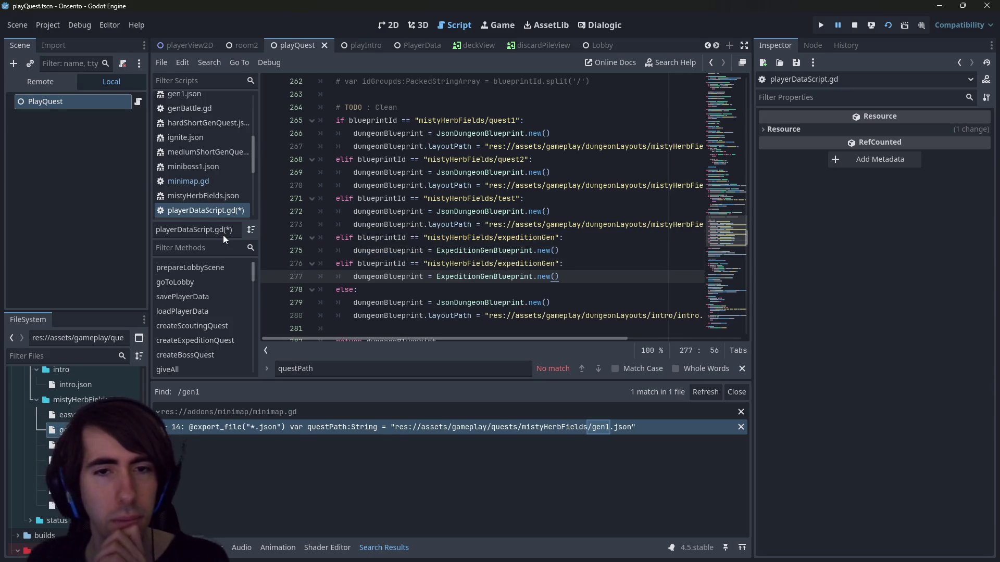
# Delete the duplicated expeditionGen branch and leftover empty line, then save playerDataScript.gd
pyautogui.doubleClick(511, 263)
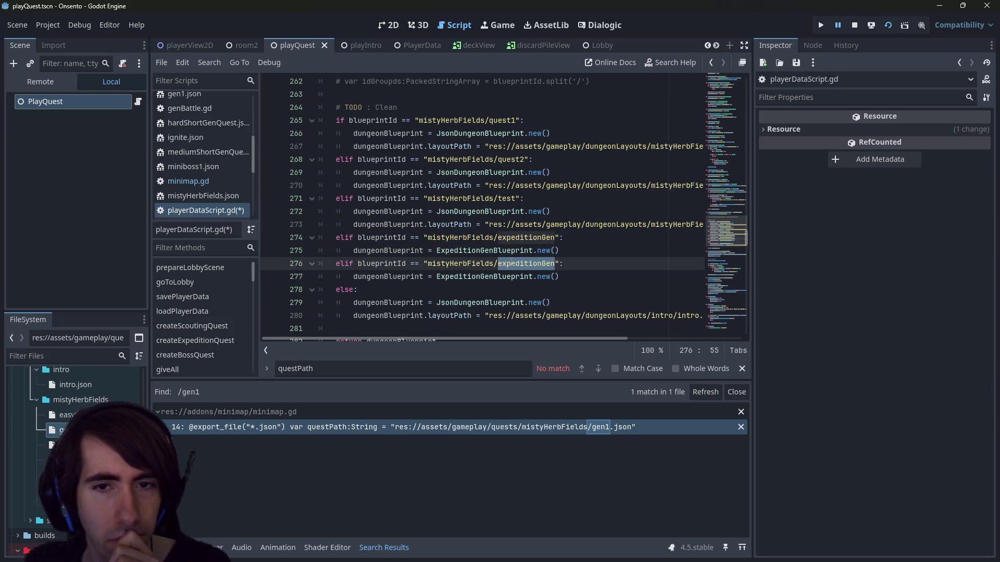
pyautogui.hotkey('ctrl', 'shift', 'k')
pyautogui.hotkey('shift', 'Home')
pyautogui.press('BackSpace')
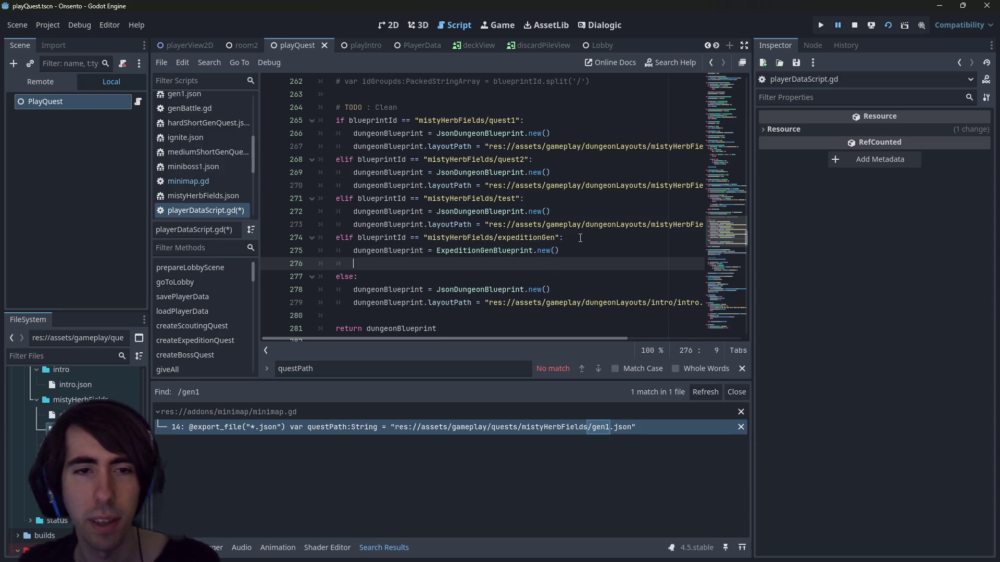
pyautogui.hotkey('ctrl', 'shift', 'k')
pyautogui.hotkey('ctrl', 's')
pyautogui.doubleClick(526, 238)
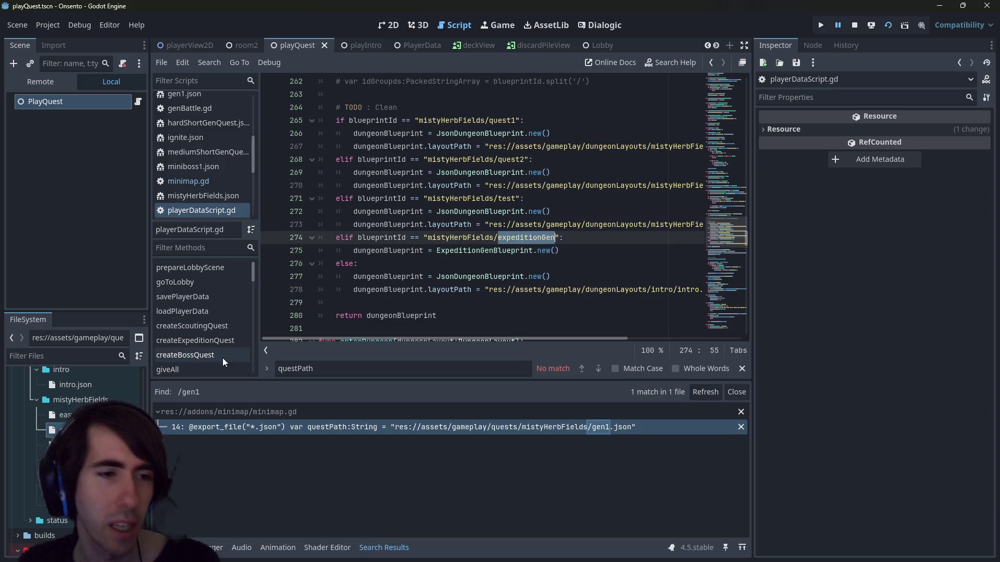
# Review gen1.json, quest1.json and mediumShortGenQuest.json, then reload the running game
pyautogui.doubleClick(68, 431)
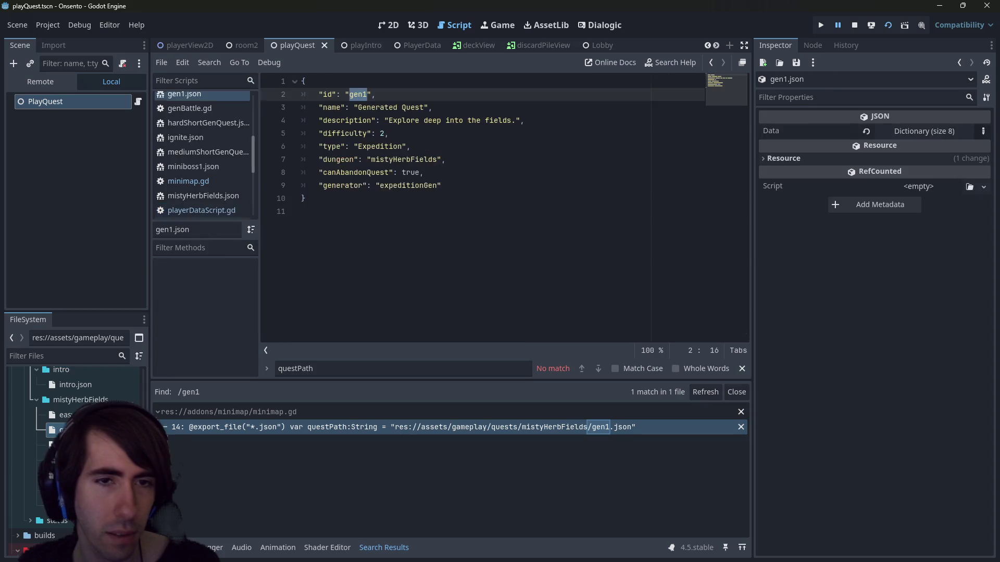
pyautogui.doubleClick(68, 460)
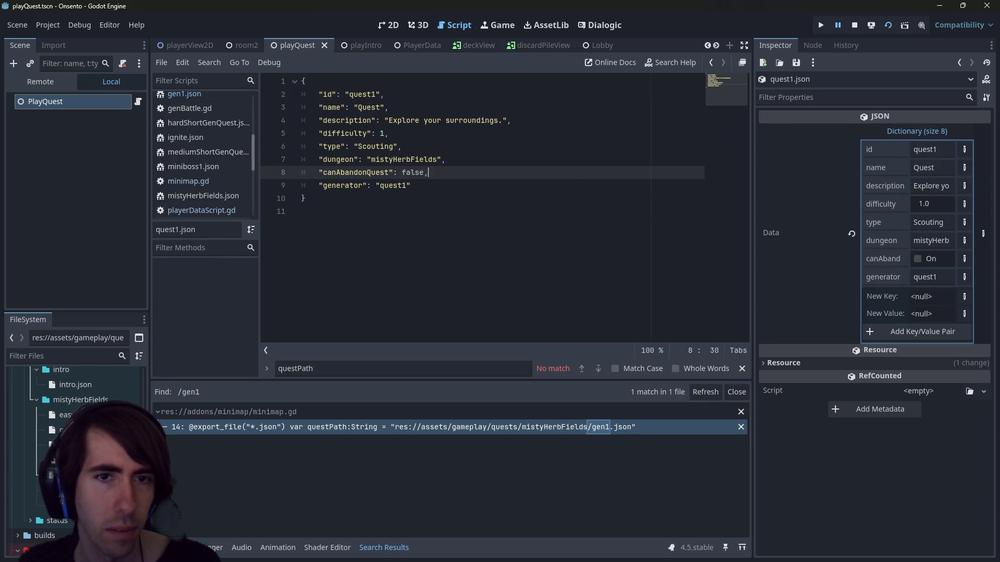
pyautogui.doubleClick(68, 445)
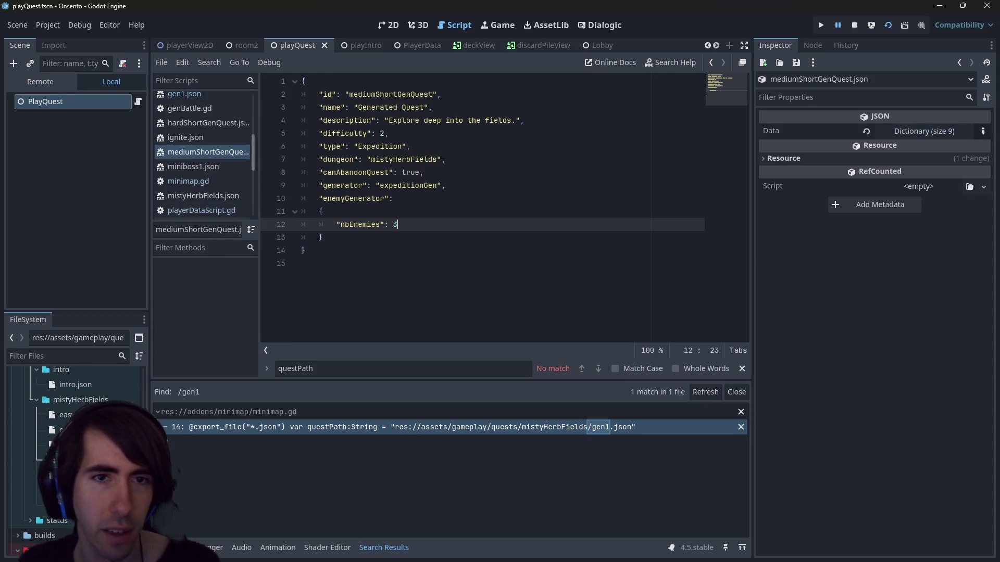
pyautogui.click(339, 238)
pyautogui.click(887, 25)
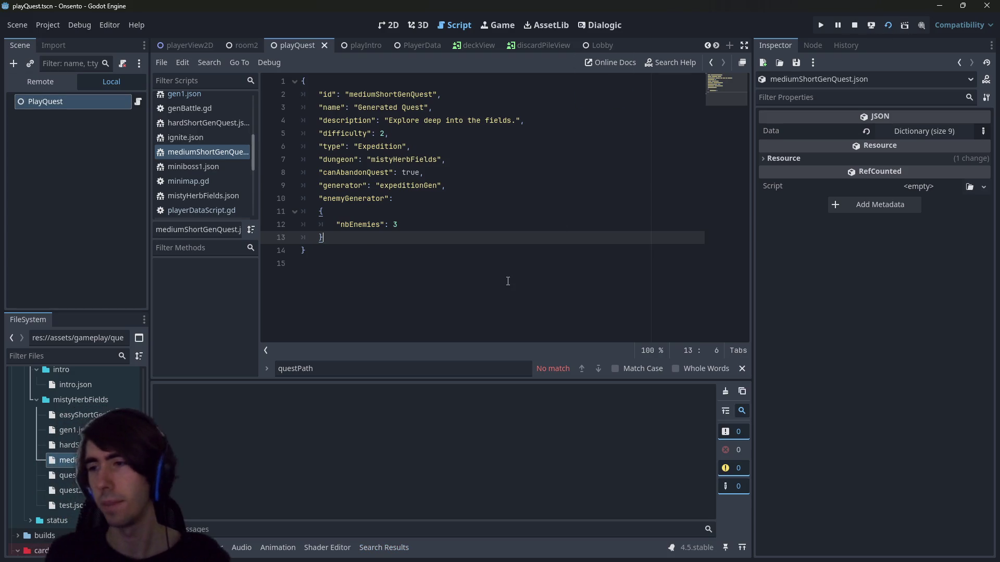
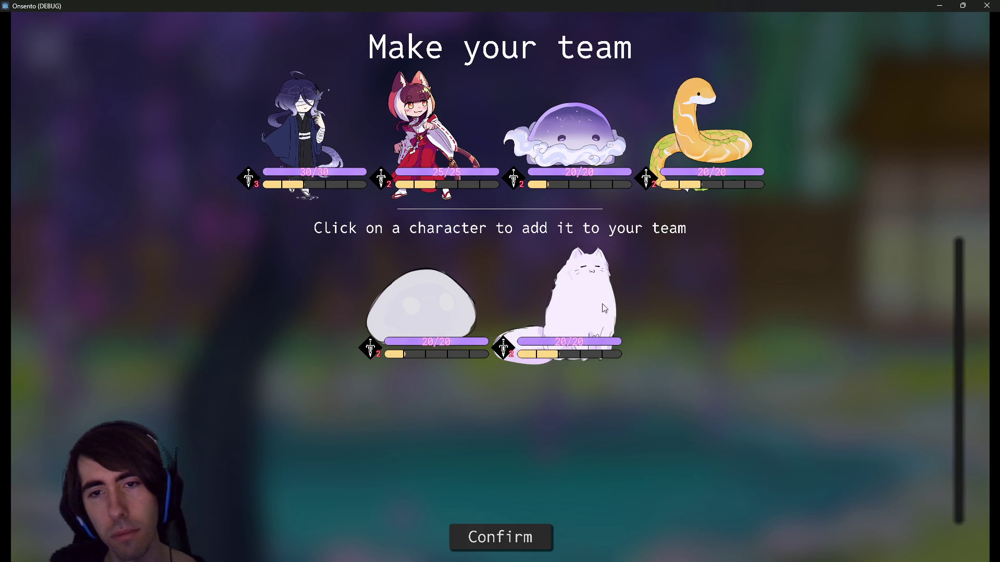
# Confirm the team, then add Burst and other offered cards to the deck until the breakpoint hits
pyautogui.click(500, 544)
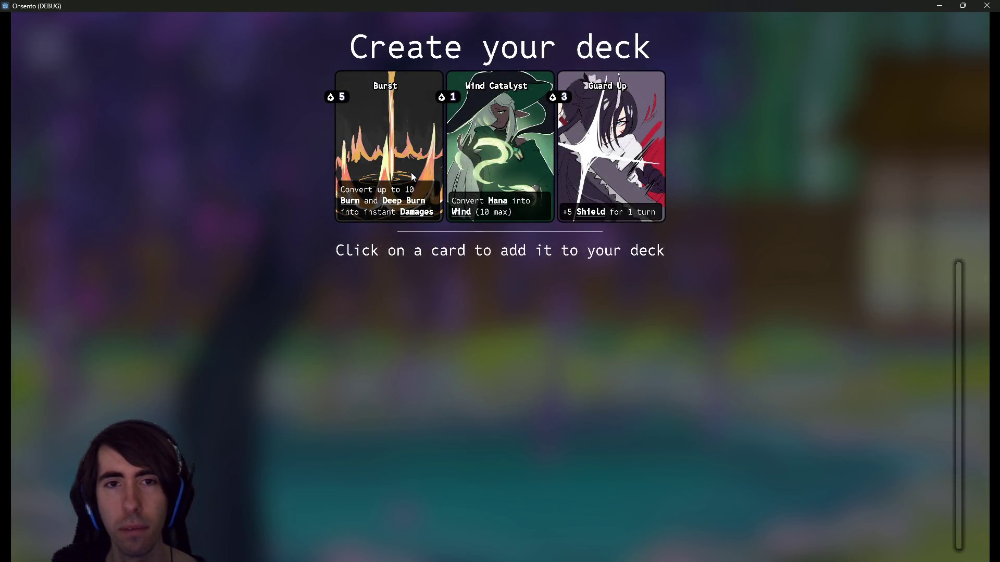
pyautogui.click(408, 173)
pyautogui.click(408, 173)
pyautogui.click(408, 173)
pyautogui.click(498, 157)
pyautogui.click(498, 156)
pyautogui.click(491, 156)
pyautogui.click(491, 157)
pyautogui.click(491, 157)
pyautogui.click(524, 163)
pyautogui.click(524, 162)
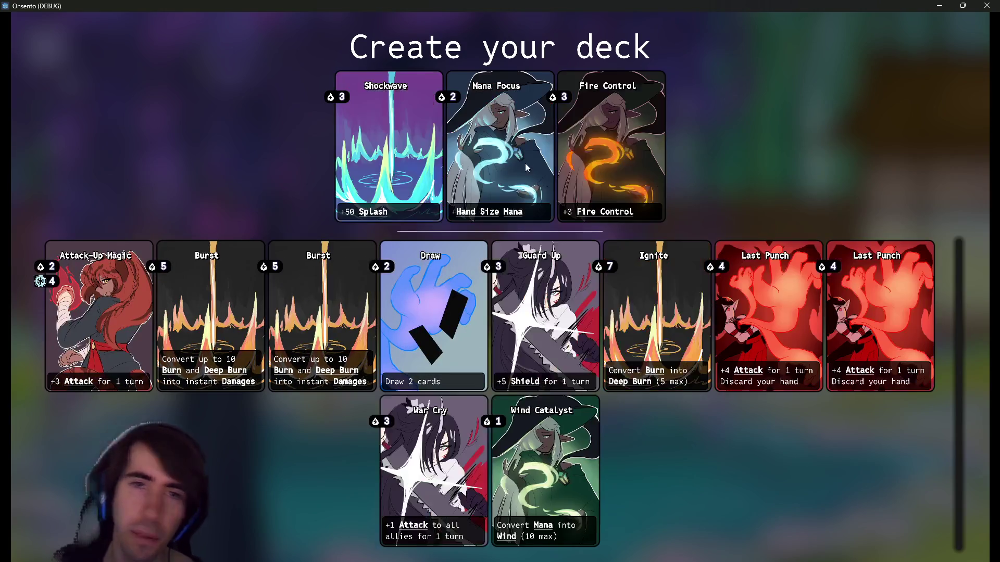
pyautogui.click(524, 162)
pyautogui.click(524, 163)
pyautogui.click(399, 157)
pyautogui.click(398, 157)
pyautogui.click(399, 157)
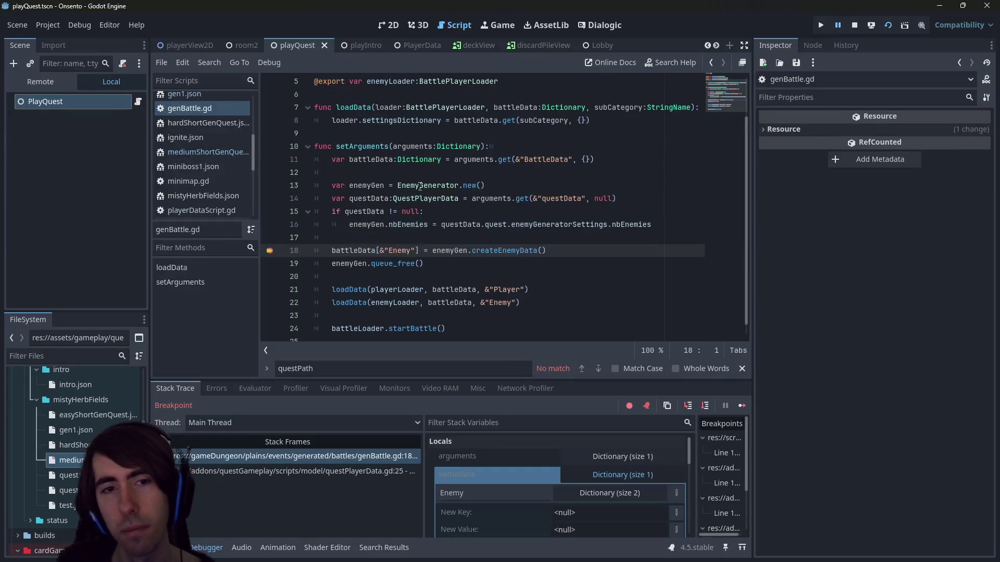
# Resume past the line-18 breakpoint and inspect allFormations on lines 210, 208 and 191
pyautogui.click(741, 403)
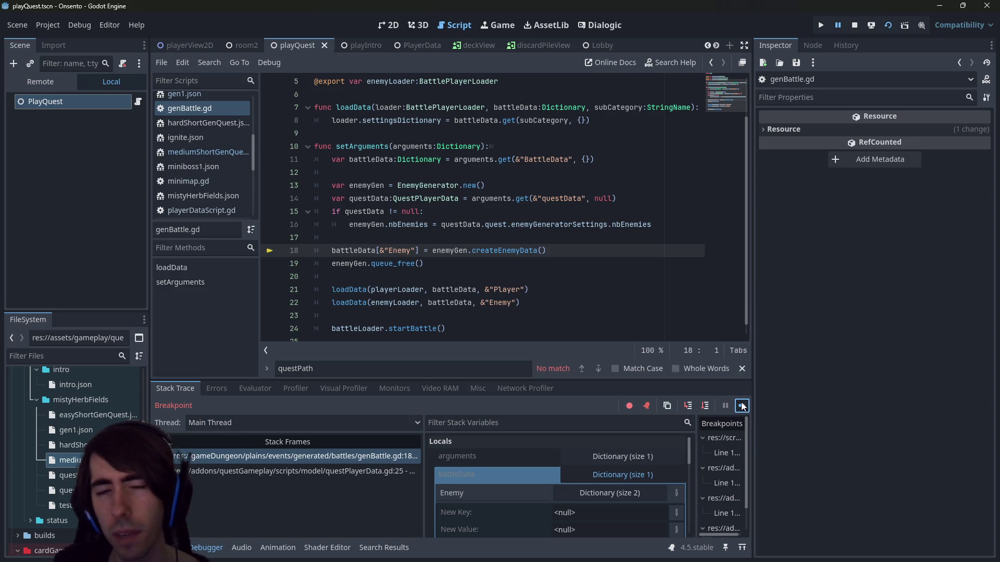
pyautogui.click(741, 406)
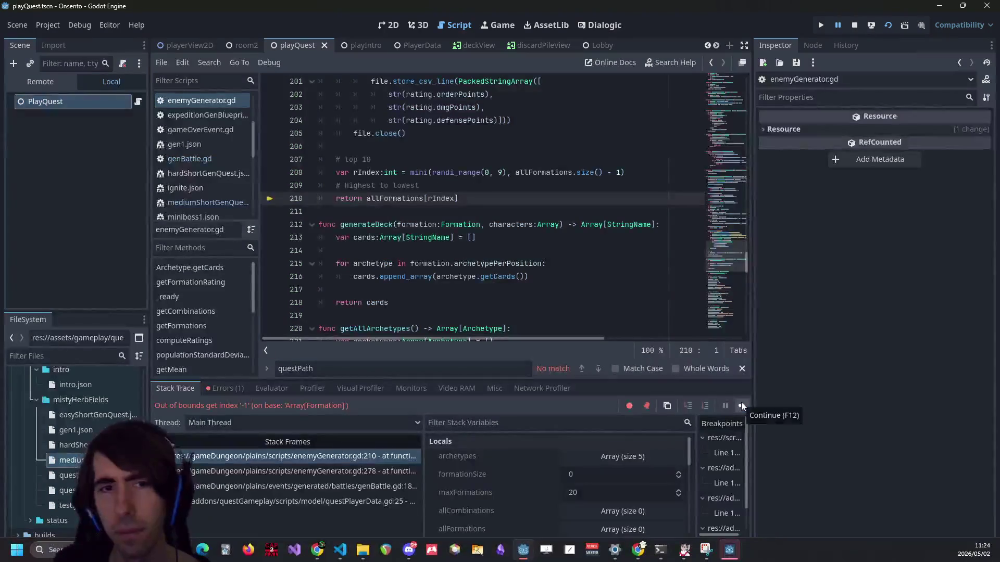
pyautogui.doubleClick(401, 238)
pyautogui.scroll(2, 439, 291)
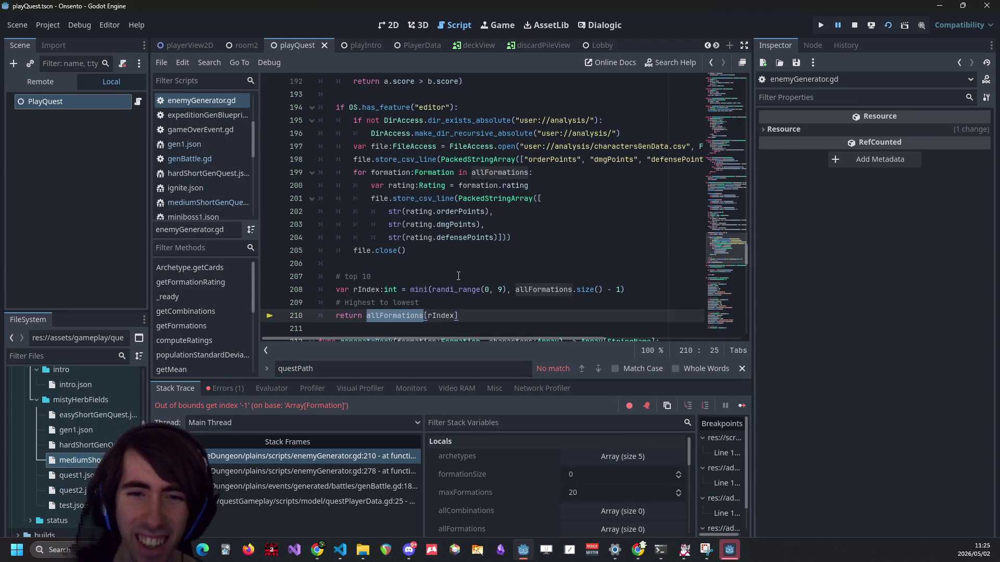
pyautogui.doubleClick(535, 286)
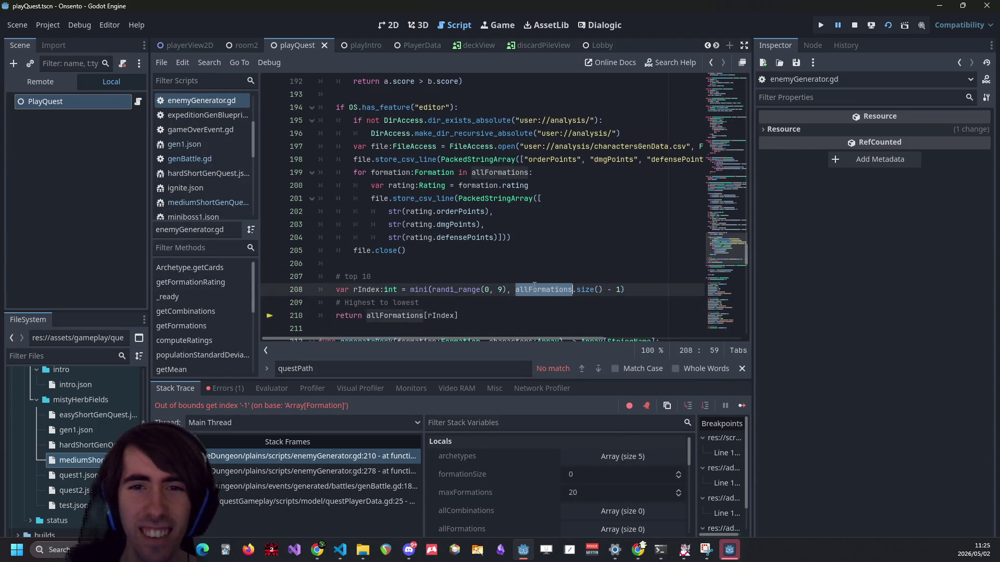
pyautogui.scroll(5, 534, 286)
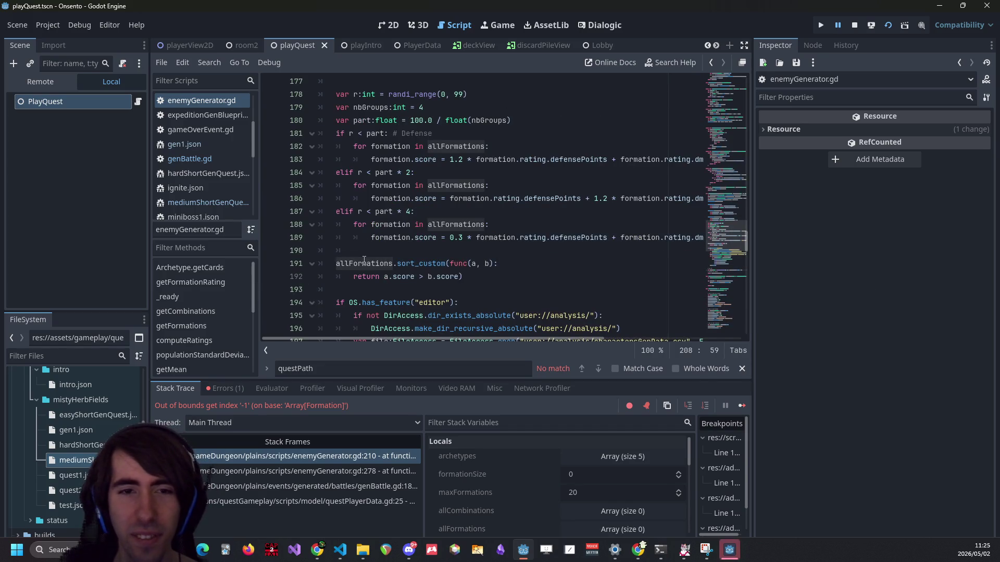
pyautogui.click(364, 262)
pyautogui.doubleClick(364, 262)
# Put a breakpoint on enemyGenerator.gd line 160 and relaunch the game under the debugger
pyautogui.scroll(1, 374, 279)
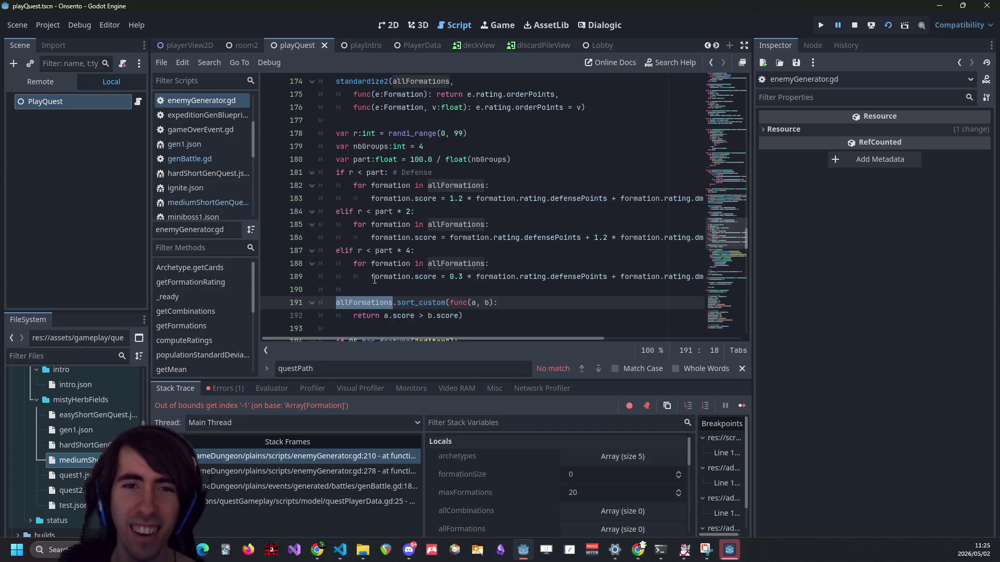
pyautogui.scroll(2, 340, 211)
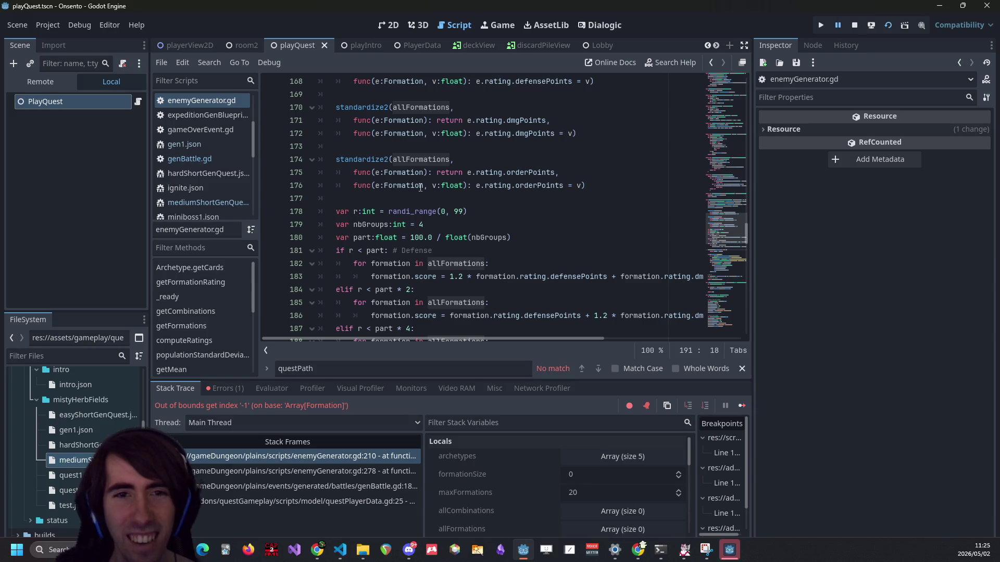
pyautogui.scroll(6, 357, 177)
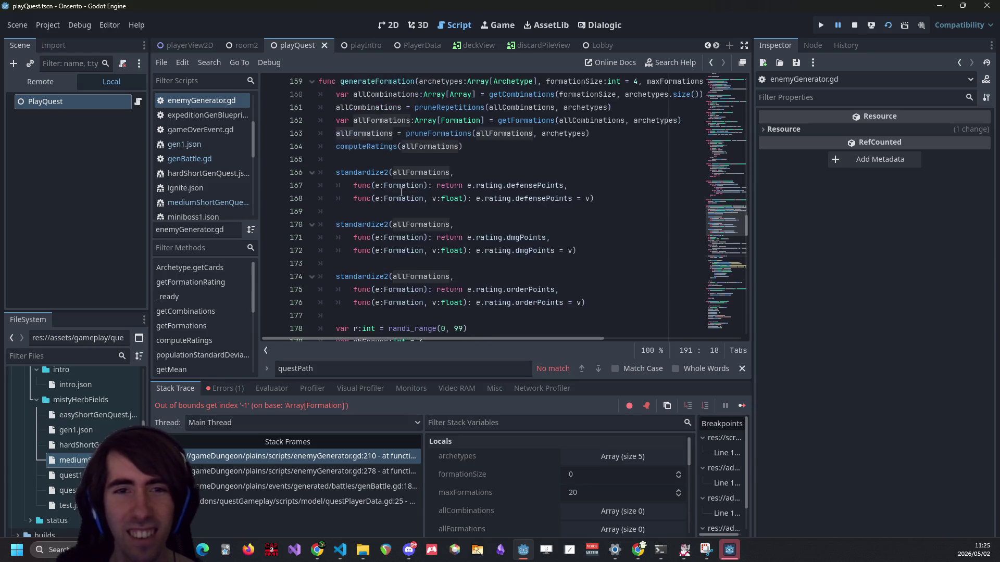
pyautogui.click(272, 217)
pyautogui.click(889, 26)
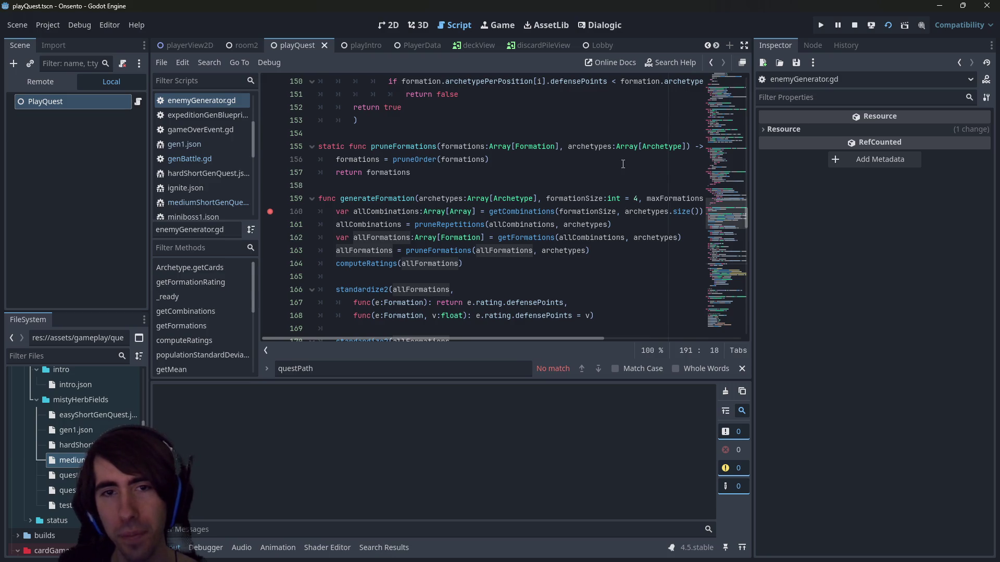
# Widen the code area, then confirm the team and add a card so execution stops at line 160
pyautogui.moveTo(752, 164)
pyautogui.mouseDown()
pyautogui.moveTo(904, 165)
pyautogui.moveTo(835, 166)
pyautogui.mouseUp()
pyautogui.scroll(-2, 658, 186)
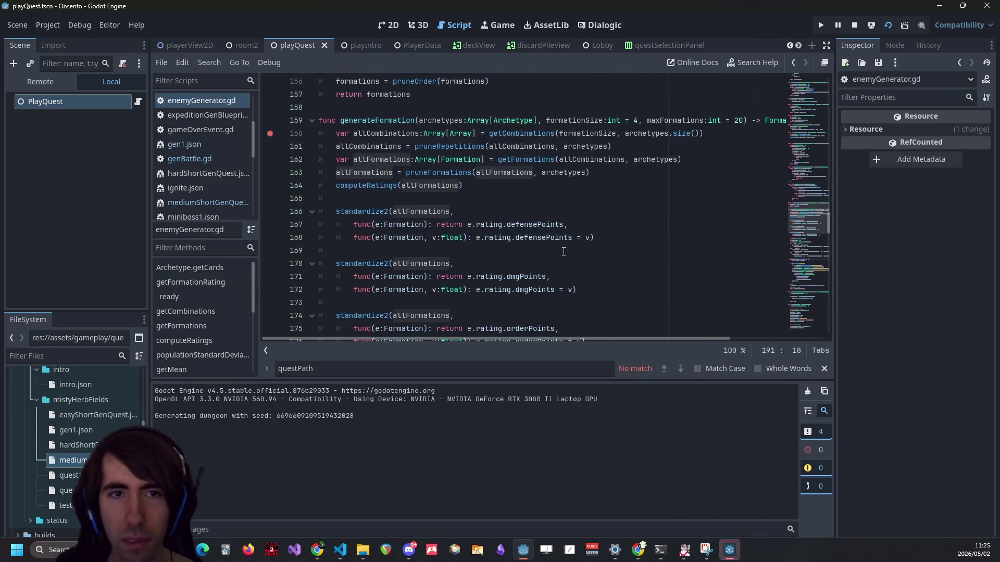
pyautogui.click(734, 557)
pyautogui.click(735, 557)
pyautogui.click(735, 557)
pyautogui.click(508, 516)
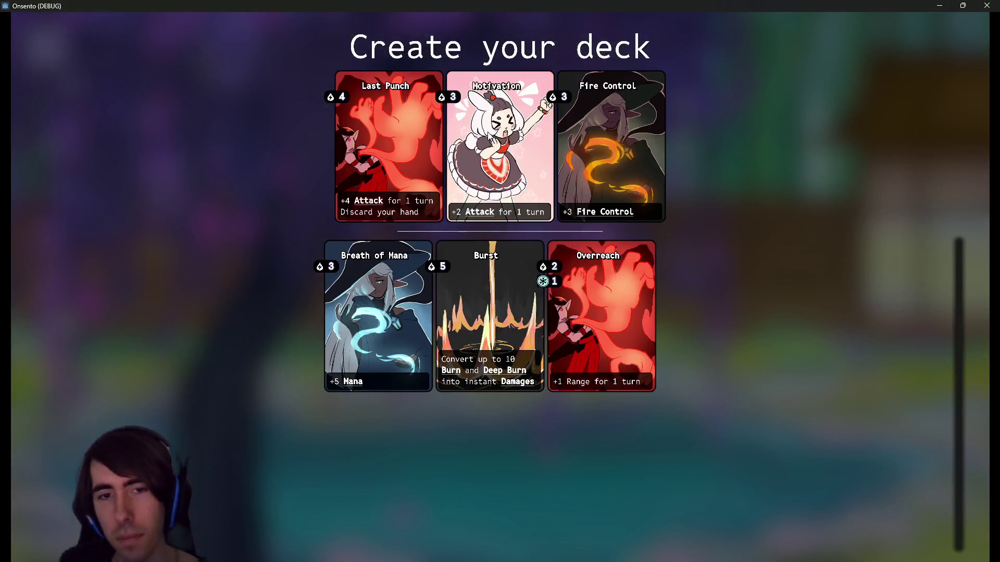
pyautogui.click(488, 132)
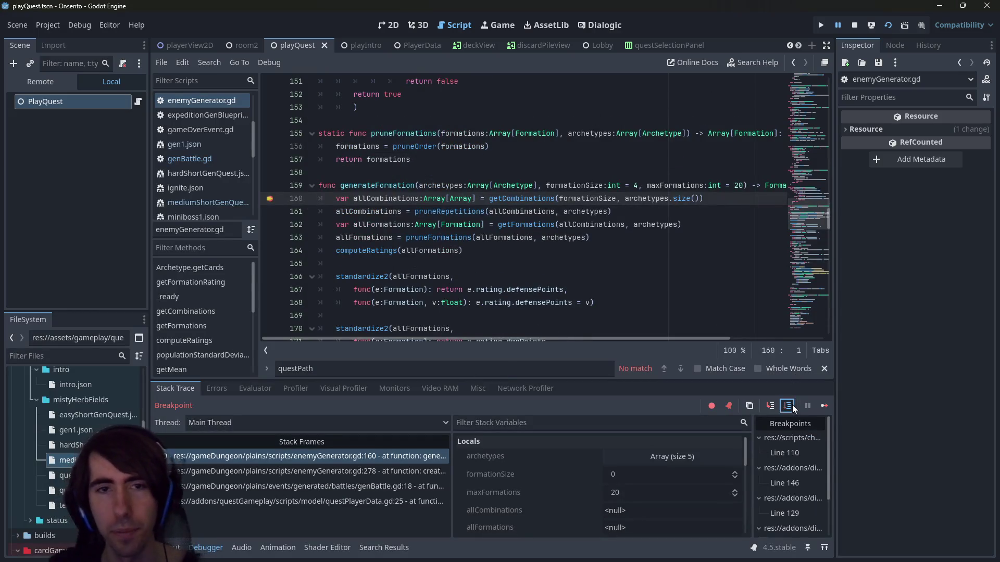
# Step over to line 161 and check that formationSize is 0
pyautogui.click(792, 404)
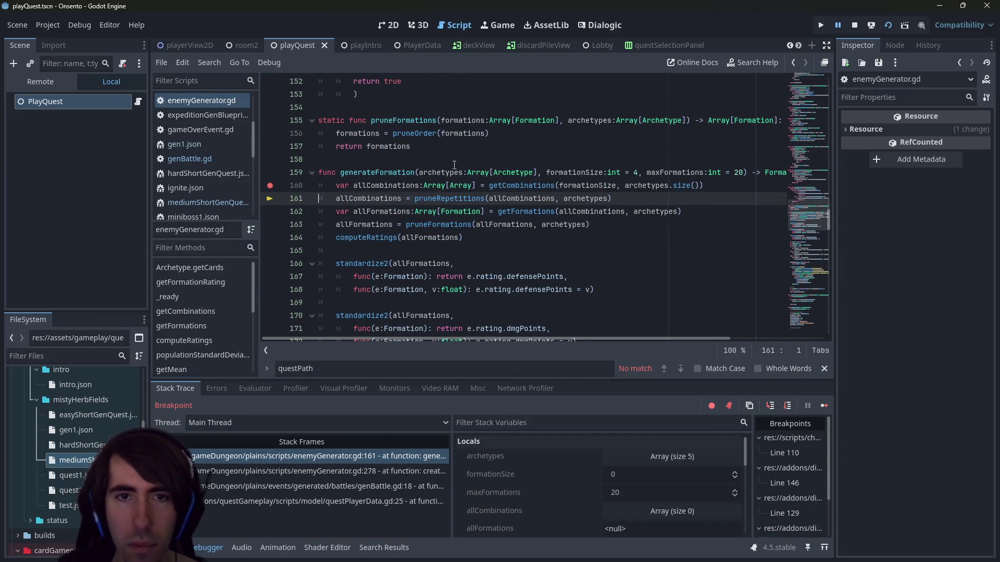
pyautogui.moveTo(451, 172)
pyautogui.click(562, 148)
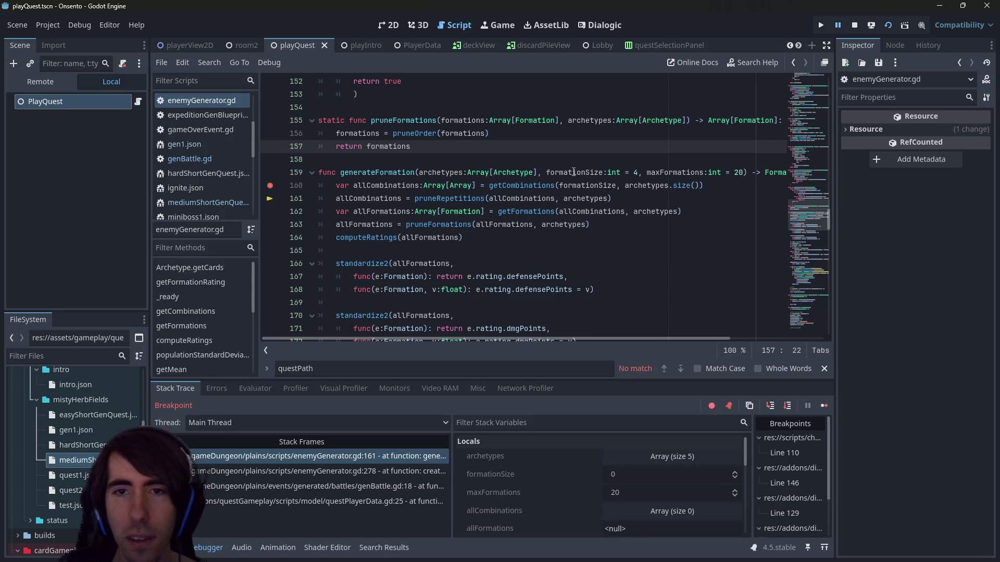
pyautogui.moveTo(574, 172)
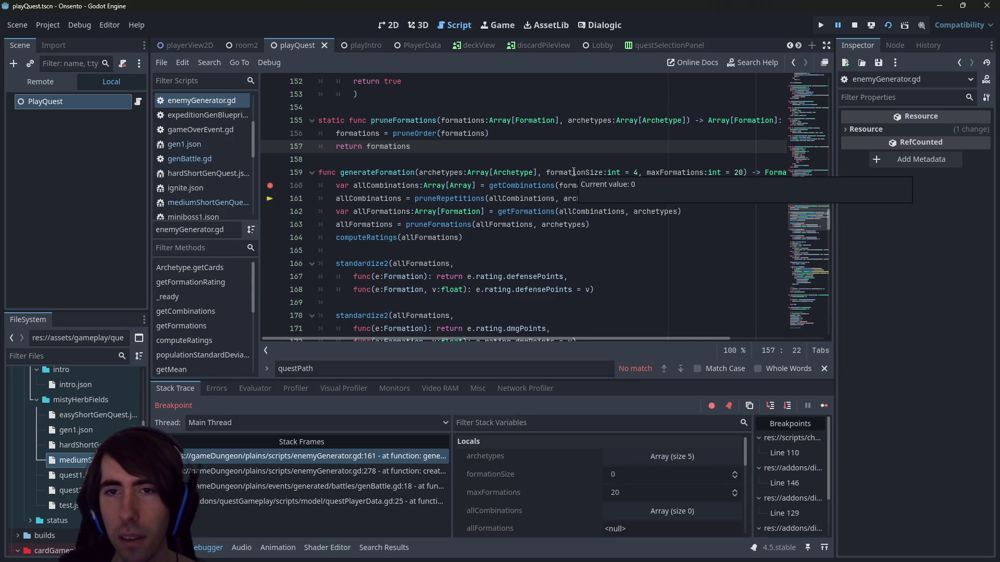
# Walk the stack frames: createEnemyData line 278, genBattle.gd line 18, questPlayerData.gd line 25, and back
pyautogui.click(346, 472)
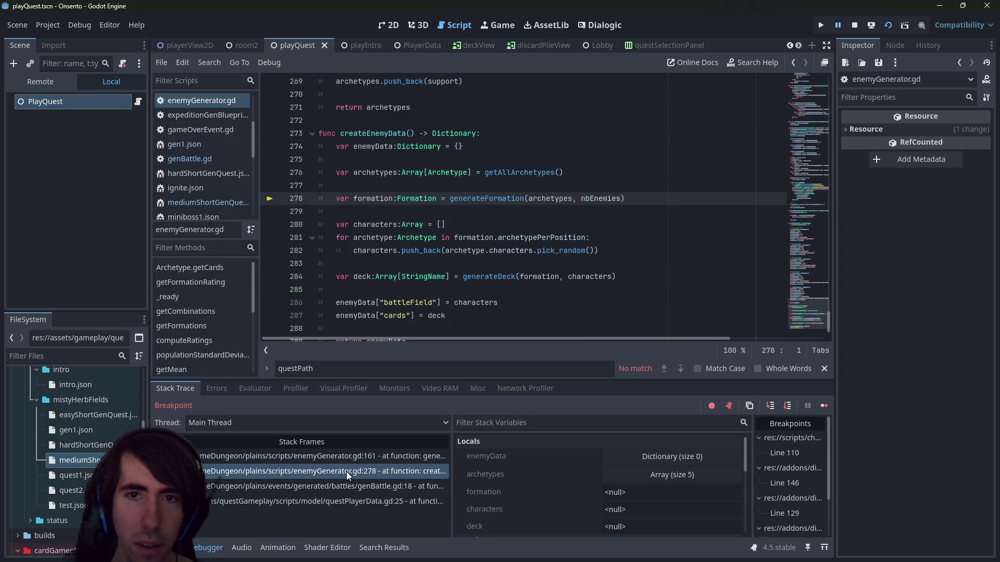
pyautogui.moveTo(602, 194)
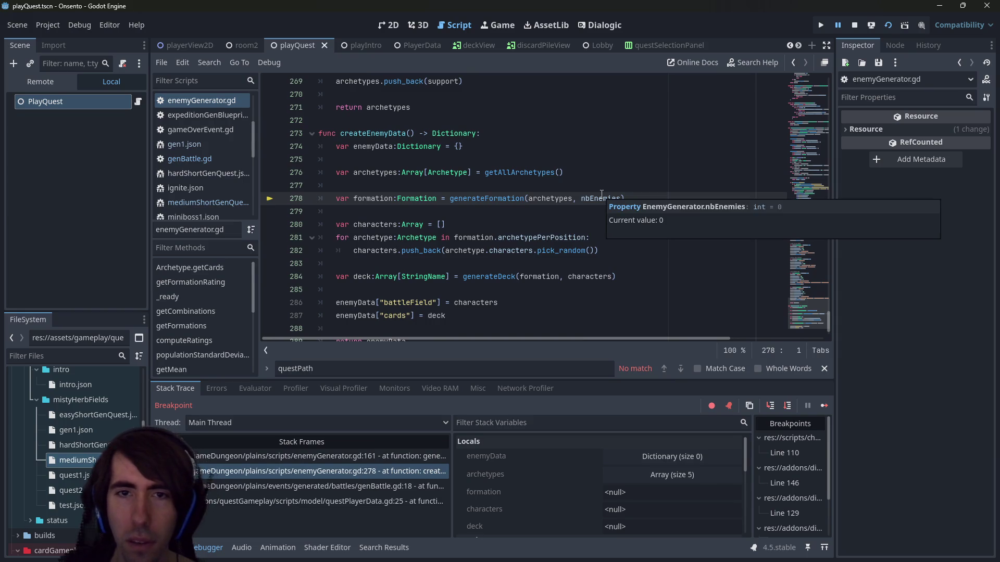
pyautogui.click(341, 487)
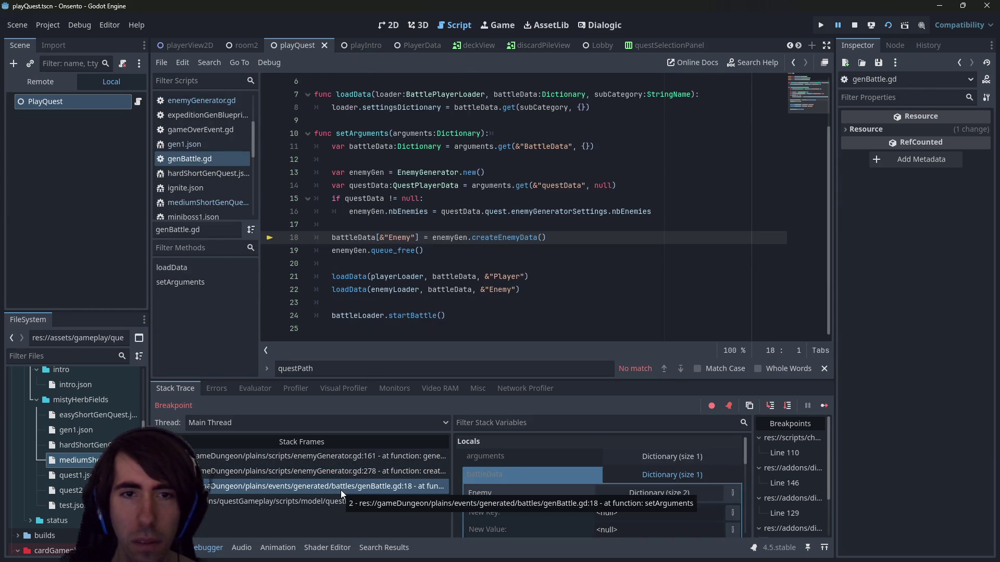
pyautogui.click(338, 501)
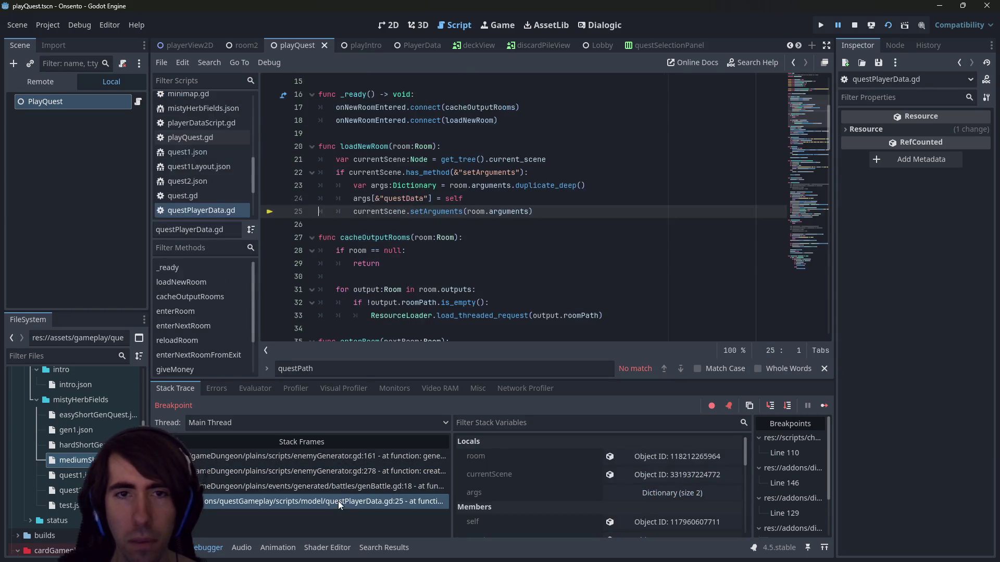
pyautogui.click(337, 488)
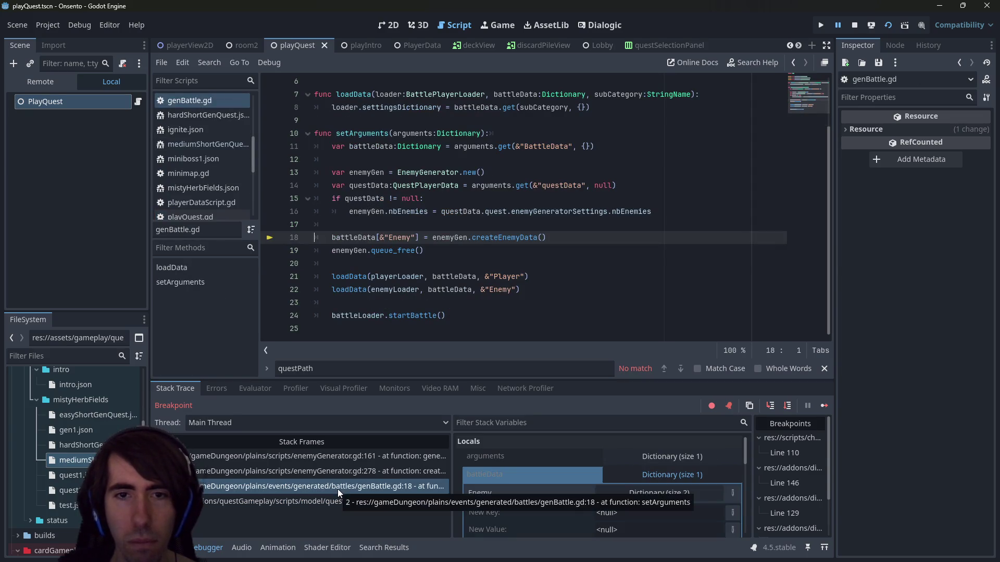
pyautogui.click(338, 475)
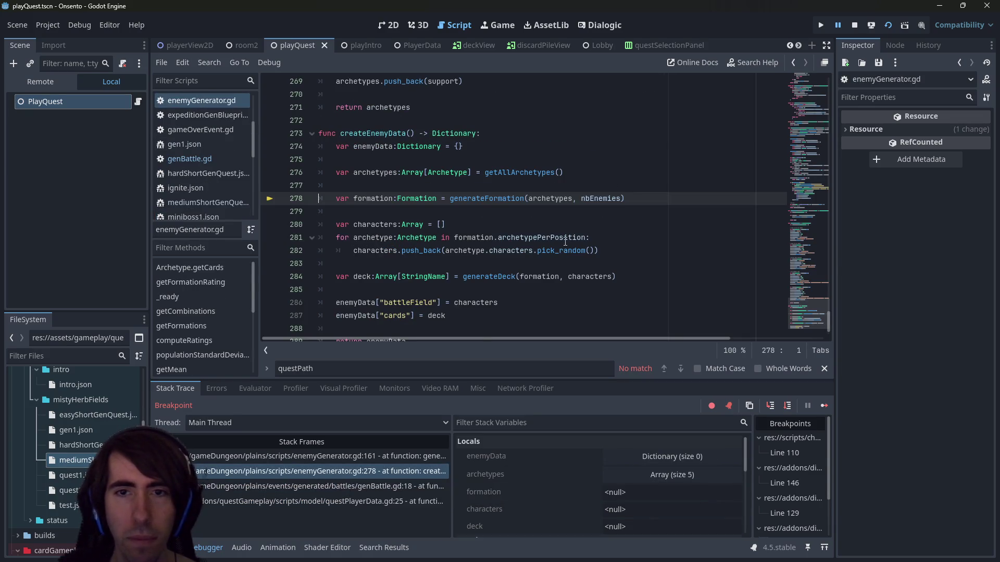
# Highlight nbEnemies on line 278 and find its declaration at the top of enemyGenerator.gd
pyautogui.doubleClick(591, 198)
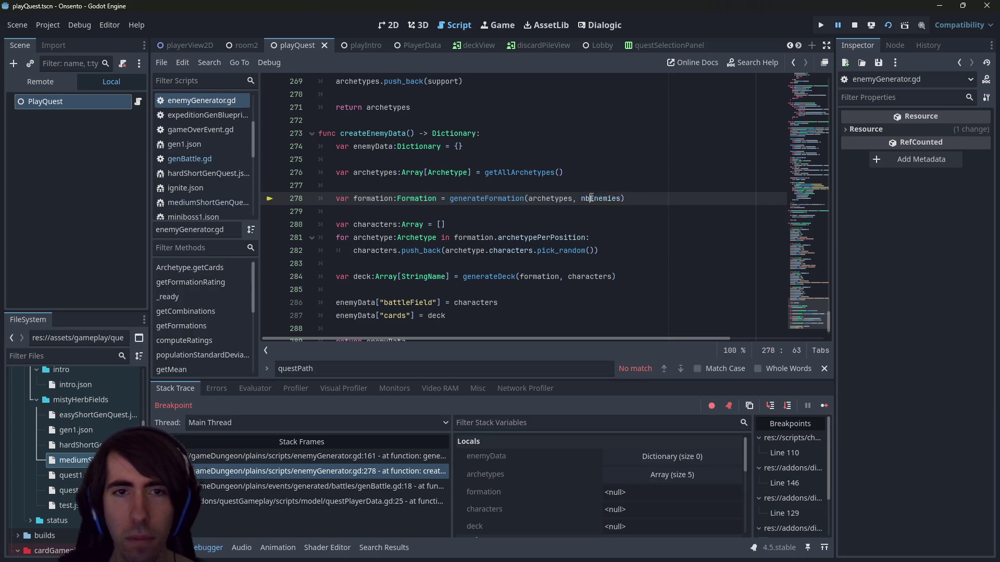
pyautogui.scroll(5, 575, 215)
pyautogui.scroll(4, 575, 215)
pyautogui.scroll(-8, 576, 215)
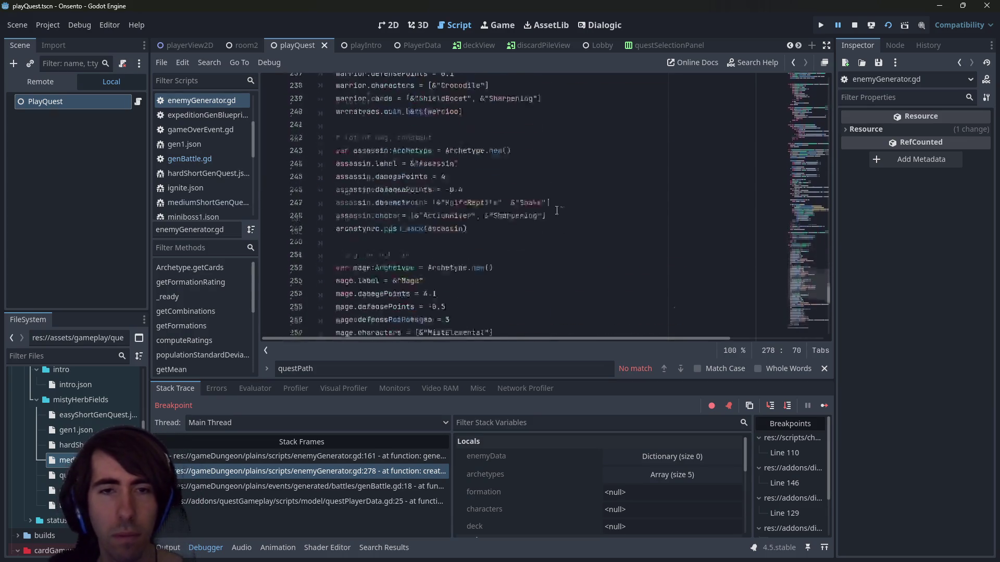
pyautogui.scroll(-2, 577, 214)
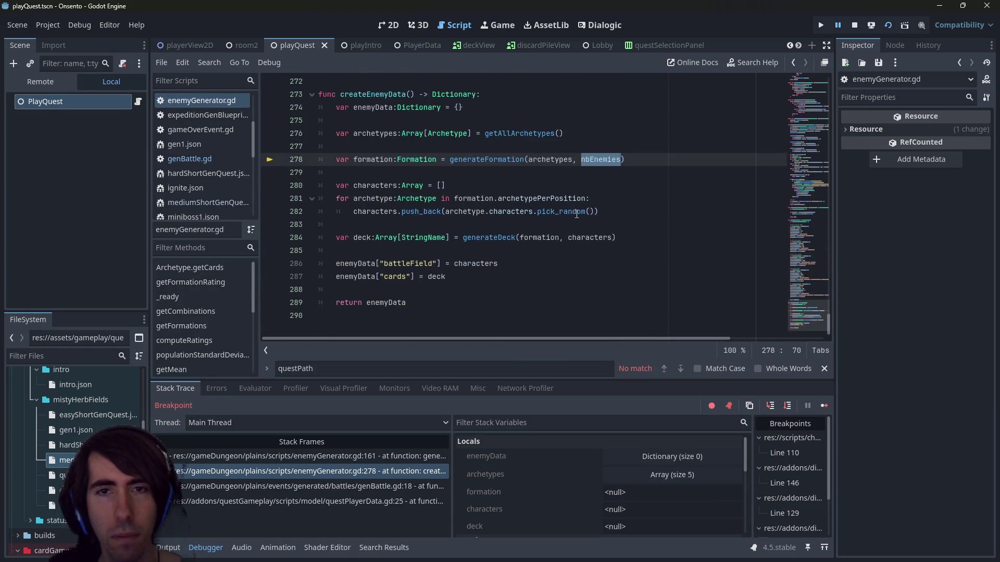
pyautogui.scroll(4, 576, 214)
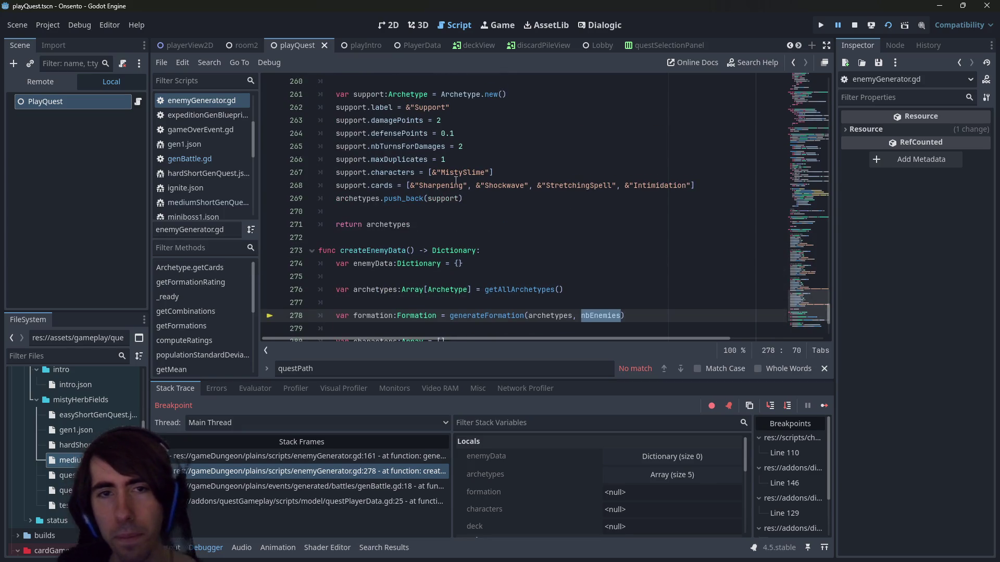
pyautogui.scroll(8, 570, 214)
pyautogui.scroll(-11, 428, 222)
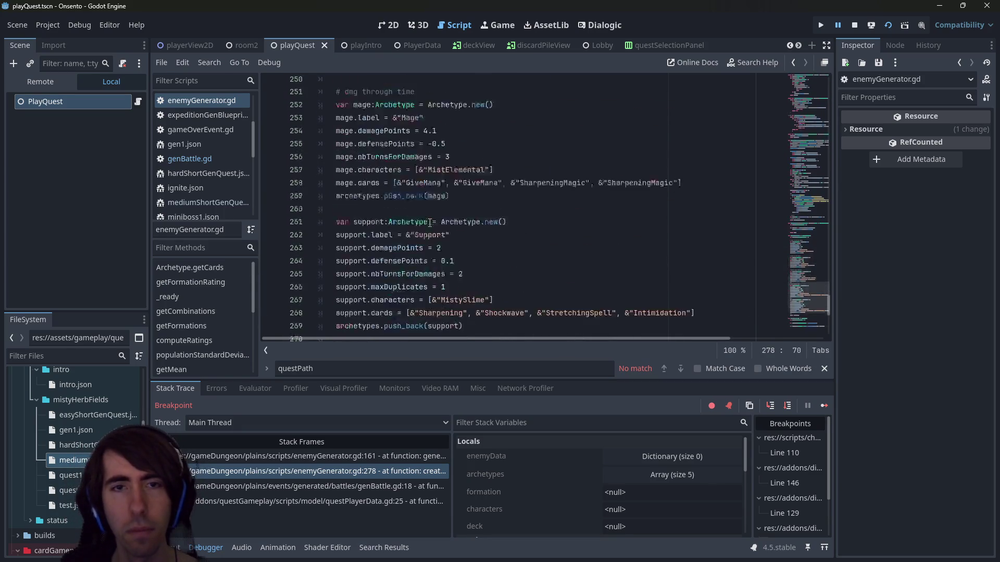
pyautogui.moveTo(810, 312); pyautogui.dragTo(810, 78)
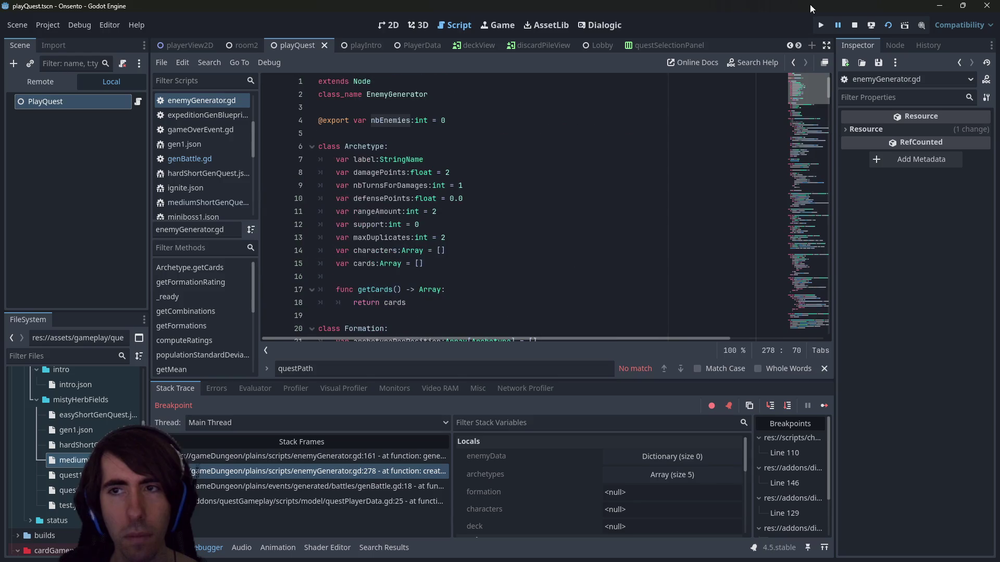
# Review the EnemyGenerator class, then inspect questData, enemyGen and arguments in the genBattle.gd line 18 frame
pyautogui.click(401, 94)
pyautogui.doubleClick(401, 94)
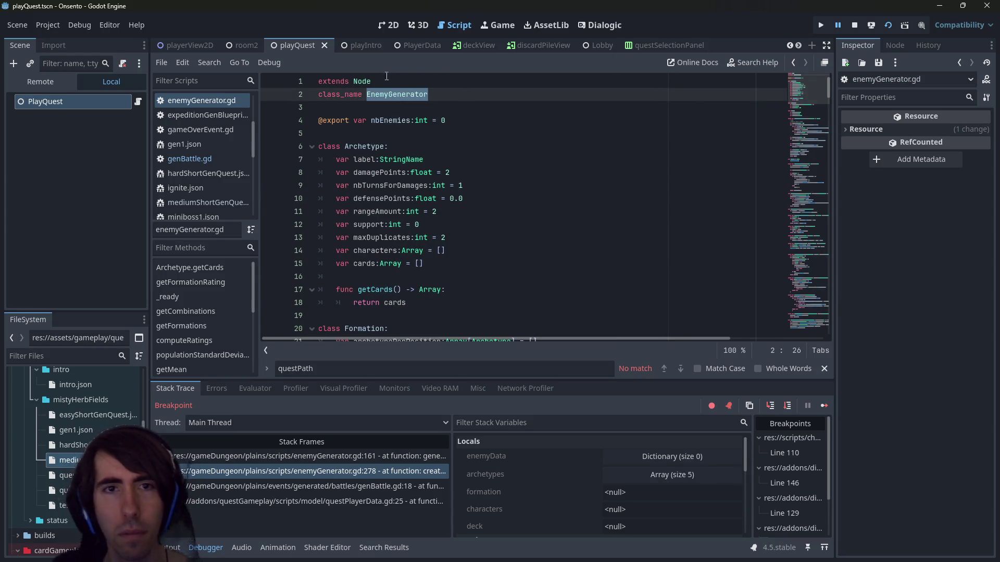
pyautogui.click(358, 473)
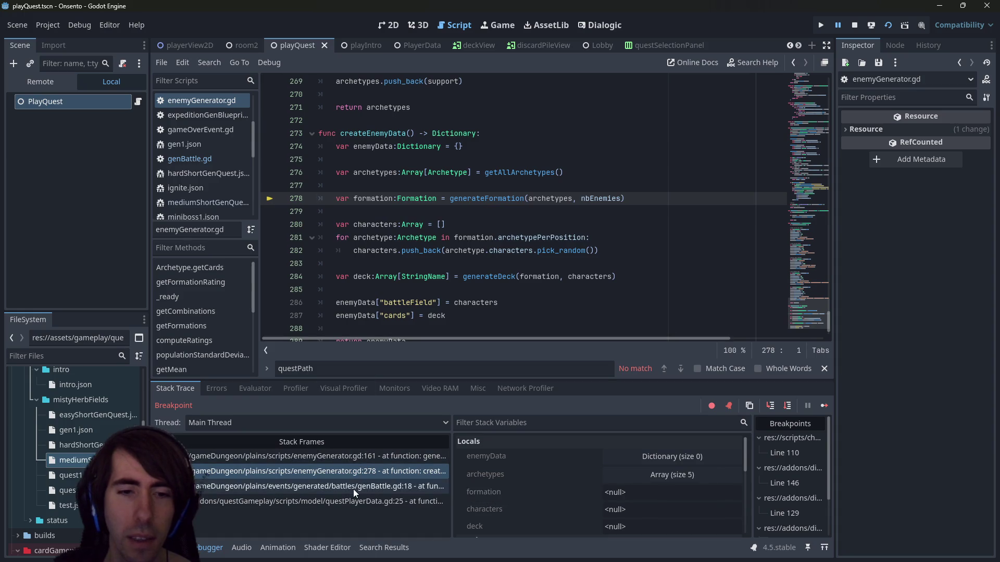
pyautogui.click(354, 487)
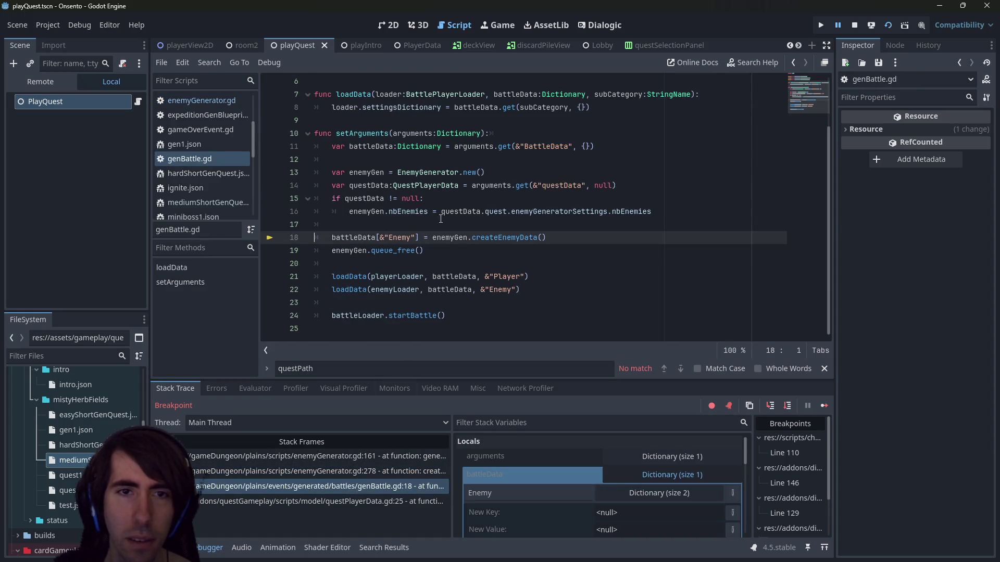
pyautogui.click(367, 210)
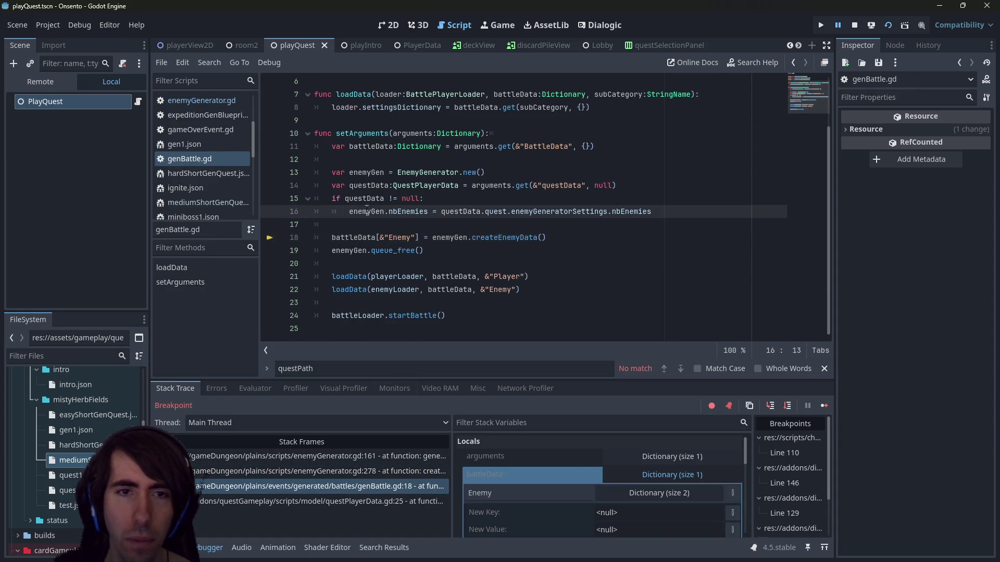
pyautogui.moveTo(362, 197)
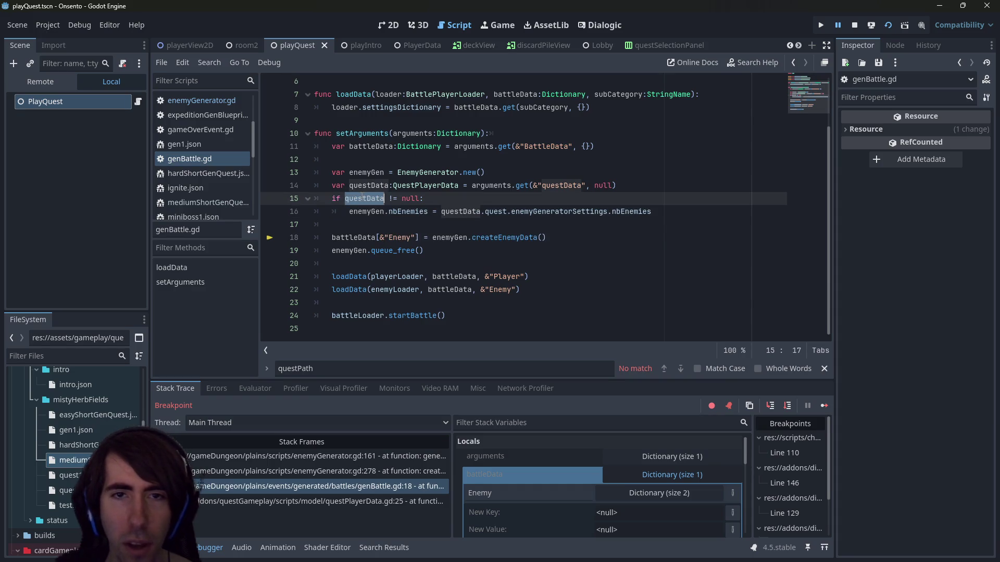
pyautogui.click(396, 175)
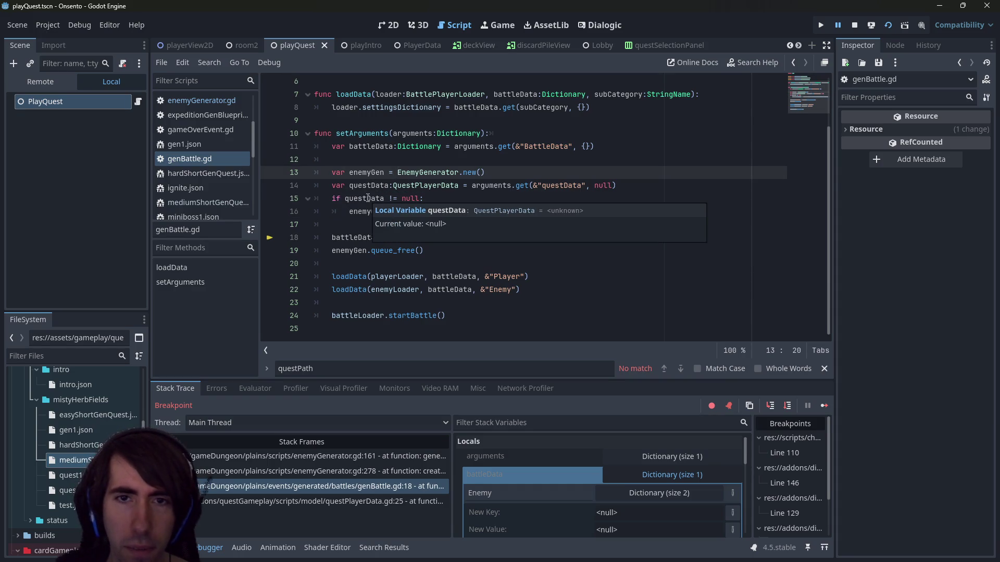
pyautogui.doubleClick(501, 185)
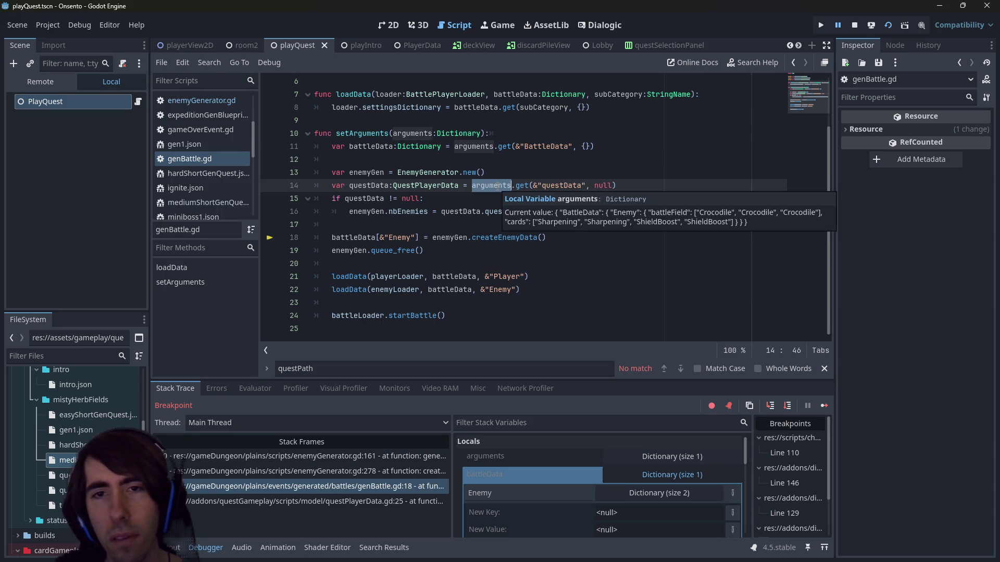
# Compare the questPlayerData.gd line 25 frame against the arguments passed on genBattle.gd line 14
pyautogui.click(330, 501)
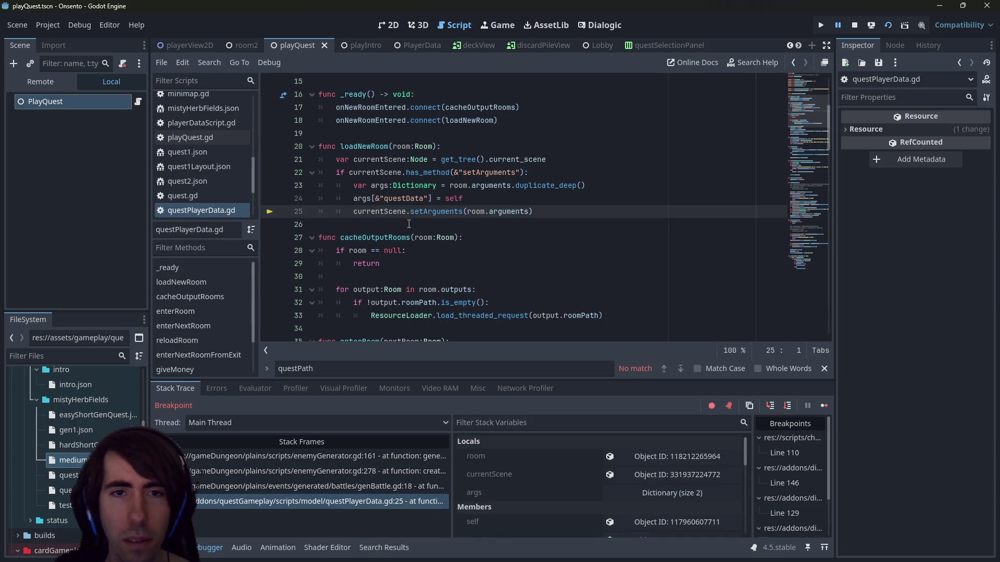
pyautogui.click(360, 488)
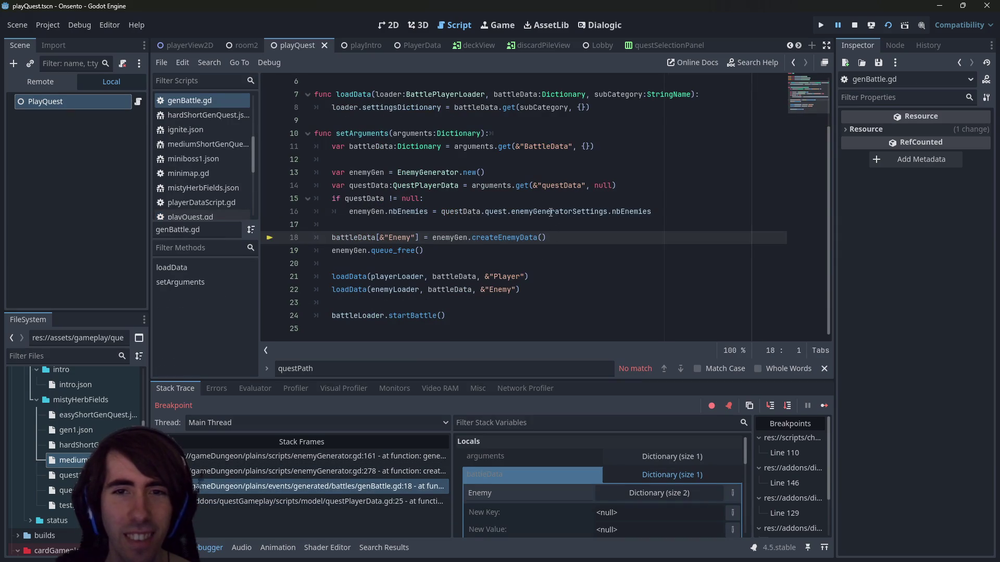
pyautogui.moveTo(501, 183)
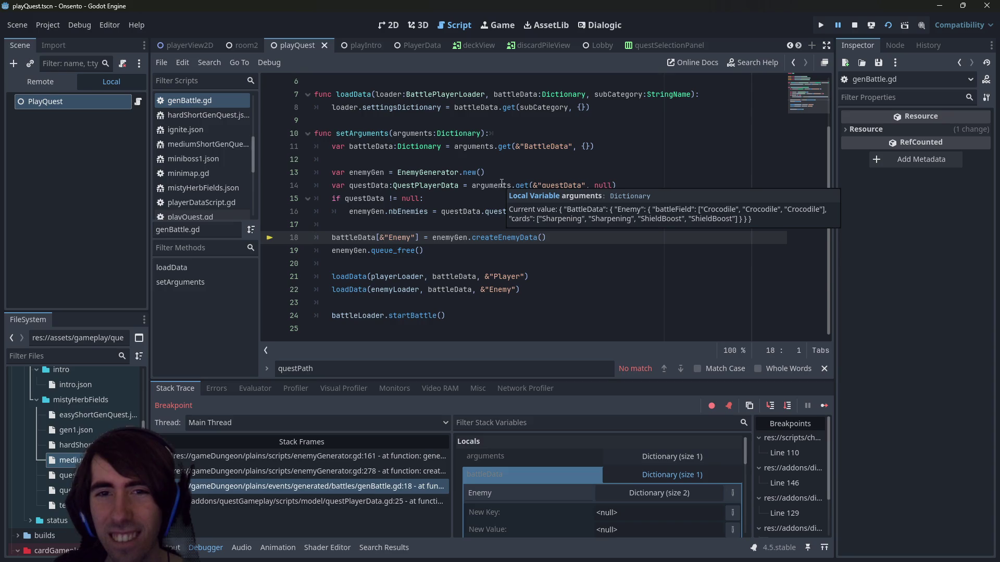
pyautogui.doubleClick(502, 185)
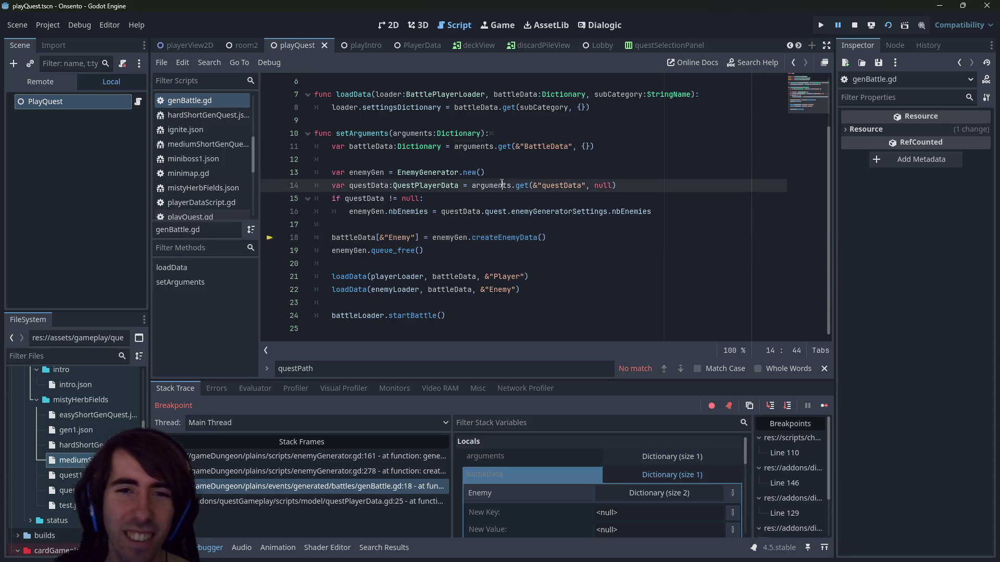
pyautogui.click(359, 501)
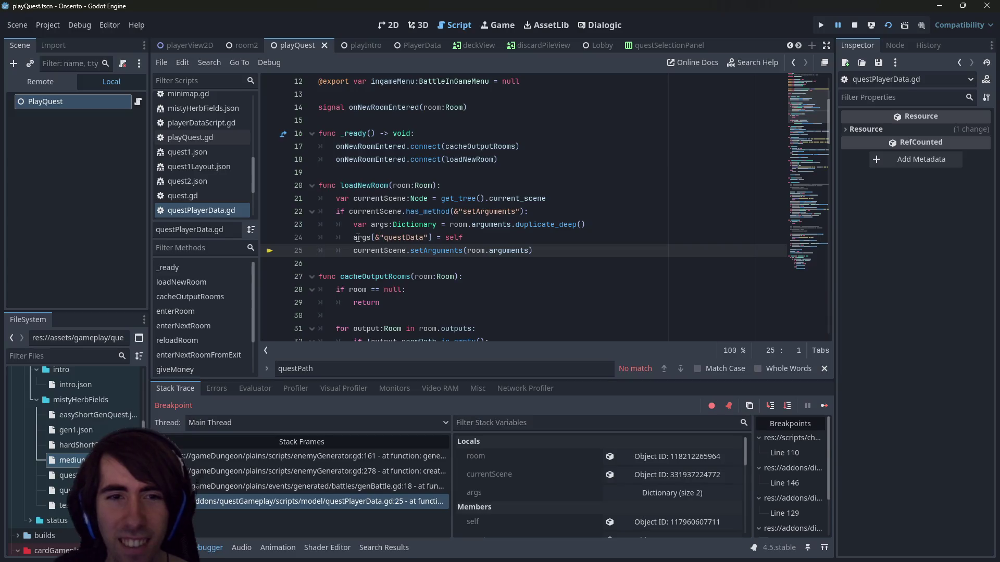
# Replace room.arguments with args in line 25's setArguments call and stop the debug session
pyautogui.doubleClick(358, 237)
pyautogui.hotkey('ctrl', 'c')
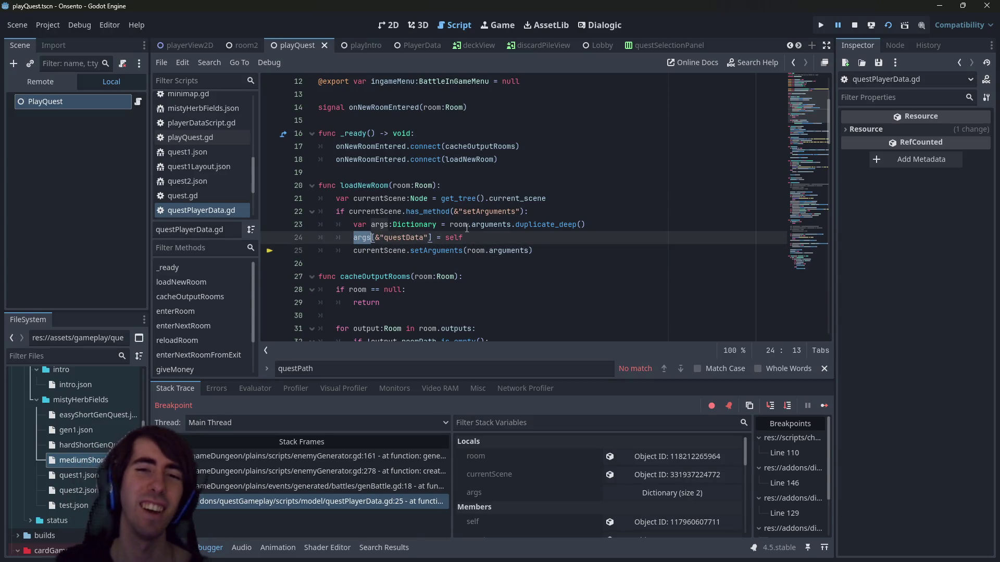
pyautogui.moveTo(467, 250); pyautogui.dragTo(530, 250)
pyautogui.hotkey('ctrl', 'v')
pyautogui.hotkey('ctrl', 'z')
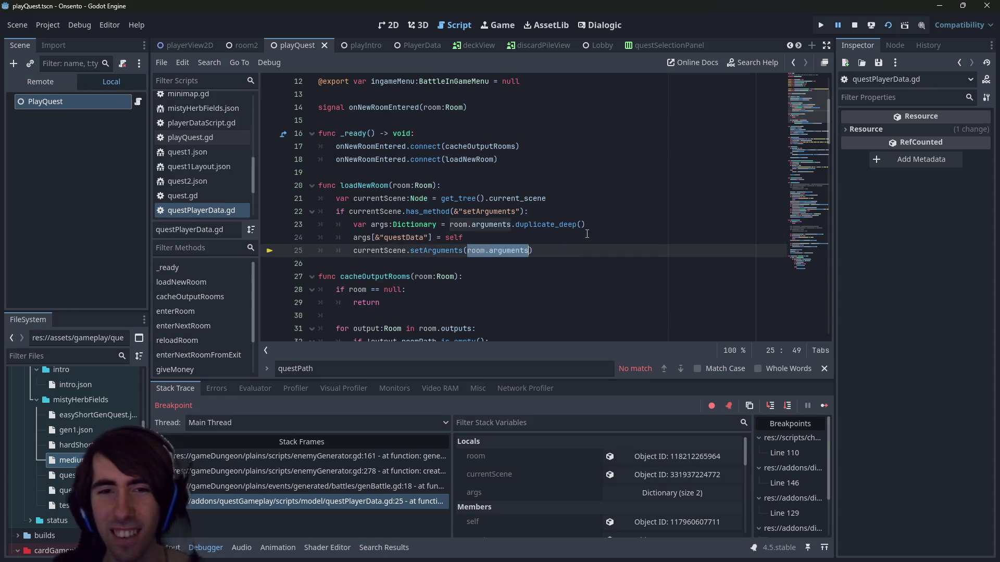
pyautogui.hotkey('ctrl', 'y')
pyautogui.click(858, 27)
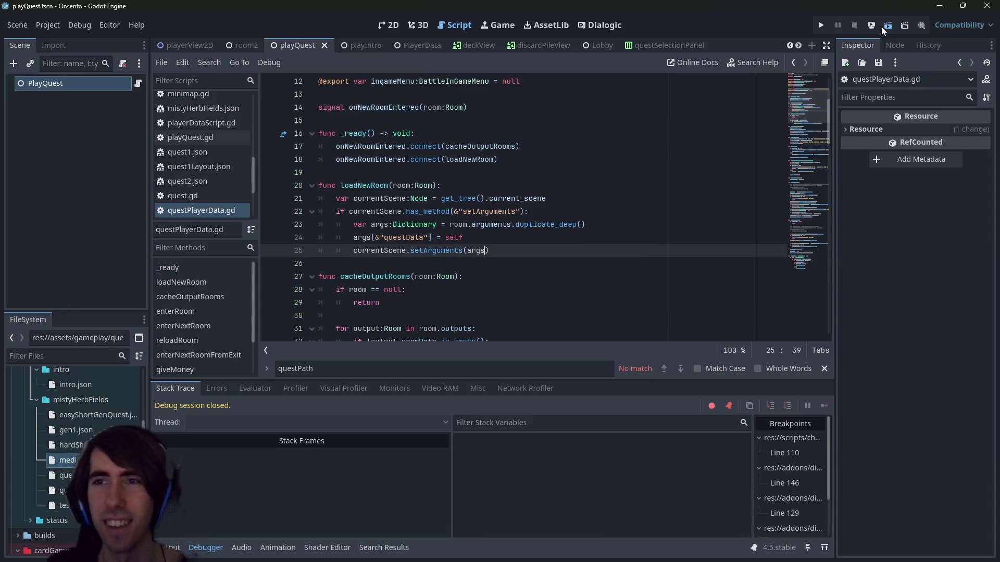
# Run the current scene again and confirm the starting team on Make your team
pyautogui.click(884, 26)
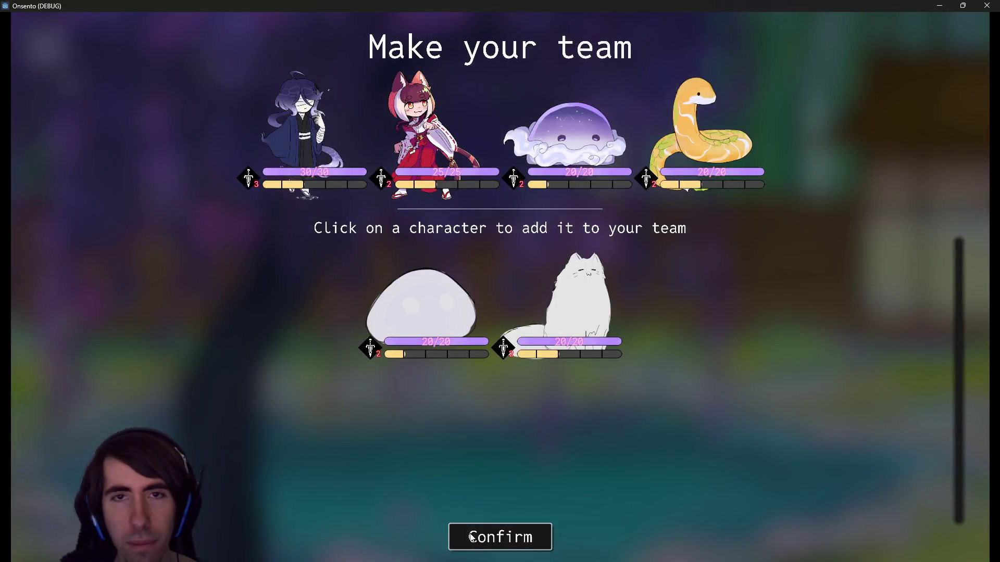
pyautogui.click(484, 537)
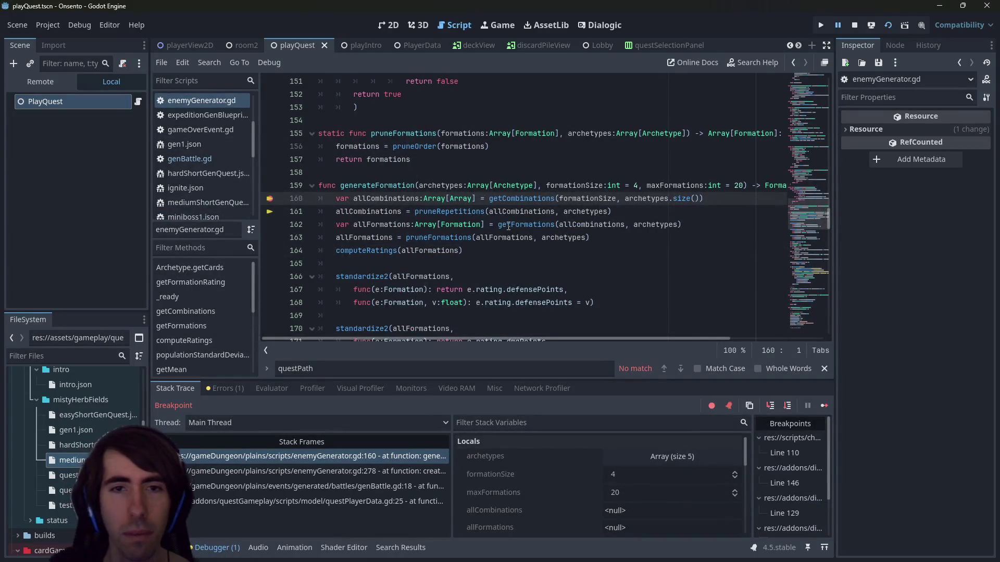
# Read formationSize at line 160, resume into the four-enemy battle, then close the game and relaunch
pyautogui.scroll(-2, 509, 226)
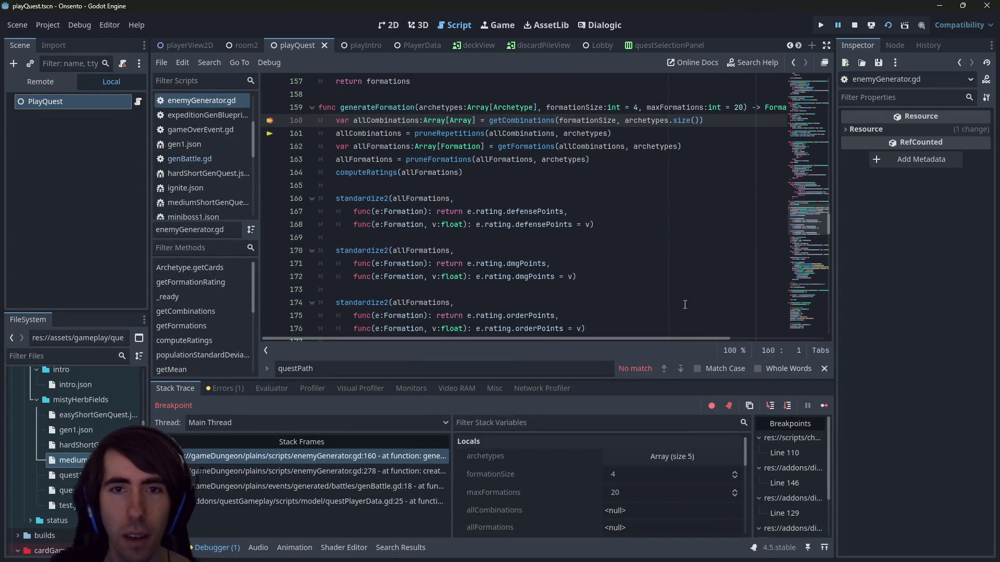
pyautogui.scroll(2, 608, 281)
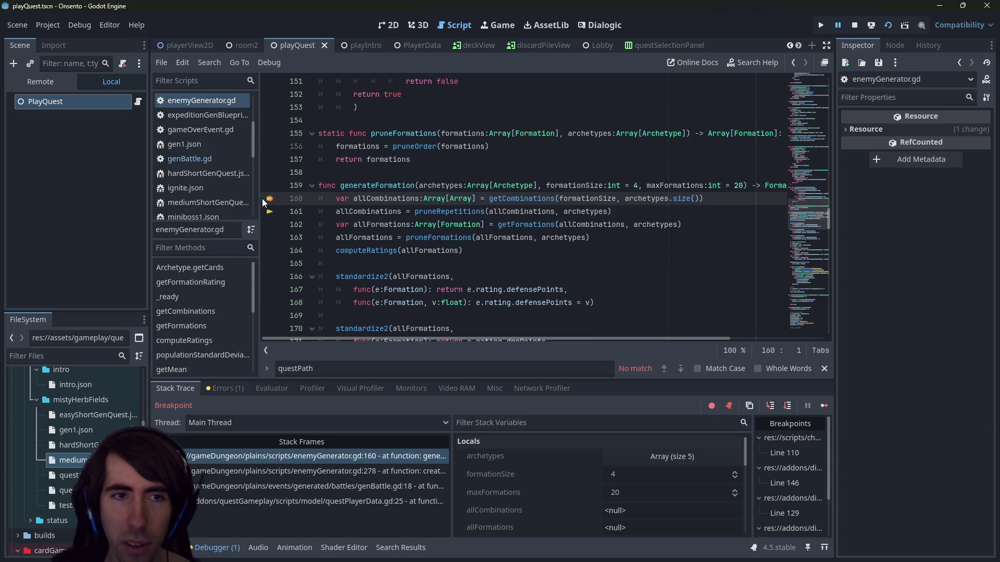
pyautogui.moveTo(571, 185)
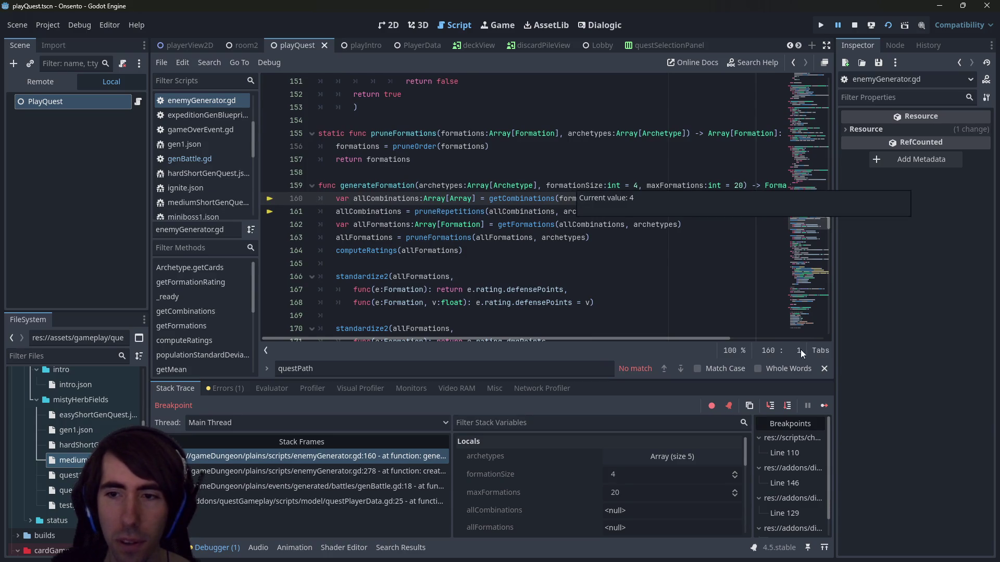
pyautogui.click(819, 409)
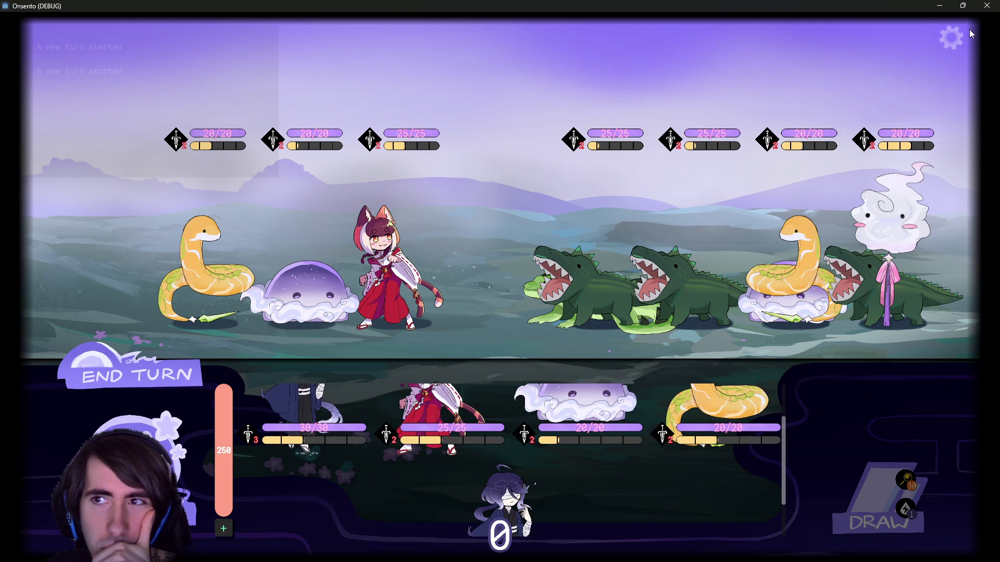
pyautogui.click(986, 5)
pyautogui.click(887, 22)
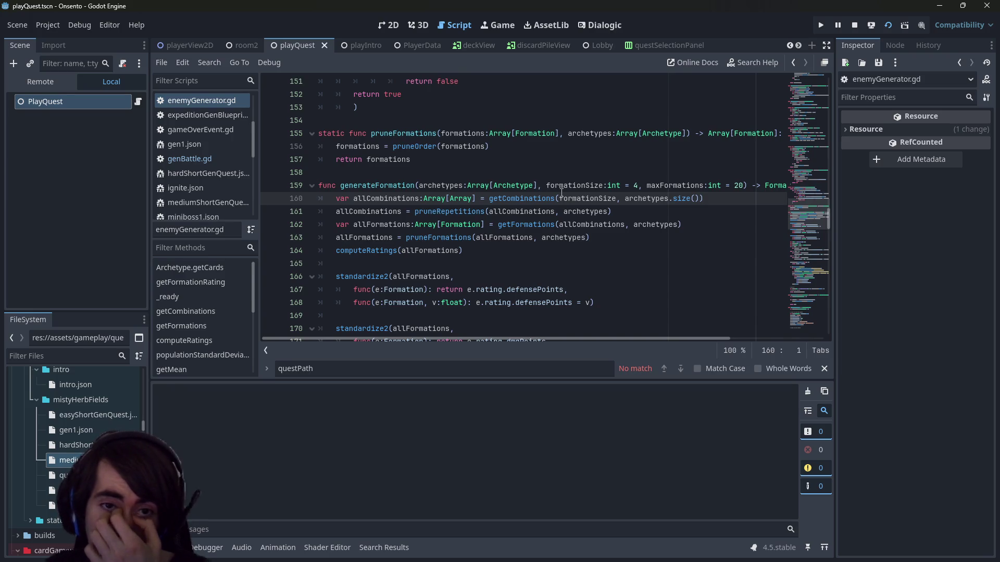
# Launch with F5, confirm team and deck, check the four-enemy battle, then close the game
pyautogui.press('F5')
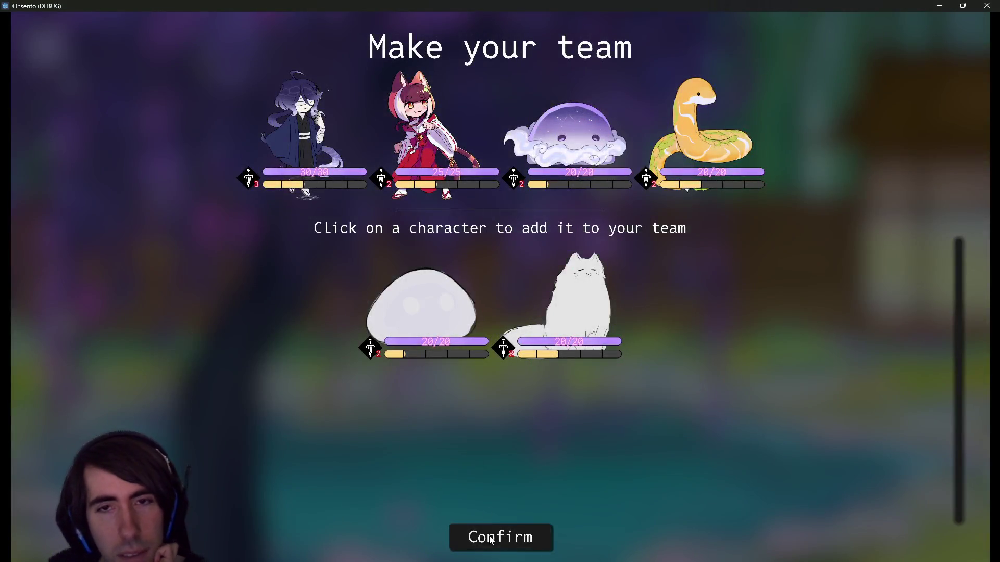
pyautogui.click(489, 537)
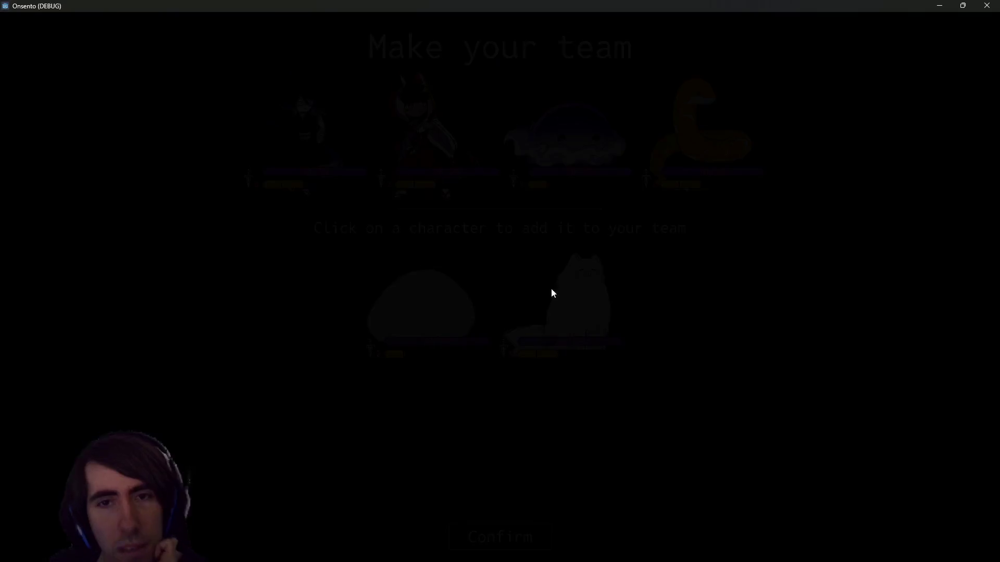
pyautogui.click(363, 157)
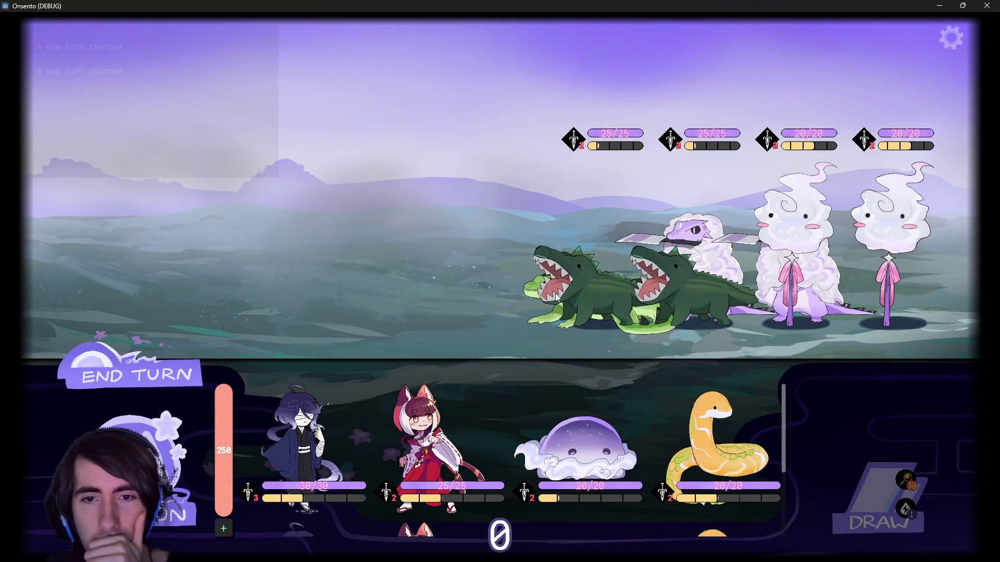
pyautogui.click(423, 447)
pyautogui.scroll(-2, 423, 444)
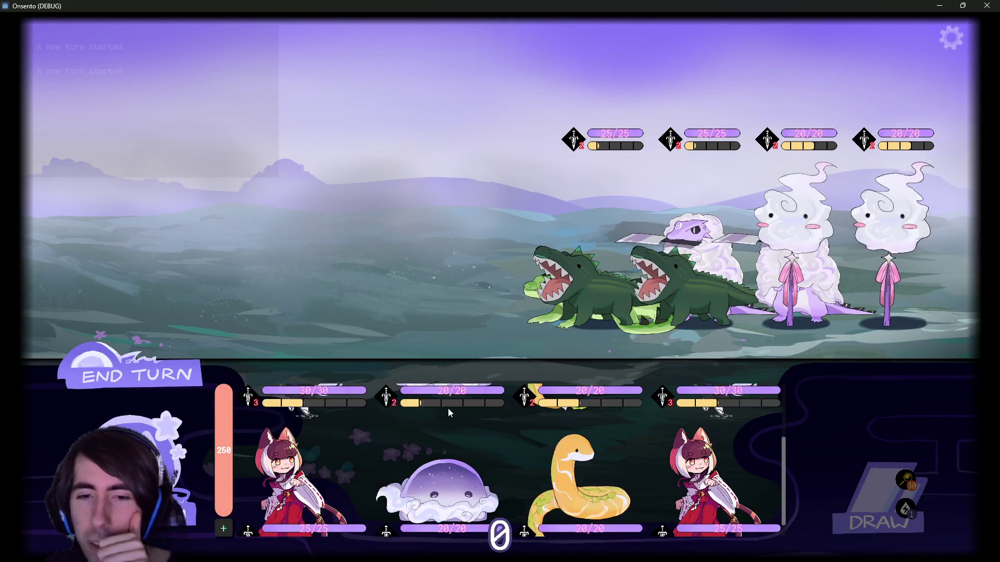
pyautogui.click(988, 5)
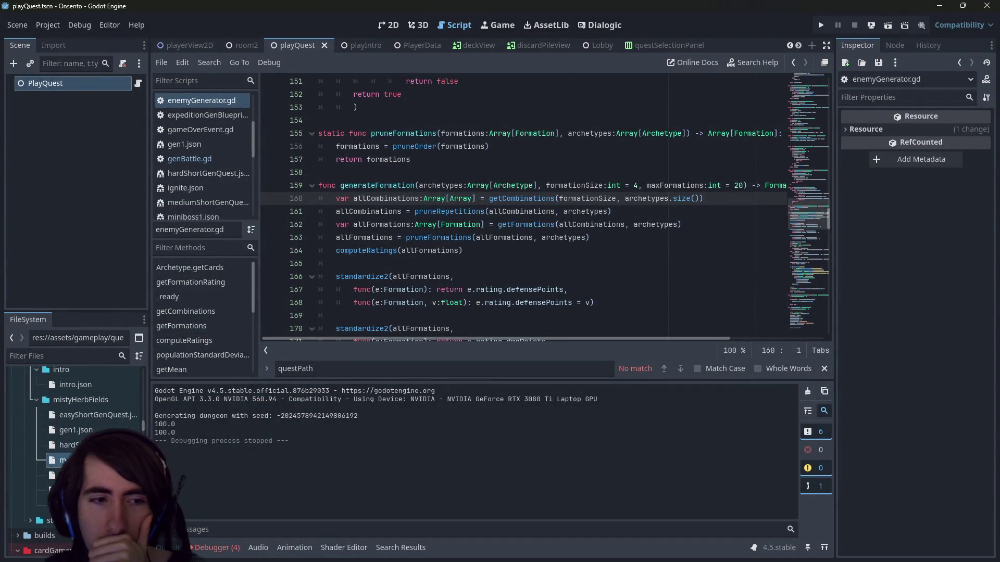
# Jump to the signal errors in summonsButton.gd, battleContext.gd and turnManager.gd, then rerun the scene
pyautogui.click(217, 548)
pyautogui.click(225, 388)
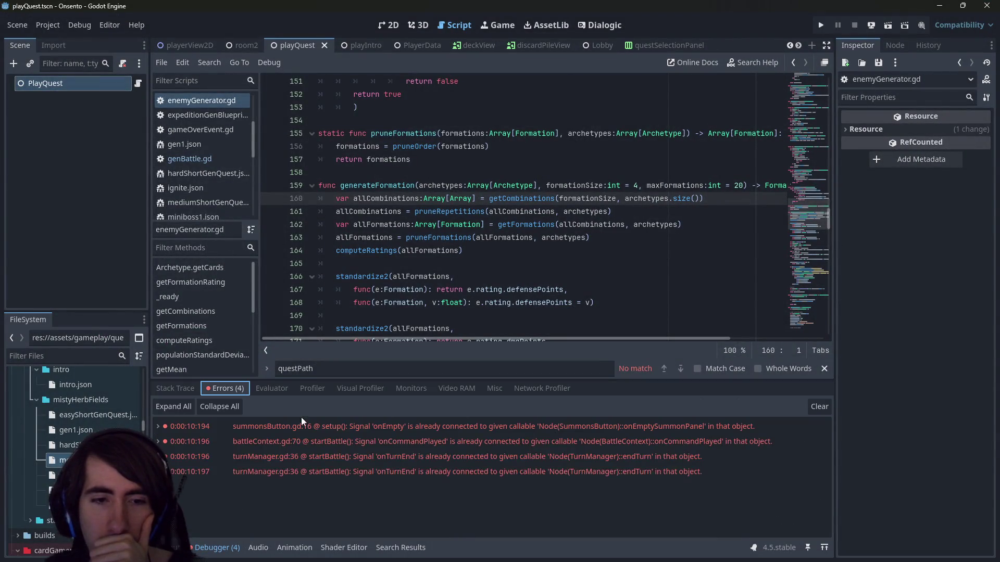
pyautogui.doubleClick(364, 424)
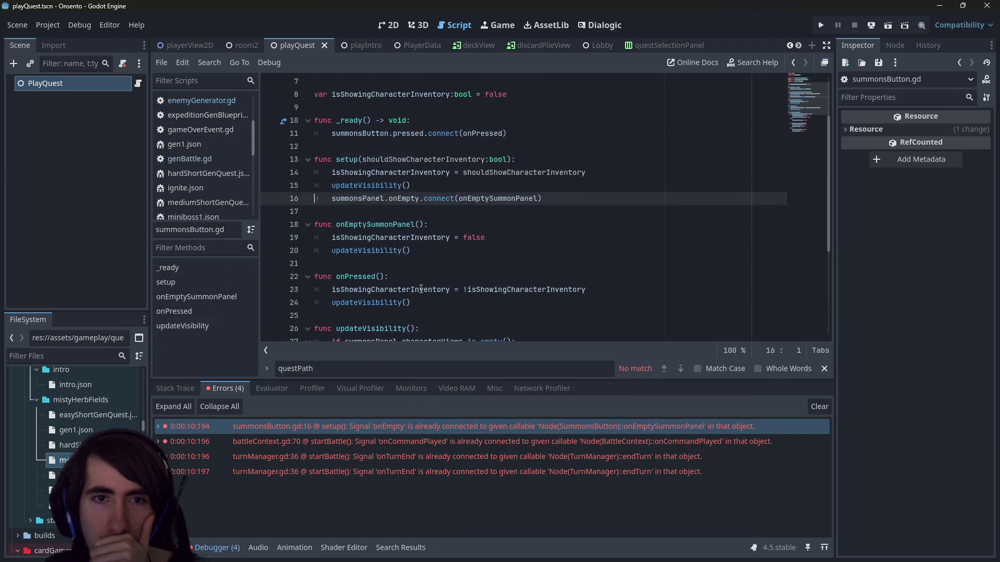
pyautogui.scroll(2, 421, 290)
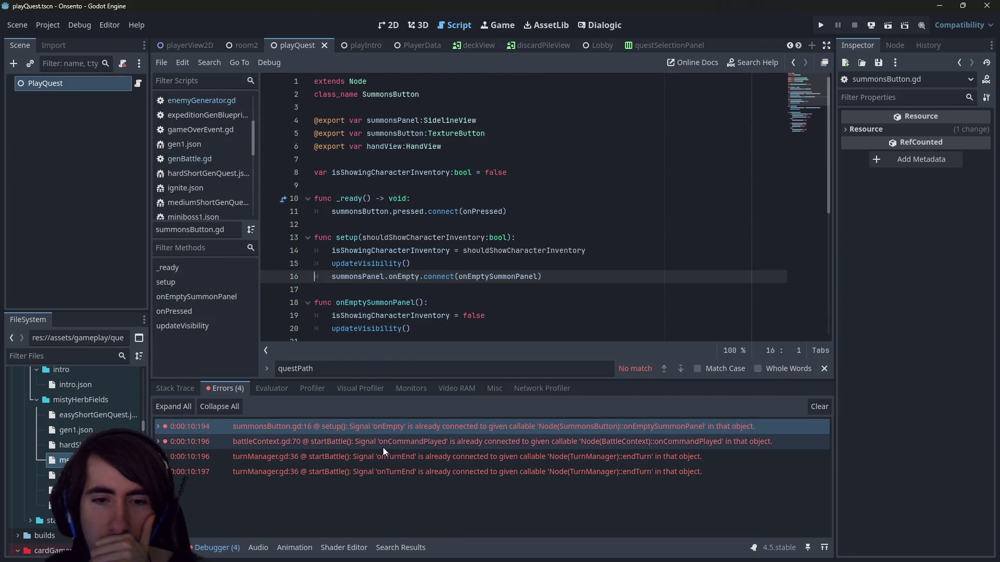
pyautogui.doubleClick(383, 448)
pyautogui.doubleClick(383, 457)
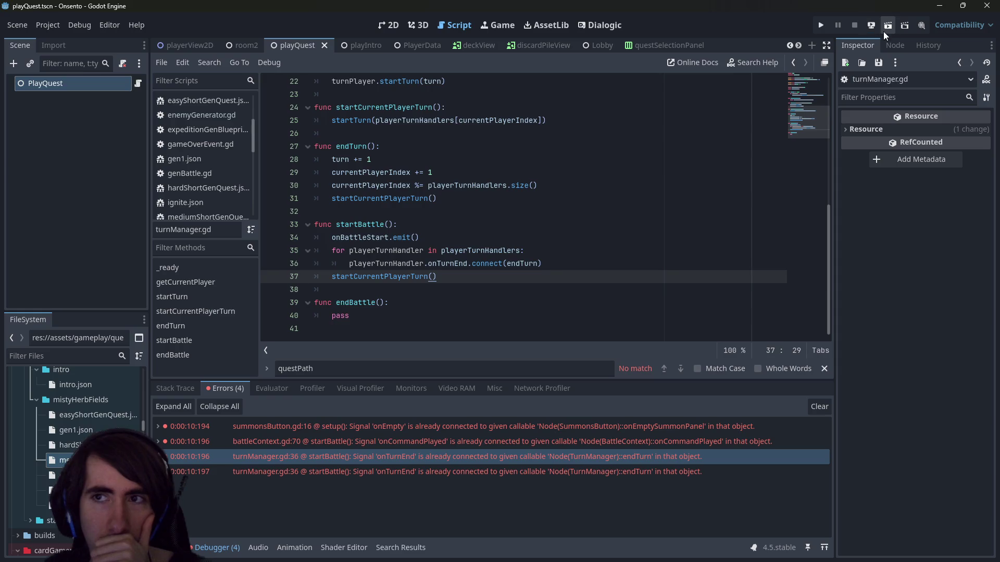
pyautogui.click(883, 31)
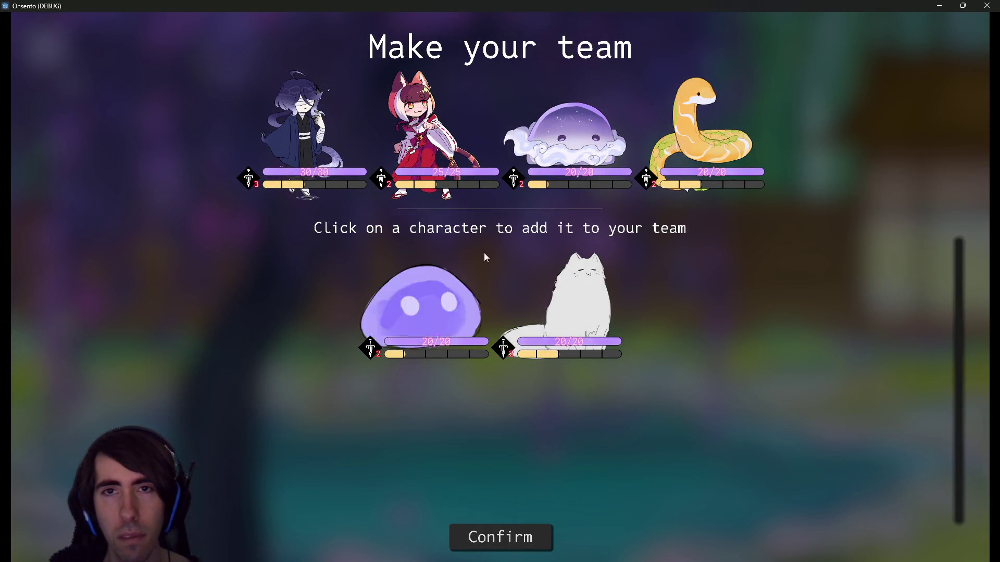
# Confirm the team, fill the deck with offered cards, view the crocodile and ghost battle, then close the game
pyautogui.click(496, 516)
pyautogui.doubleClick(443, 157)
pyautogui.tripleClick(458, 161)
pyautogui.doubleClick(463, 163)
pyautogui.tripleClick(465, 164)
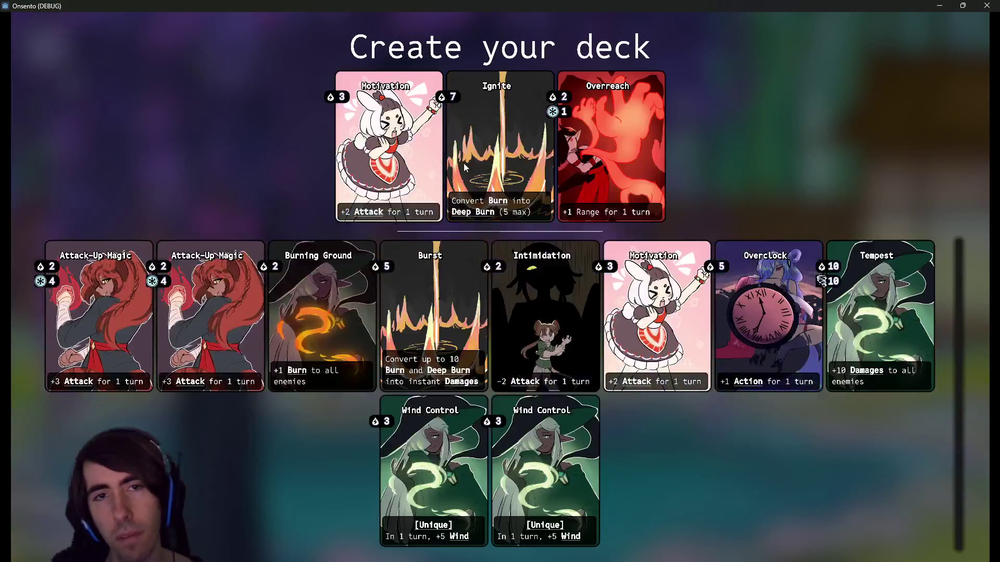
pyautogui.click(465, 163)
pyautogui.click(401, 167)
pyautogui.doubleClick(401, 167)
pyautogui.click(457, 136)
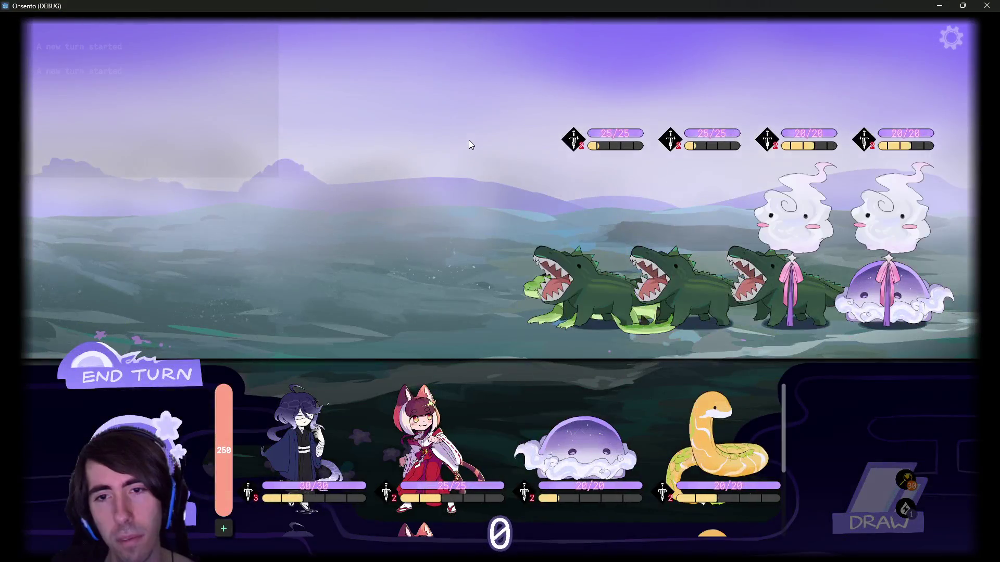
pyautogui.scroll(-2, 519, 422)
pyautogui.scroll(-3, 521, 427)
pyautogui.click(984, 5)
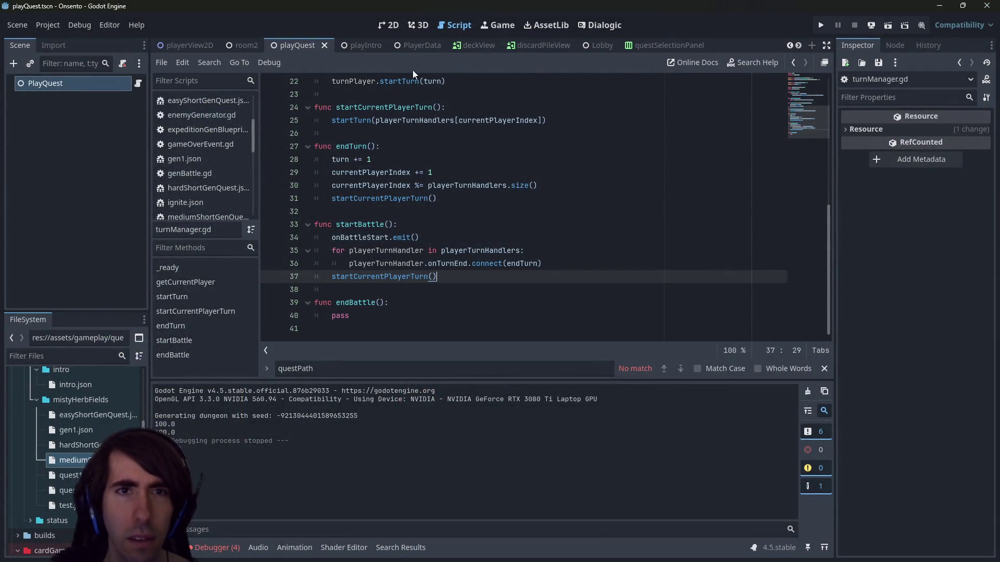
# From playQuest.gd, quick-open genBattle1.tscn and bring up its genBattle.gd script
pyautogui.click(138, 82)
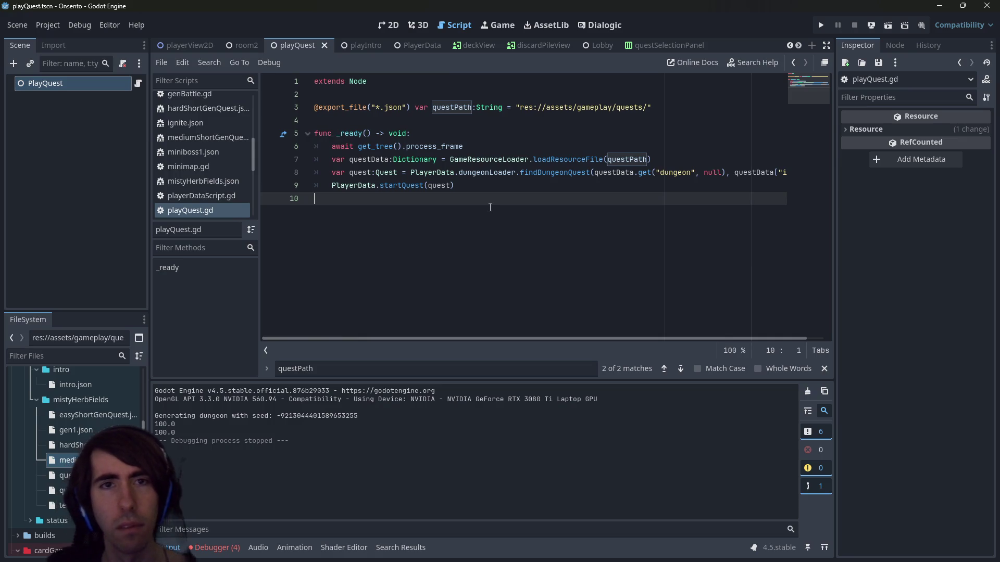
pyautogui.hotkey('alt', 'shift', 'o')
pyautogui.press('Escape')
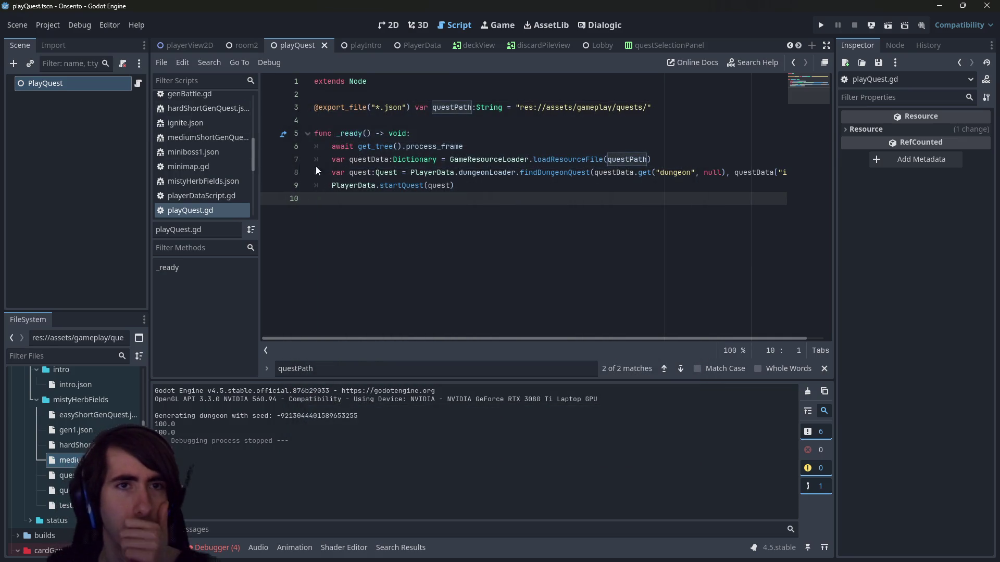
pyautogui.hotkey('alt', 'shift', 'o')
pyautogui.write('genroom2')
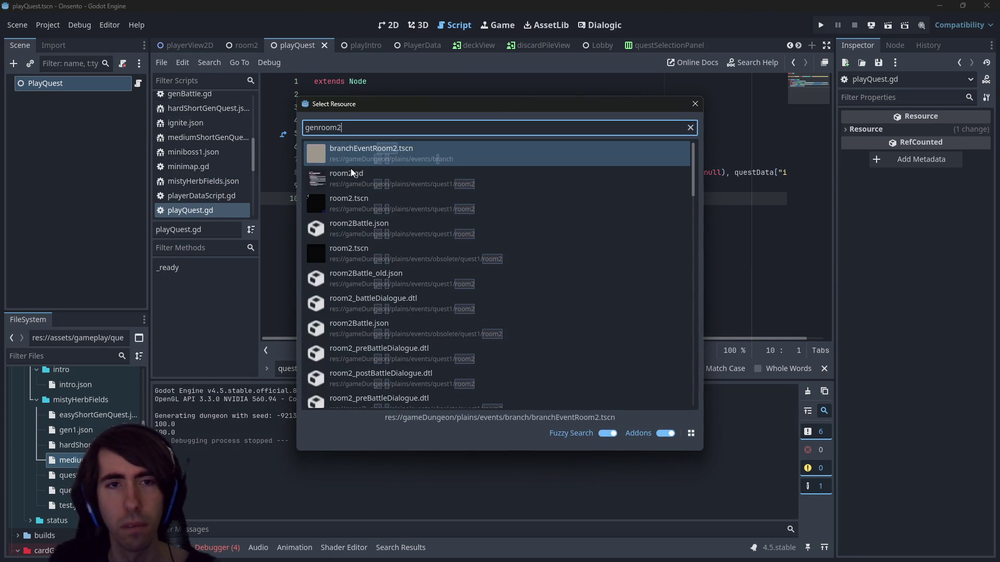
pyautogui.write('nbattle1')
pyautogui.press('Return')
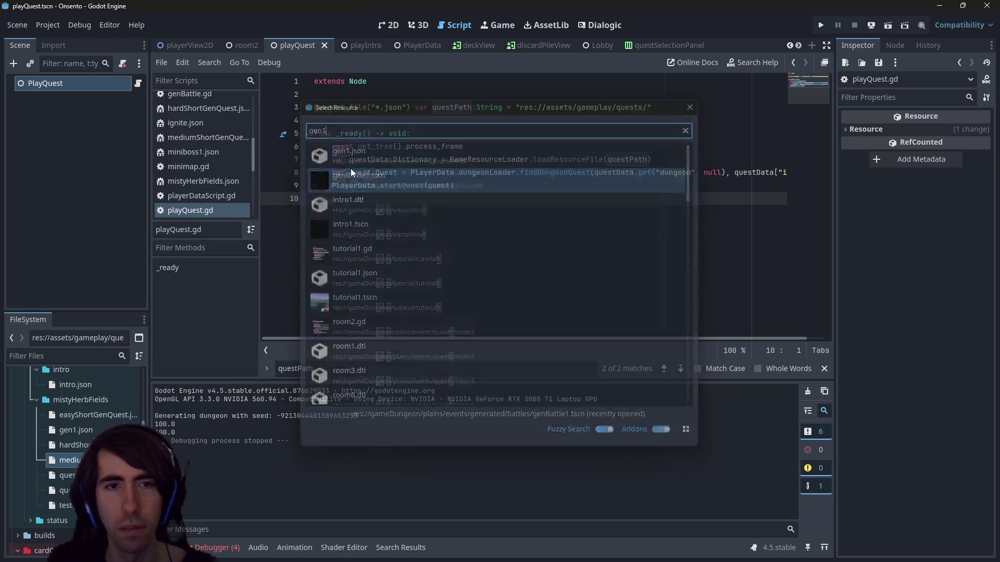
pyautogui.click(136, 84)
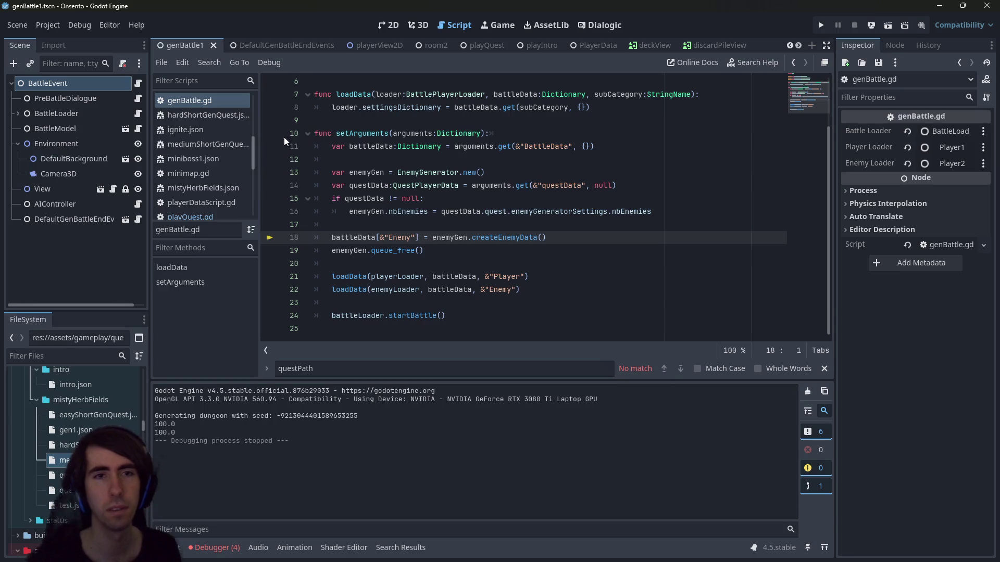
# Set a breakpoint on line 11 of setArguments, check battleData's uses, and return to playQuest
pyautogui.click(271, 147)
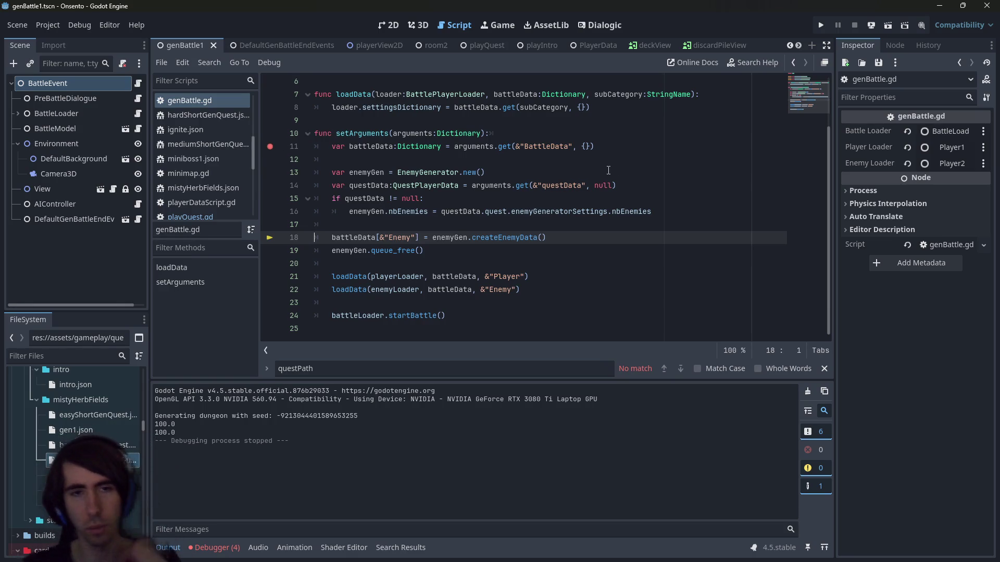
pyautogui.doubleClick(334, 243)
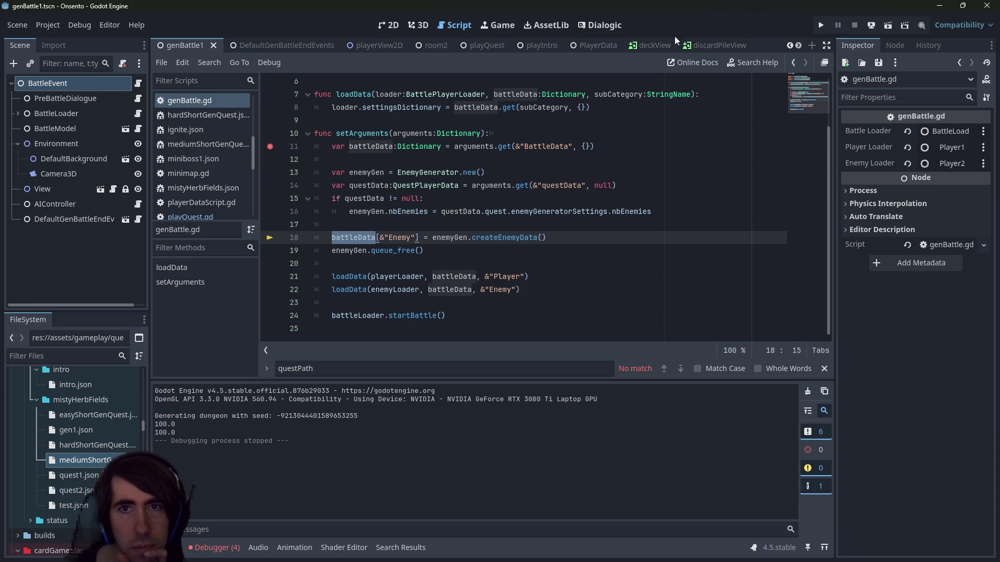
pyautogui.click(589, 45)
pyautogui.click(470, 46)
# Run playQuest, confirm the team, add Mana Focus, and open the questPlayerData.gd line 25 caller frame
pyautogui.click(888, 25)
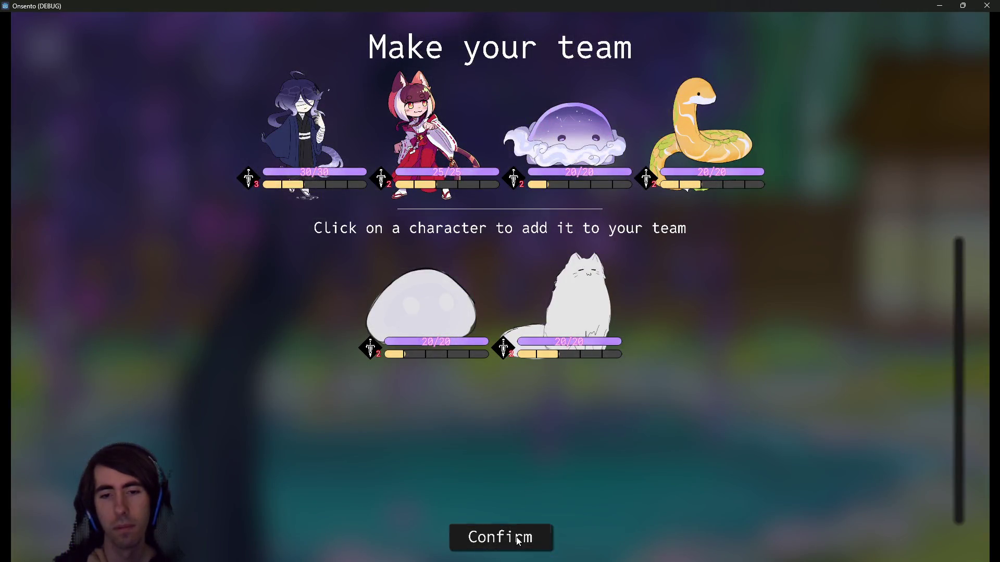
pyautogui.click(471, 537)
pyautogui.click(512, 137)
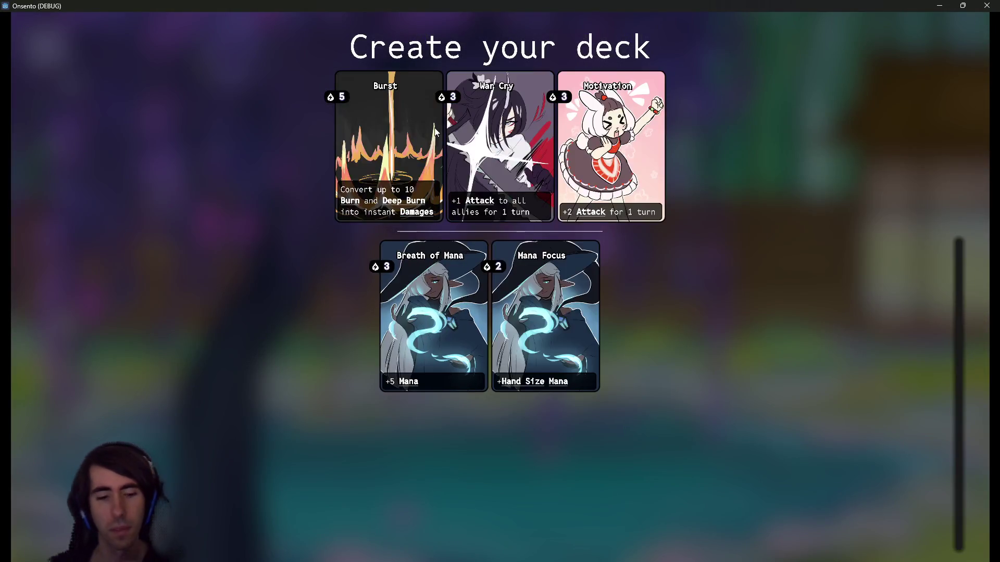
pyautogui.click(436, 132)
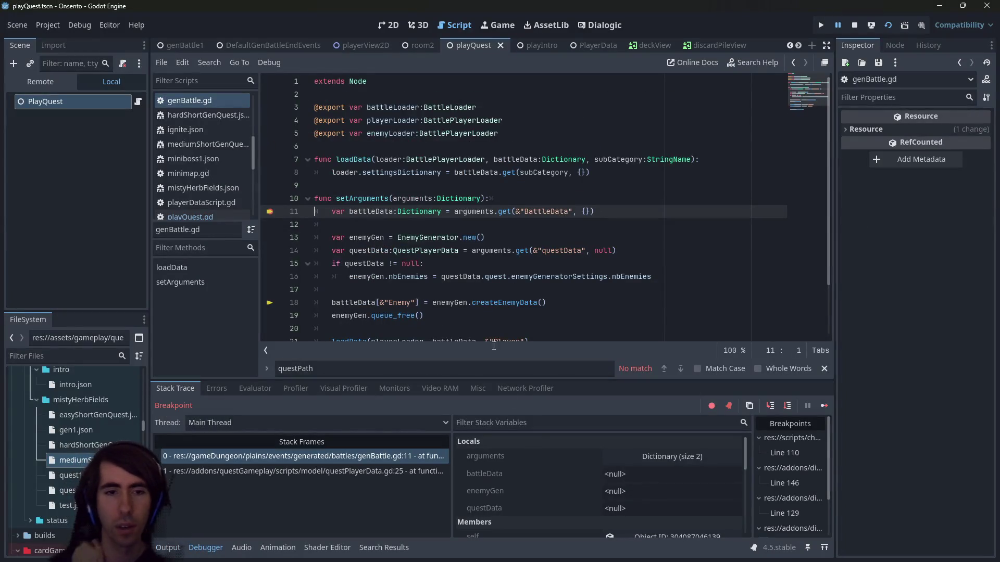
pyautogui.click(824, 409)
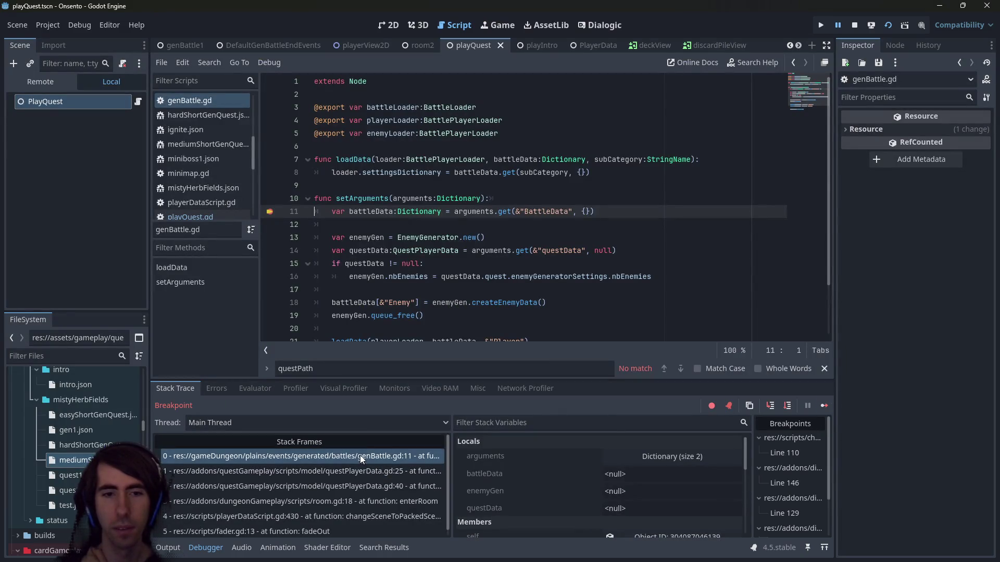
pyautogui.click(365, 471)
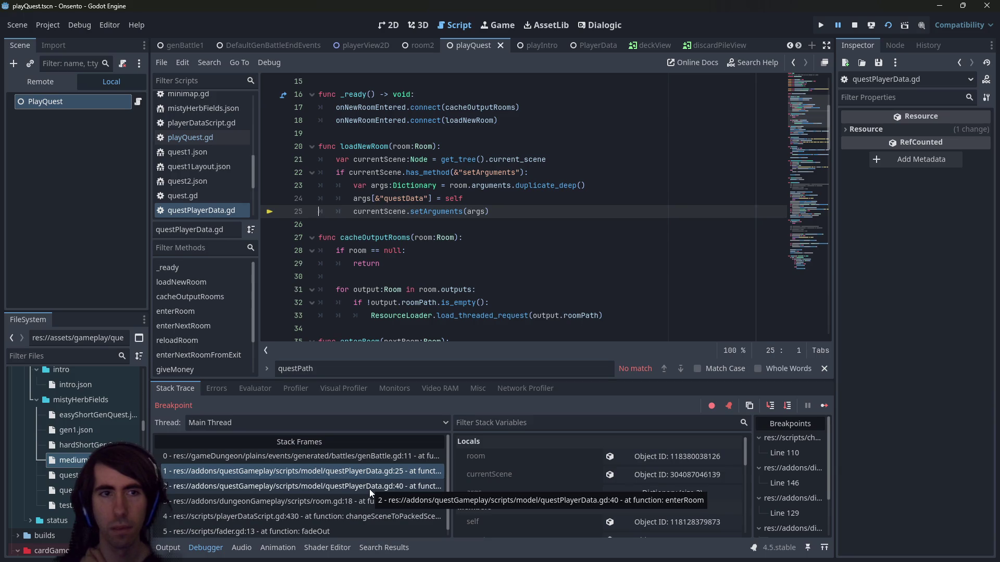
# Check enterRoom's definition in room.gd, then go back to reloadRoom in questPlayerData.gd
pyautogui.scroll(-15, 403, 285)
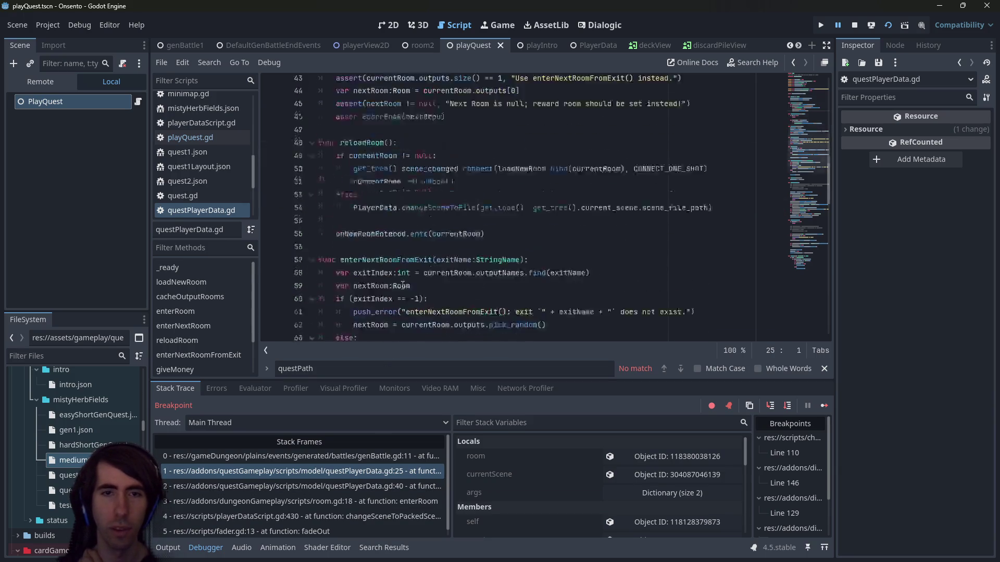
pyautogui.scroll(-5, 403, 285)
pyautogui.scroll(-10, 508, 277)
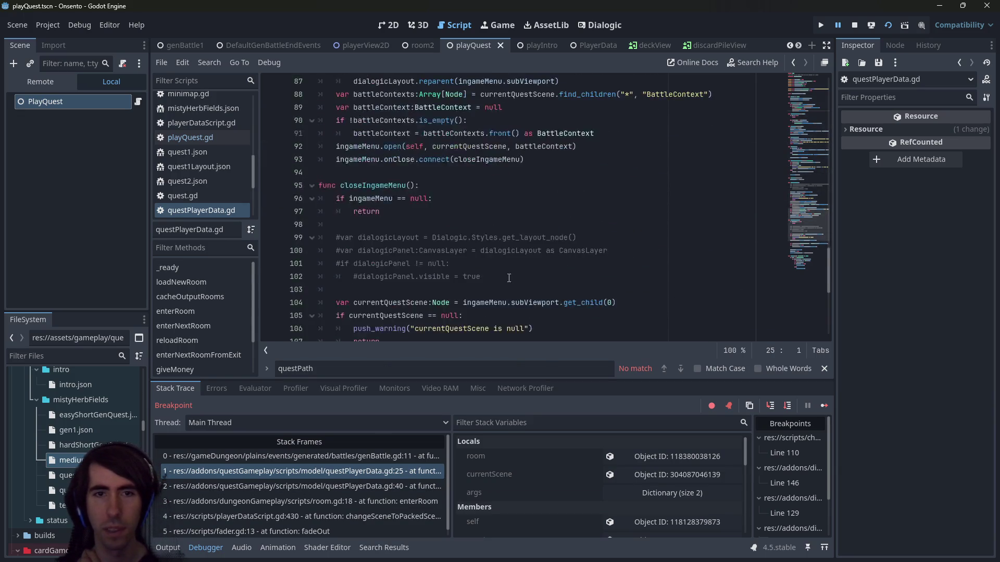
pyautogui.scroll(3, 491, 280)
pyautogui.scroll(-4, 491, 280)
pyautogui.scroll(10, 500, 260)
pyautogui.scroll(3, 504, 236)
pyautogui.scroll(9, 500, 235)
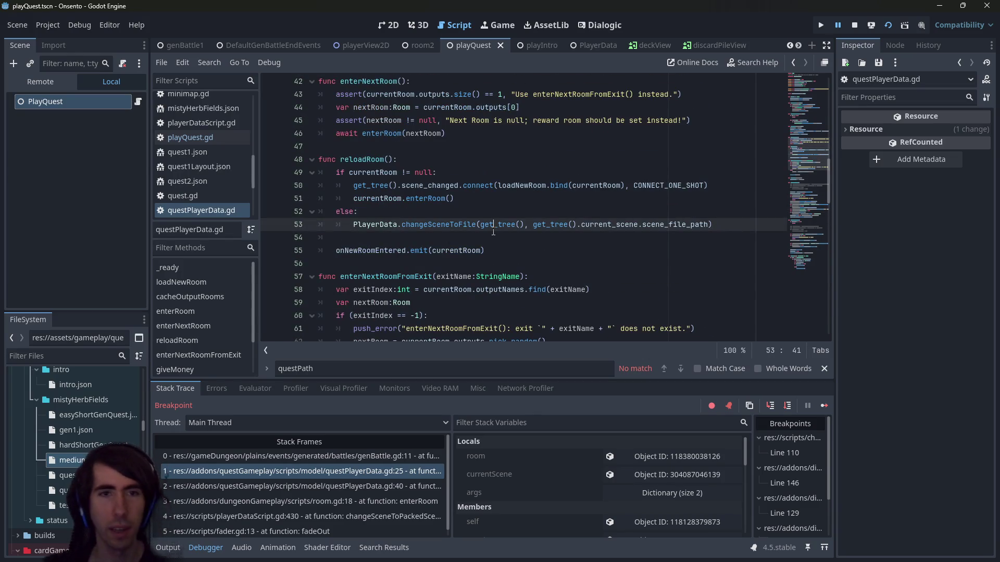
pyautogui.keyDown('ctrl'); pyautogui.click(423, 197); pyautogui.keyUp('ctrl')
pyautogui.scroll(-3, 422, 196)
pyautogui.scroll(2, 427, 214)
pyautogui.click(458, 199)
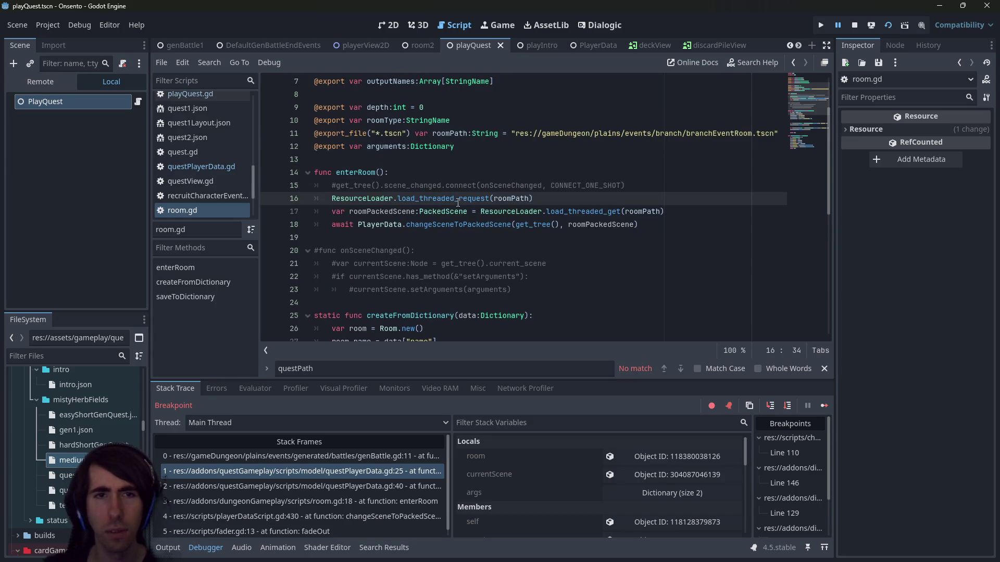
pyautogui.hotkey('alt', 'Left')
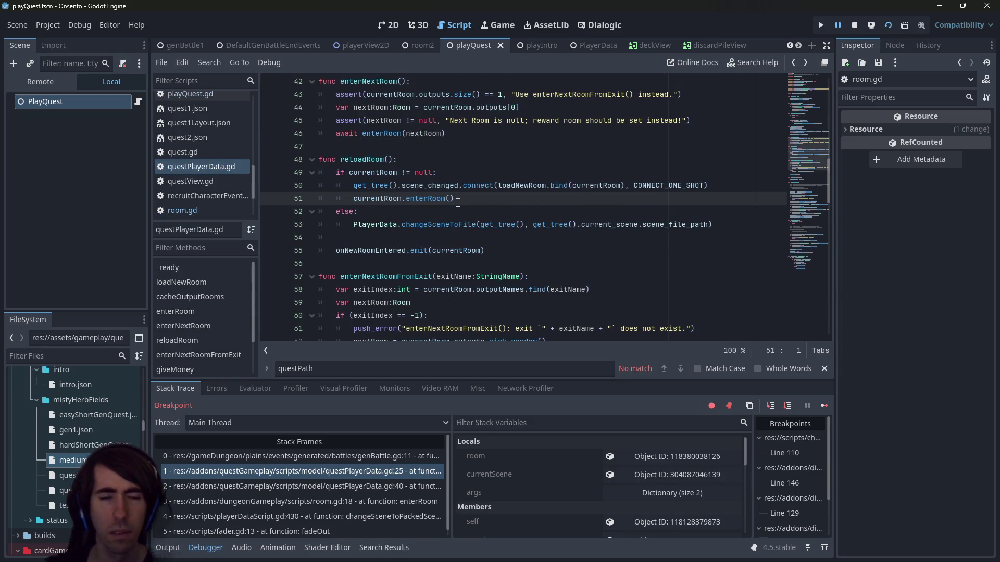
# Search for the scene_changed.connect call and step between its matches on lines 38 and 50
pyautogui.scroll(2, 458, 203)
pyautogui.moveTo(409, 263); pyautogui.dragTo(601, 263)
pyautogui.scroll(-4, 600, 268)
pyautogui.scroll(2, 601, 268)
pyautogui.moveTo(358, 185); pyautogui.dragTo(492, 188)
pyautogui.hotkey('ctrl', 'f')
pyautogui.press('Return')
pyautogui.press('Return')
pyautogui.press('Return')
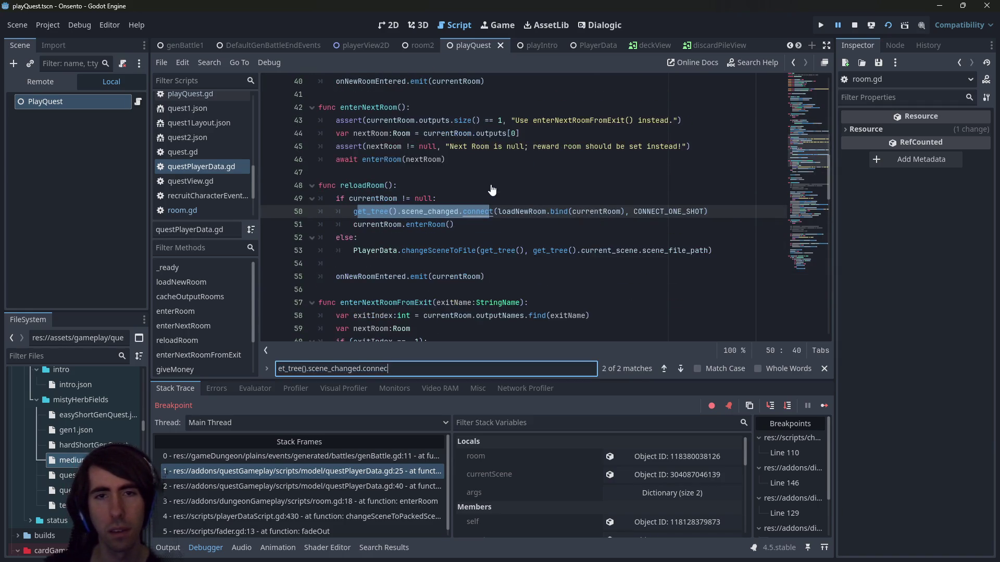
pyautogui.press('Return')
pyautogui.press('Return')
pyautogui.press('Return')
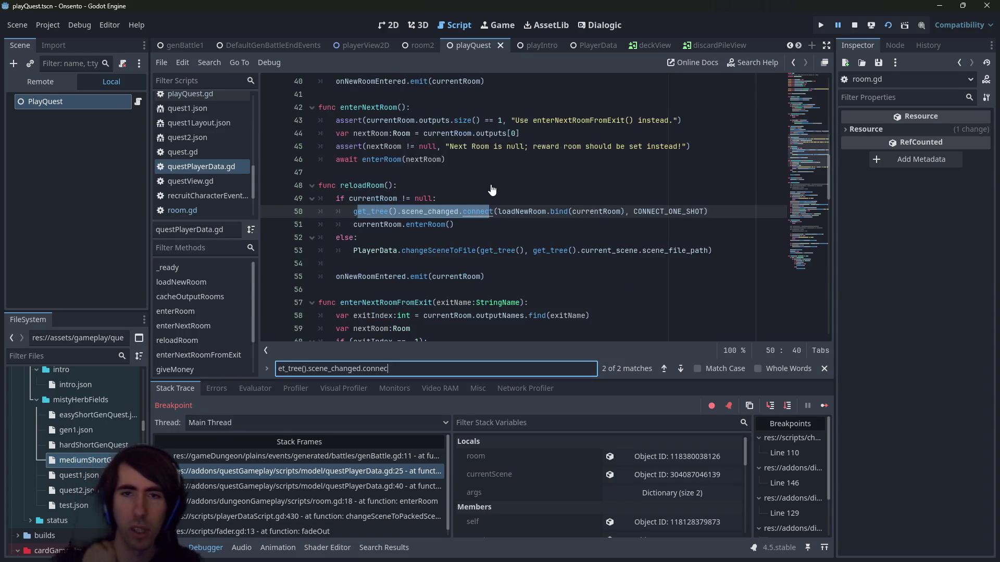
pyautogui.press('Return')
pyautogui.press('Return')
pyautogui.press('Return')
pyautogui.press('Return')
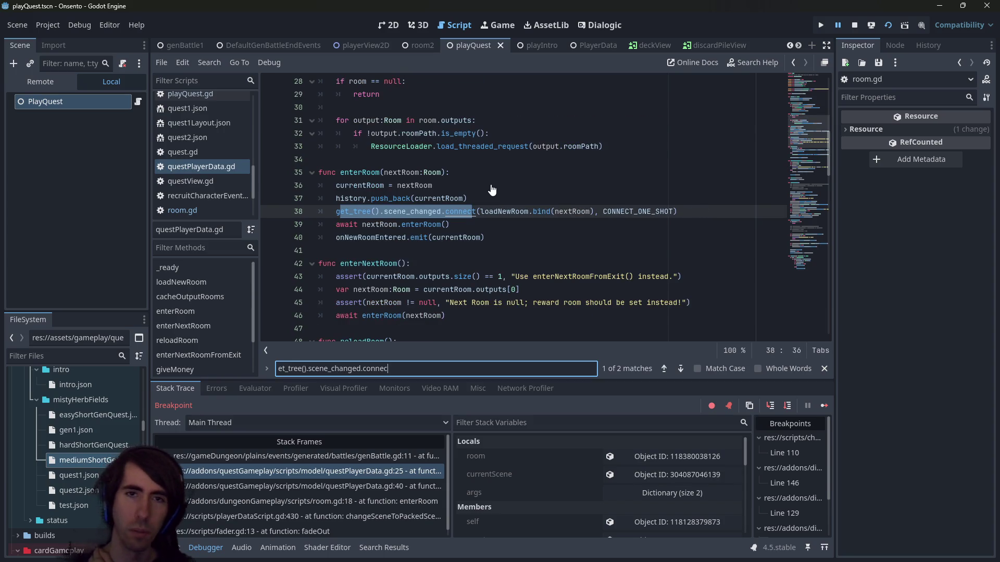
pyautogui.scroll(1, 494, 185)
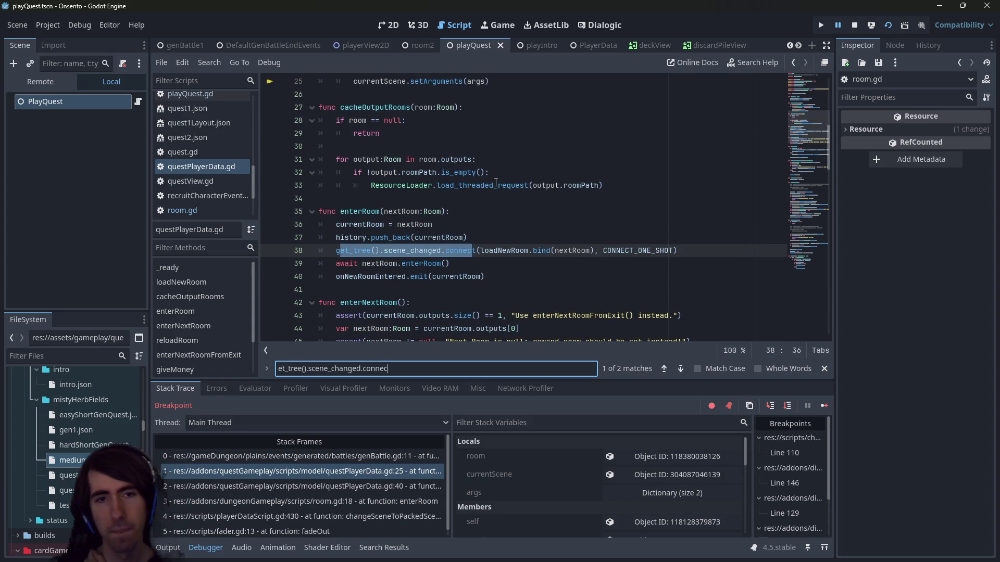
pyautogui.press('Return')
pyautogui.press('Return')
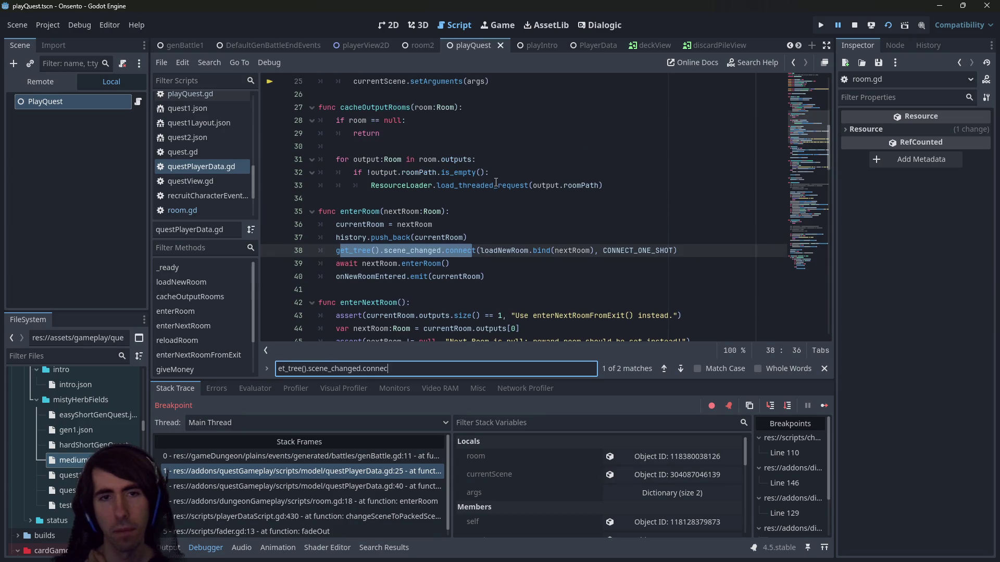
pyautogui.scroll(5, 803, 121)
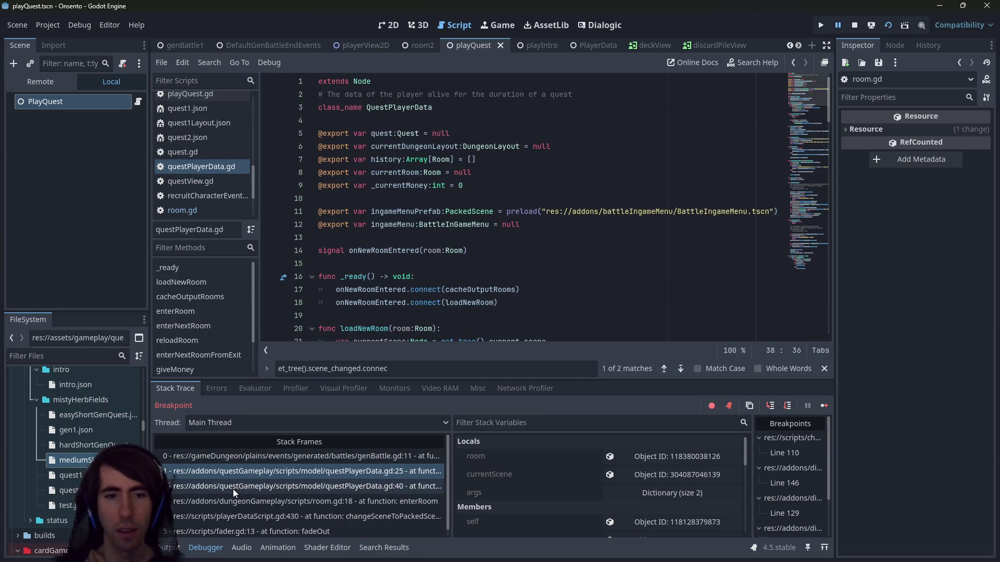
# Revisit the stack frames and search questPlayerData.gd for every onNewRoomEntered use
pyautogui.click(261, 456)
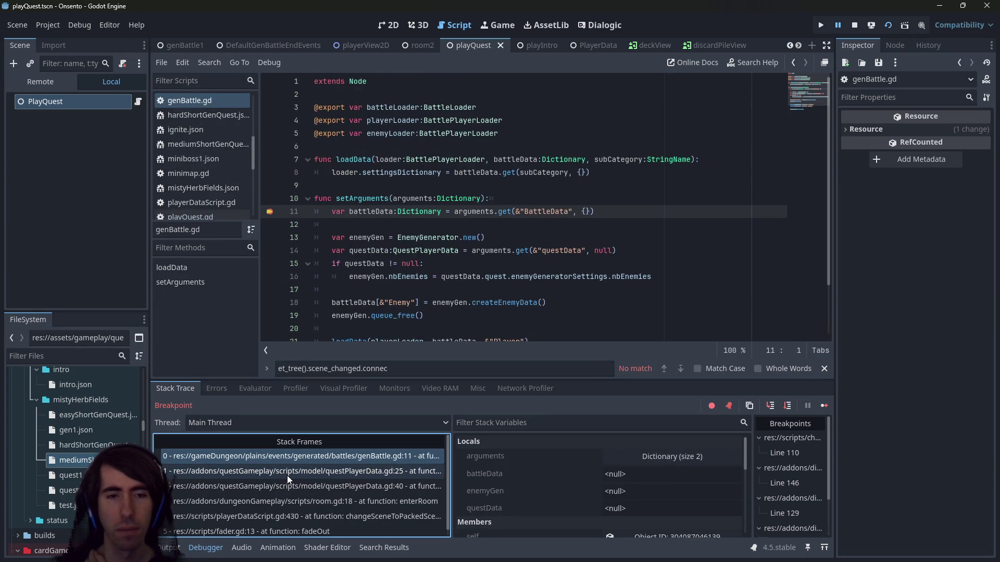
pyautogui.scroll(-2, 397, 320)
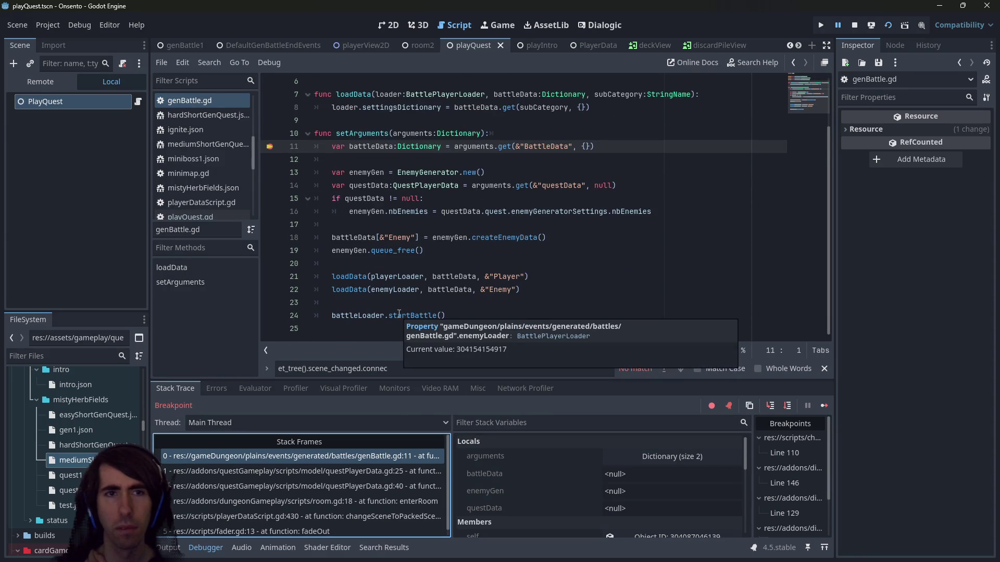
pyautogui.scroll(2, 399, 313)
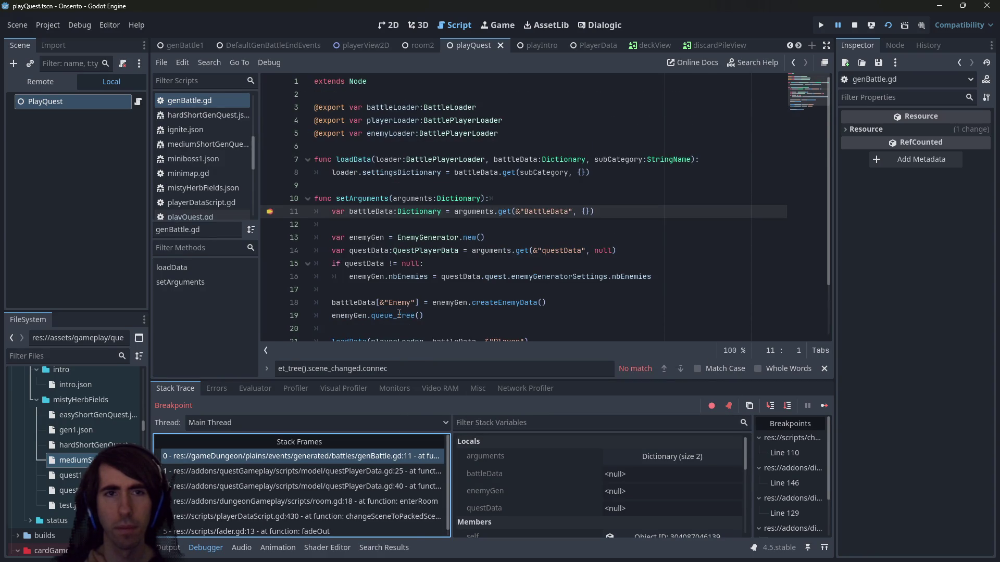
pyautogui.scroll(-2, 399, 314)
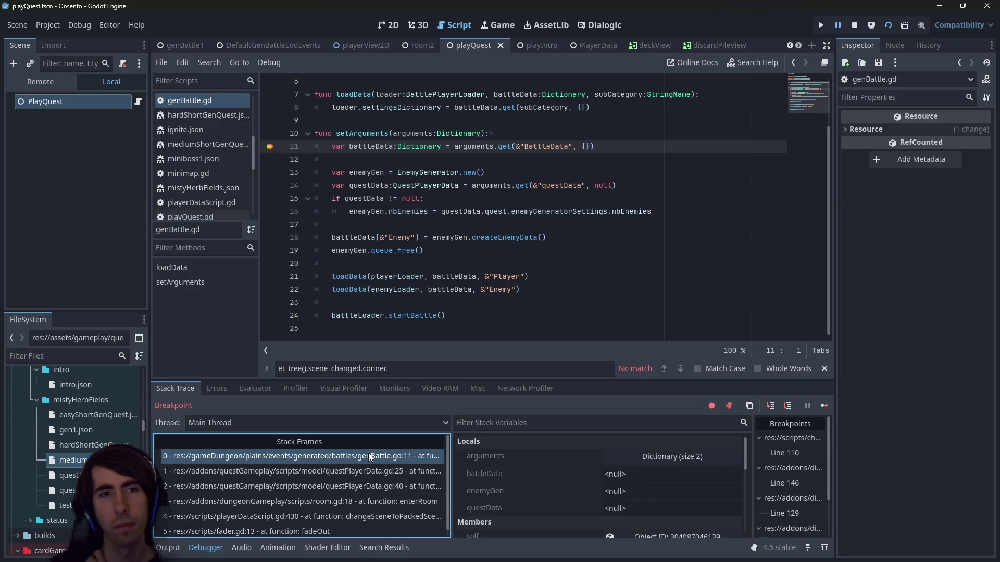
pyautogui.click(357, 471)
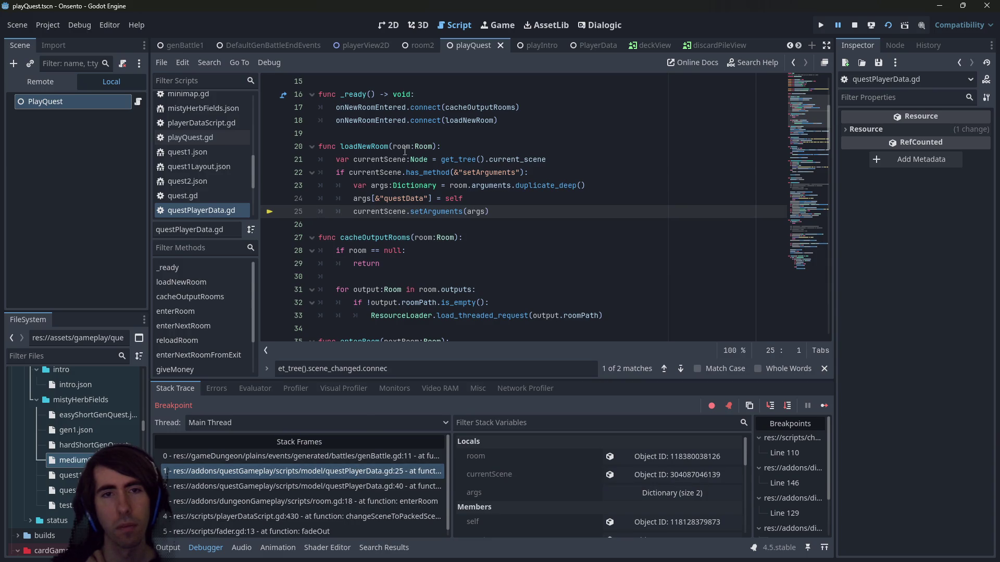
pyautogui.moveTo(404, 147)
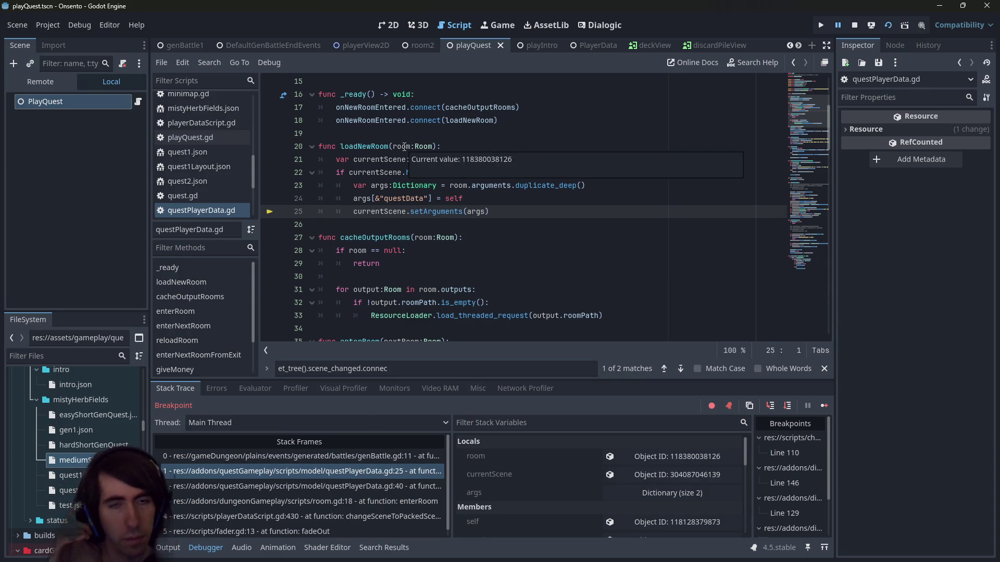
pyautogui.click(336, 484)
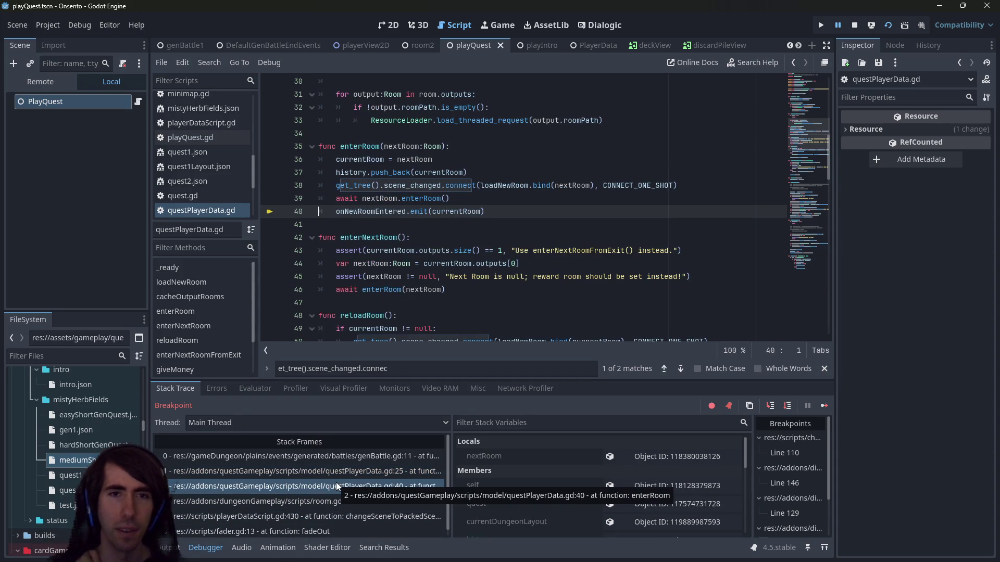
pyautogui.doubleClick(384, 211)
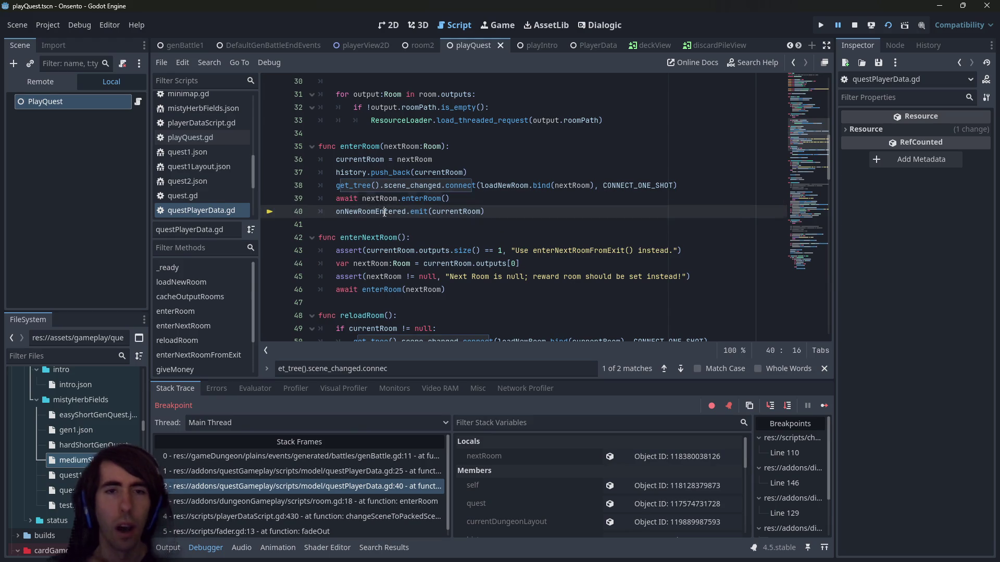
pyautogui.hotkey('ctrl', 'f')
pyautogui.press('Return')
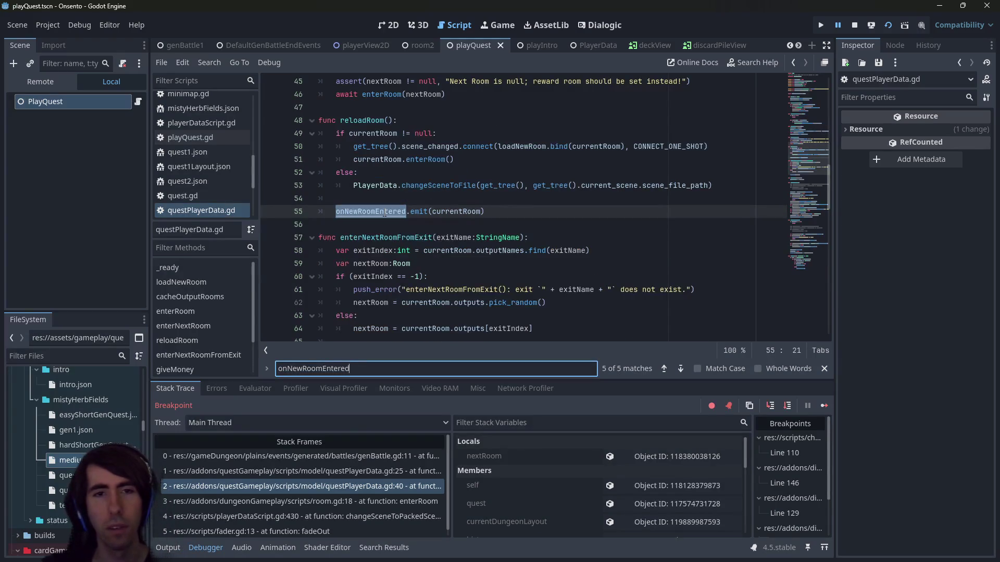
pyautogui.press('Return')
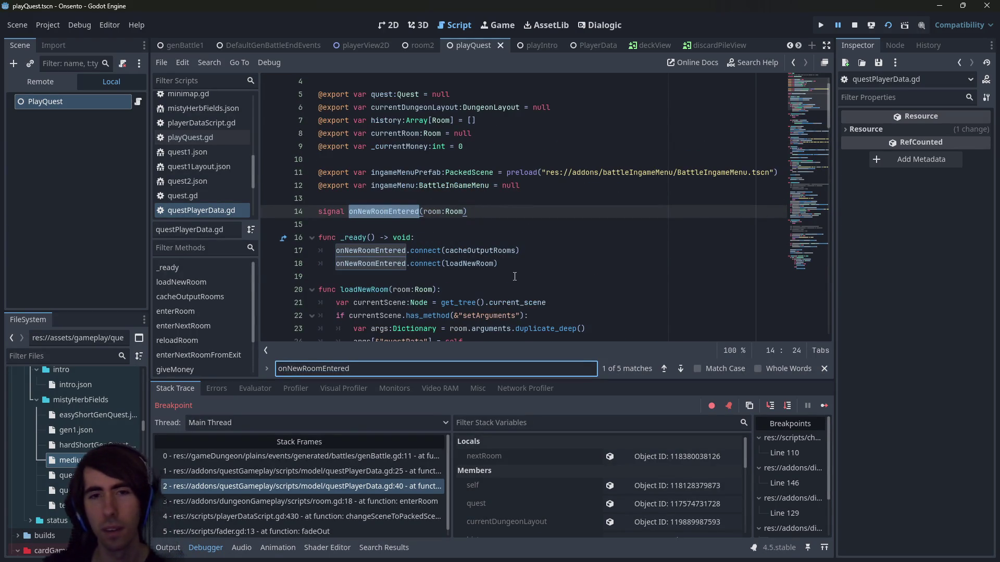
# Delete the line 18 loadNewRoom connection, save the script, and restart the debug session
pyautogui.moveTo(521, 265); pyautogui.dragTo(241, 259)
pyautogui.press('BackSpace')
pyautogui.press('BackSpace')
pyautogui.hotkey('ctrl', 's')
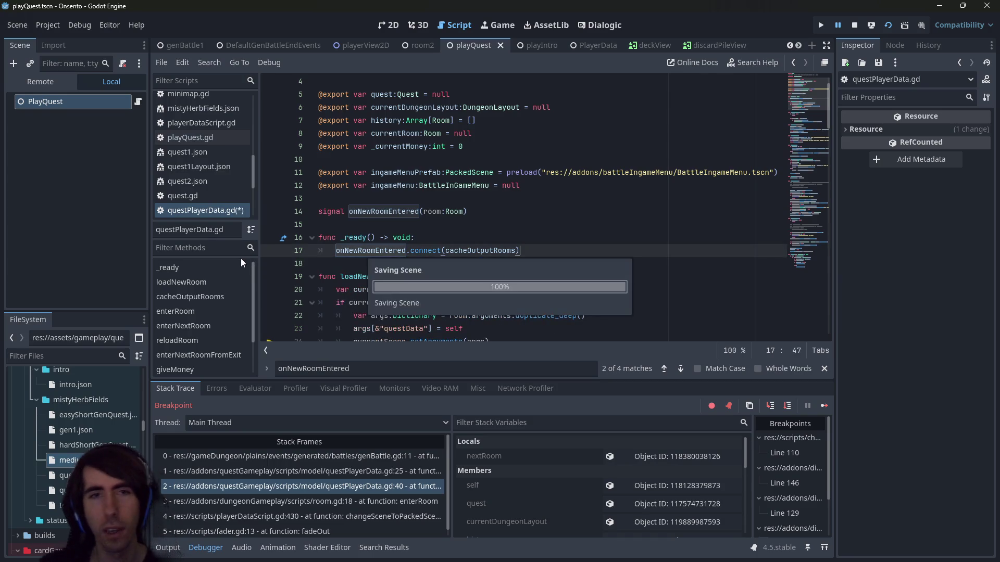
pyautogui.click(848, 25)
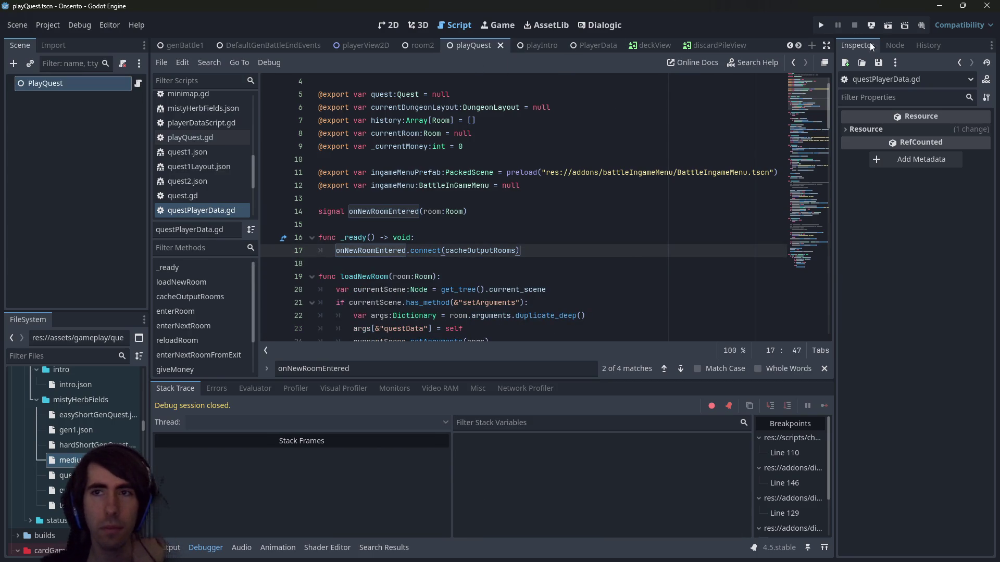
pyautogui.click(888, 25)
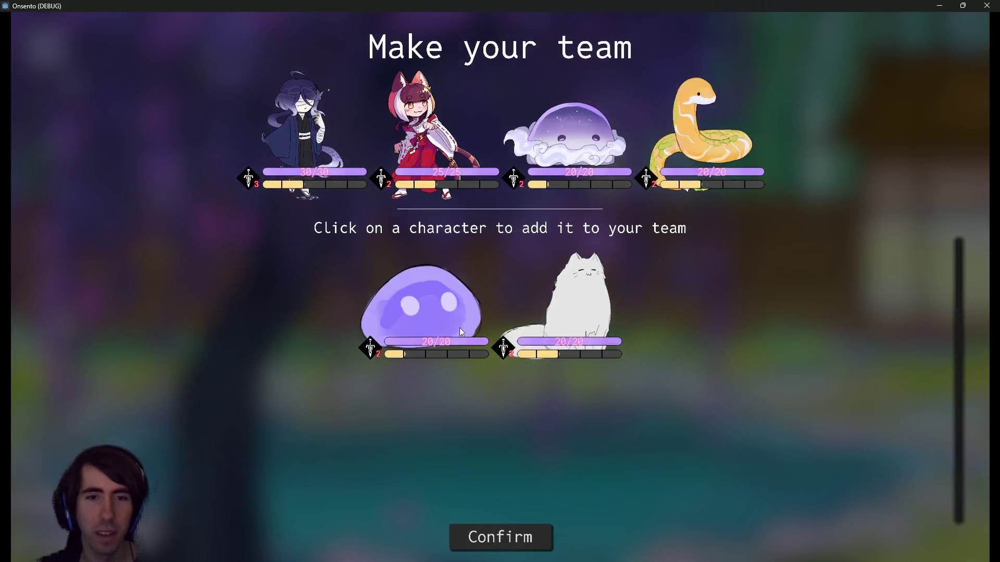
# Confirm the team, remove the line 11 breakpoint, resume, and close the game
pyautogui.click(475, 547)
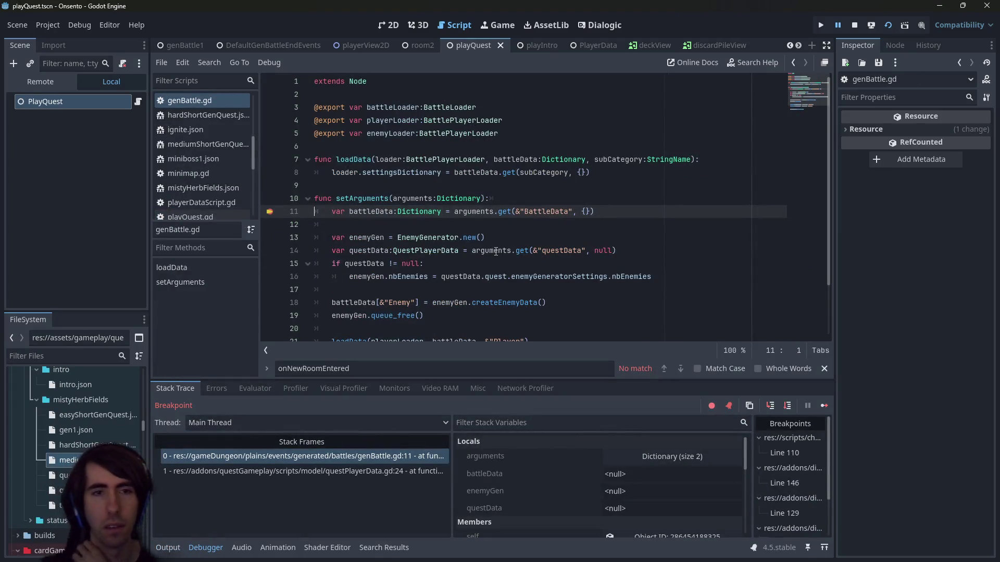
pyautogui.click(280, 211)
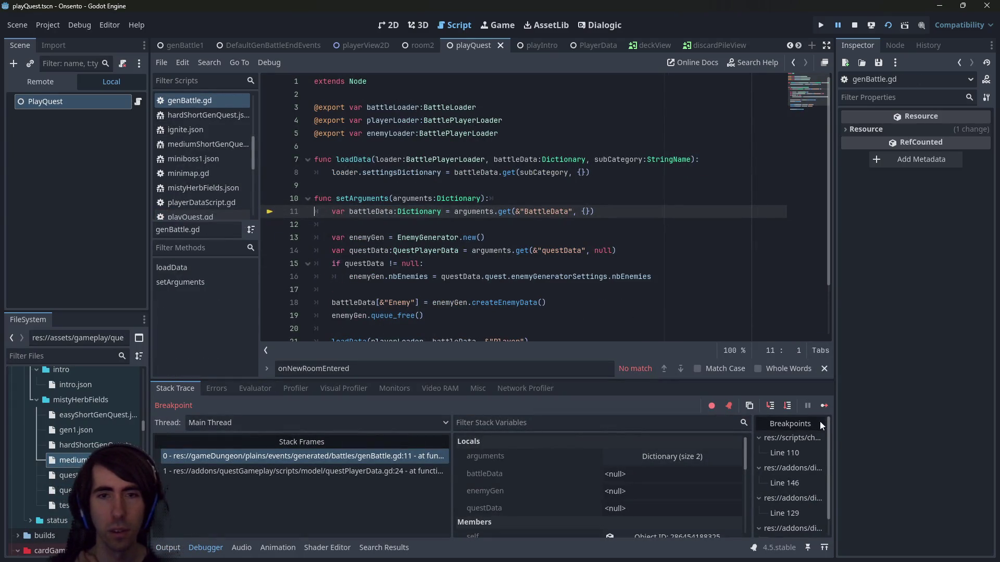
pyautogui.click(824, 406)
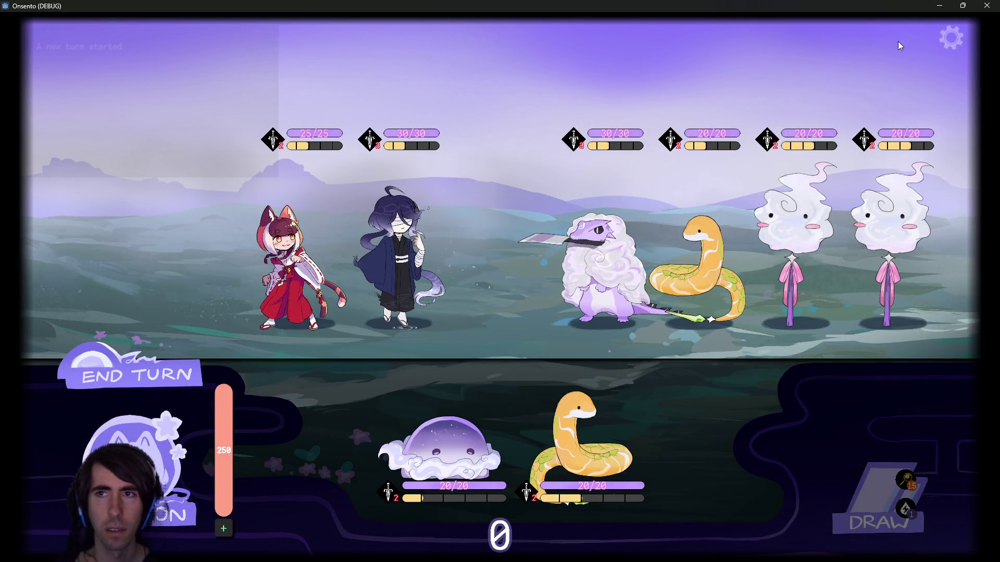
pyautogui.click(953, 39)
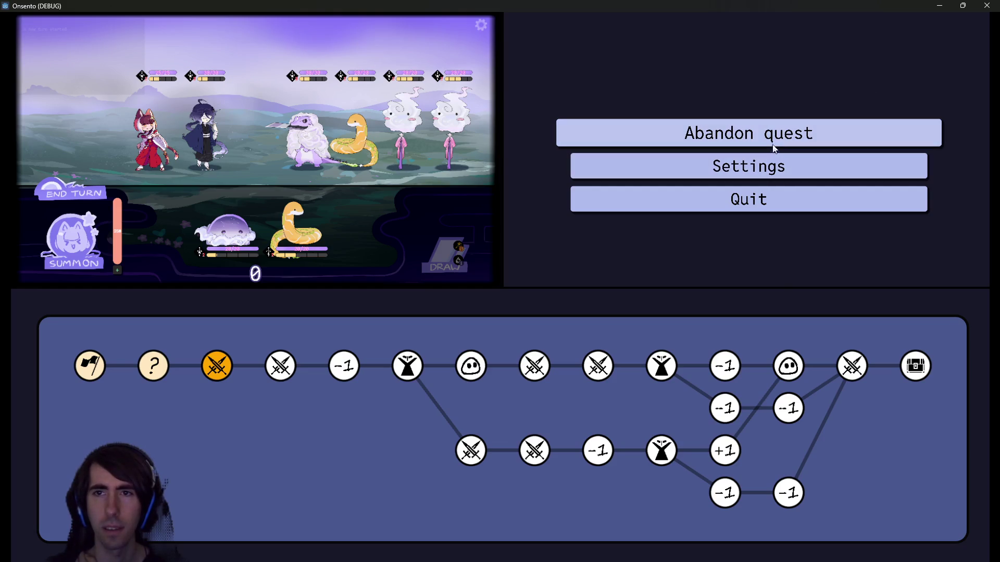
pyautogui.click(987, 5)
# Relaunch, confirm the team, add eight cards to the deck, deploy the hooded character, then close
pyautogui.click(887, 27)
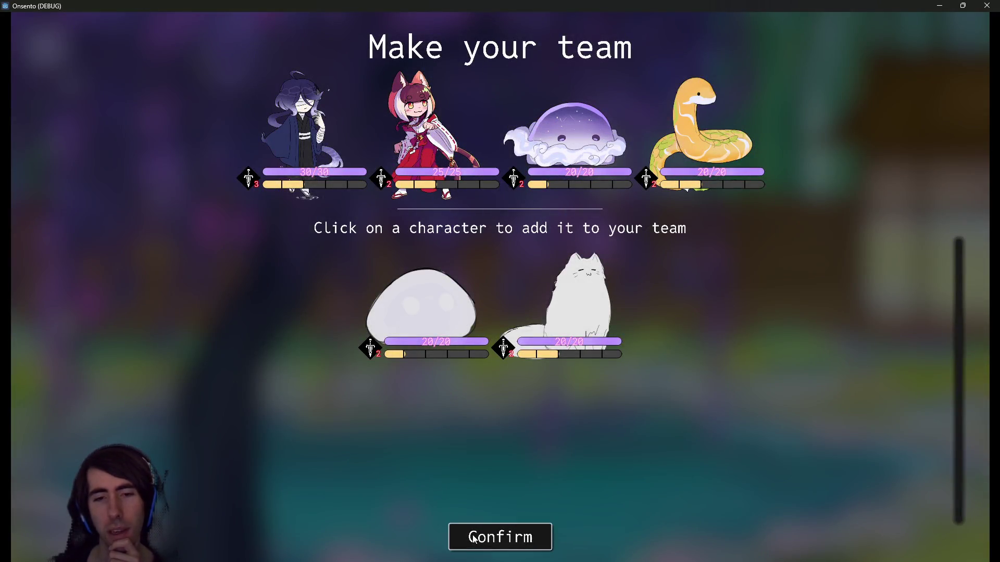
pyautogui.click(474, 537)
pyautogui.click(389, 164)
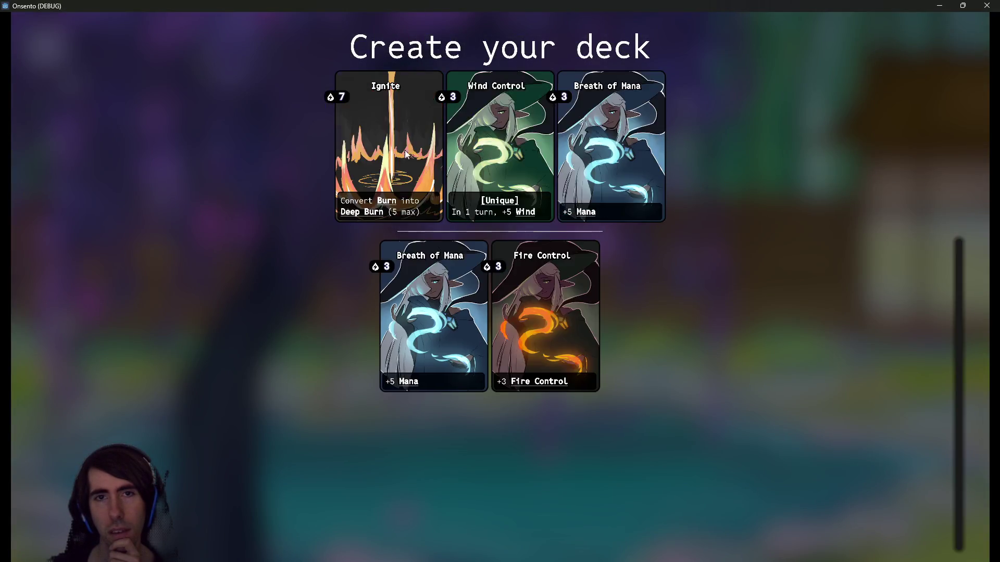
pyautogui.click(530, 154)
pyautogui.click(530, 154)
pyautogui.click(519, 154)
pyautogui.click(514, 155)
pyautogui.click(516, 154)
pyautogui.click(516, 154)
pyautogui.click(531, 154)
pyautogui.click(534, 155)
pyautogui.click(532, 154)
pyautogui.click(532, 154)
pyautogui.click(426, 158)
pyautogui.moveTo(356, 267); pyautogui.dragTo(383, 245)
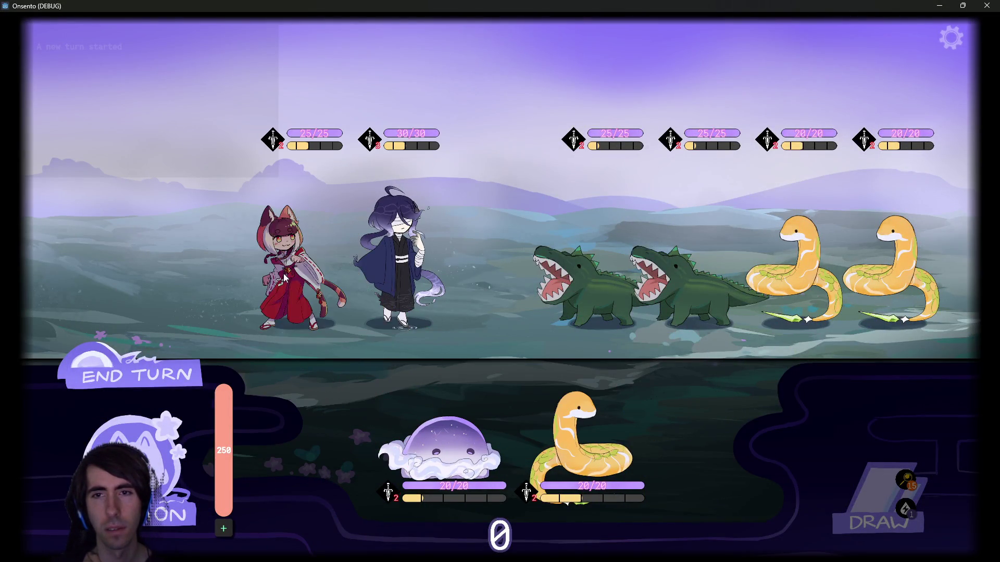
pyautogui.click(978, 9)
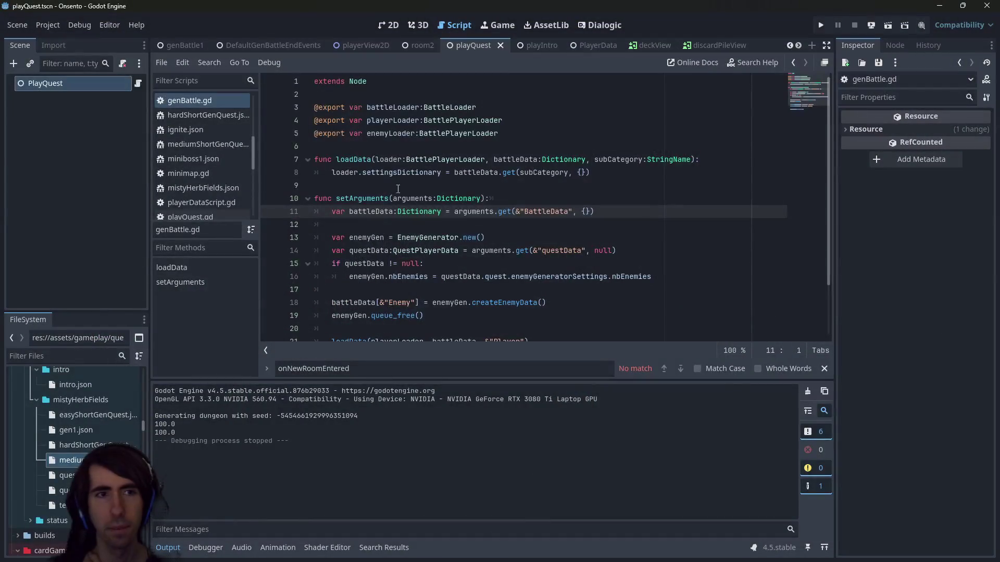
# Inspect the nbEnemies and createEnemyData lines, then open gen1.json and easyShortGenQuest.json
pyautogui.hotkey('shift', 'alt', 'o')
pyautogui.press('Escape')
pyautogui.scroll(-2, 451, 212)
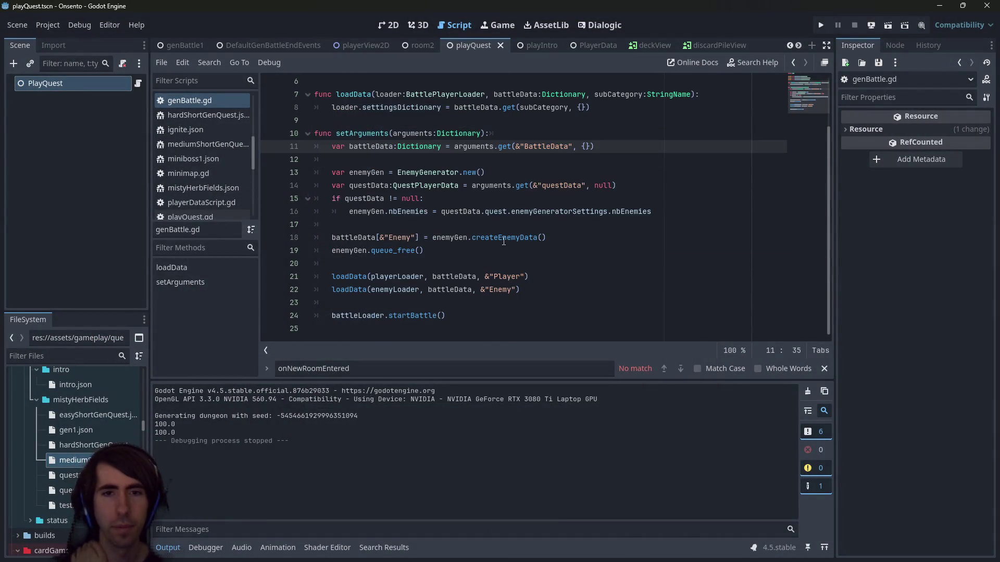
pyautogui.click(501, 238)
pyautogui.click(640, 211)
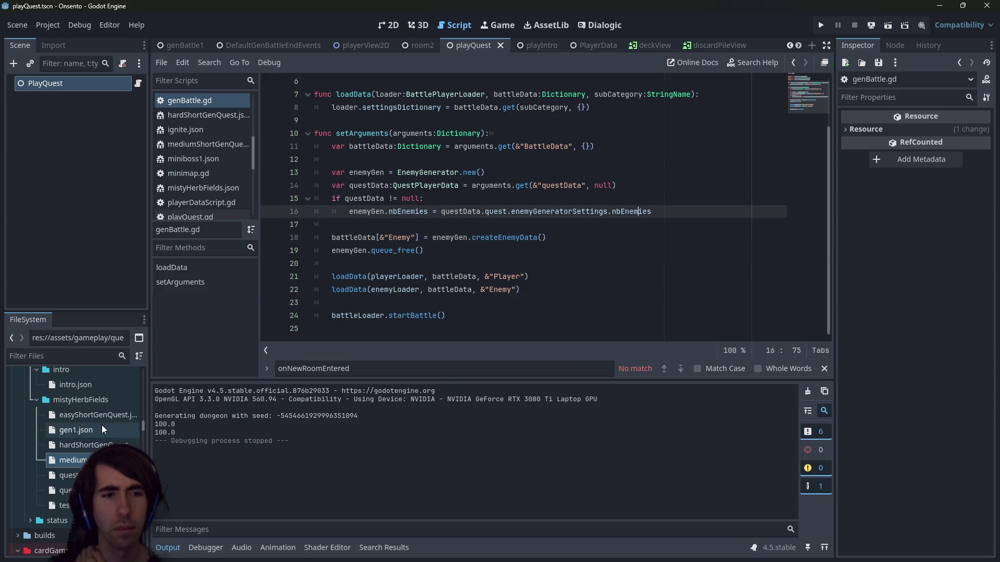
pyautogui.doubleClick(74, 430)
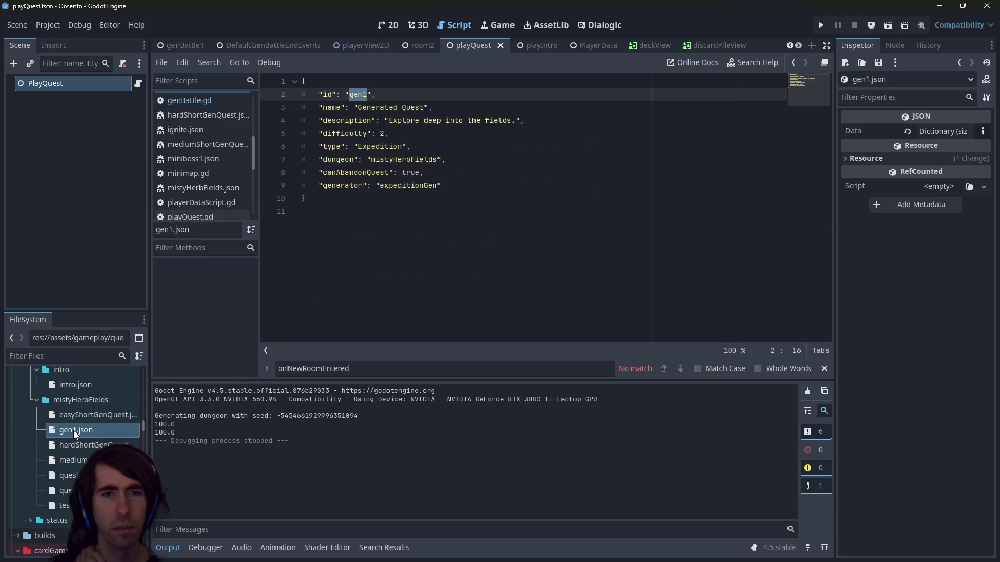
pyautogui.doubleClick(81, 415)
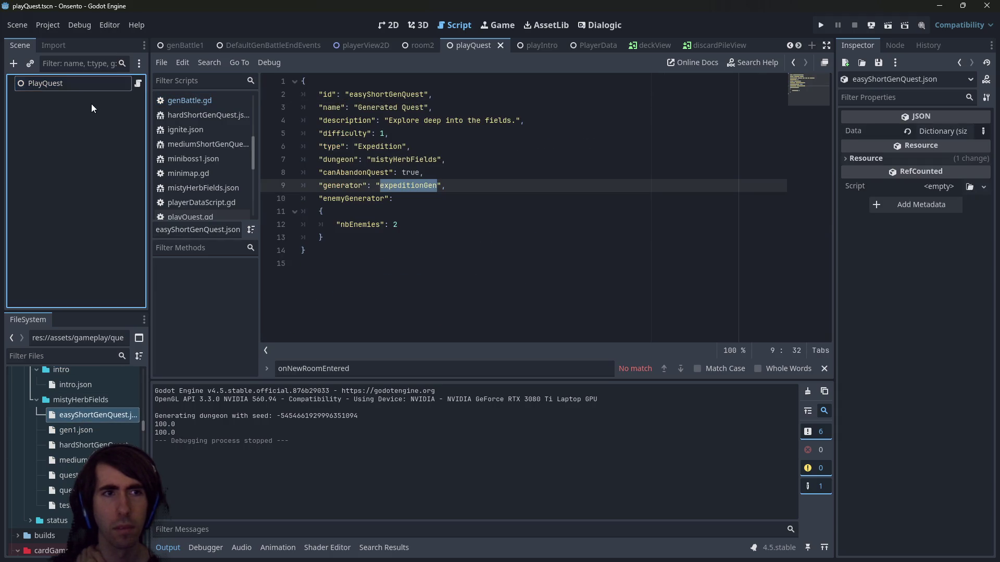
# Set PlayQuest's Quest Path to easyShortGenQuest.json and run the scene
pyautogui.click(85, 86)
pyautogui.moveTo(835, 251)
pyautogui.mouseDown()
pyautogui.moveTo(526, 252)
pyautogui.moveTo(676, 251)
pyautogui.mouseUp()
pyautogui.moveTo(94, 415); pyautogui.dragTo(885, 132)
pyautogui.click(308, 250)
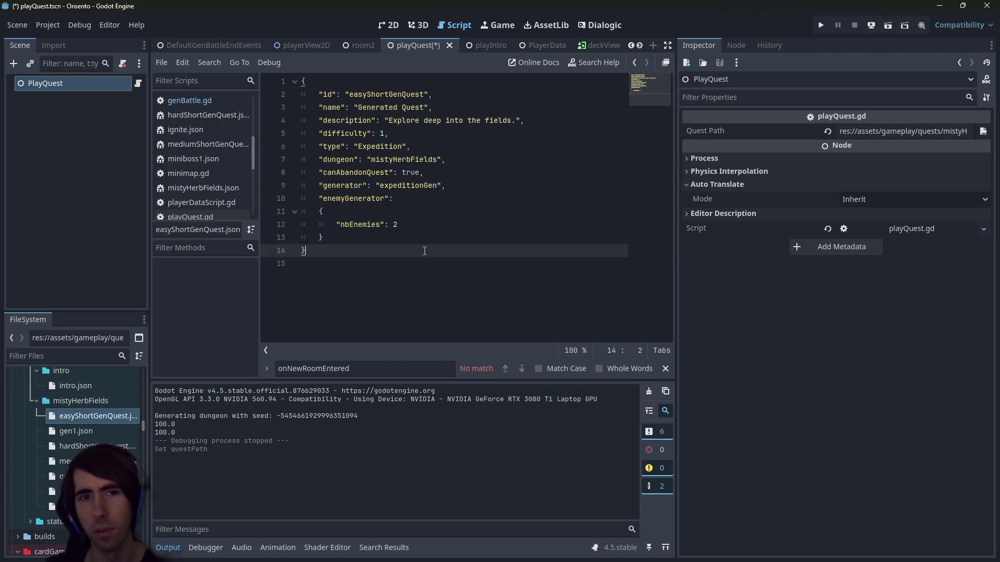
pyautogui.click(887, 25)
# Compare gen1.json with easyShortGenQuest.json and select its nbEnemies line
pyautogui.doubleClick(76, 431)
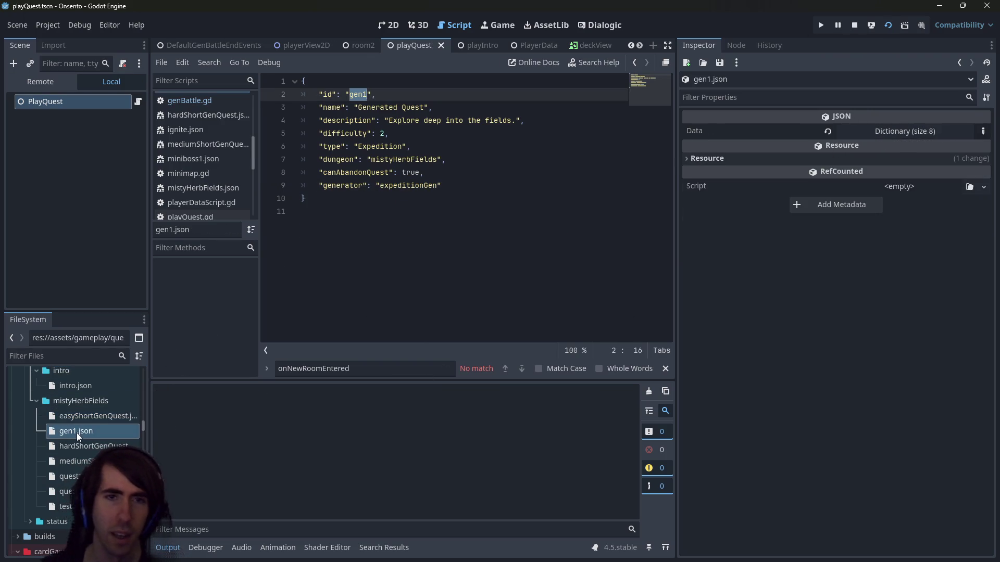
pyautogui.click(468, 214)
pyautogui.hotkey('ctrl', 'a')
pyautogui.doubleClick(105, 418)
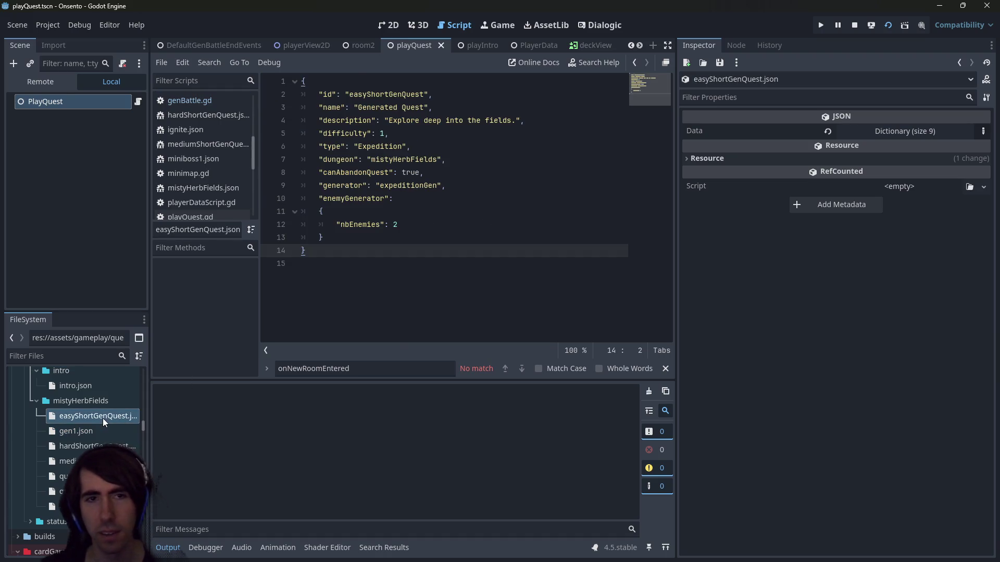
pyautogui.click(365, 264)
pyautogui.moveTo(398, 225); pyautogui.dragTo(302, 225)
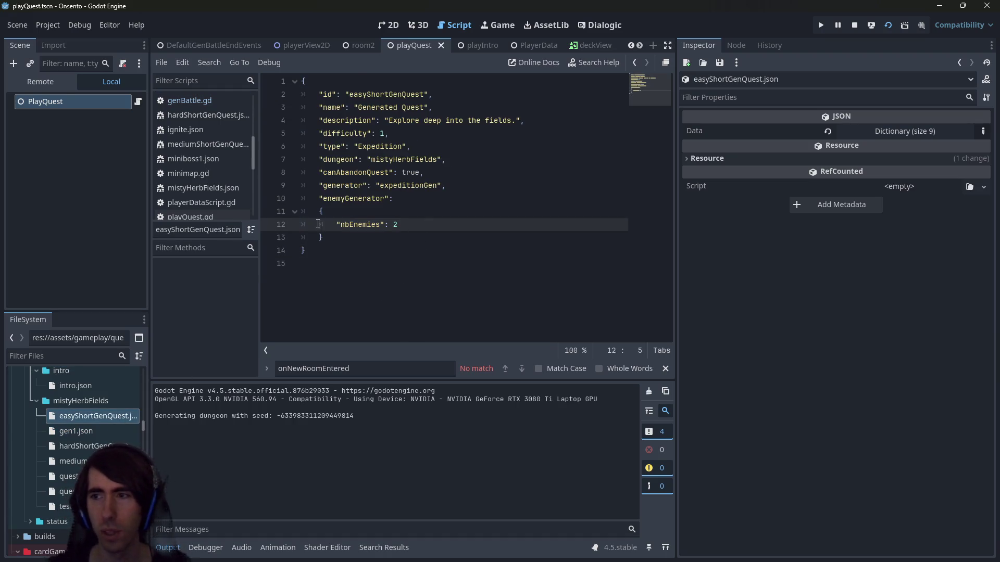
# Confirm the team and deploy the hooded girl, cat girl and jelly onto the battlefield
pyautogui.click(319, 224)
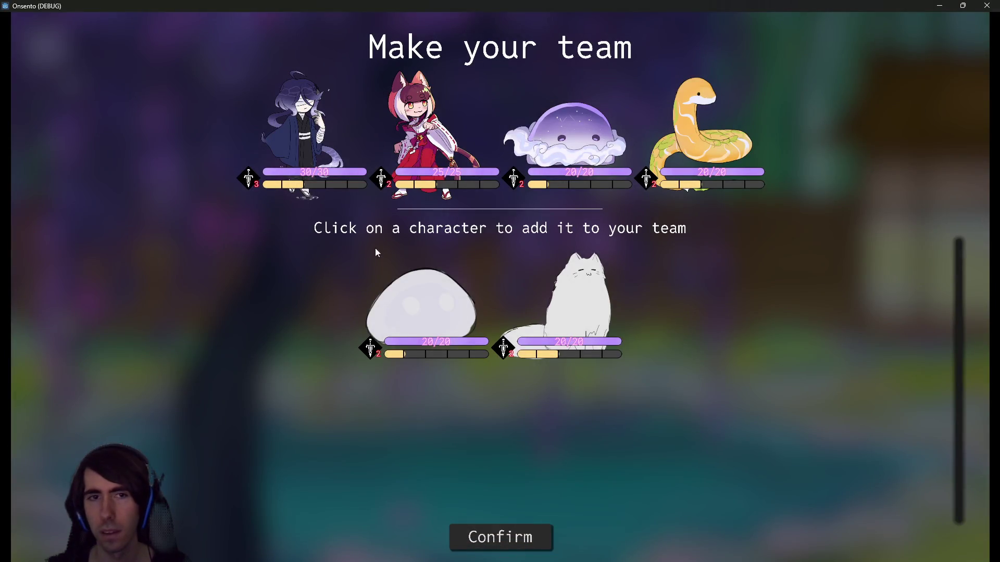
pyautogui.click(465, 526)
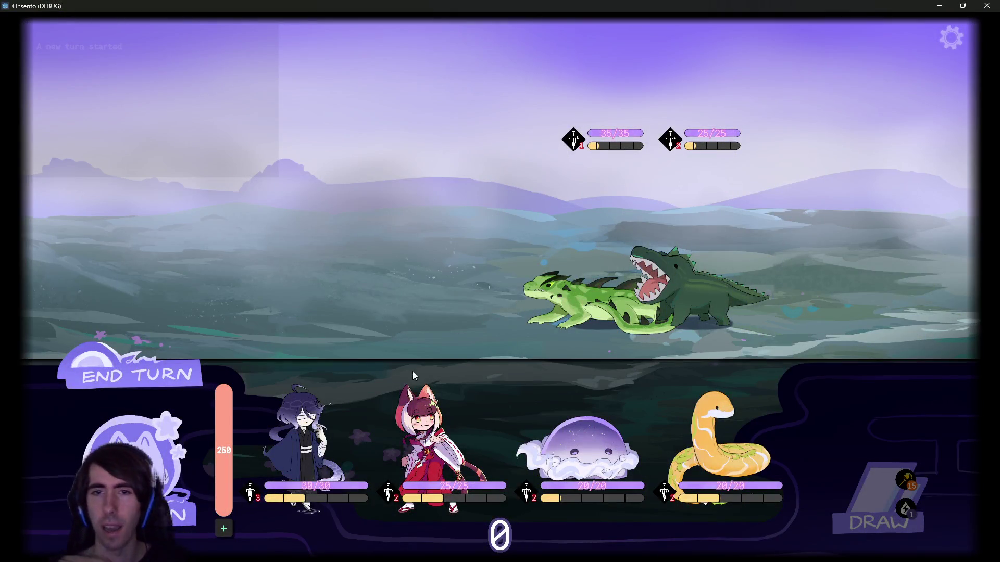
pyautogui.moveTo(330, 385)
pyautogui.mouseDown()
pyautogui.moveTo(390, 240)
pyautogui.moveTo(396, 250)
pyautogui.mouseUp()
pyautogui.moveTo(358, 417); pyautogui.dragTo(290, 250)
pyautogui.moveTo(458, 416); pyautogui.dragTo(203, 276)
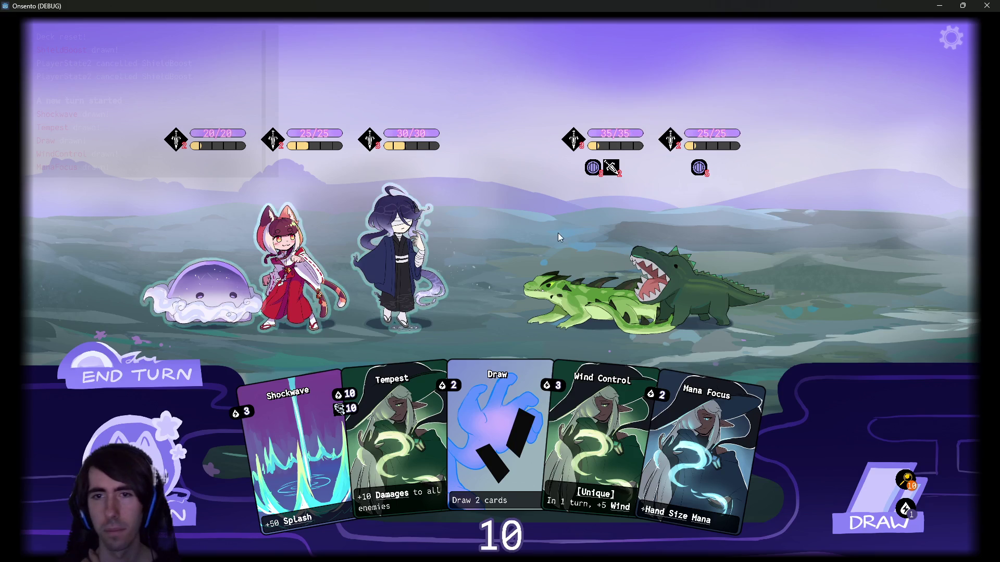
# Play draw cards, Mana Focus, Wind Control, Shockwave, and finally Burning Ground on both enemies
pyautogui.click(857, 493)
pyautogui.click(857, 493)
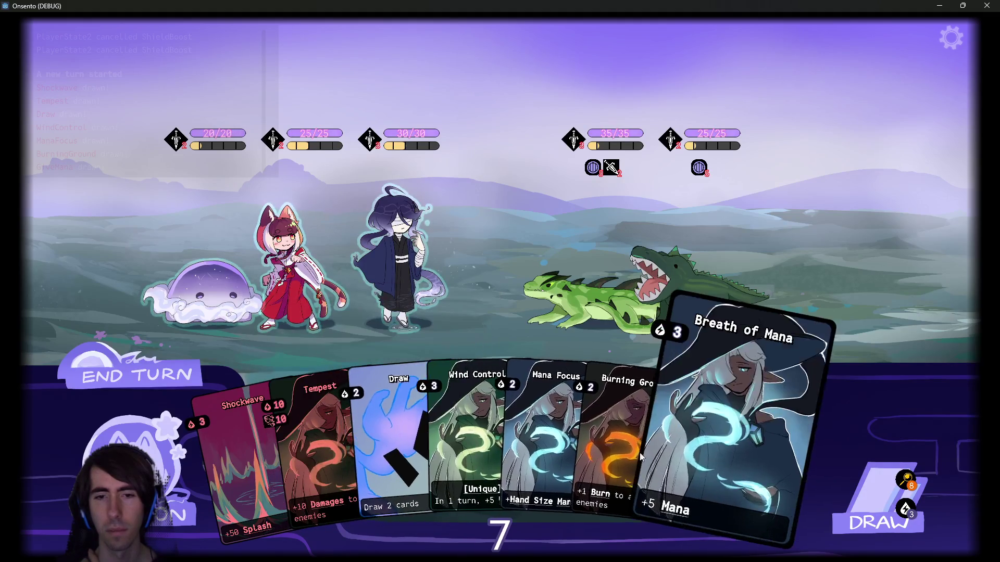
pyautogui.moveTo(567, 416); pyautogui.dragTo(437, 236)
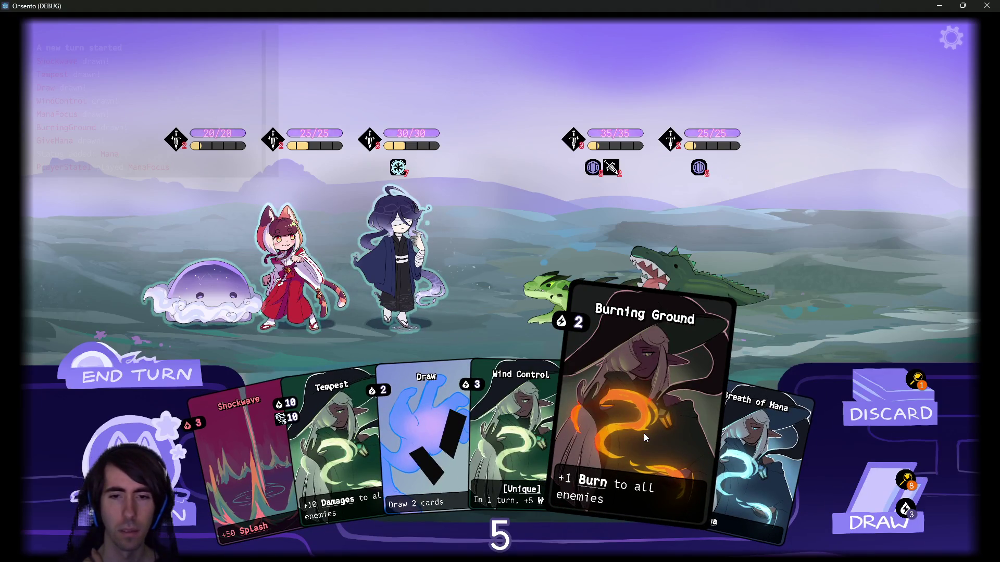
pyautogui.moveTo(529, 435); pyautogui.dragTo(426, 242)
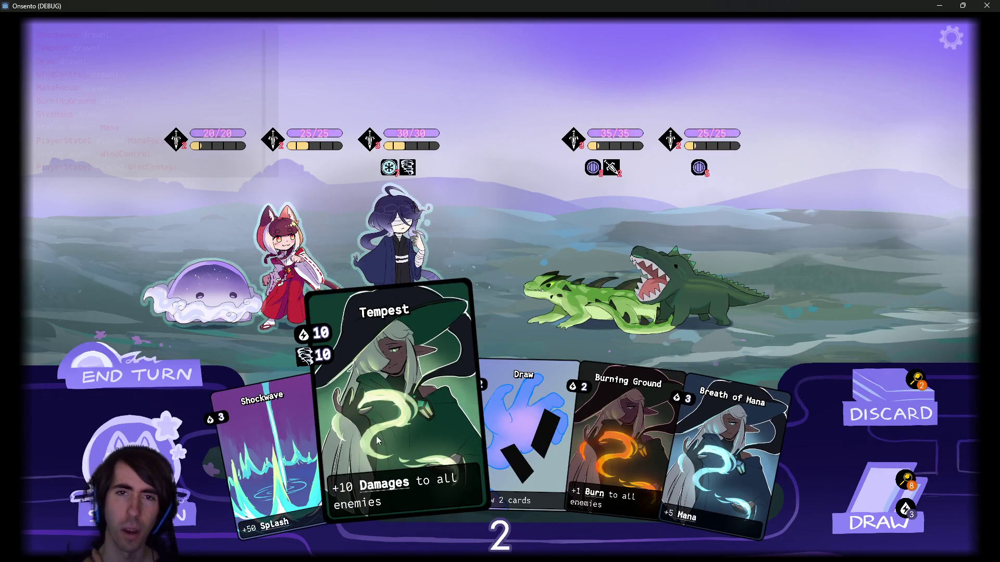
pyautogui.moveTo(306, 433); pyautogui.dragTo(411, 262)
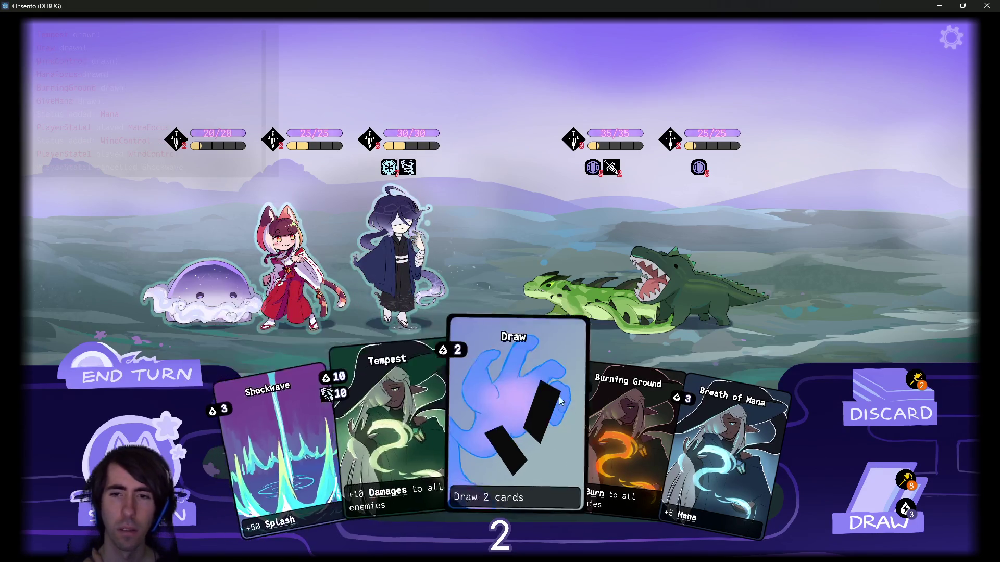
pyautogui.moveTo(590, 409); pyautogui.dragTo(573, 328)
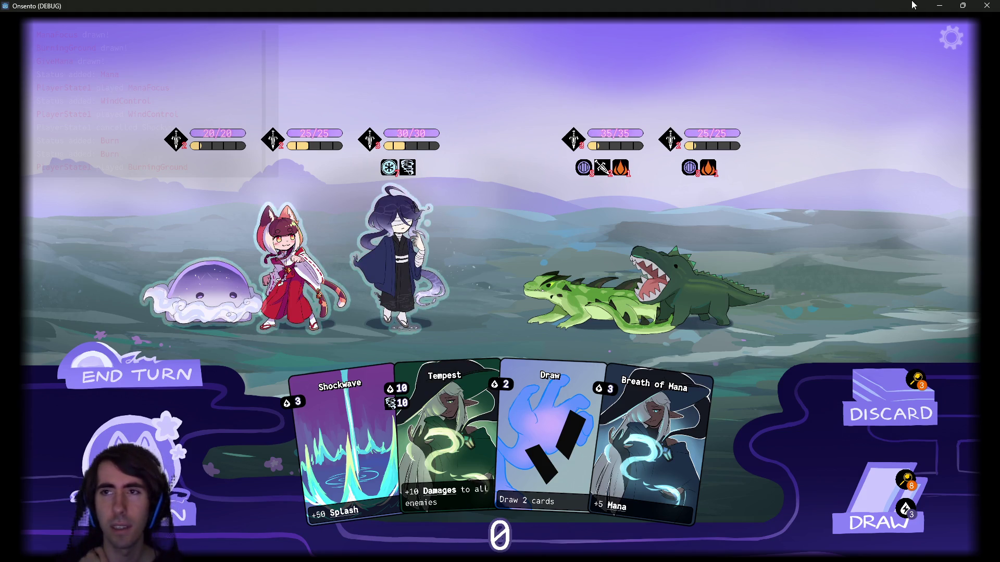
# Minimise the game and bring the Godot editor's debugger stack trace forward
pyautogui.click(962, 6)
pyautogui.click(915, 23)
pyautogui.click(224, 542)
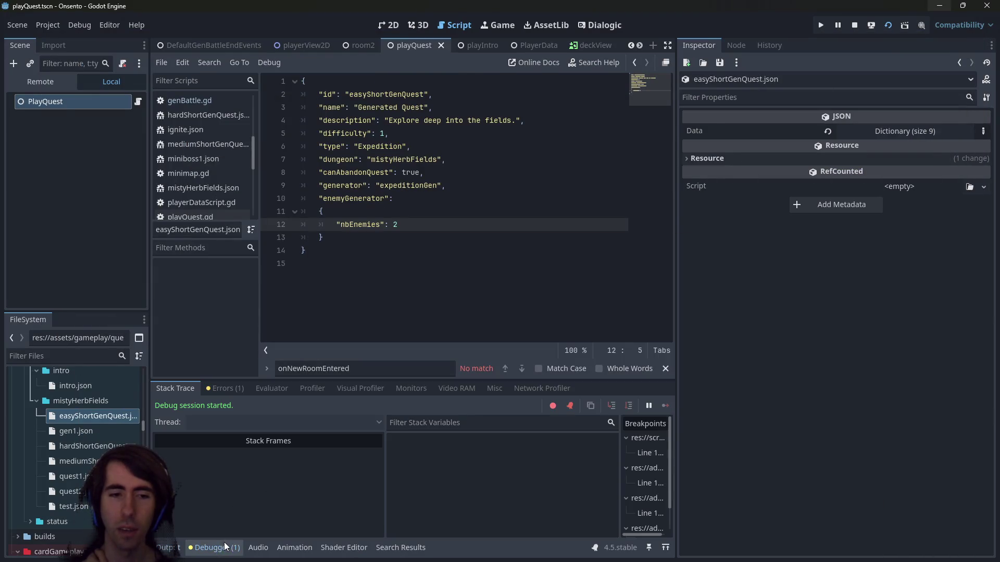
# Read the generation error in the Debugger's Errors list, glance at the game, then open Select Resource
pyautogui.click(224, 390)
pyautogui.click(438, 248)
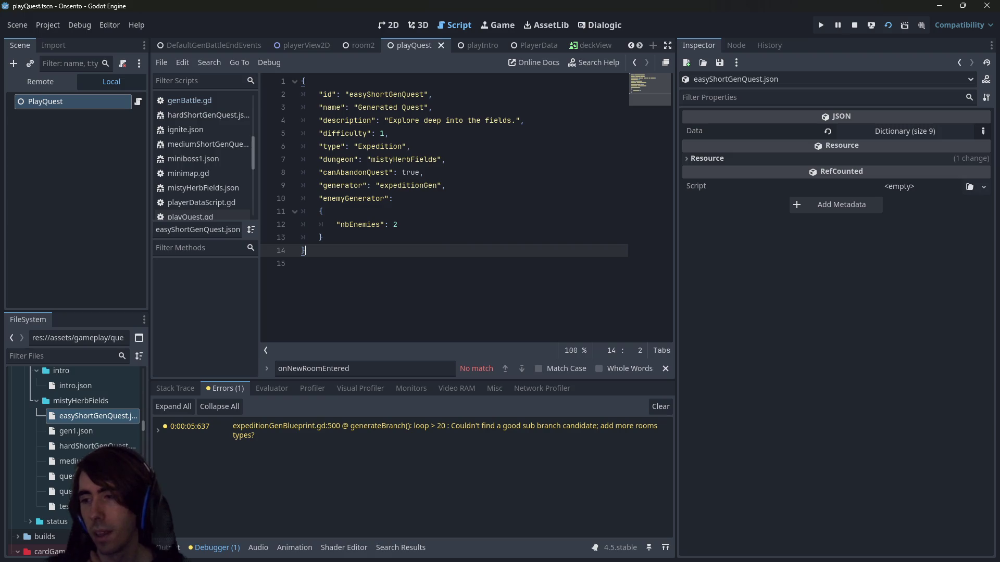
pyautogui.hotkey('alt', 'Tab')
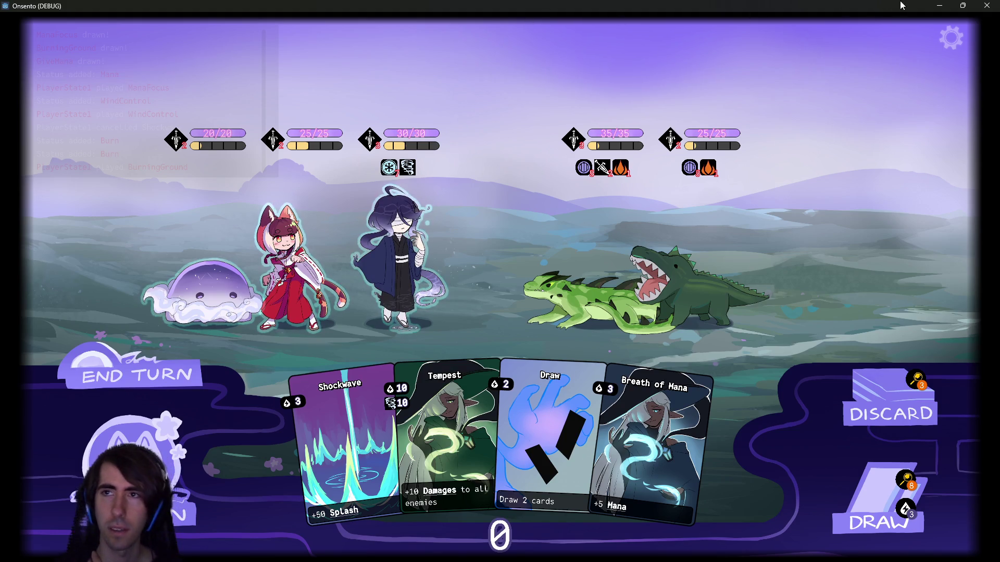
pyautogui.hotkey('alt', 'Tab')
pyautogui.click(503, 239)
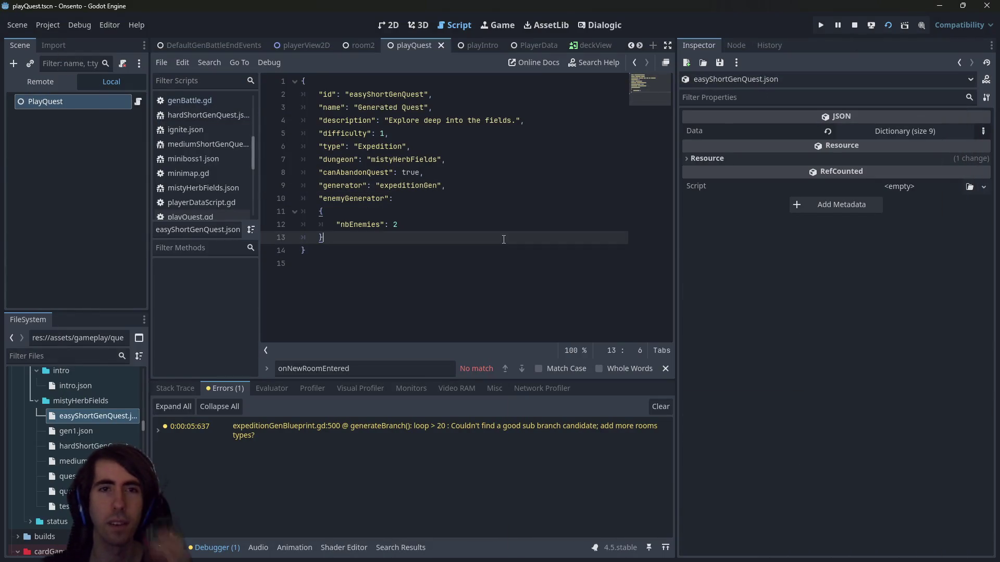
pyautogui.hotkey('alt', 'shift', 'o')
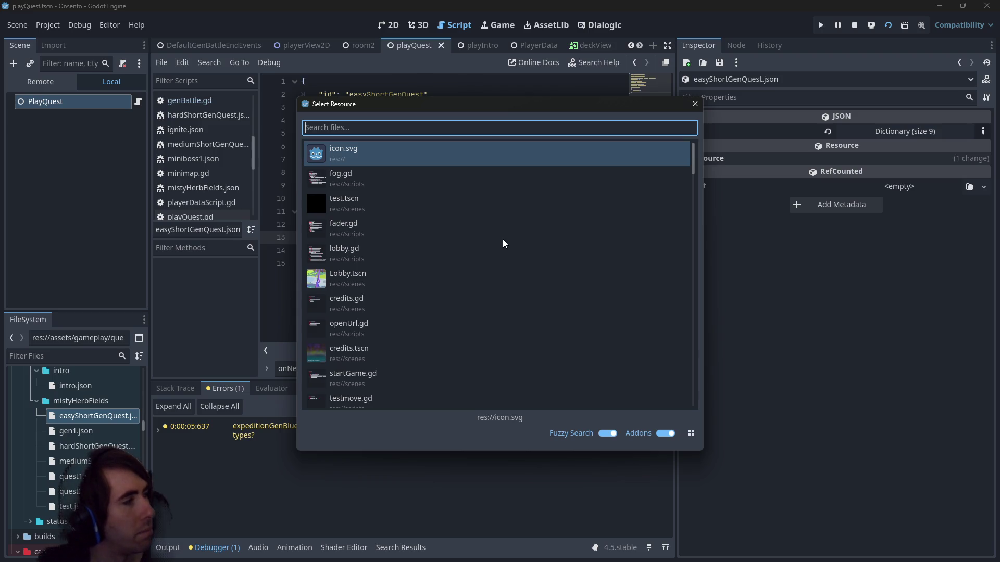
# Run a project-wide search for 'startAbility', listing 12 matches in 5 files
pyautogui.write('gen1')
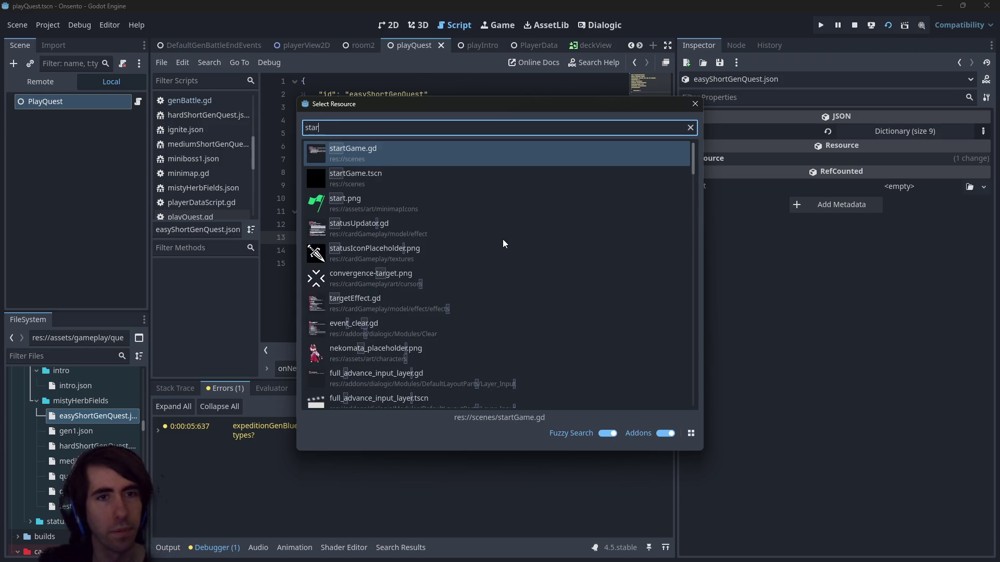
pyautogui.press('Escape')
pyautogui.hotkey('ctrl', 'shift', 'f')
pyautogui.write('startAA')
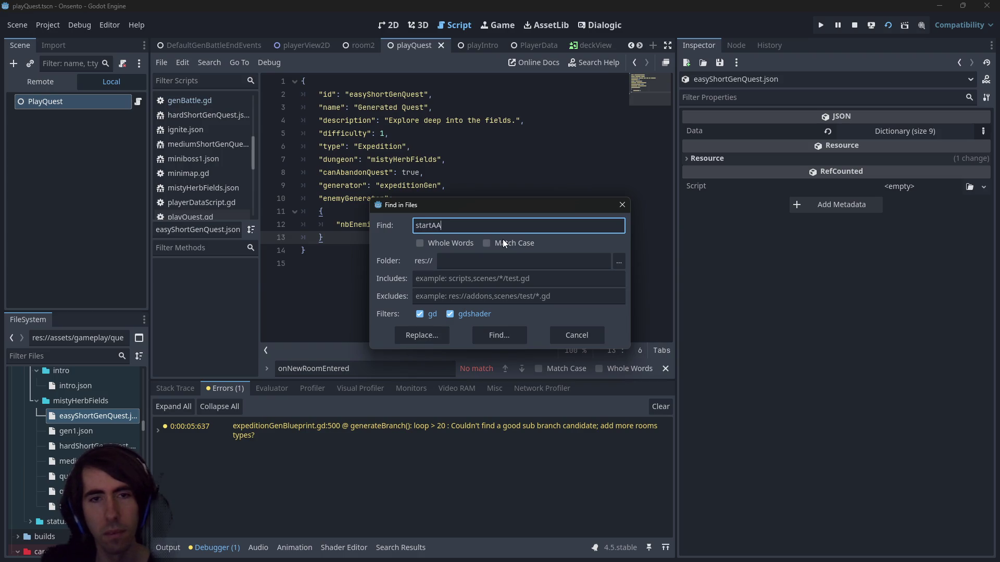
pyautogui.press('BackSpace')
pyautogui.write('bility')
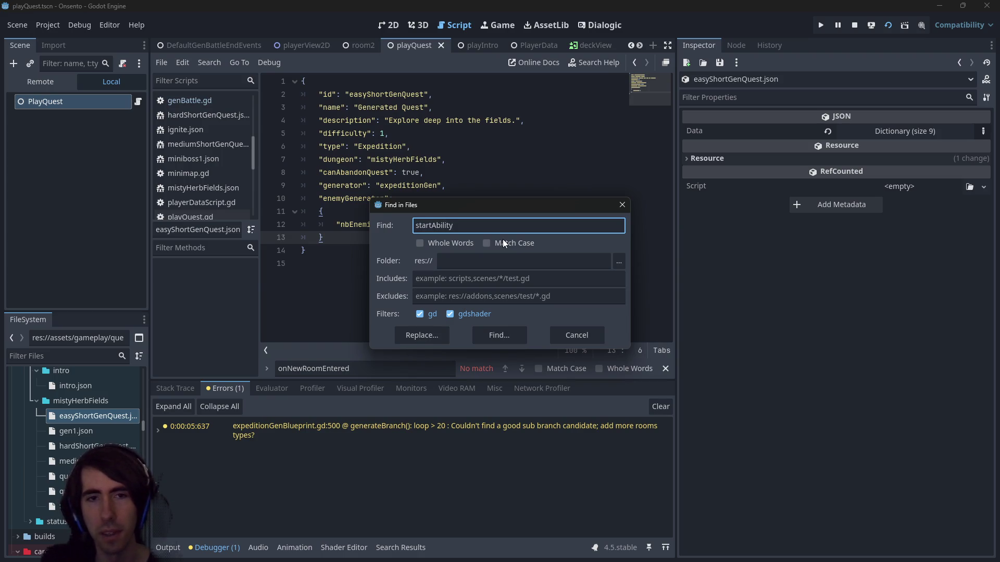
pyautogui.press('Return')
pyautogui.scroll(-3, 428, 451)
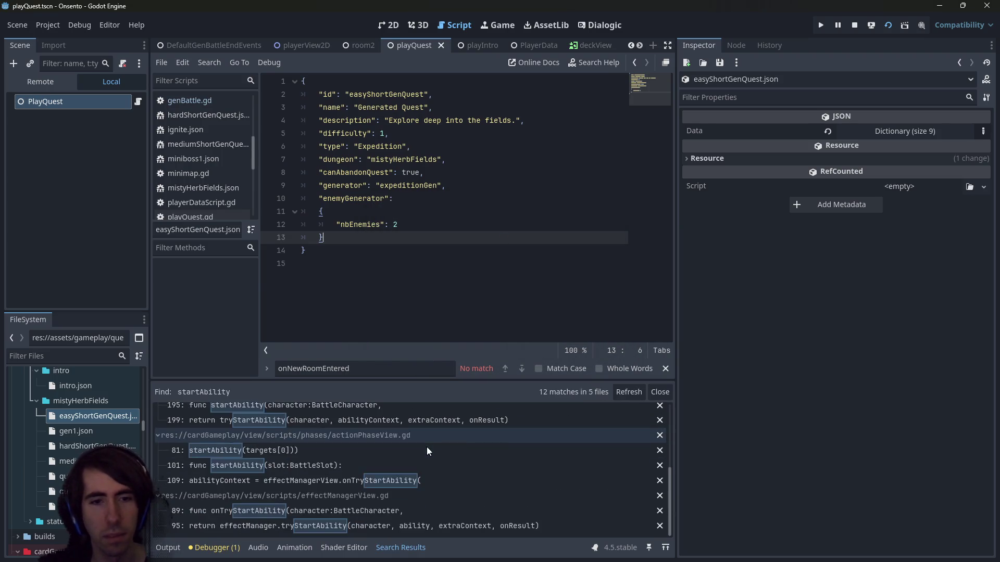
pyautogui.click(376, 226)
pyautogui.hotkey('ctrl', 'shift', 'f')
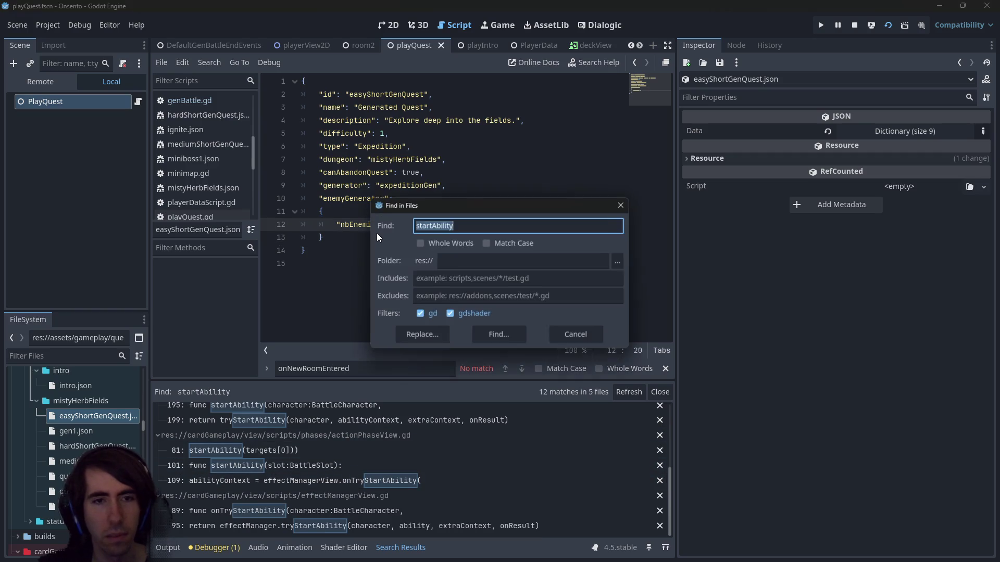
pyautogui.press('Escape')
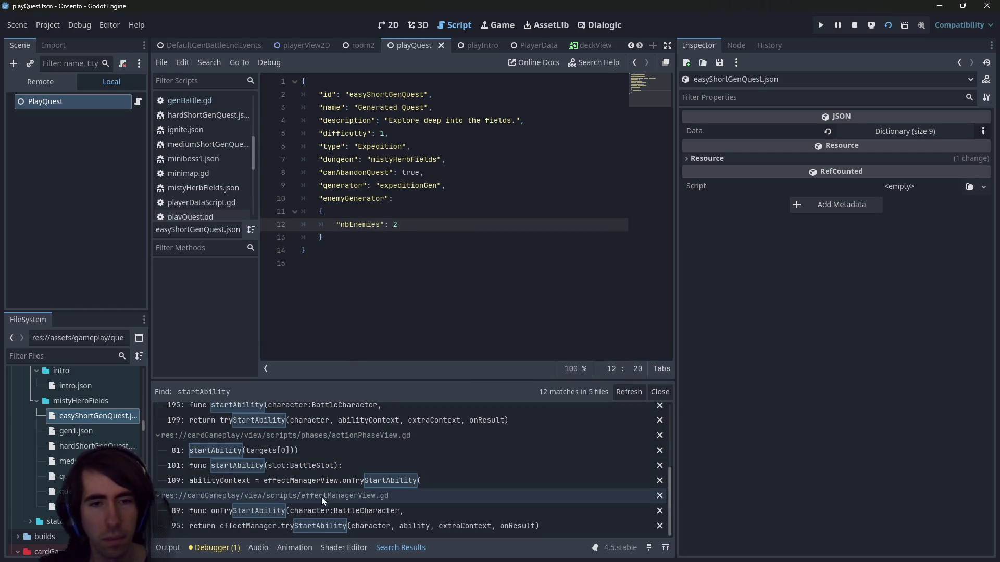
pyautogui.scroll(2, 321, 500)
pyautogui.scroll(2, 330, 473)
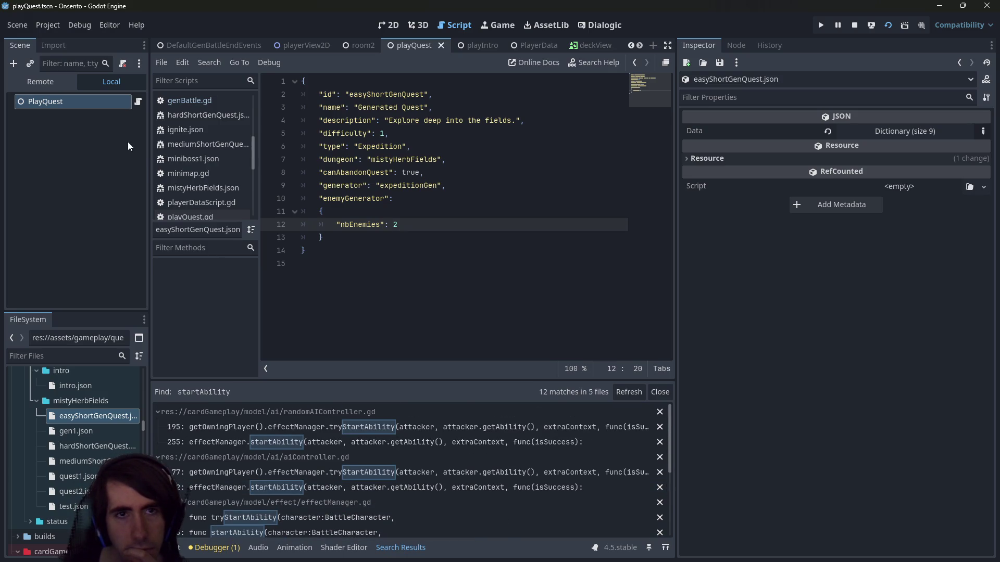
# In the Remote scene tree, expand BattleEvent > View > AttackAnimation and inspect ChangeToAttackCursor
pyautogui.click(51, 80)
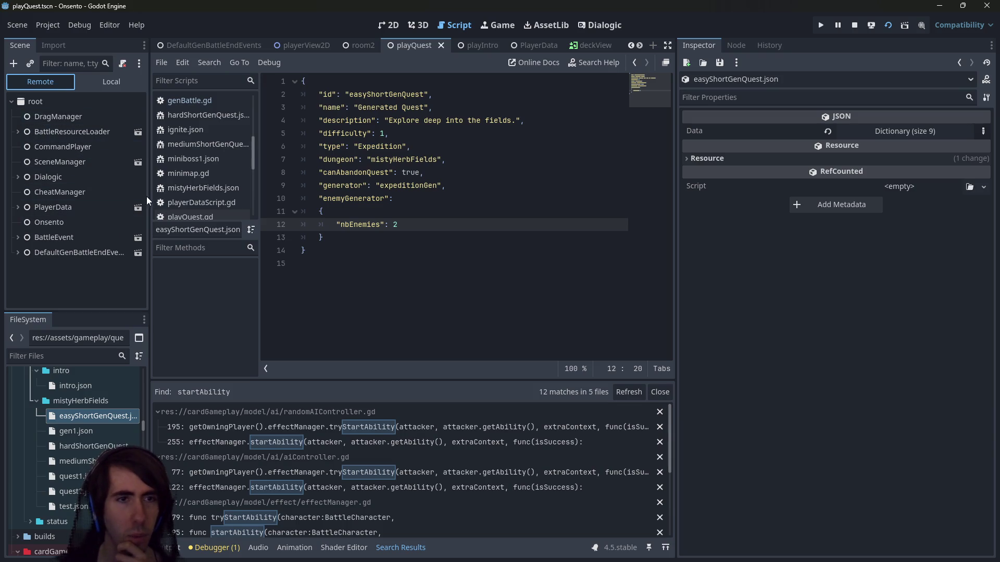
pyautogui.moveTo(151, 195); pyautogui.dragTo(210, 195)
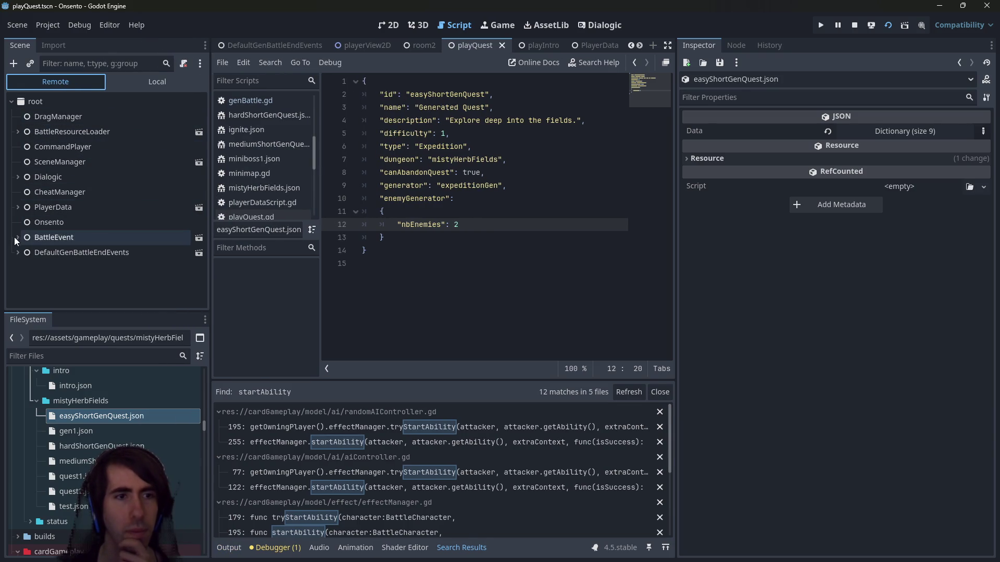
pyautogui.click(17, 238)
pyautogui.scroll(-2, 70, 254)
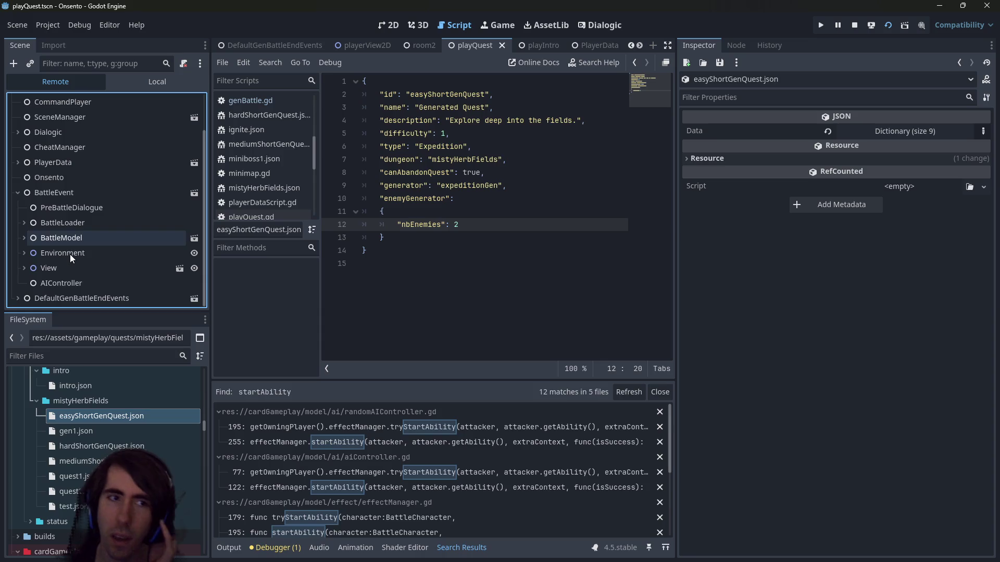
pyautogui.doubleClick(40, 268)
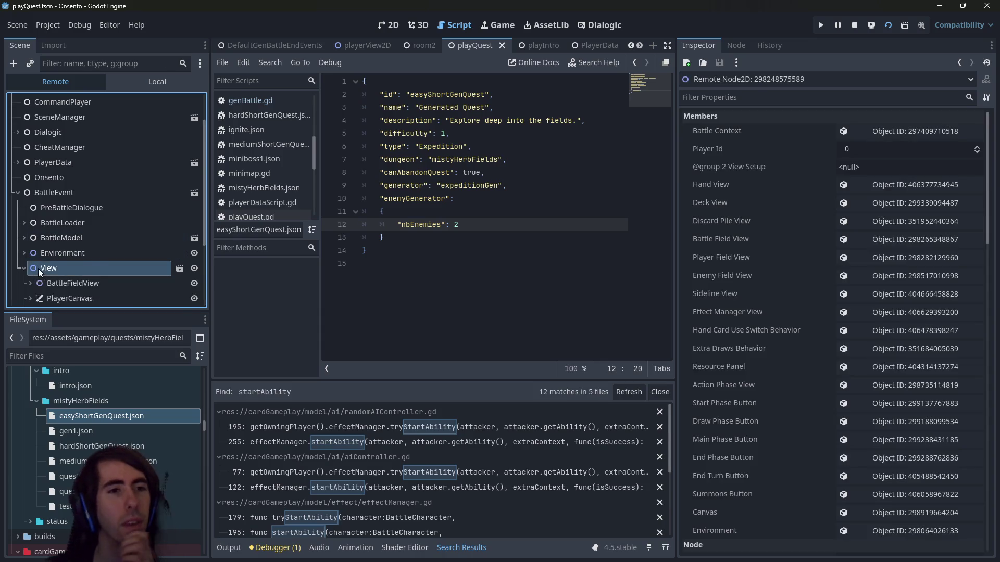
pyautogui.scroll(-3, 39, 268)
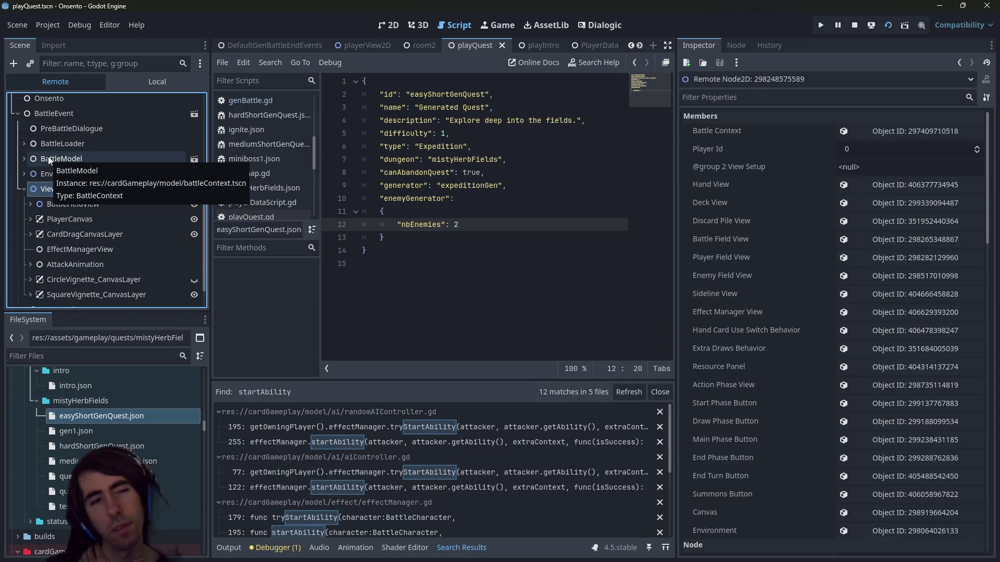
pyautogui.scroll(-1, 56, 206)
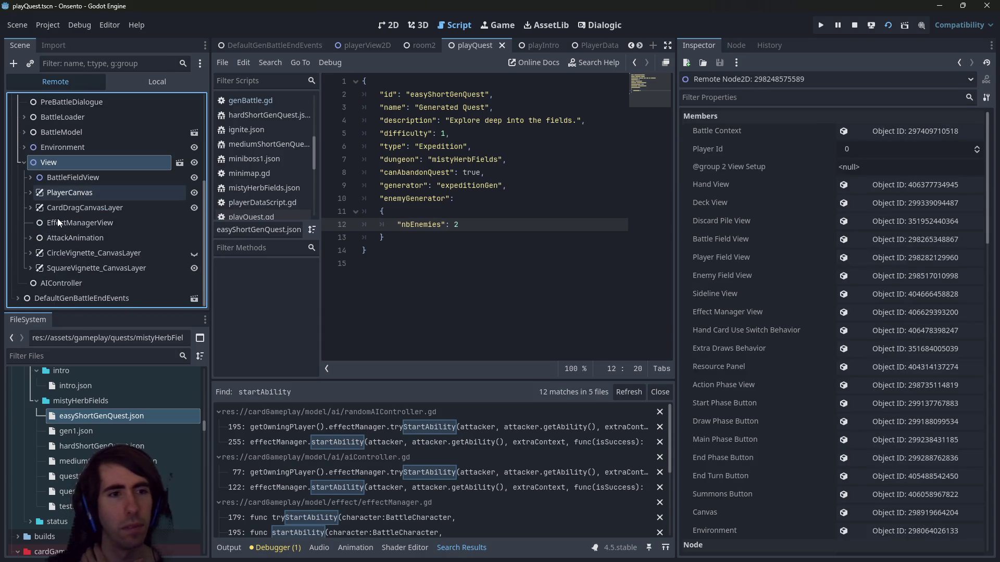
pyautogui.doubleClick(102, 238)
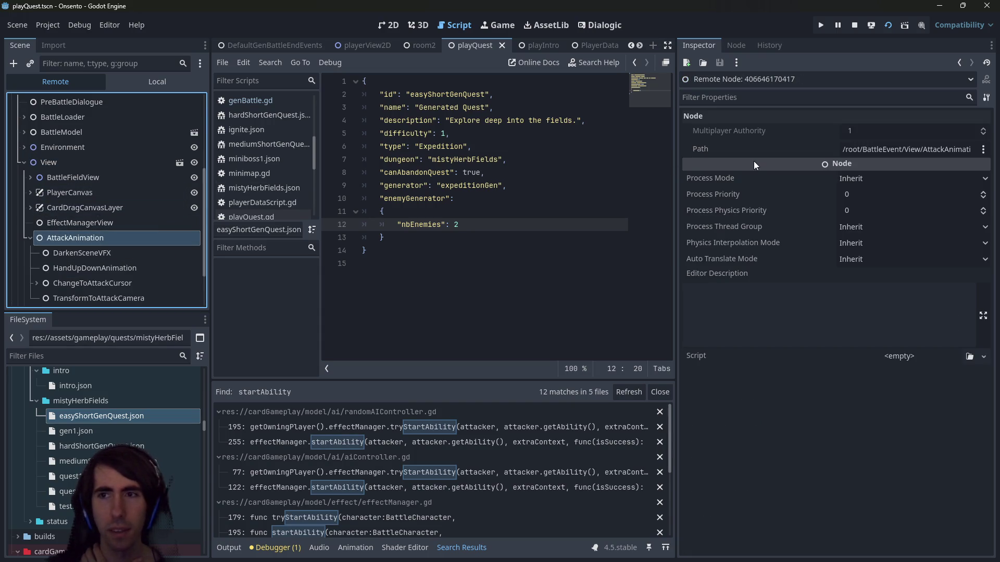
pyautogui.scroll(-2, 166, 261)
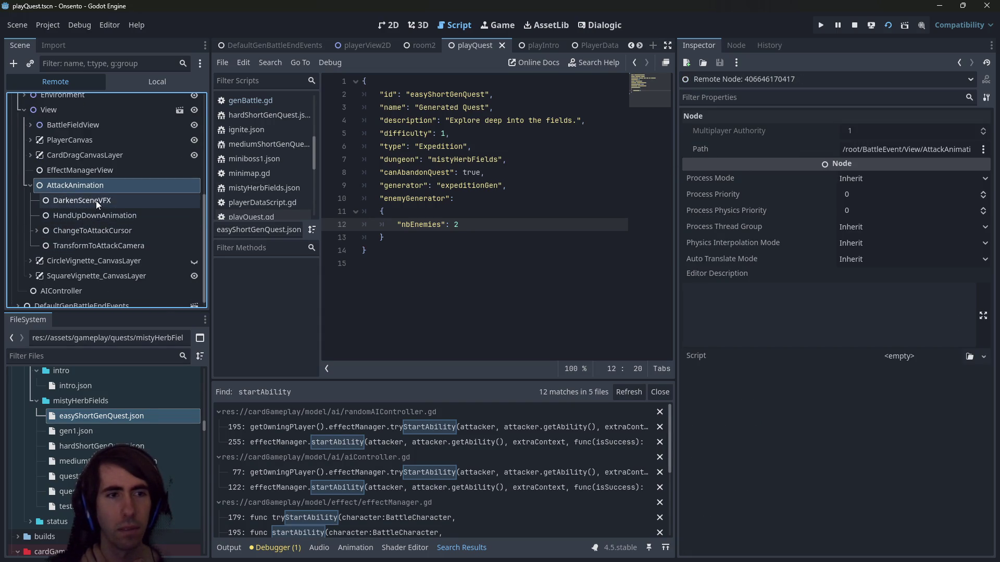
pyautogui.scroll(2, 89, 214)
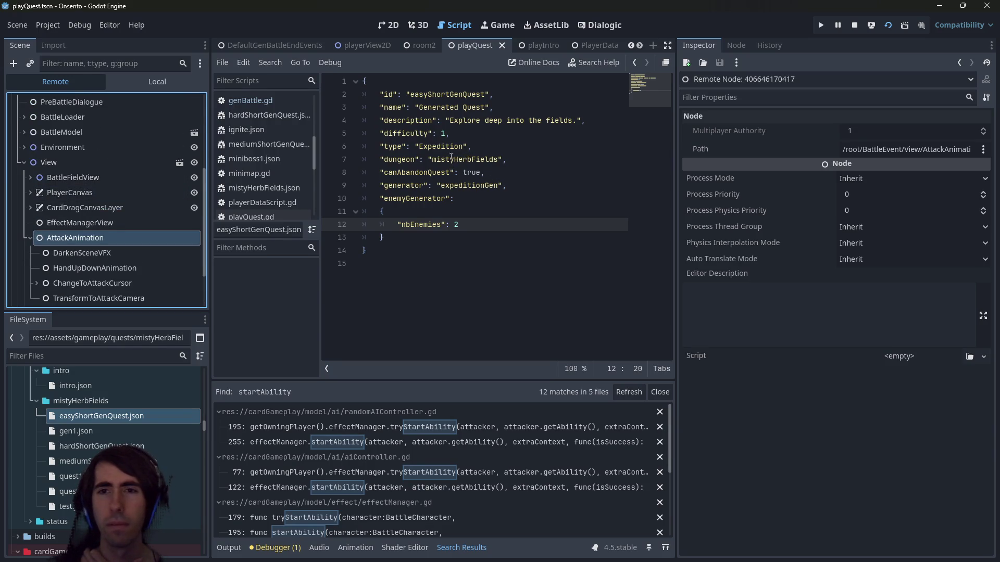
pyautogui.scroll(-1, 114, 246)
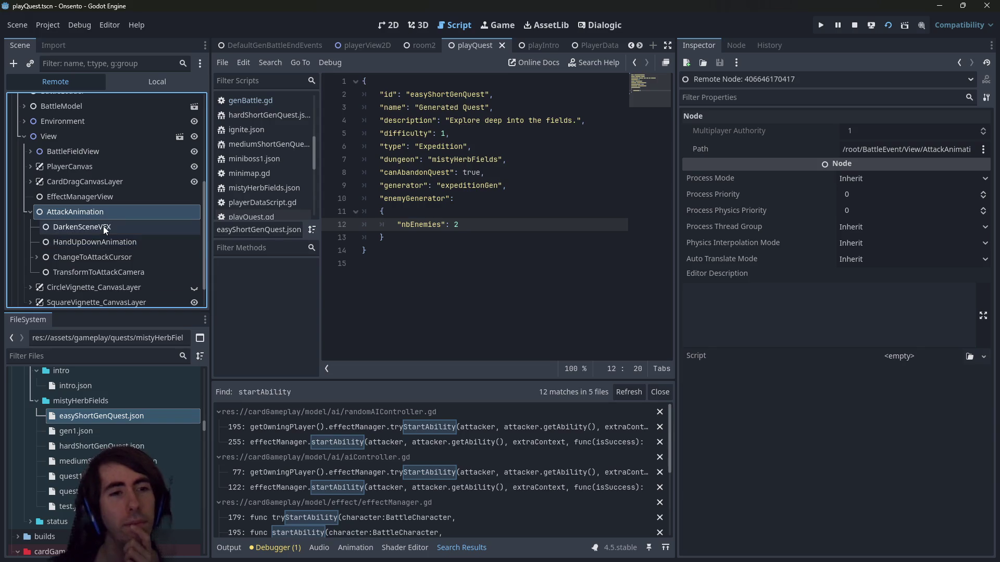
pyautogui.click(107, 256)
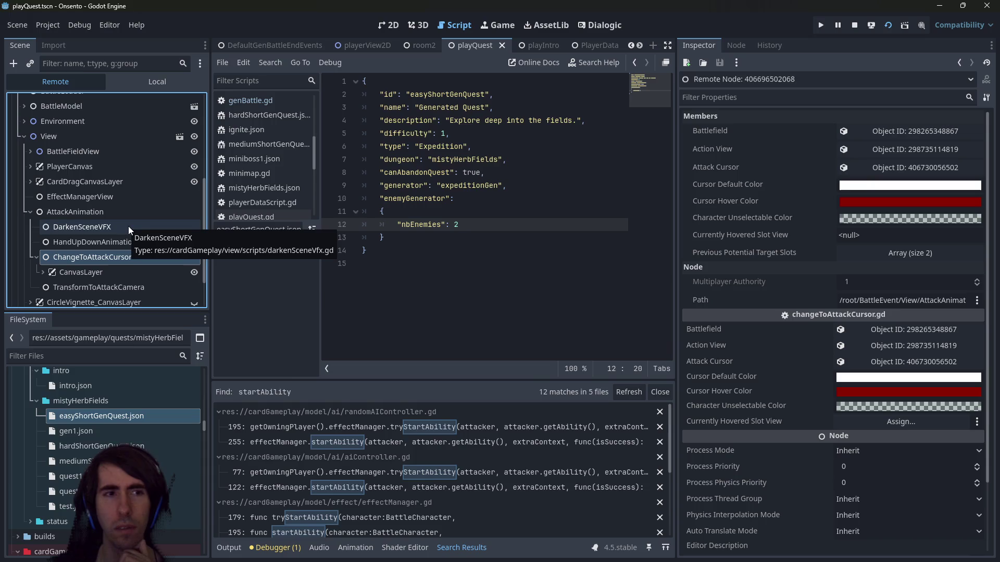
pyautogui.scroll(-1, 128, 226)
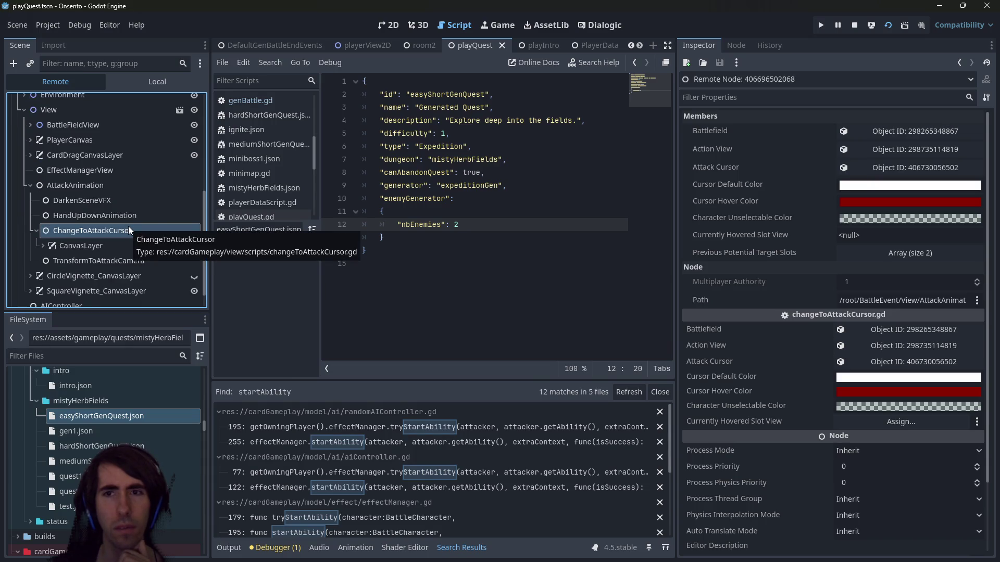
# Open the live ActionPhaseView node from the Action View reference to check Is Playing Ability
pyautogui.click(910, 152)
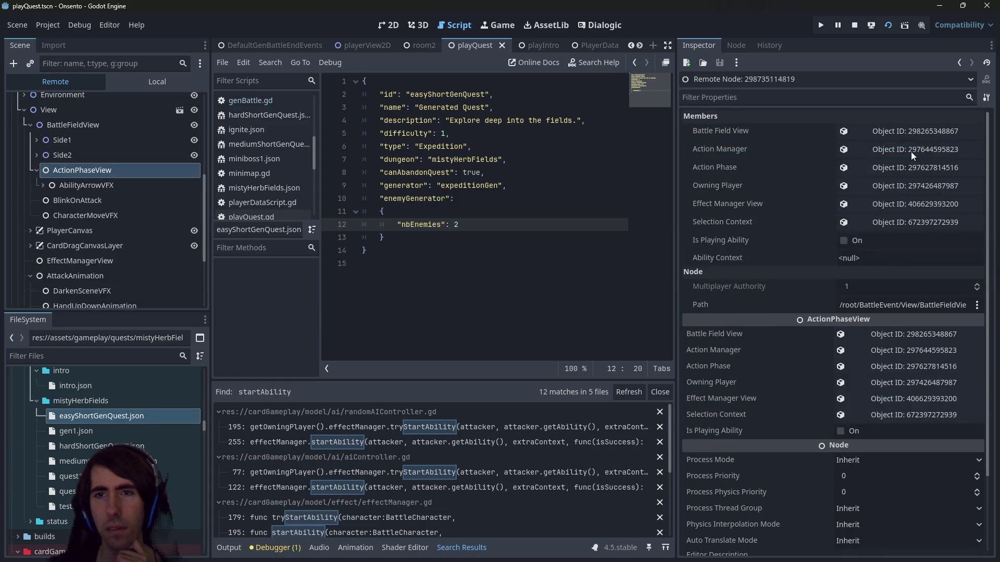
pyautogui.scroll(2, 73, 231)
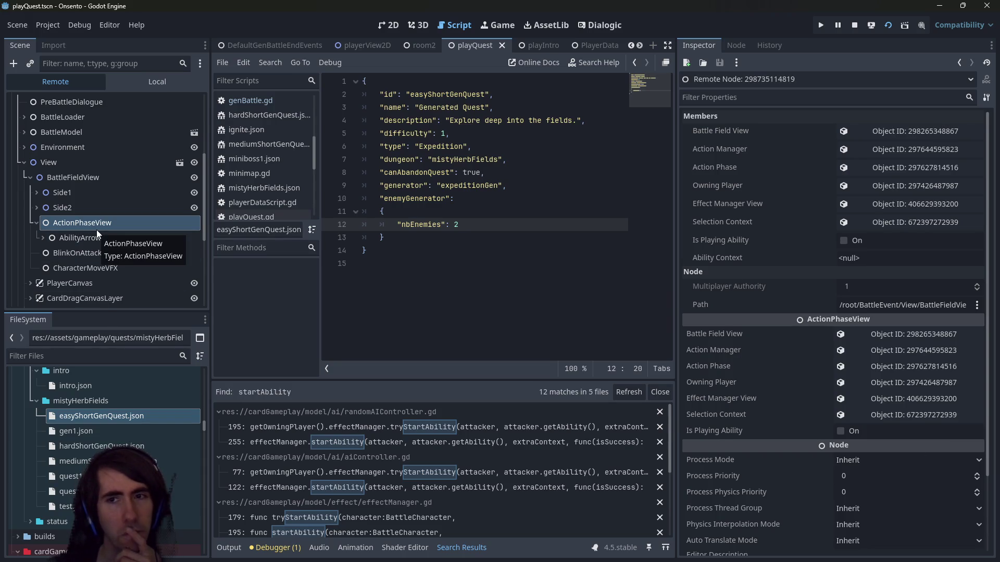
pyautogui.click(496, 236)
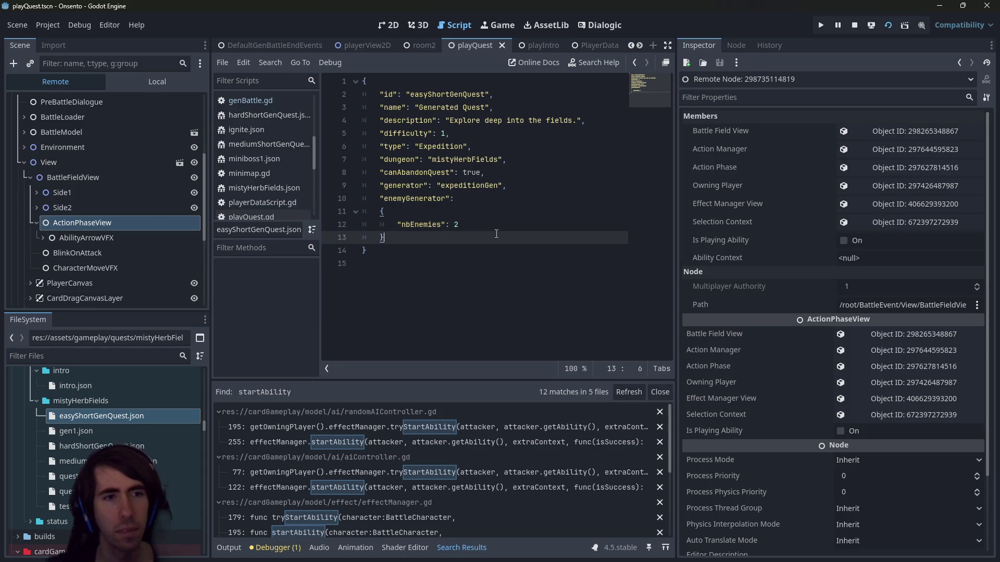
pyautogui.hotkey('alt', 'shift', 'o')
# Open actionPhaseView.gd from the 'actionphaseview' search and minimize the running Onsento game window
pyautogui.write('actionphaseview')
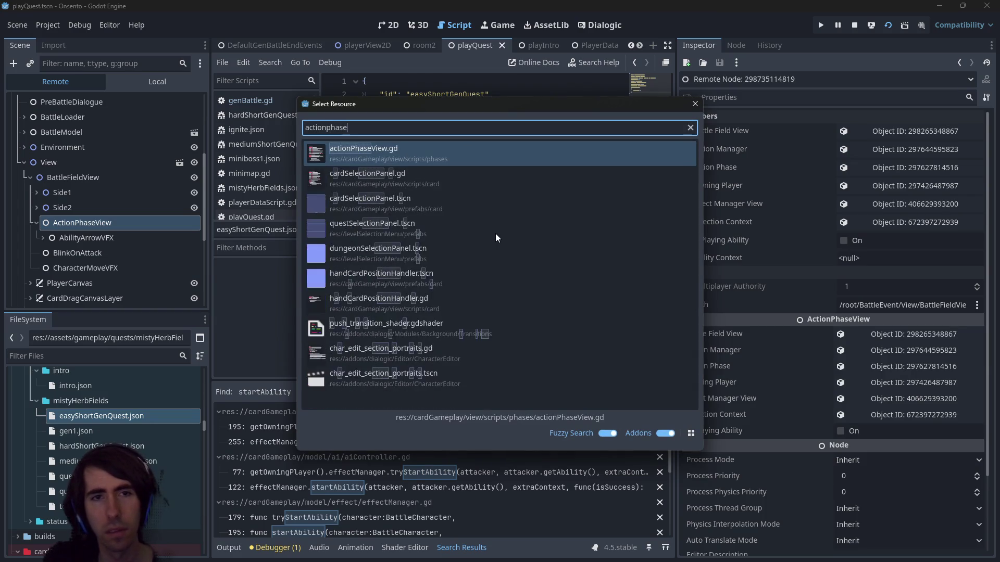
pyautogui.press('Return')
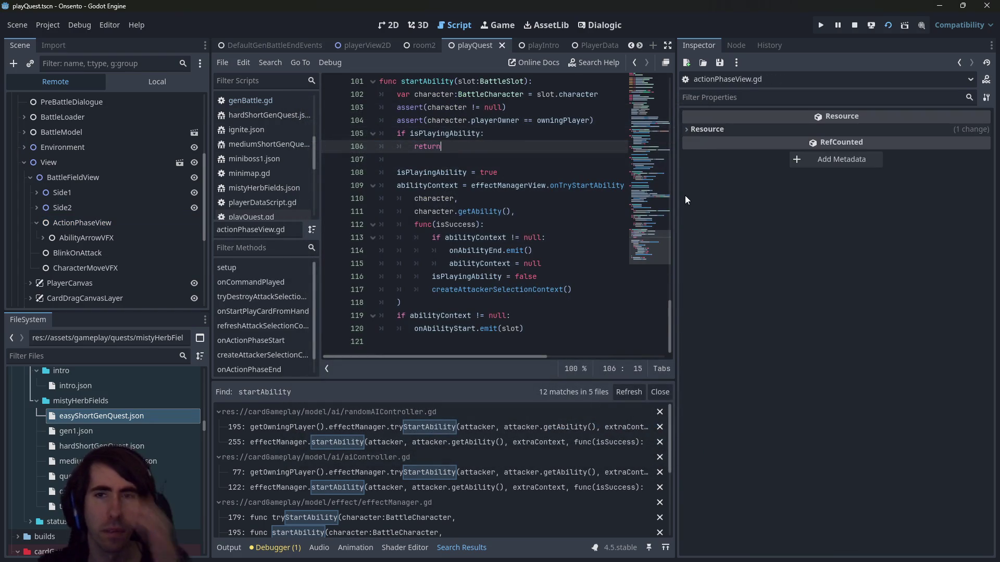
pyautogui.moveTo(676, 195)
pyautogui.mouseDown()
pyautogui.moveTo(883, 198)
pyautogui.moveTo(838, 191)
pyautogui.mouseUp()
pyautogui.scroll(1, 758, 167)
pyautogui.scroll(1, 334, 200)
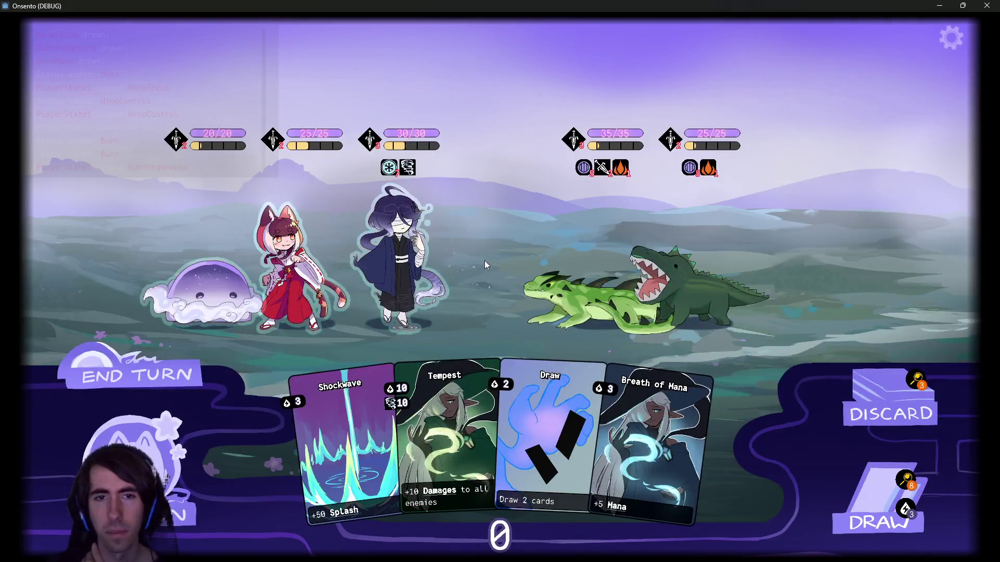
pyautogui.click(938, 8)
# Scroll through actionPhaseView.gd, highlighting the onStartPlayCardFromHand function
pyautogui.scroll(2, 450, 271)
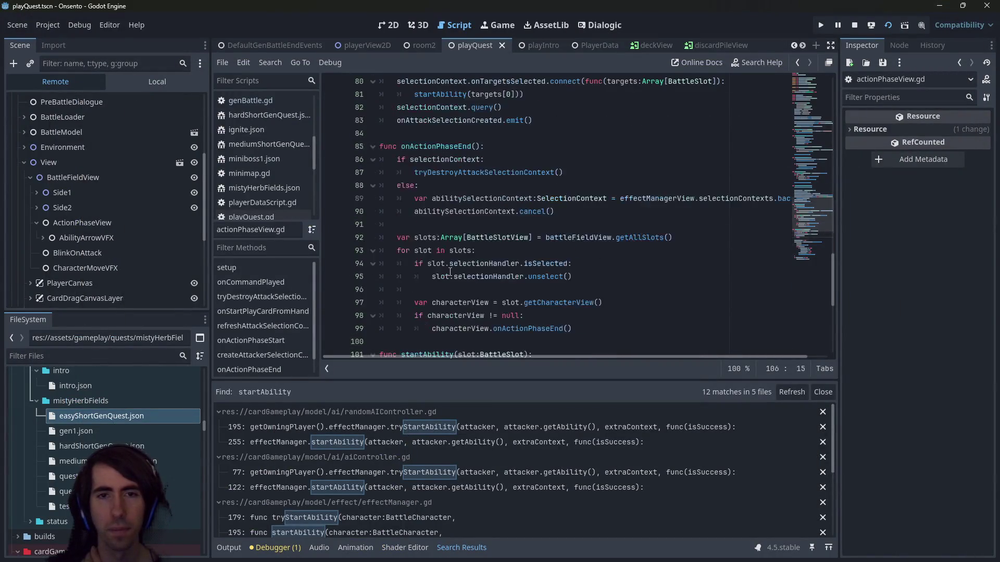
pyautogui.scroll(5, 441, 267)
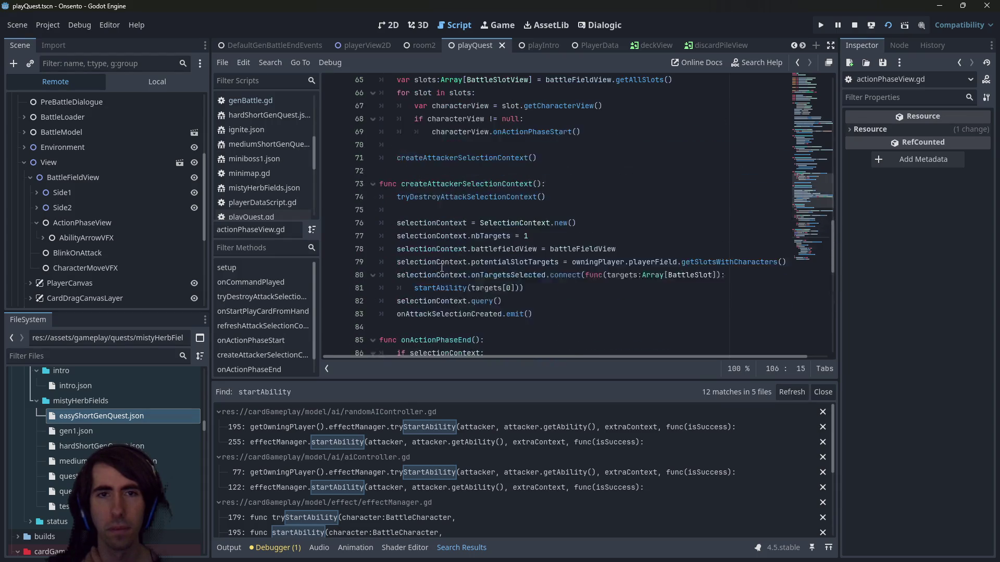
pyautogui.scroll(4, 442, 268)
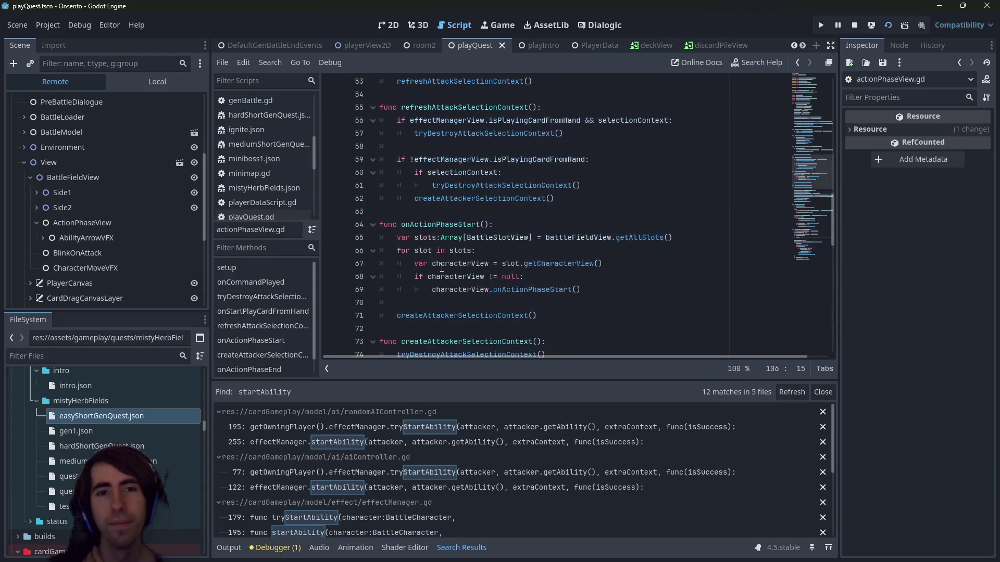
pyautogui.scroll(2, 441, 267)
pyautogui.scroll(2, 442, 267)
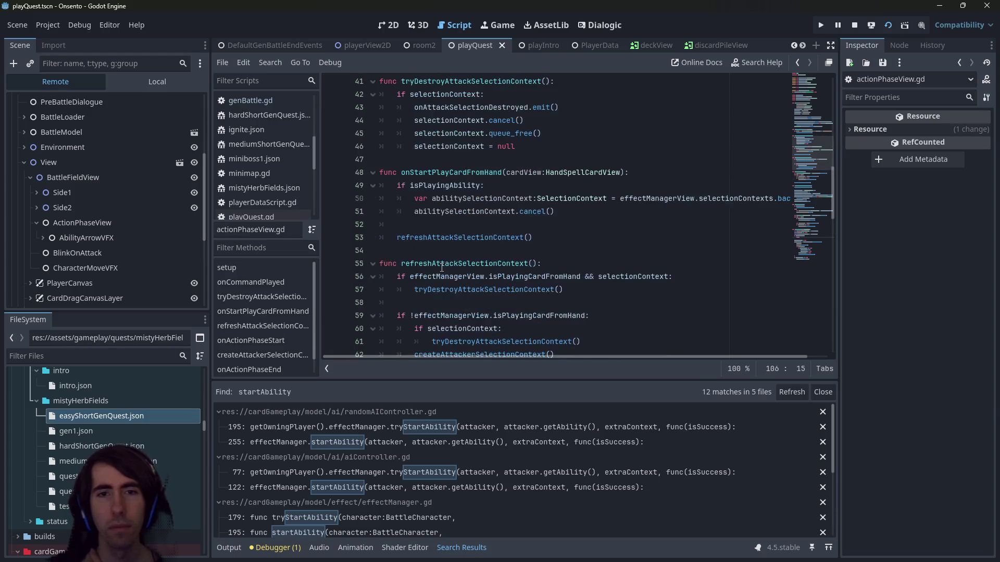
pyautogui.scroll(2, 441, 267)
pyautogui.doubleClick(450, 250)
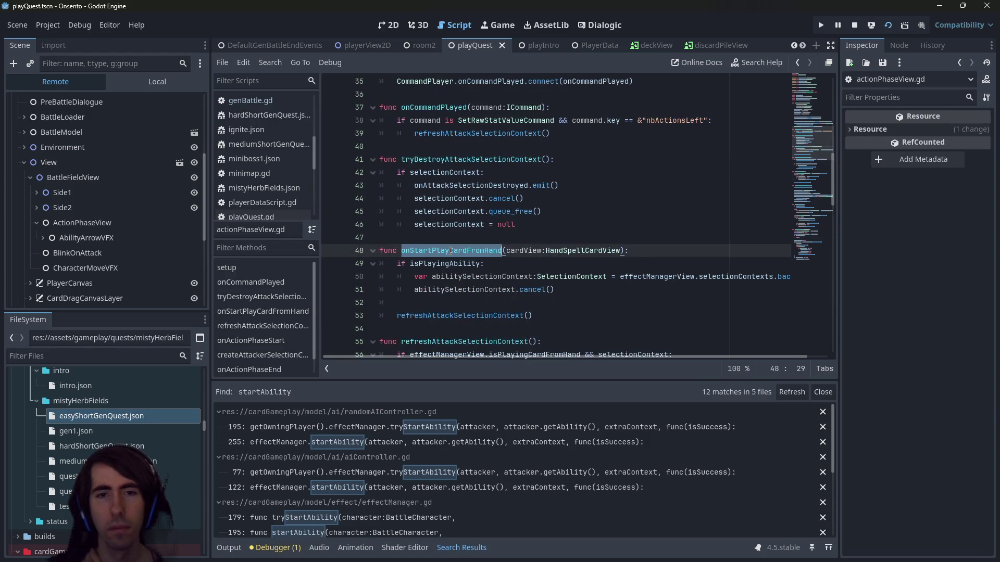
pyautogui.scroll(-3, 451, 250)
pyautogui.scroll(4, 450, 250)
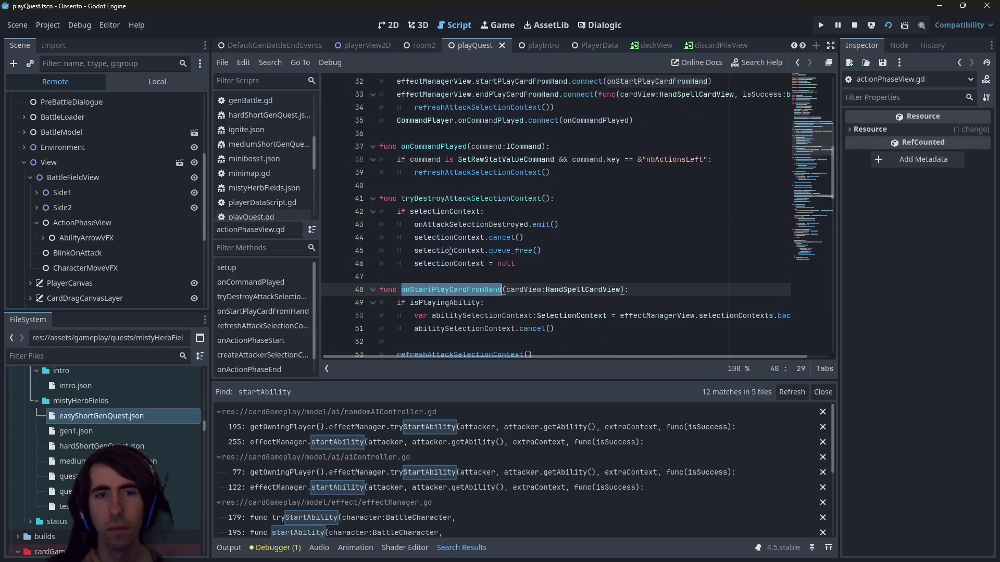
pyautogui.scroll(-1, 450, 251)
pyautogui.scroll(2, 450, 251)
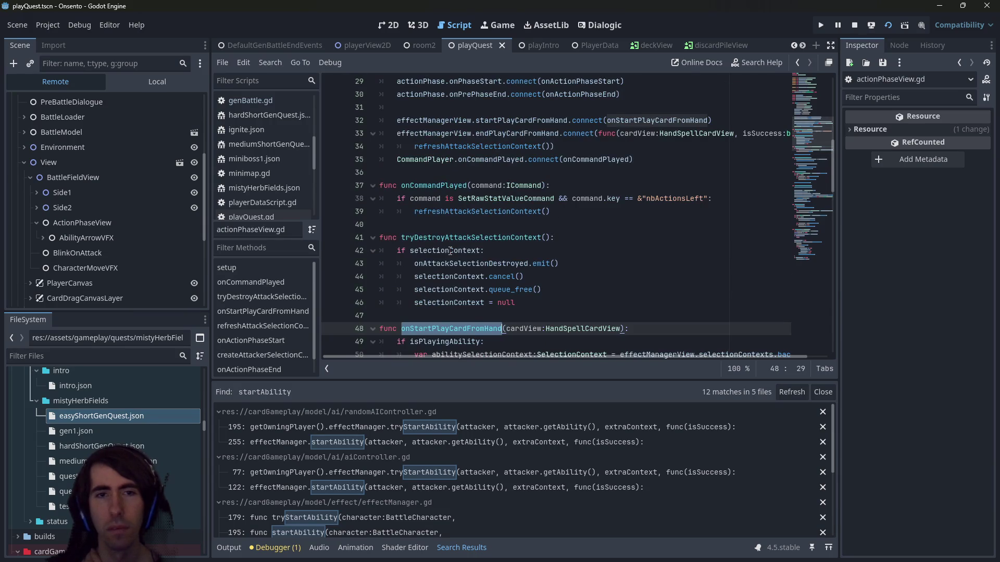
pyautogui.scroll(2, 450, 250)
pyautogui.scroll(2, 451, 251)
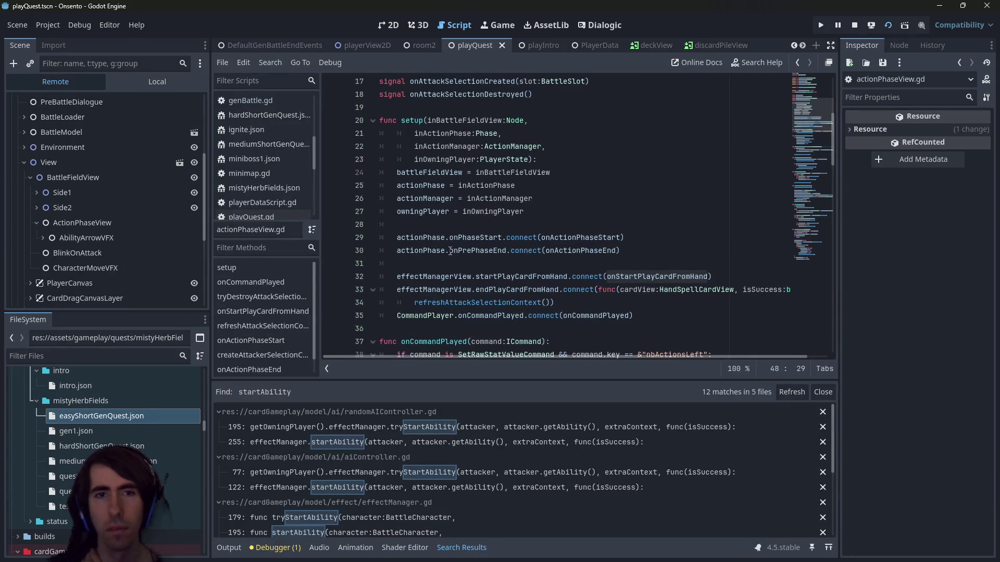
pyautogui.scroll(-2, 451, 251)
pyautogui.moveTo(797, 130); pyautogui.dragTo(805, 253)
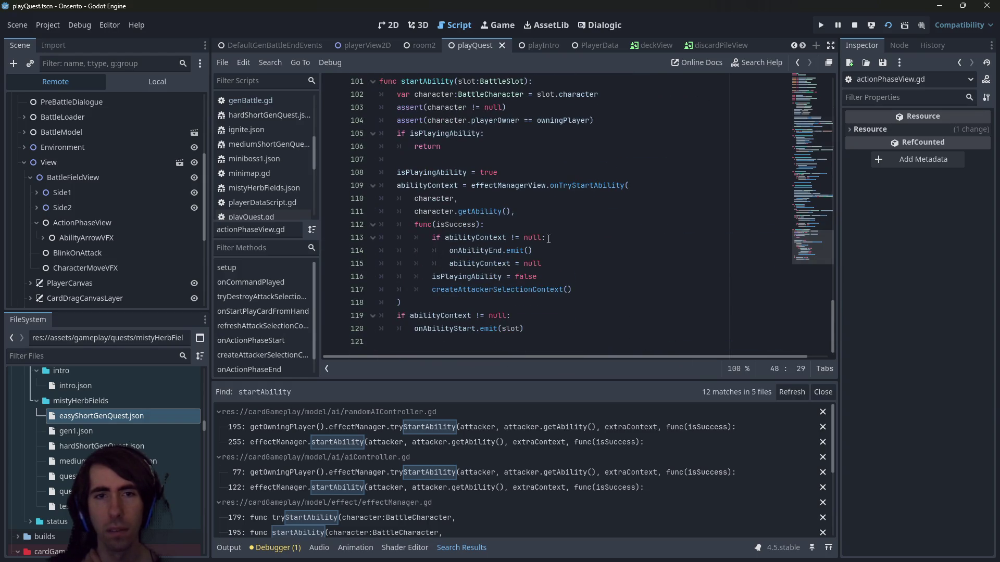
pyautogui.scroll(1, 436, 225)
# Review startAbility and onTryStartAbility, leaving the caret on the startAbility definition
pyautogui.doubleClick(431, 121)
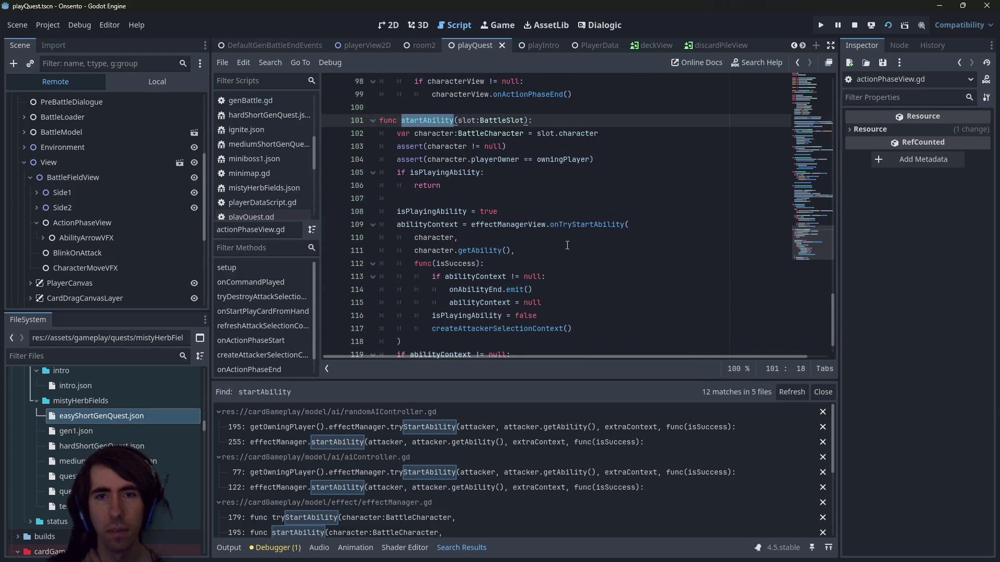
pyautogui.doubleClick(583, 225)
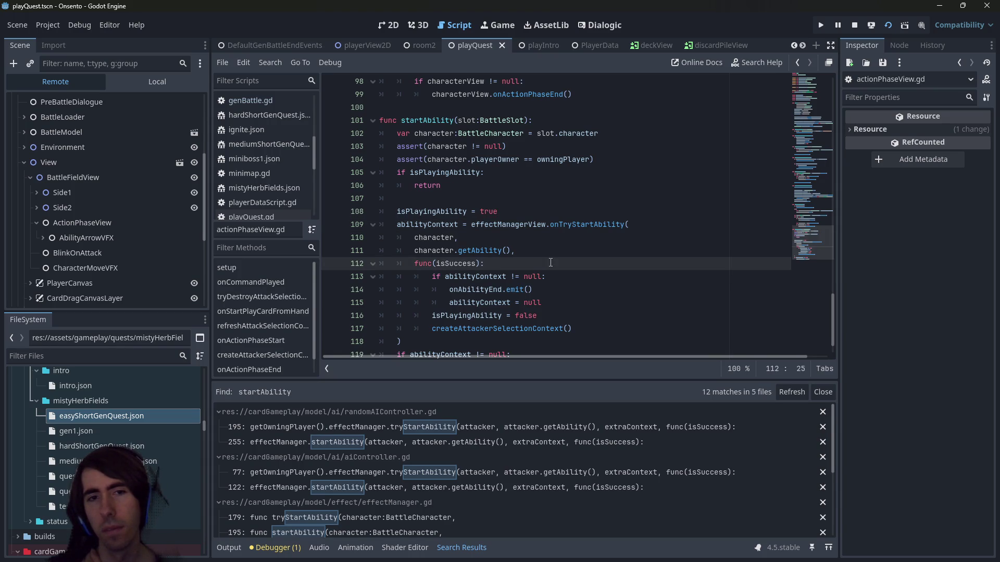
pyautogui.click(439, 120)
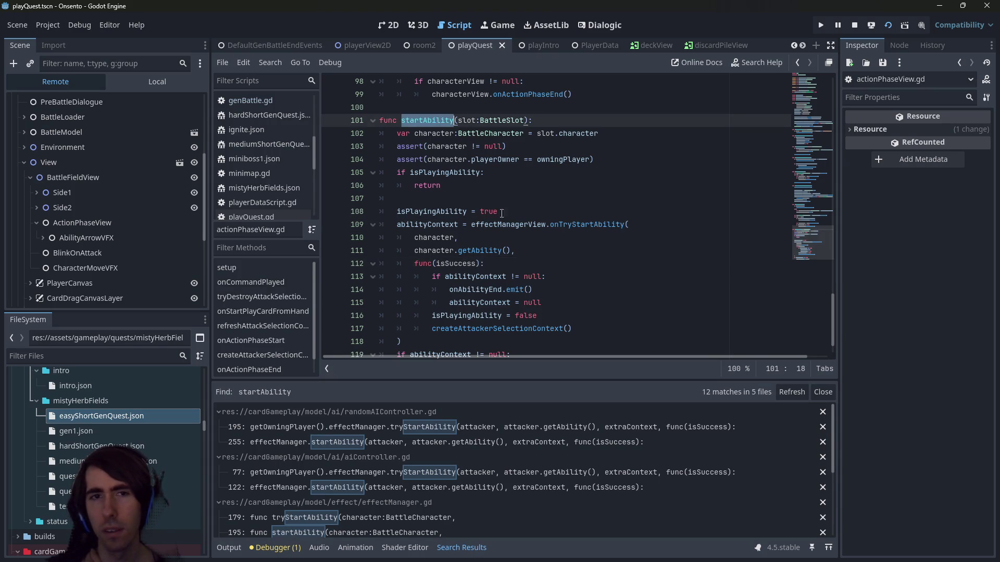
pyautogui.scroll(9, 523, 249)
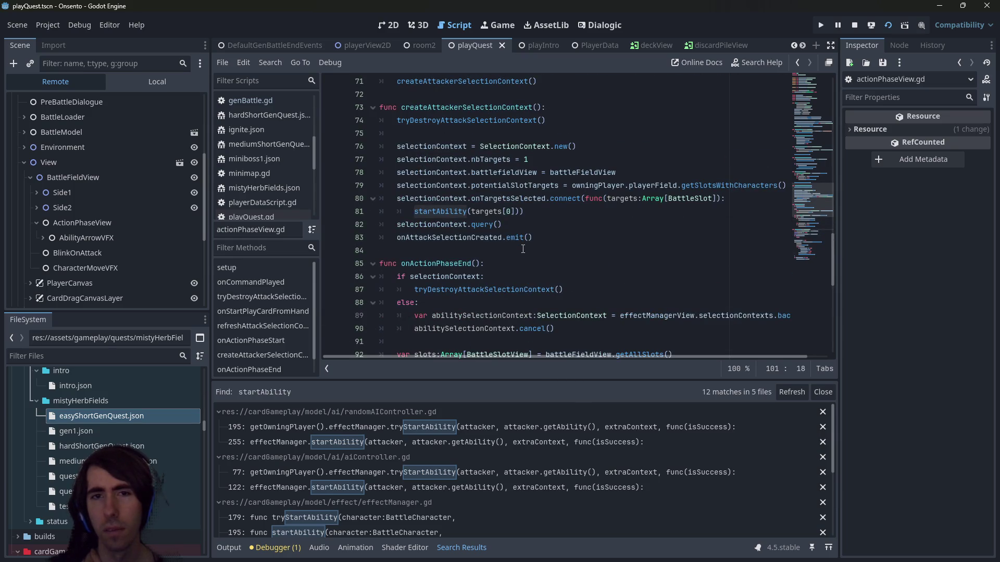
pyautogui.moveTo(546, 210)
pyautogui.mouseDown()
pyautogui.moveTo(360, 185)
pyautogui.moveTo(381, 211)
pyautogui.mouseUp()
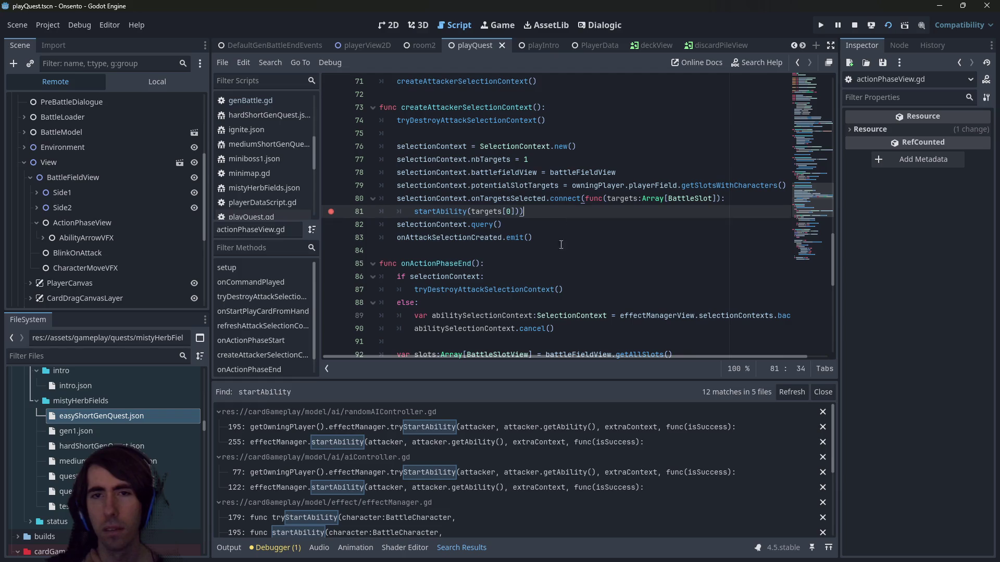
pyautogui.click(576, 265)
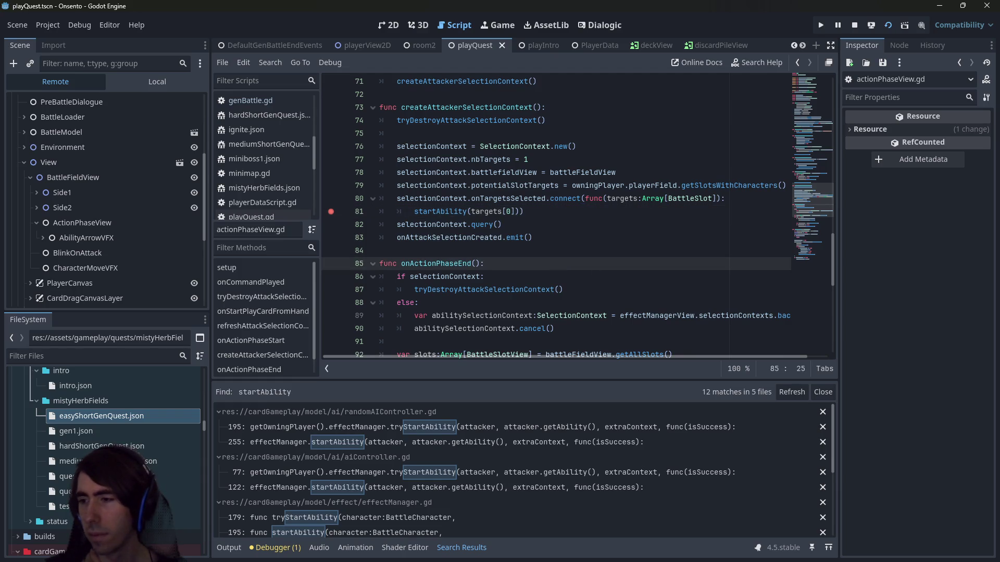
pyautogui.hotkey('alt', 'Tab')
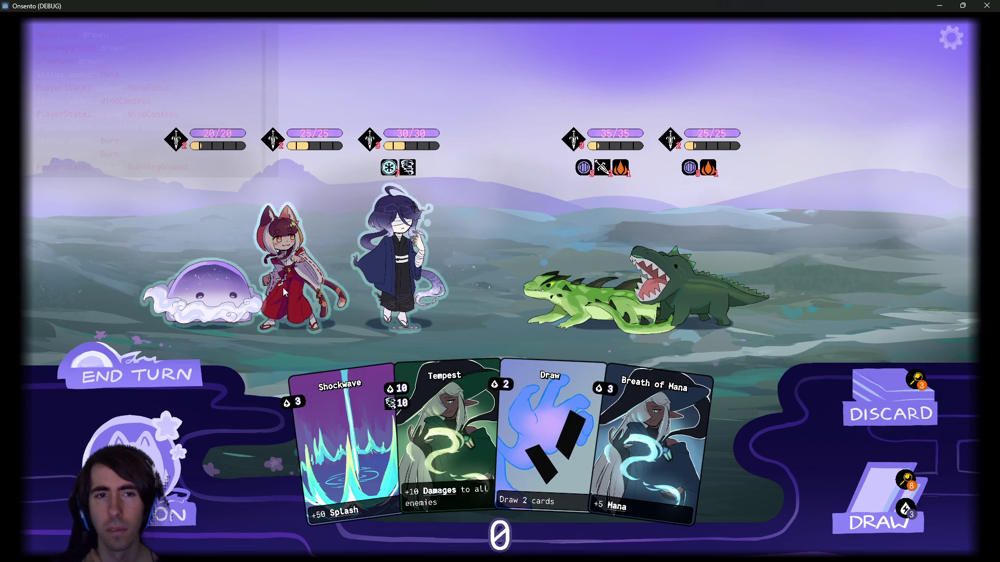
pyautogui.hotkey('alt', 'Tab')
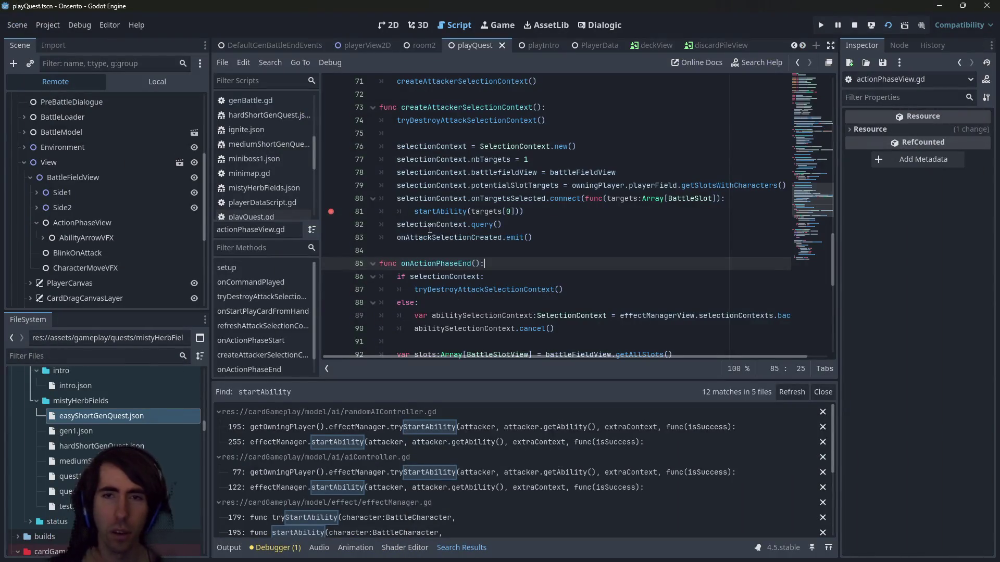
pyautogui.moveTo(419, 183)
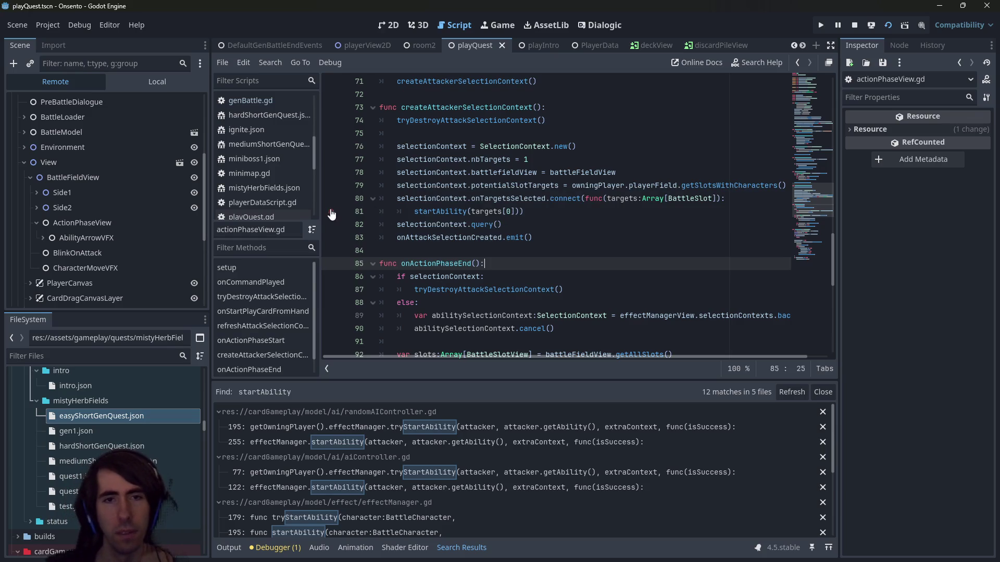
pyautogui.doubleClick(502, 203)
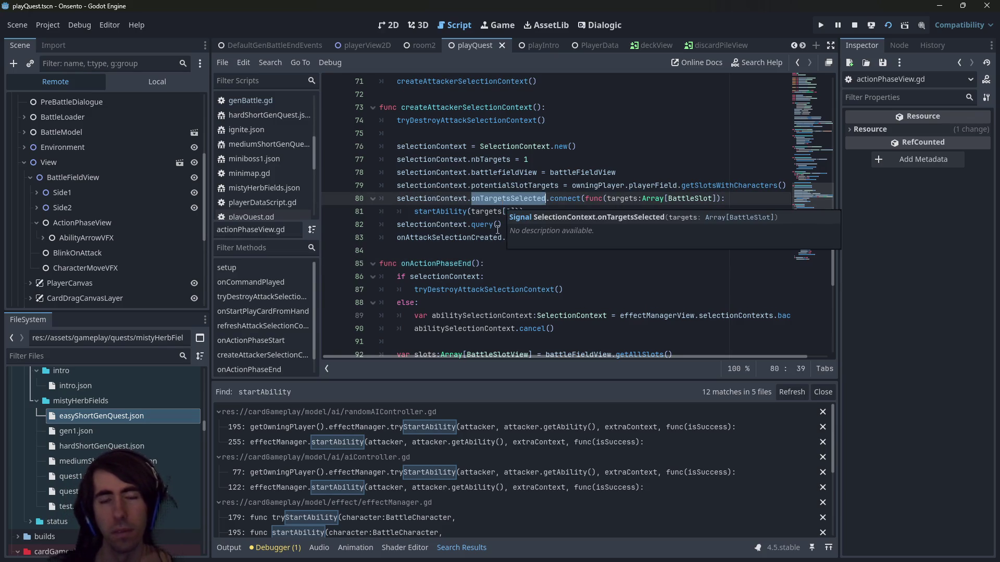
pyautogui.click(498, 228)
pyautogui.click(530, 213)
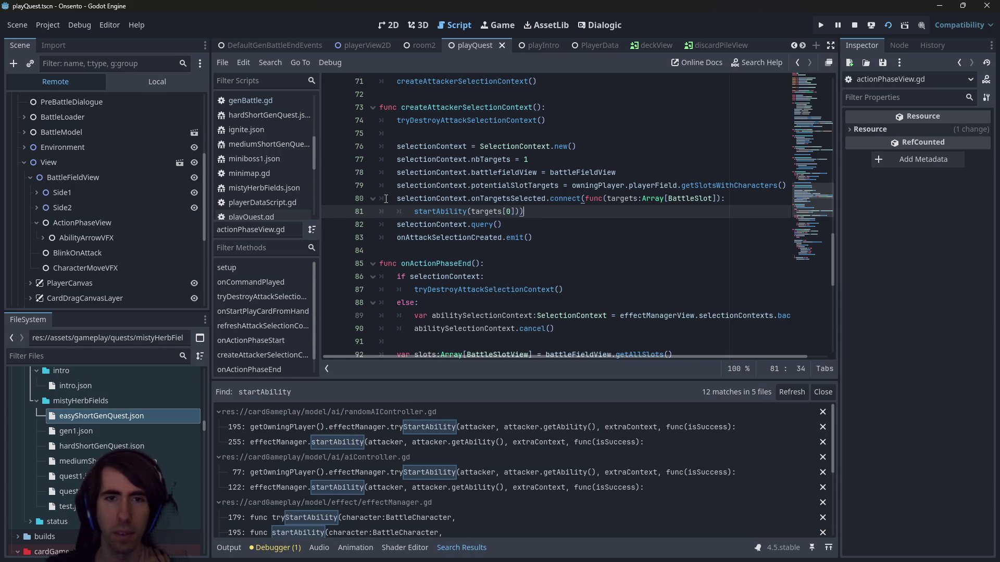
pyautogui.scroll(3, 146, 174)
pyautogui.scroll(-6, 98, 254)
pyautogui.scroll(2, 68, 208)
# Re-expand View in the Remote tree, select ActionPhaseView, and widen the Inspector to read its members
pyautogui.click(20, 159)
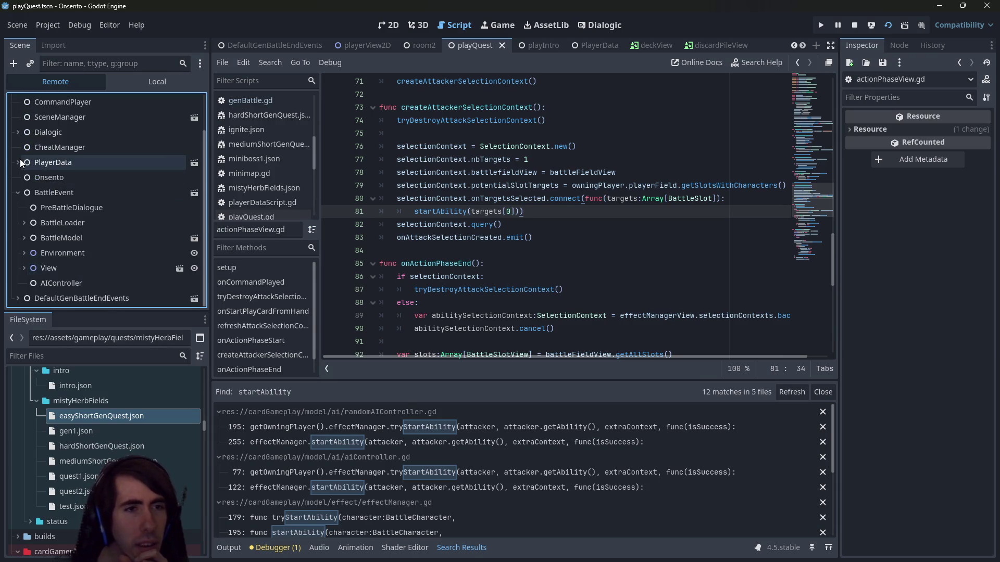
pyautogui.doubleClick(70, 267)
pyautogui.scroll(-3, 86, 255)
pyautogui.scroll(-1, 86, 255)
pyautogui.click(101, 222)
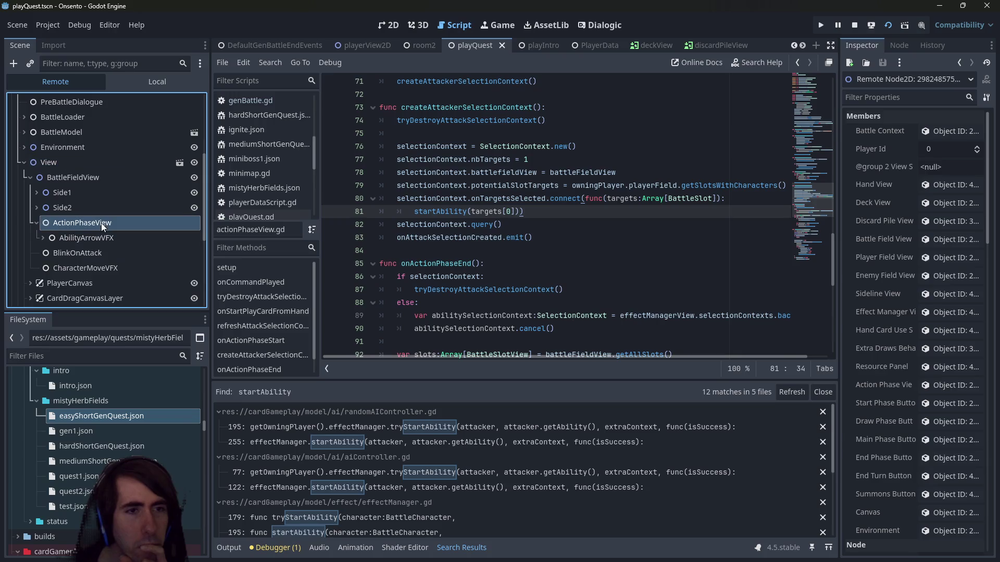
pyautogui.moveTo(836, 175); pyautogui.dragTo(757, 178)
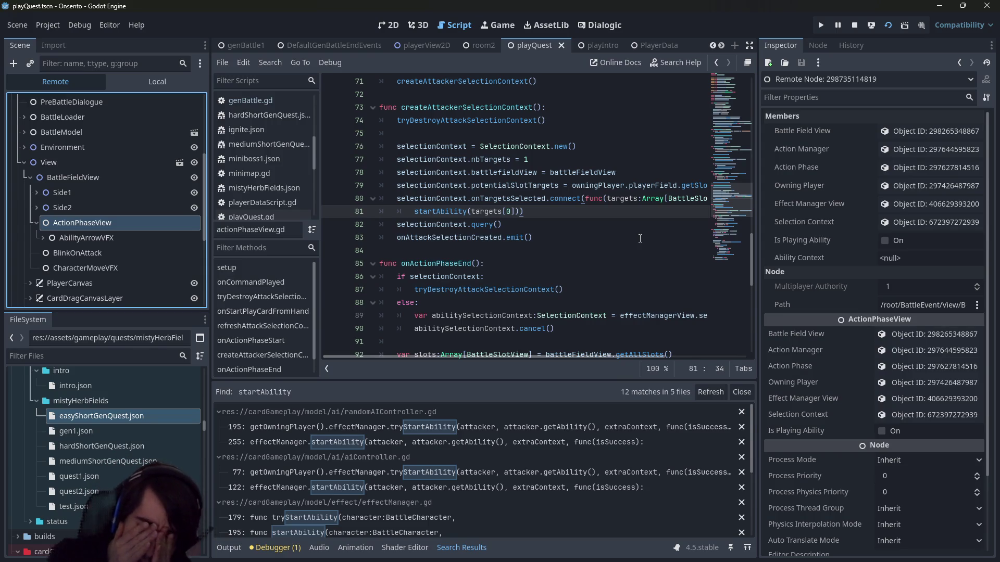
# Abandon a 'character' file search and open the live Action Phase object
pyautogui.hotkey('alt', 'shift', 'o')
pyautogui.write('character')
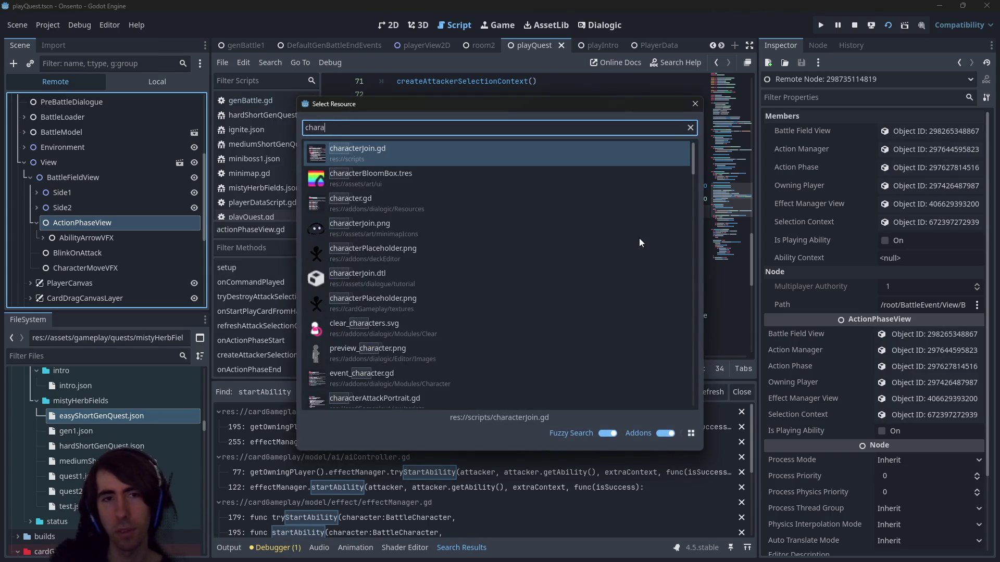
pyautogui.hotkey('ctrl', 'BackSpace')
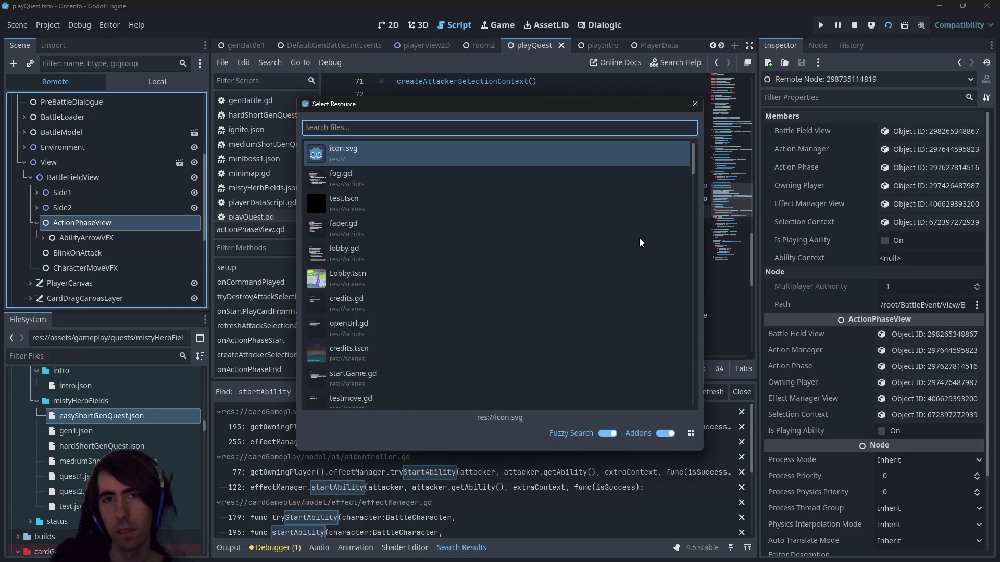
pyautogui.press('Escape')
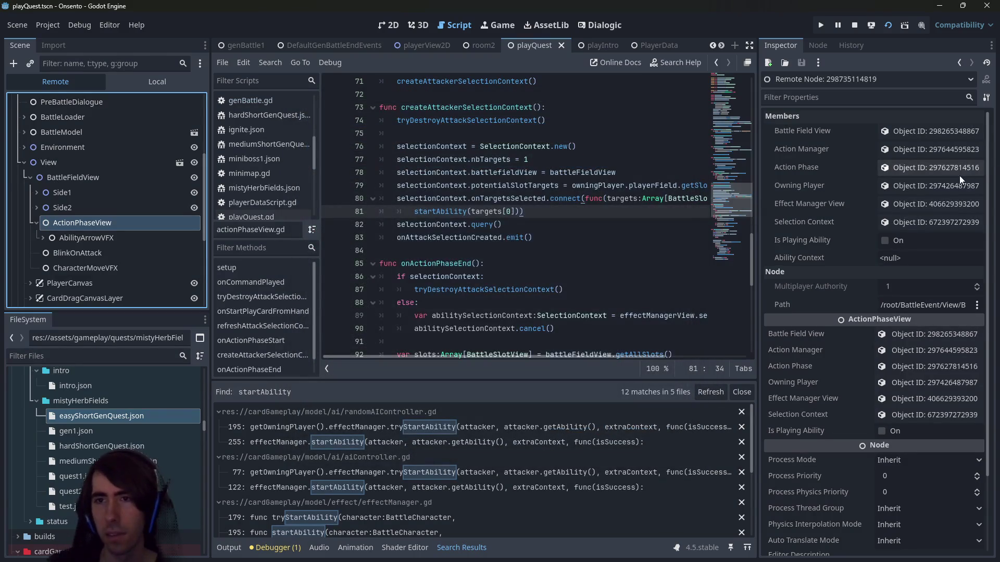
pyautogui.click(949, 174)
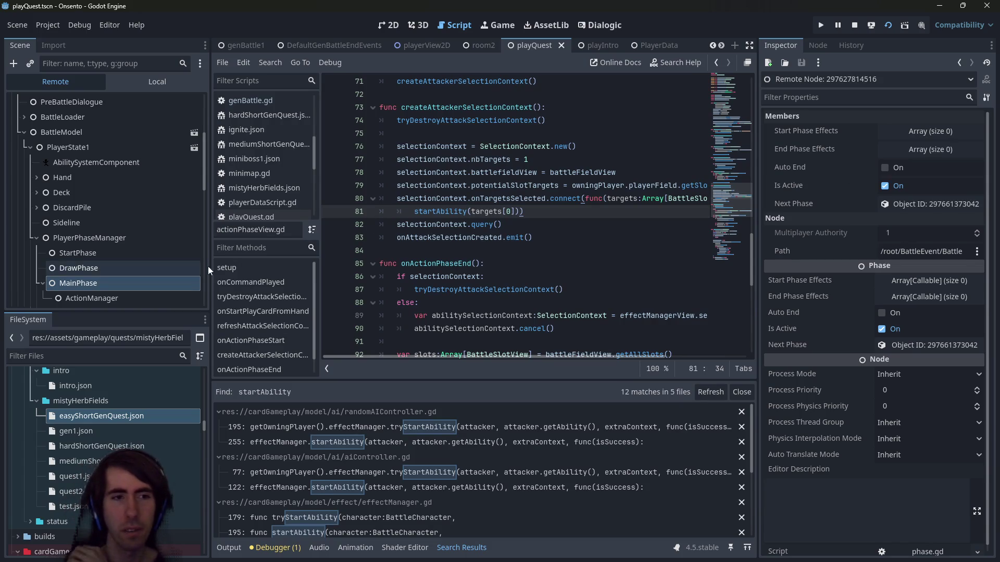
# Place the caret on the potentialSlotTargets line in the code
pyautogui.click(466, 185)
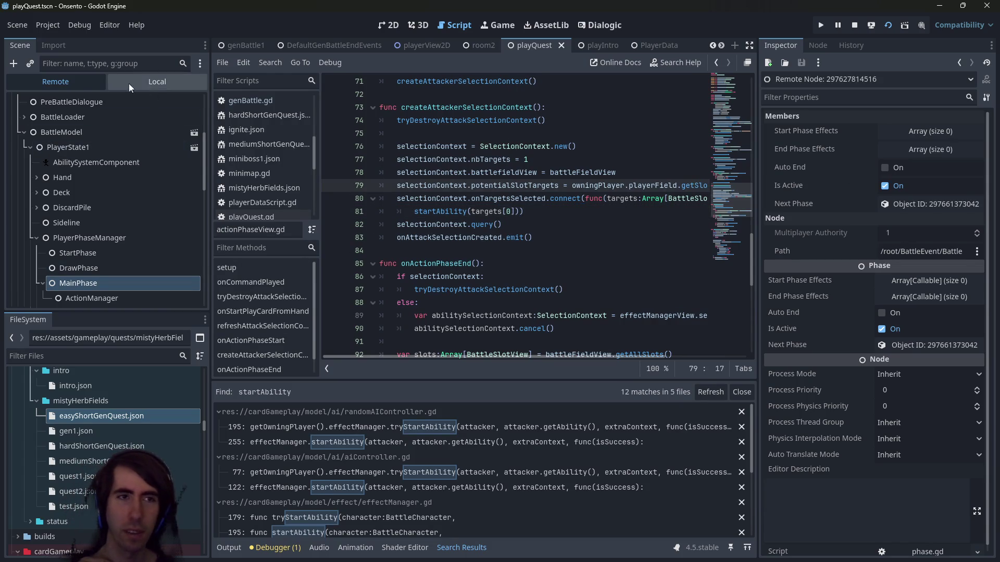
pyautogui.scroll(2, 88, 236)
pyautogui.scroll(3, 67, 234)
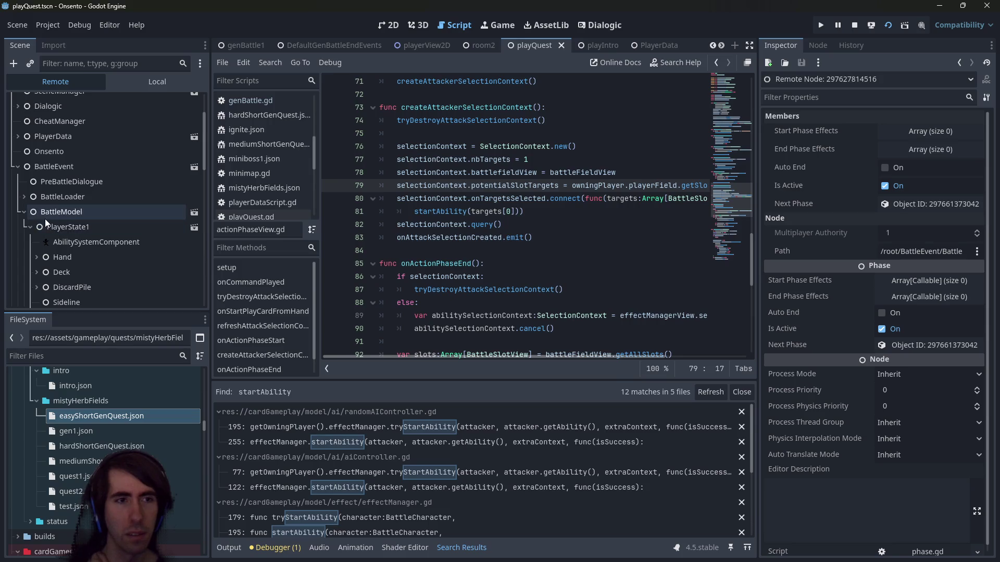
pyautogui.scroll(-5, 23, 212)
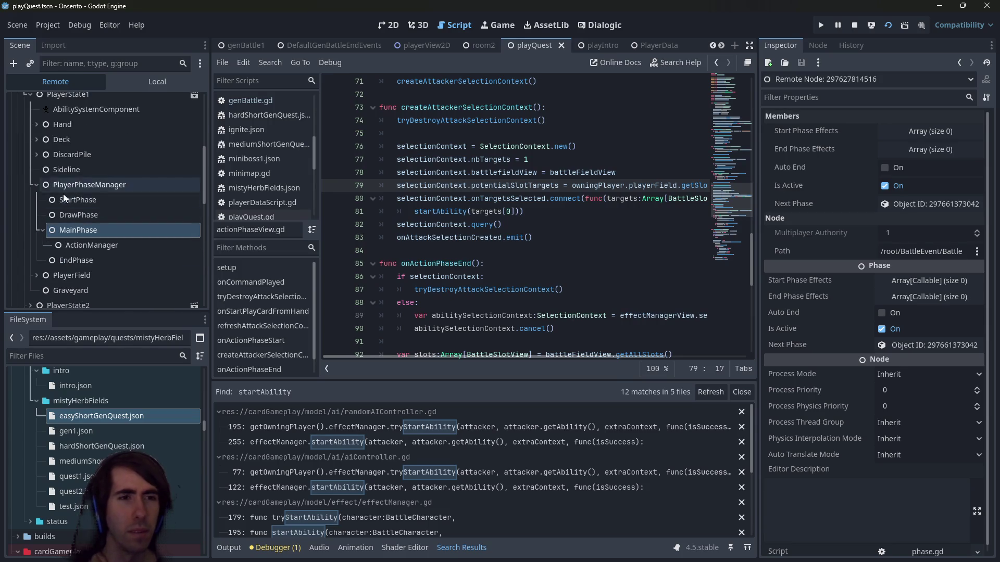
# Browse the Remote scene tree, collapsing PlayerPhaseManager and briefly expanding PlayerState2
pyautogui.click(39, 184)
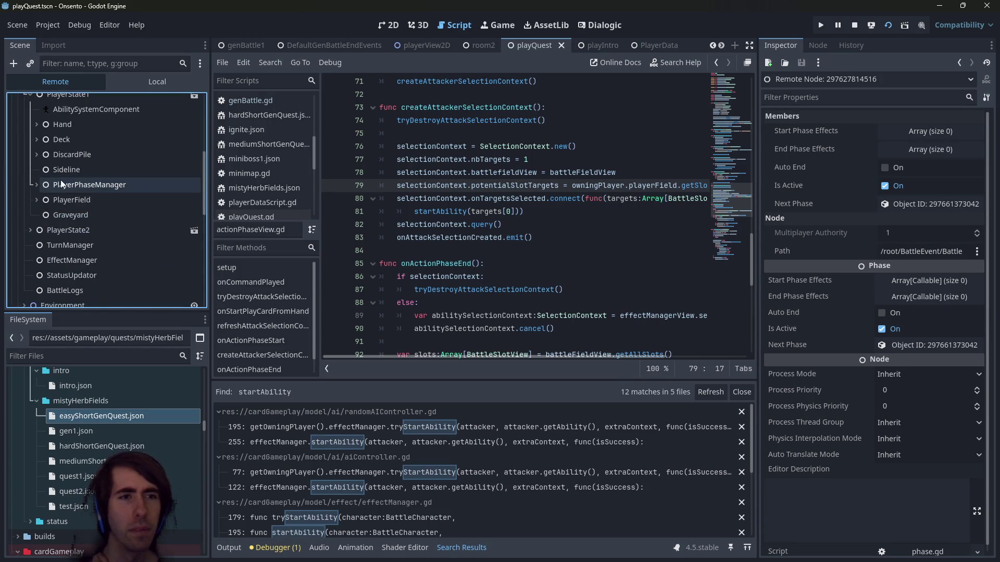
pyautogui.scroll(2, 69, 187)
pyautogui.scroll(-2, 109, 270)
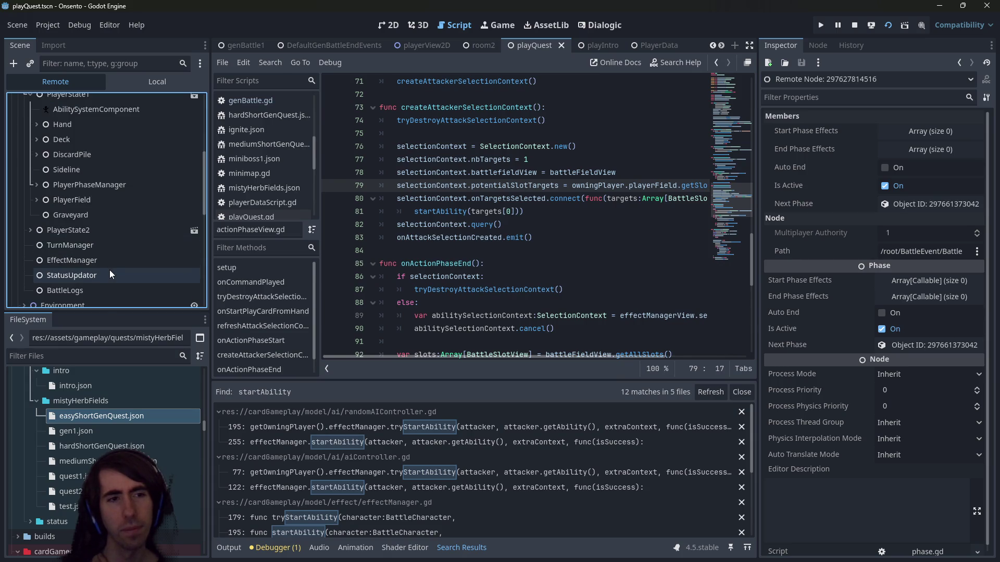
pyautogui.scroll(2, 109, 269)
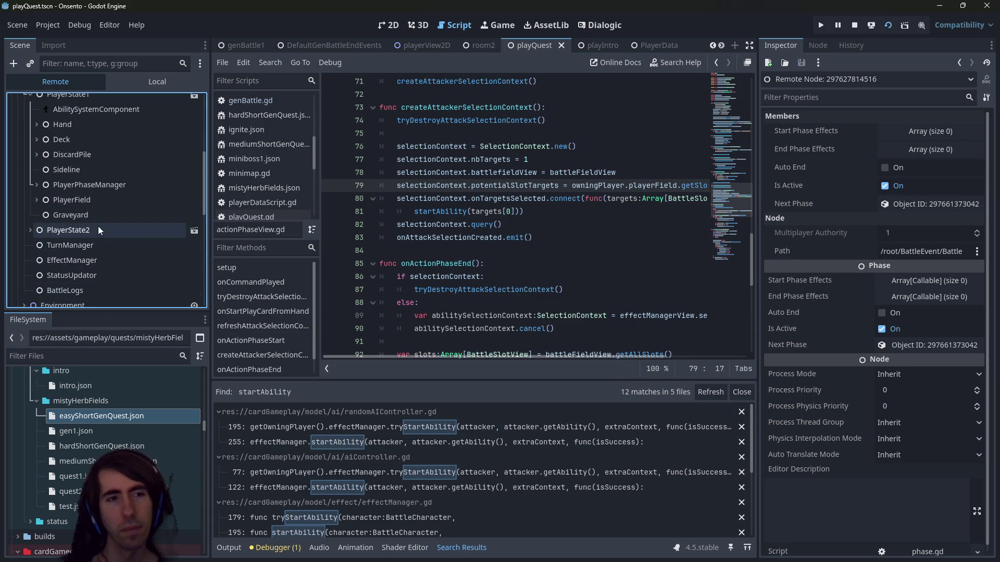
pyautogui.click(32, 230)
pyautogui.scroll(-2, 36, 229)
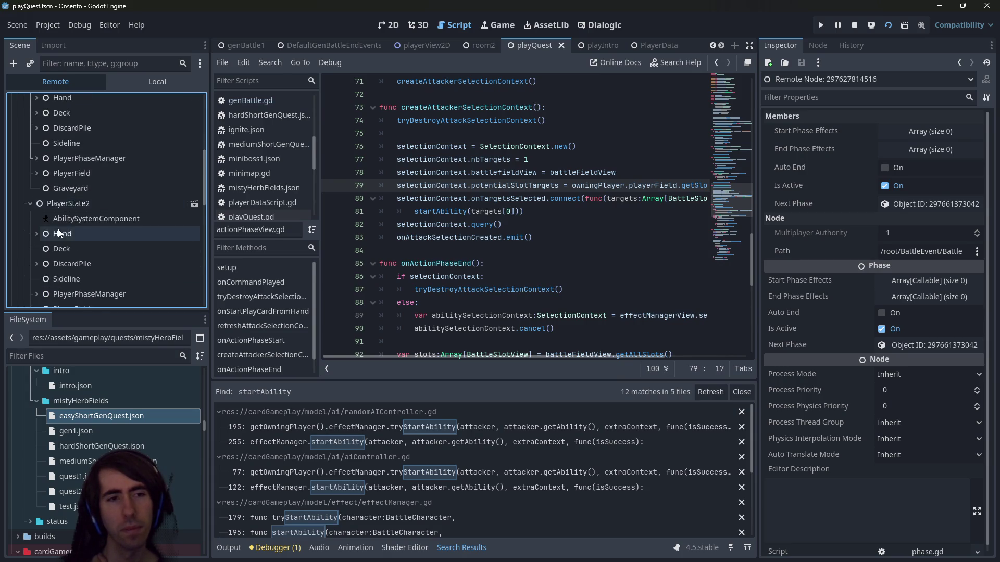
pyautogui.scroll(2, 47, 230)
pyautogui.click(33, 230)
pyautogui.scroll(3, 32, 230)
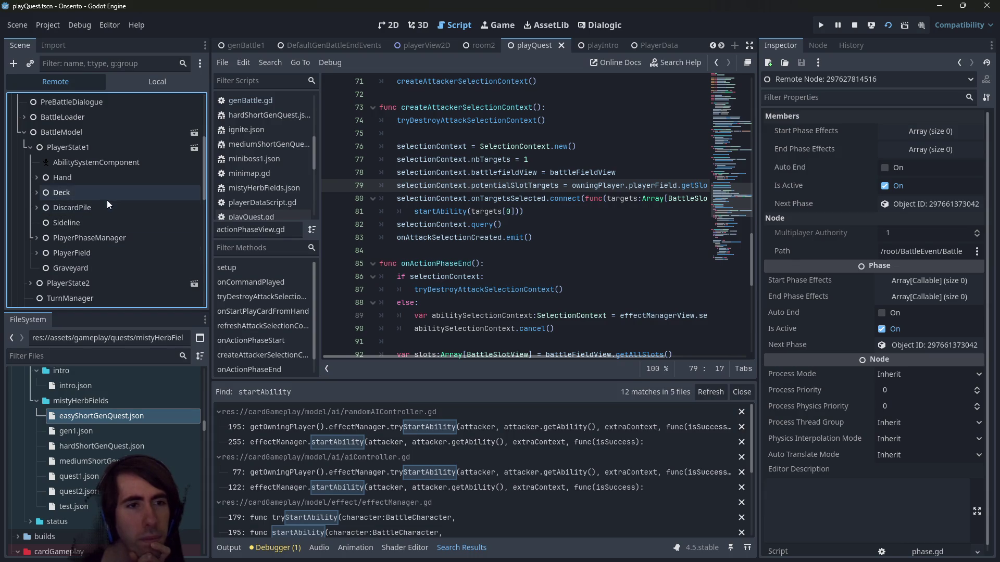
pyautogui.scroll(-8, 74, 227)
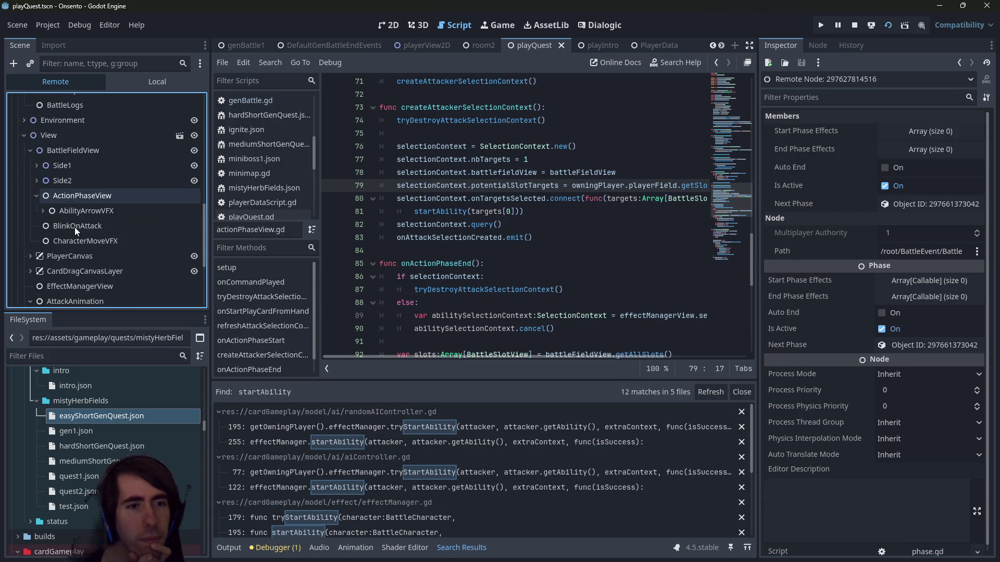
pyautogui.scroll(5, 93, 218)
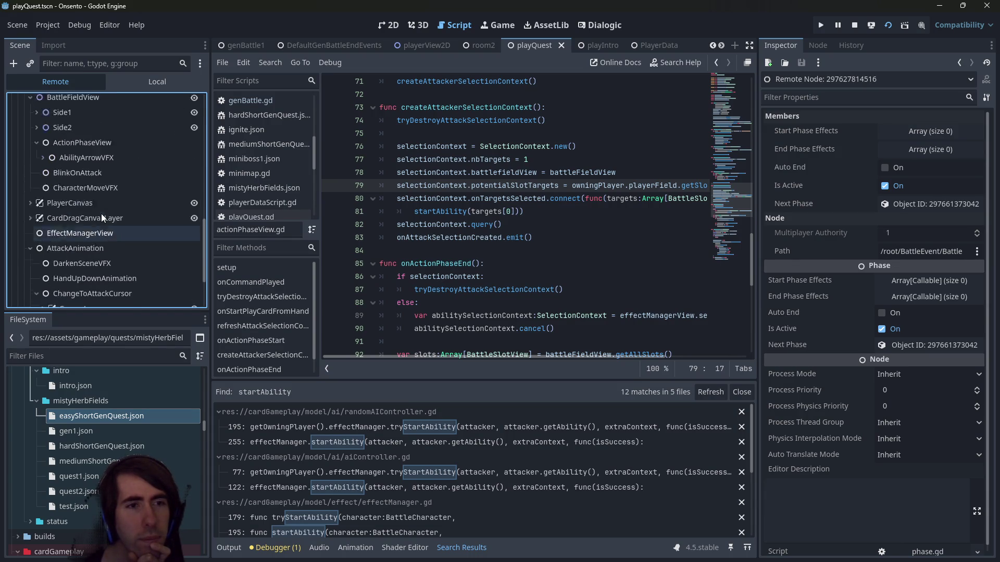
pyautogui.scroll(-6, 65, 202)
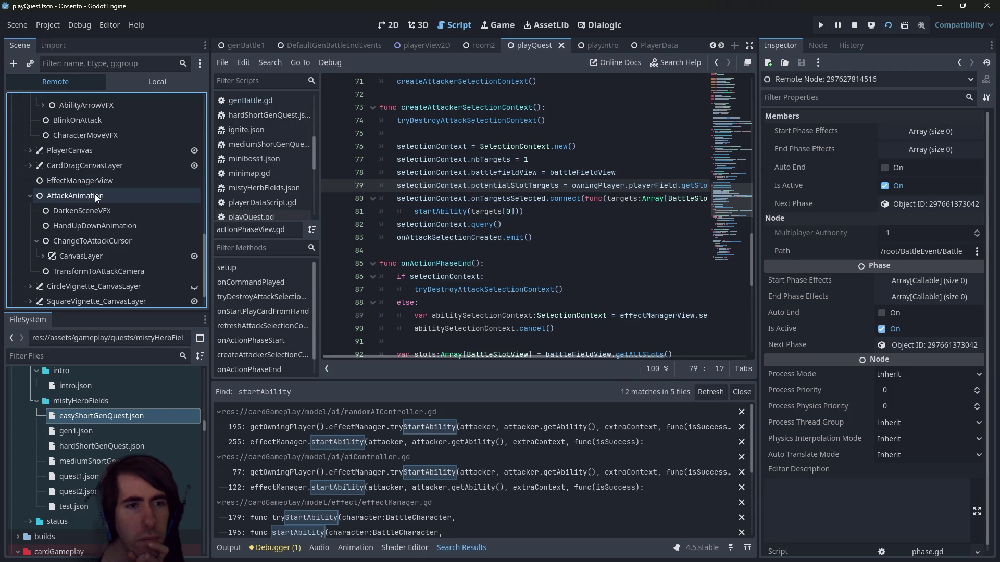
pyautogui.scroll(3, 94, 194)
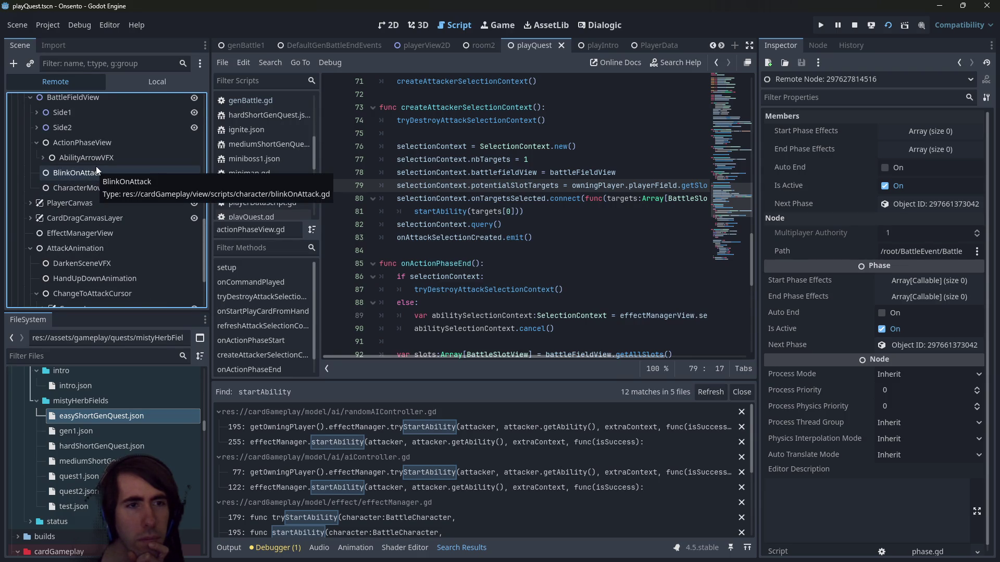
pyautogui.scroll(2, 95, 166)
# Inspect ActionPhaseView's live properties and follow its Action Phase reference
pyautogui.click(96, 167)
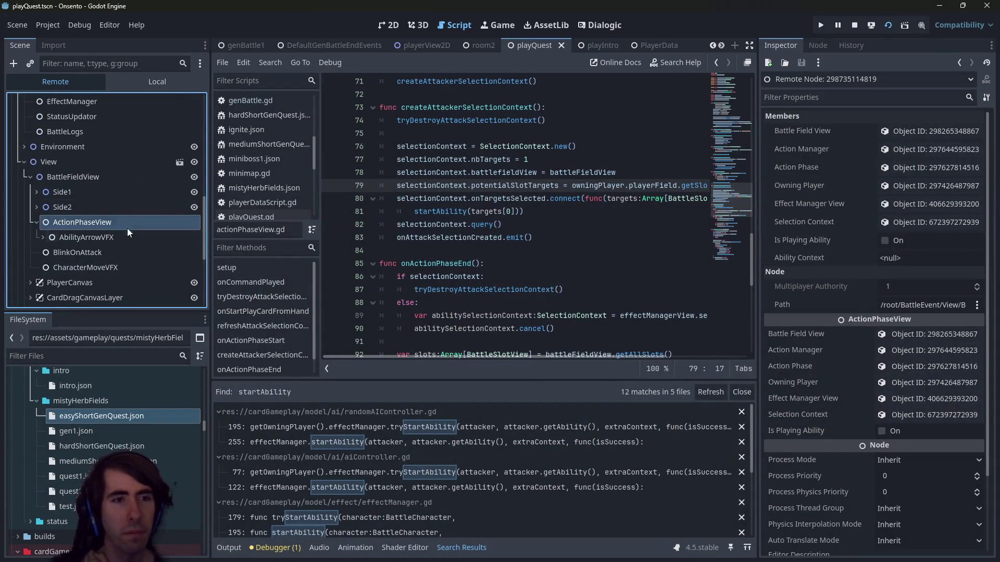
pyautogui.click(909, 167)
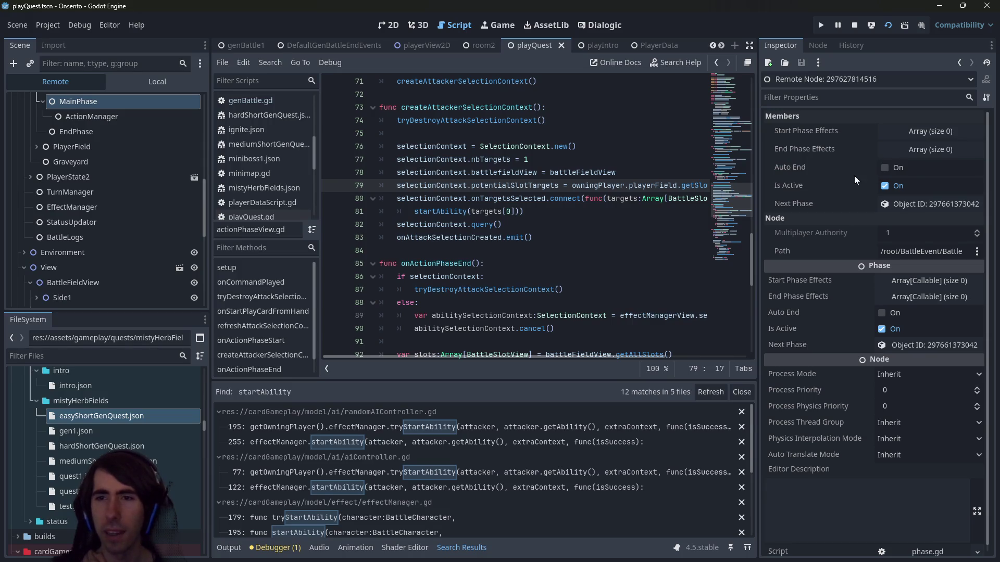
pyautogui.scroll(3, 39, 170)
pyautogui.scroll(2, 47, 172)
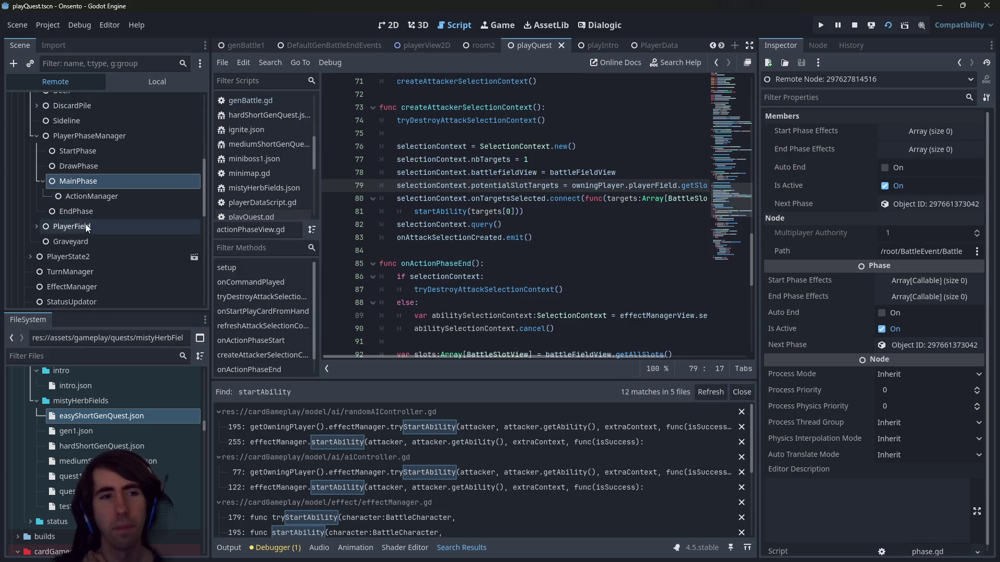
pyautogui.scroll(-5, 85, 224)
pyautogui.scroll(-3, 96, 199)
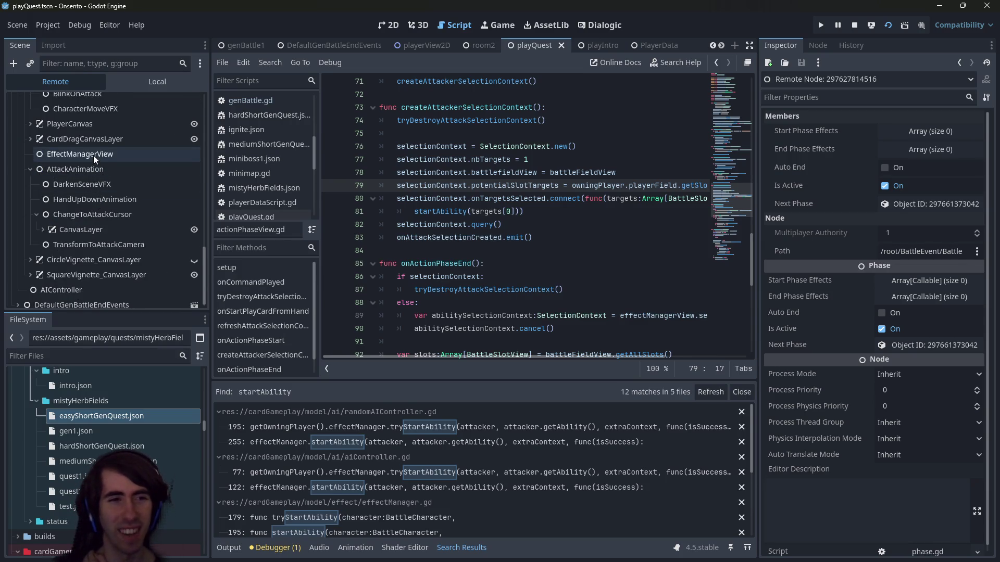
pyautogui.scroll(2, 90, 208)
pyautogui.scroll(2, 89, 208)
pyautogui.scroll(4, 73, 182)
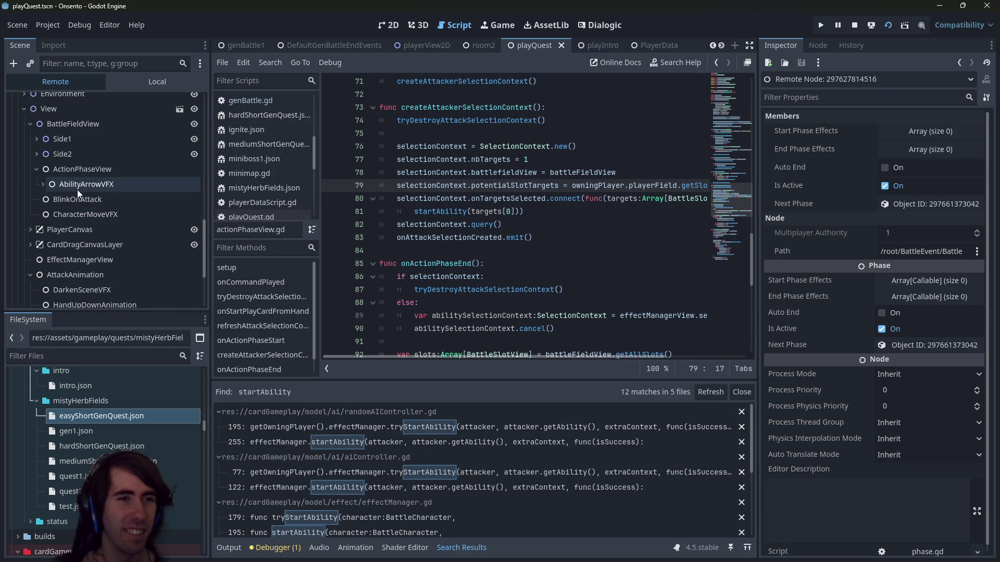
# Follow ActionPhaseView's Action Manager reference to the live ActionManager node under MainPhase
pyautogui.click(79, 172)
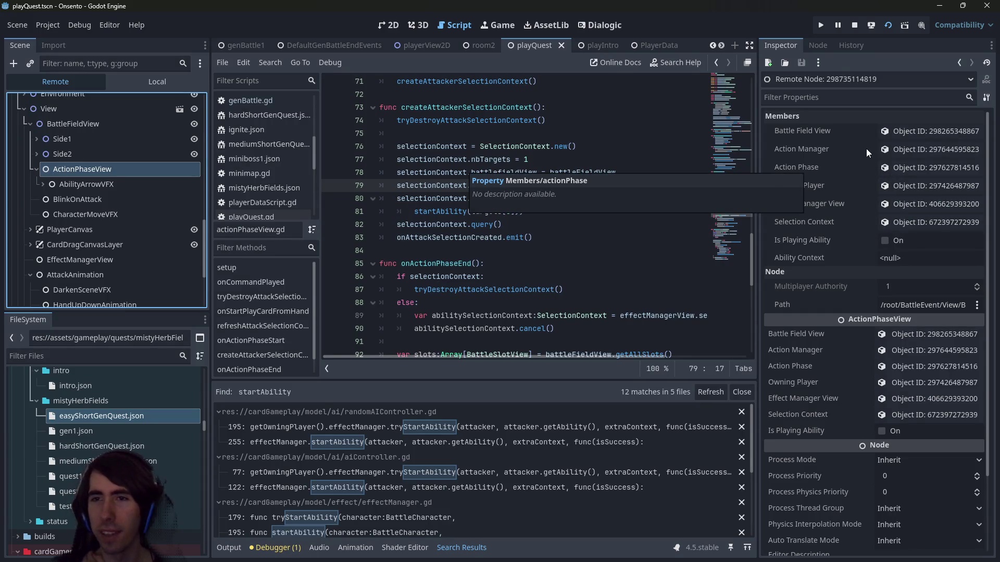
pyautogui.click(922, 150)
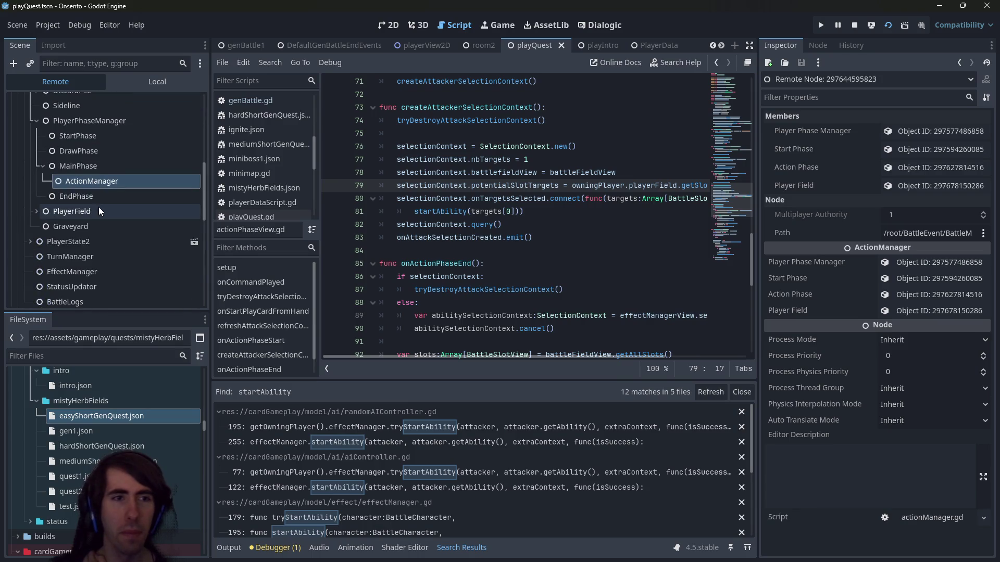
pyautogui.click(107, 180)
pyautogui.scroll(2, 106, 180)
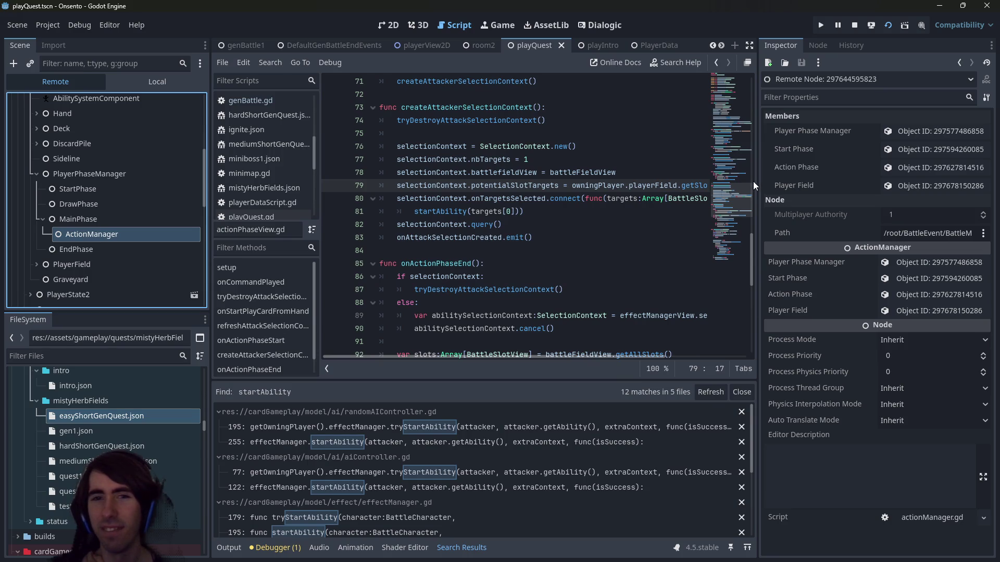
pyautogui.click(499, 238)
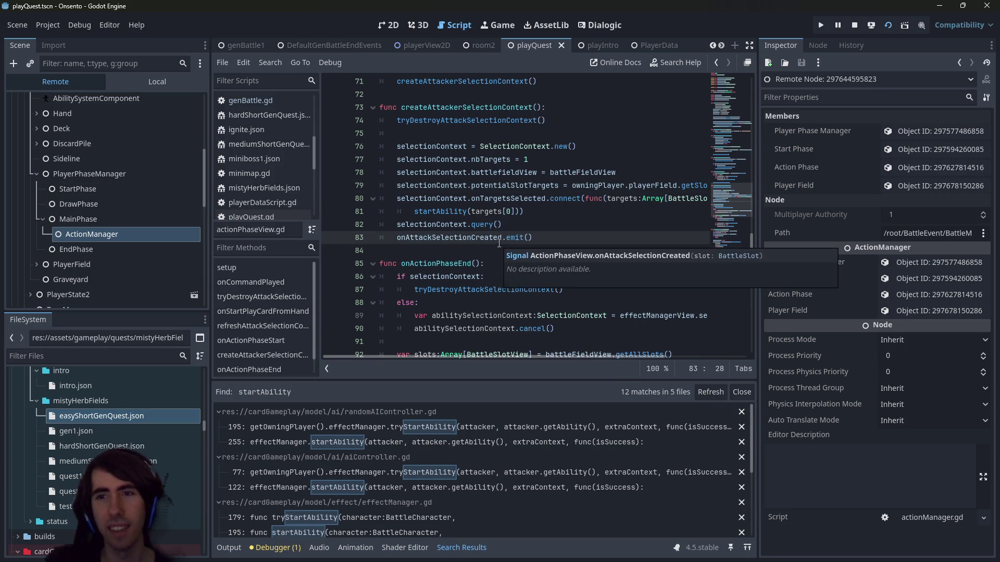
# Open actionManager.gd and highlight the resetActionsLeft call
pyautogui.hotkey('alt', 'shift', 'o')
pyautogui.write('action manager')
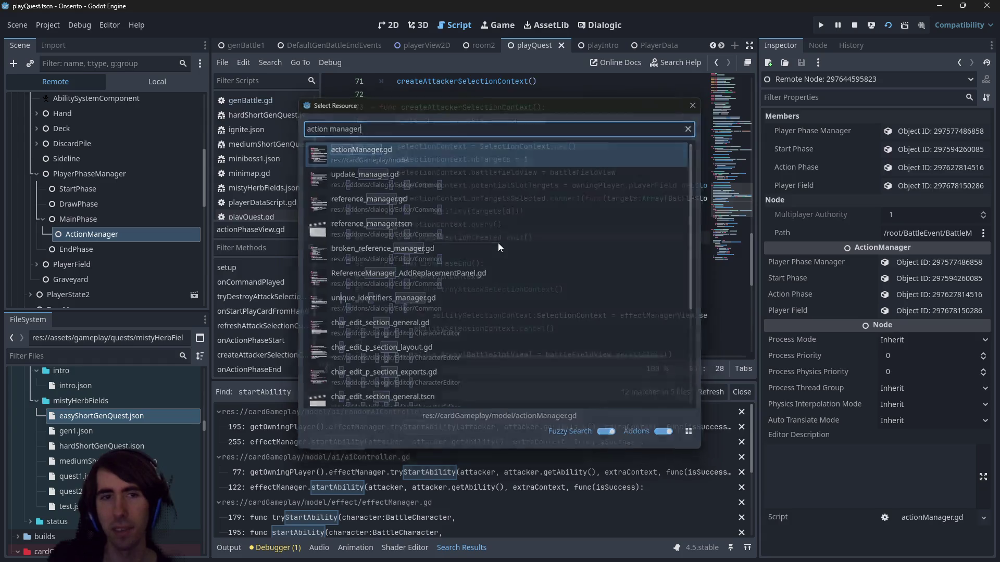
pyautogui.press('Return')
pyautogui.scroll(-4, 473, 230)
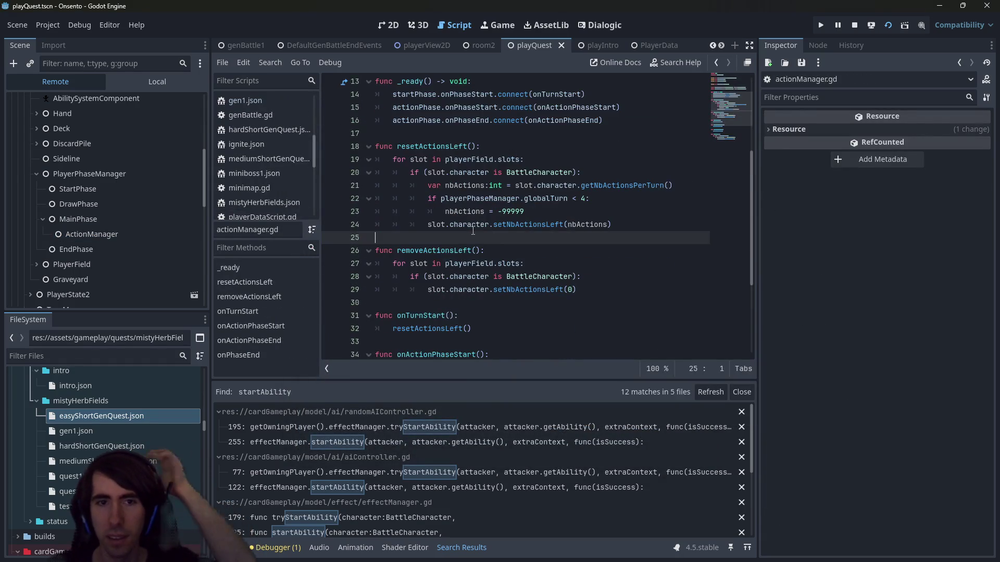
pyautogui.scroll(-2, 473, 231)
pyautogui.scroll(-2, 472, 231)
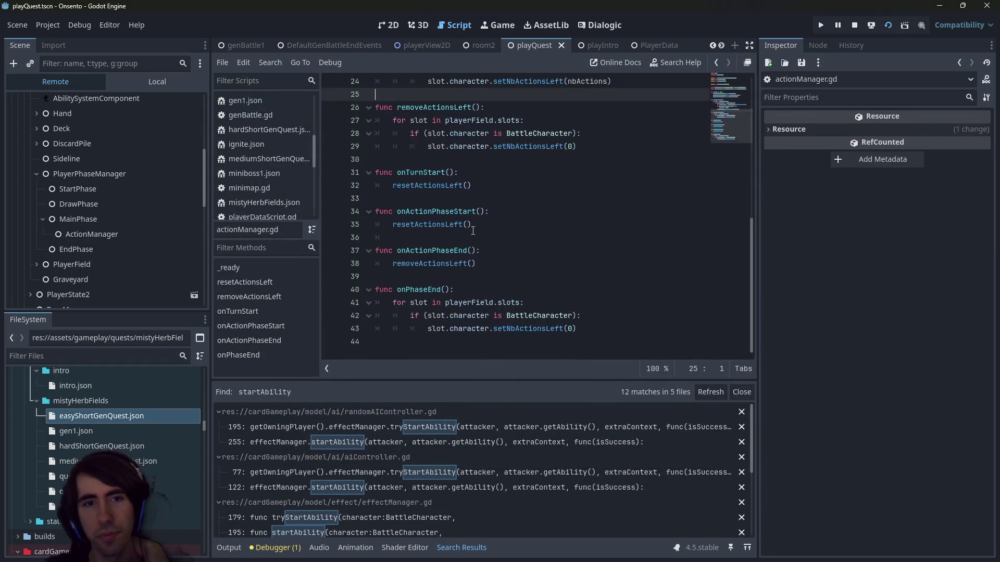
pyautogui.click(450, 215)
pyautogui.doubleClick(446, 224)
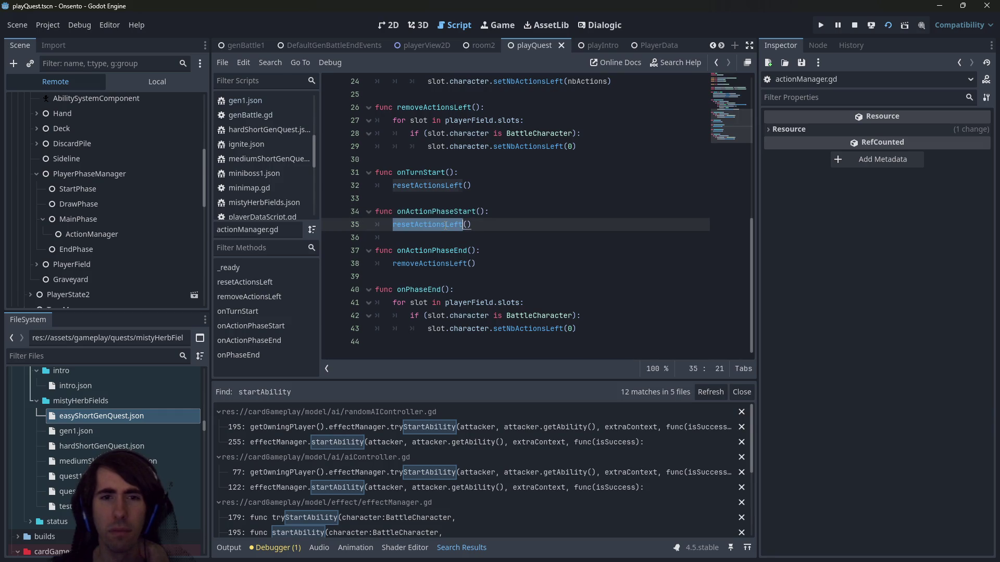
pyautogui.scroll(3, 446, 226)
pyautogui.scroll(3, 446, 226)
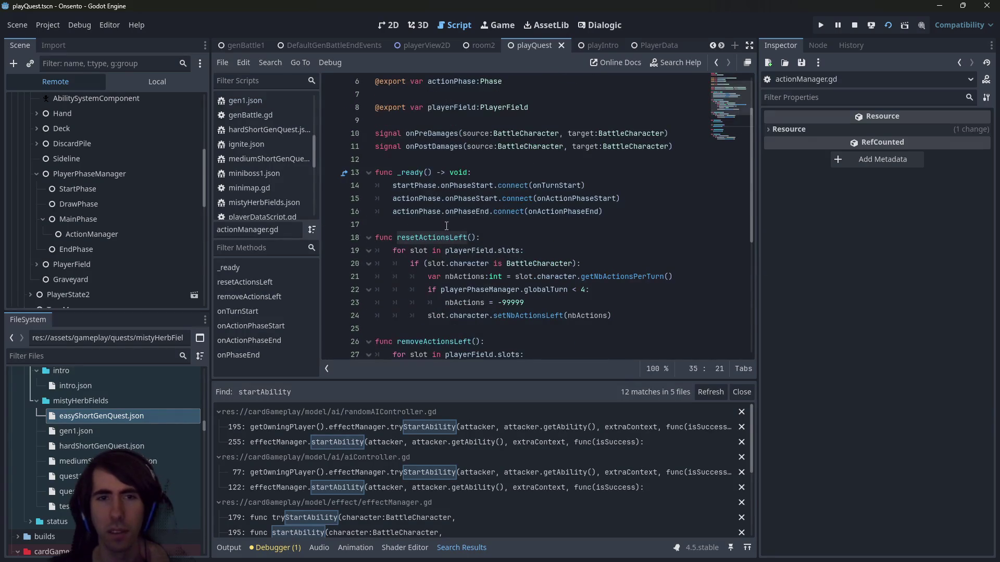
# Trace the onPhaseStart-to-onTurnStart connection in _ready, then clear the selection
pyautogui.doubleClick(469, 186)
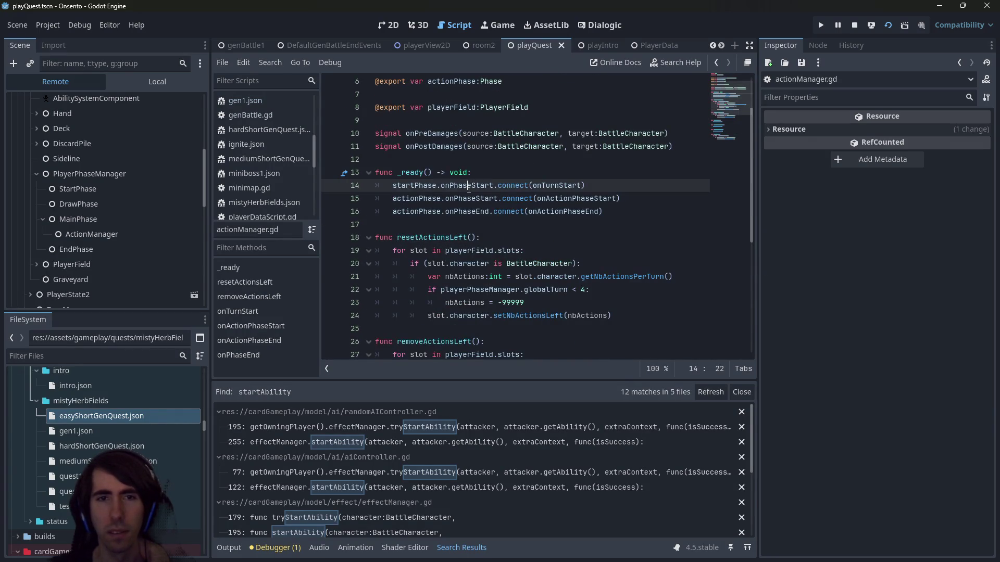
pyautogui.doubleClick(564, 185)
pyautogui.scroll(3, 564, 185)
pyautogui.scroll(3, 80, 220)
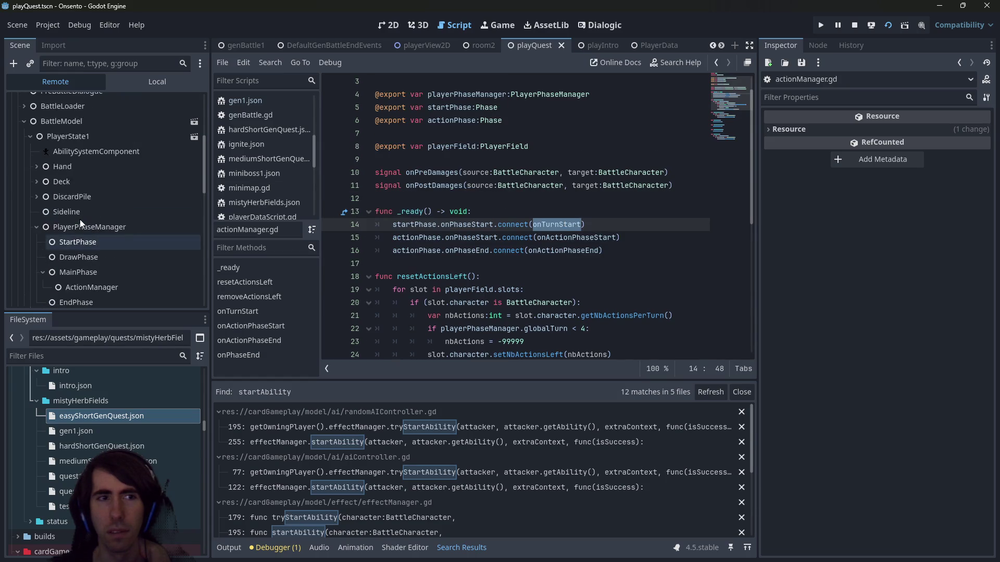
pyautogui.scroll(1, 428, 259)
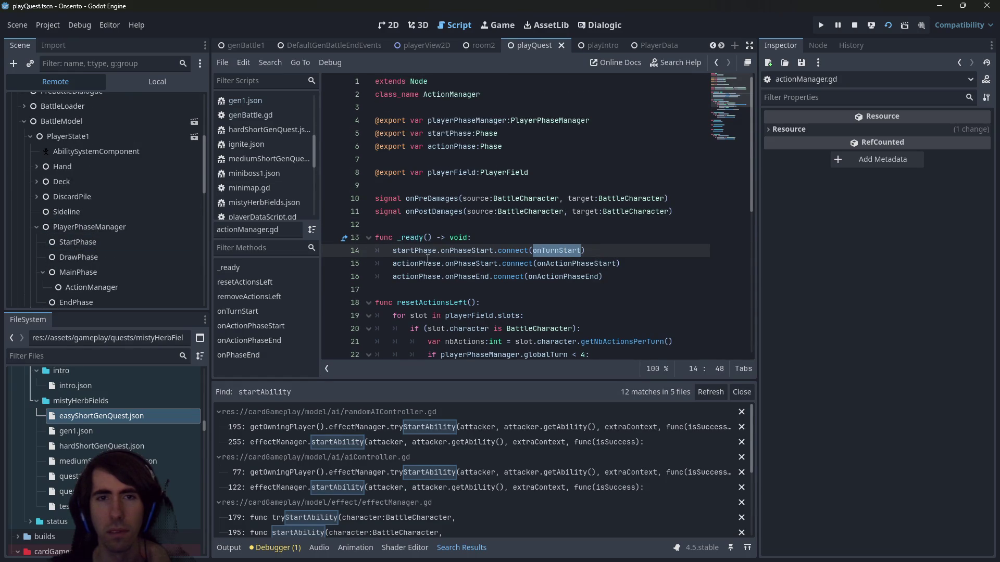
pyautogui.scroll(-2, 427, 258)
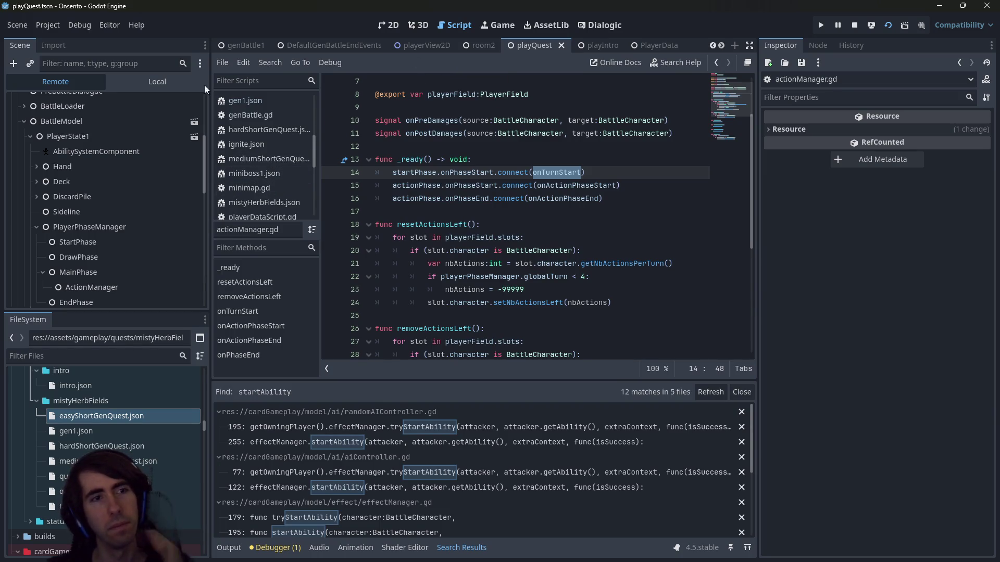
pyautogui.scroll(-5, 96, 200)
pyautogui.scroll(-5, 96, 203)
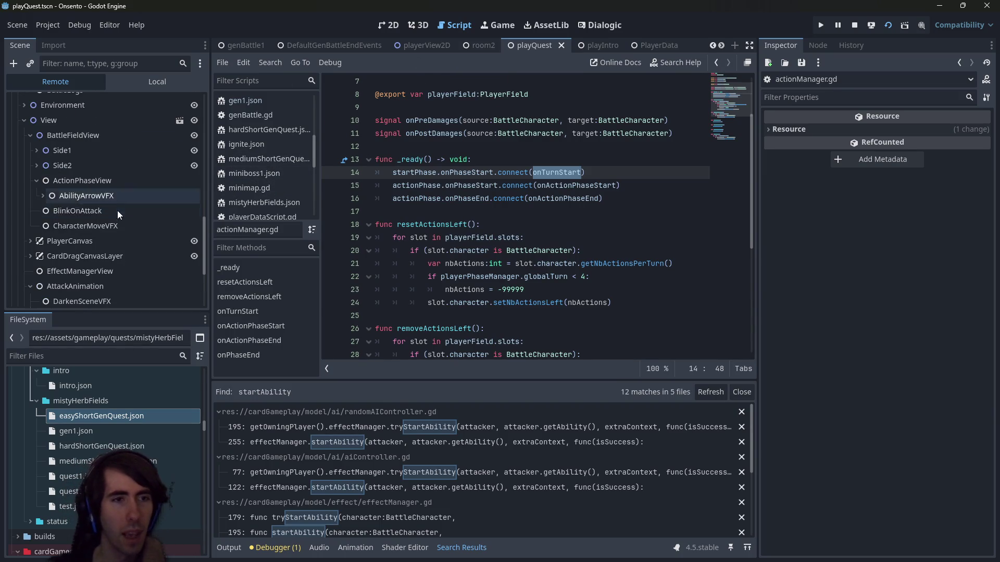
pyautogui.scroll(-3, 121, 192)
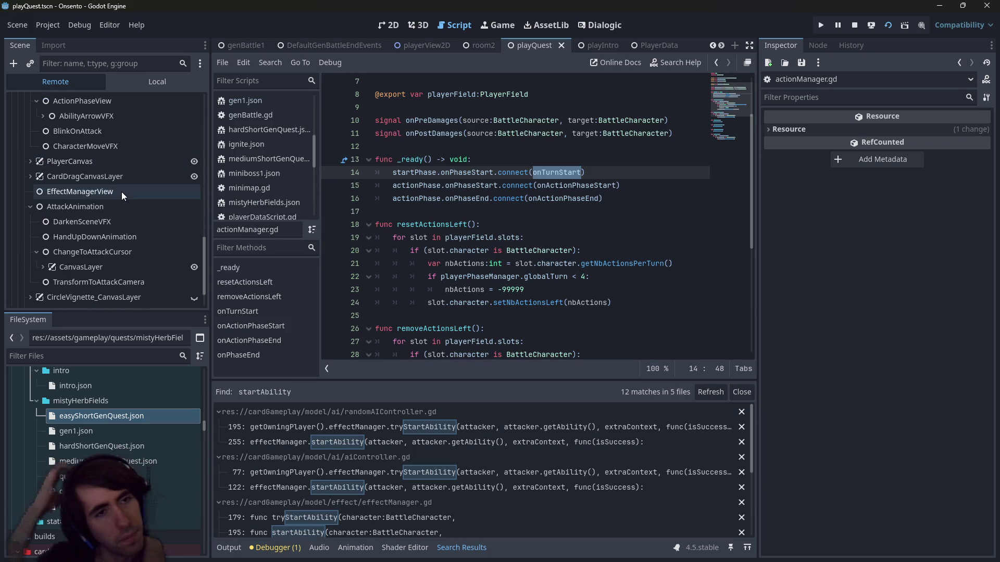
pyautogui.scroll(5, 121, 191)
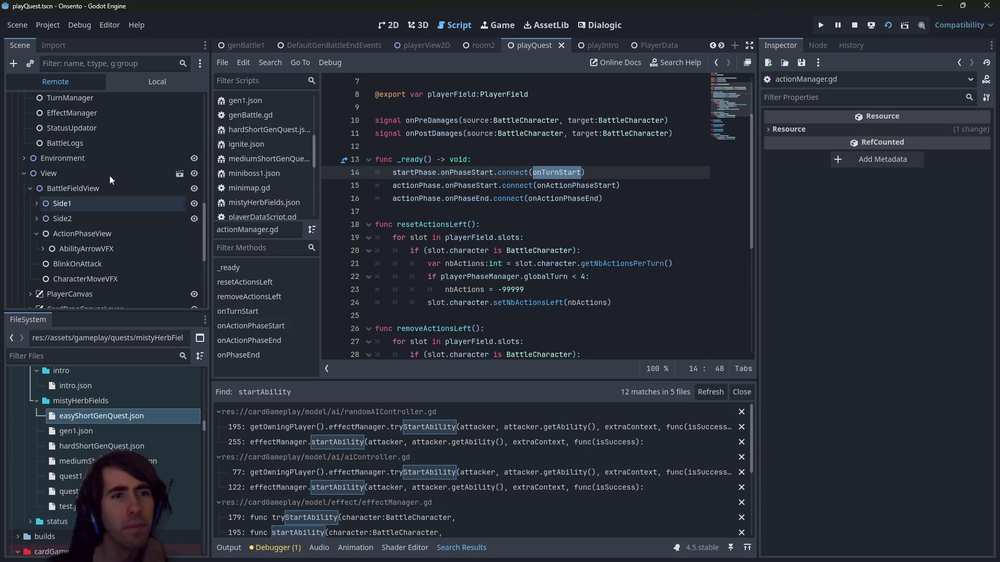
pyautogui.scroll(1, 110, 176)
pyautogui.scroll(-2, 109, 176)
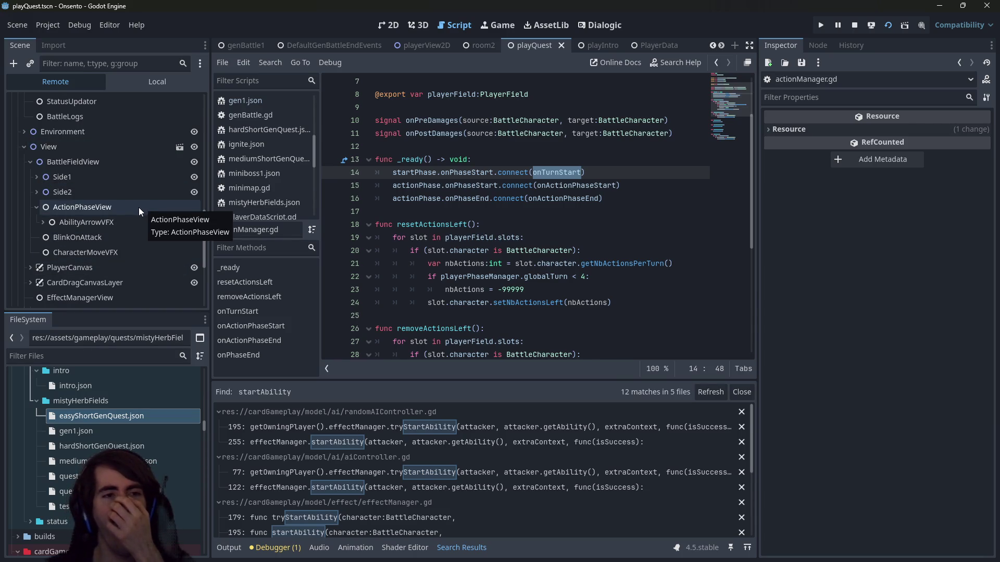
pyautogui.scroll(2, 492, 227)
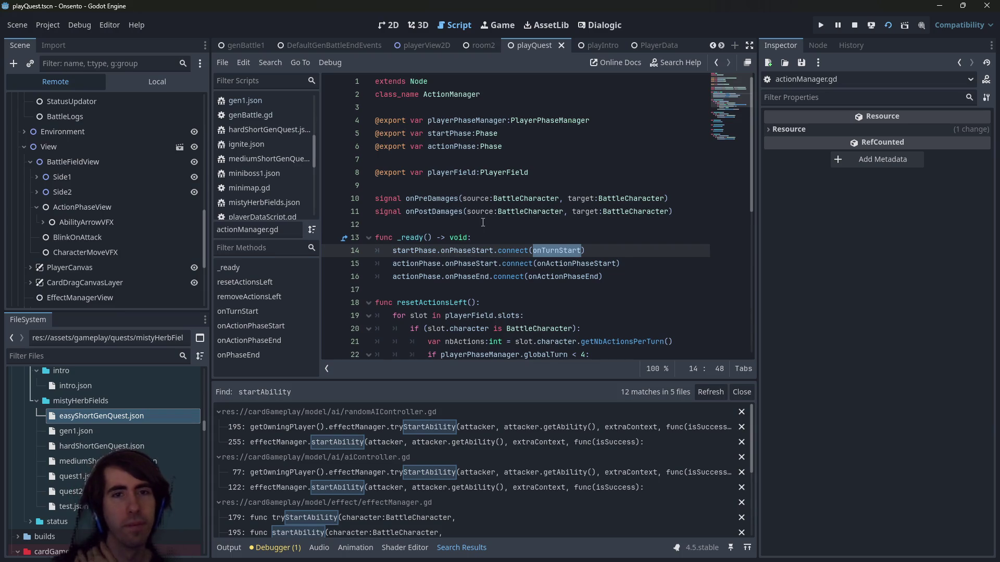
pyautogui.click(483, 222)
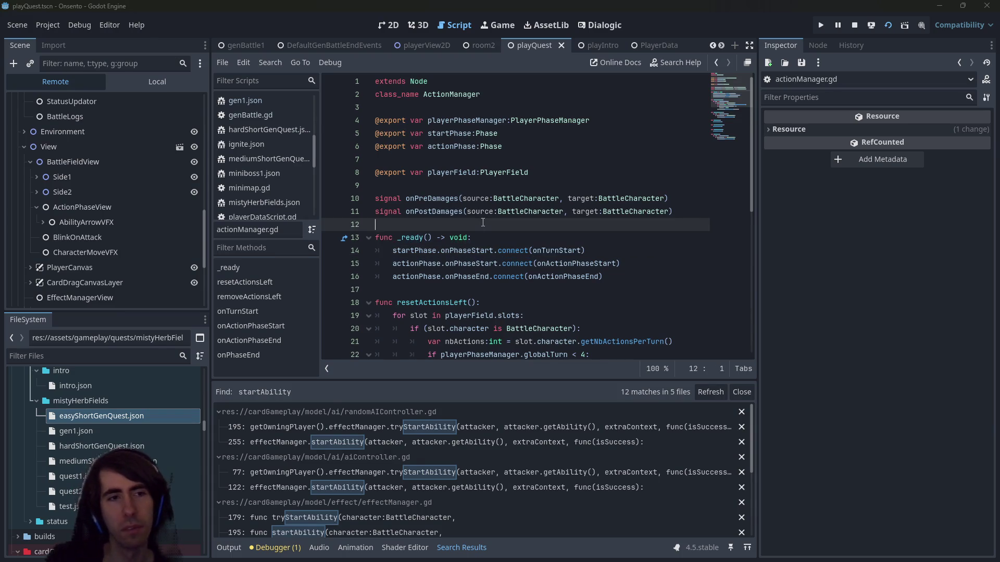
# Open actionPhaseView.gd via an 'action phase view' file search
pyautogui.hotkey('shift', 'alt', 'o')
pyautogui.write('actionphase')
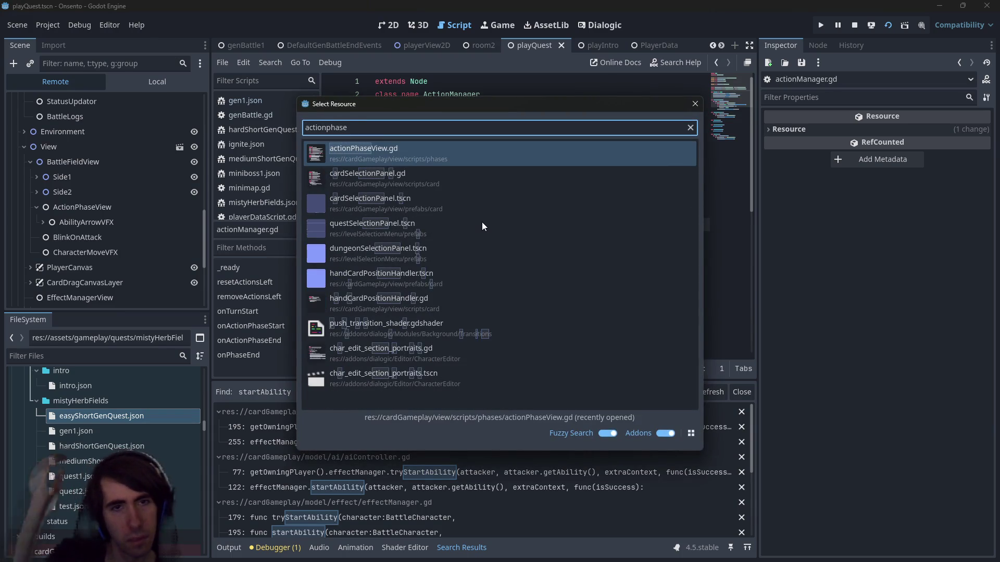
pyautogui.press('Escape')
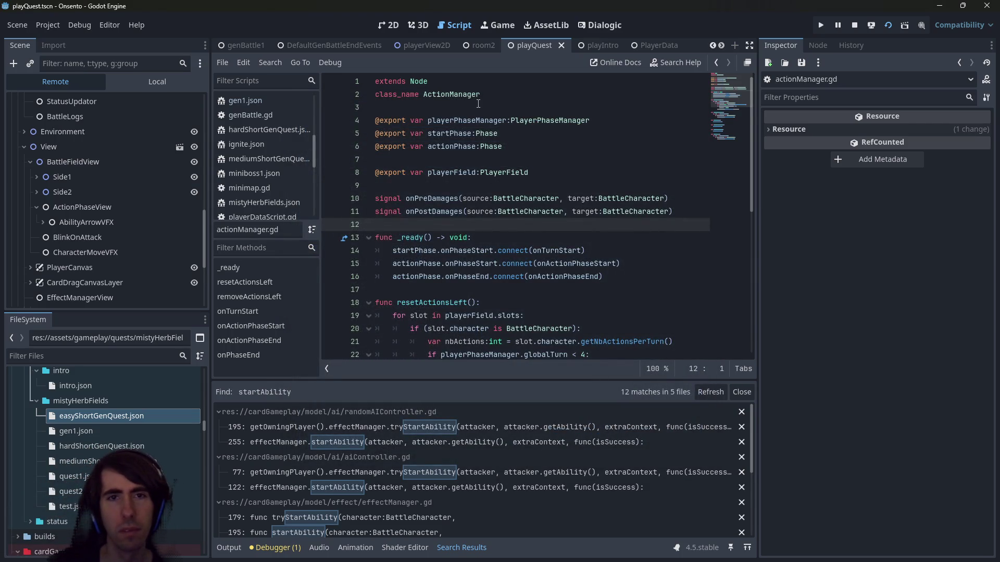
pyautogui.hotkey('shift', 'alt', 'o')
pyautogui.write('action phase view')
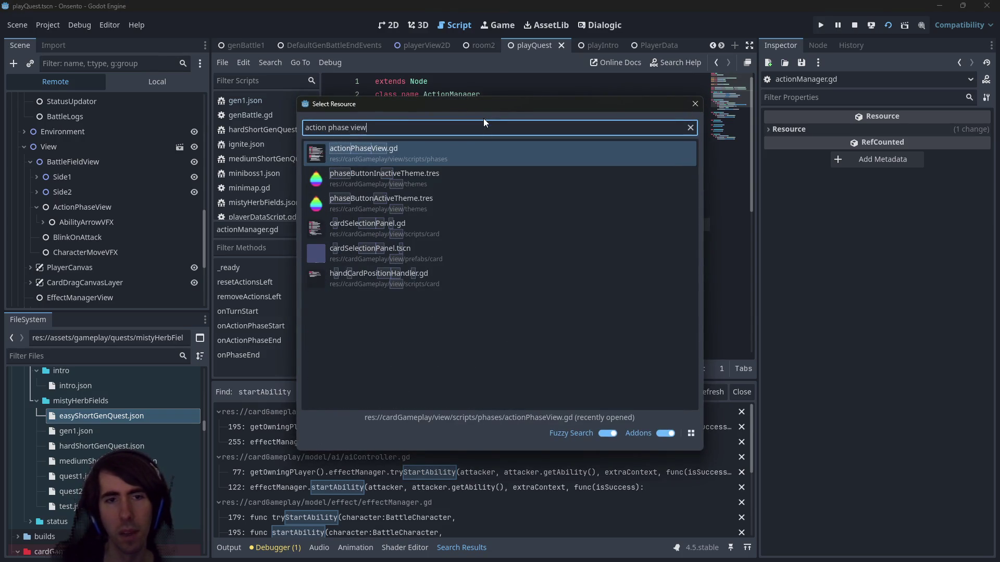
pyautogui.press('Return')
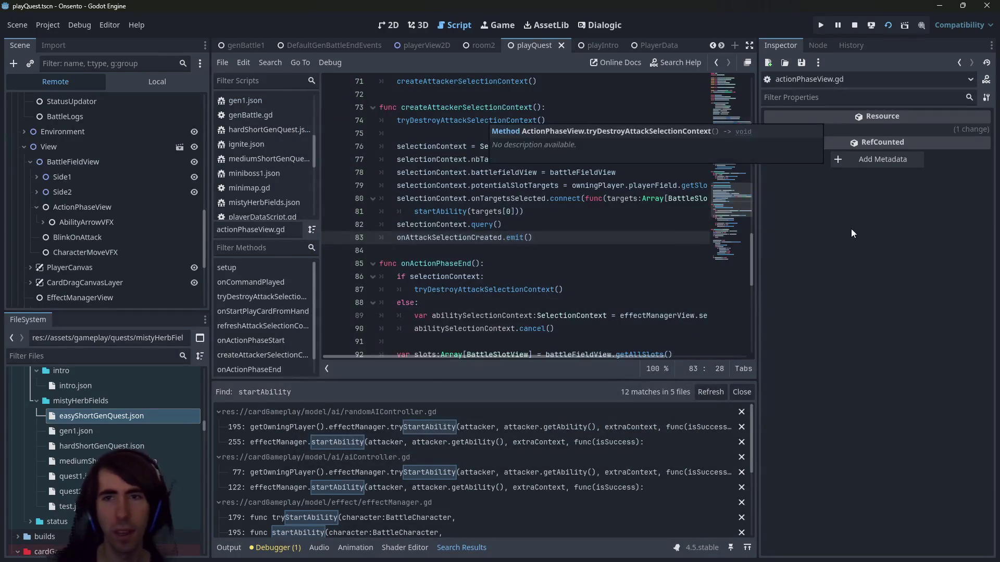
# Highlight the ActionManager type and selectionContext variable, then inspect the live ActionPhaseView node
pyautogui.scroll(20, 539, 210)
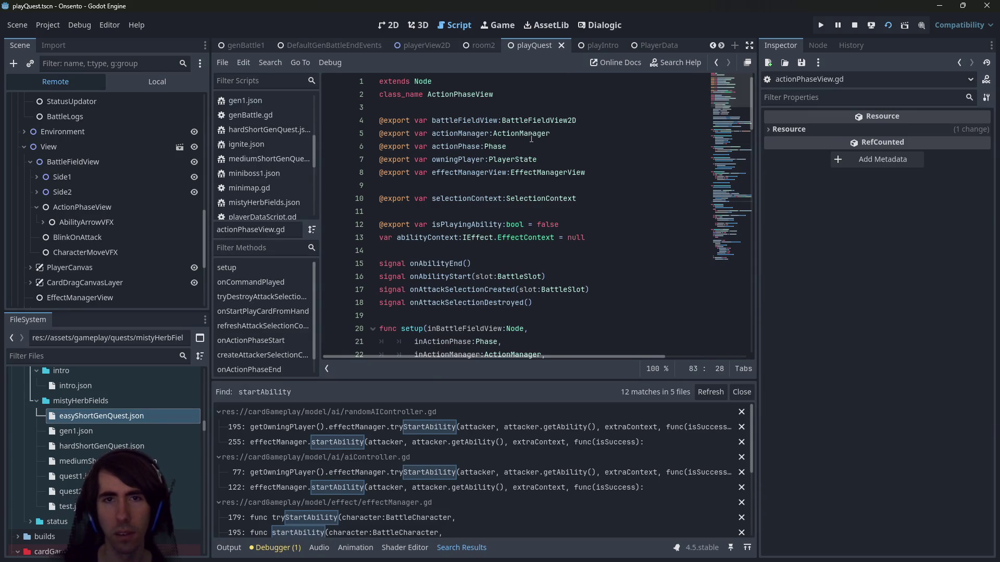
pyautogui.doubleClick(532, 135)
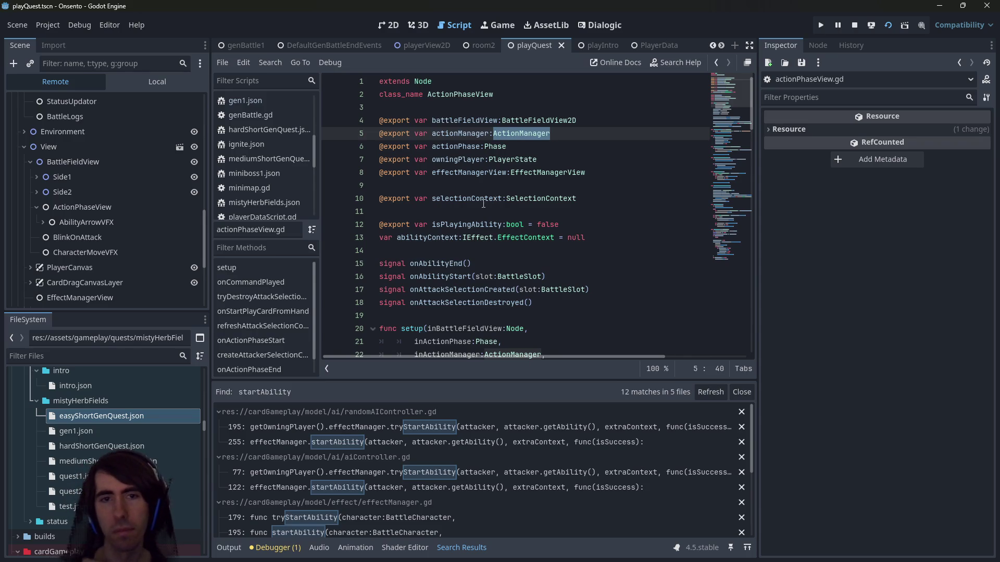
pyautogui.scroll(-1, 485, 201)
pyautogui.doubleClick(458, 160)
pyautogui.scroll(-3, 458, 159)
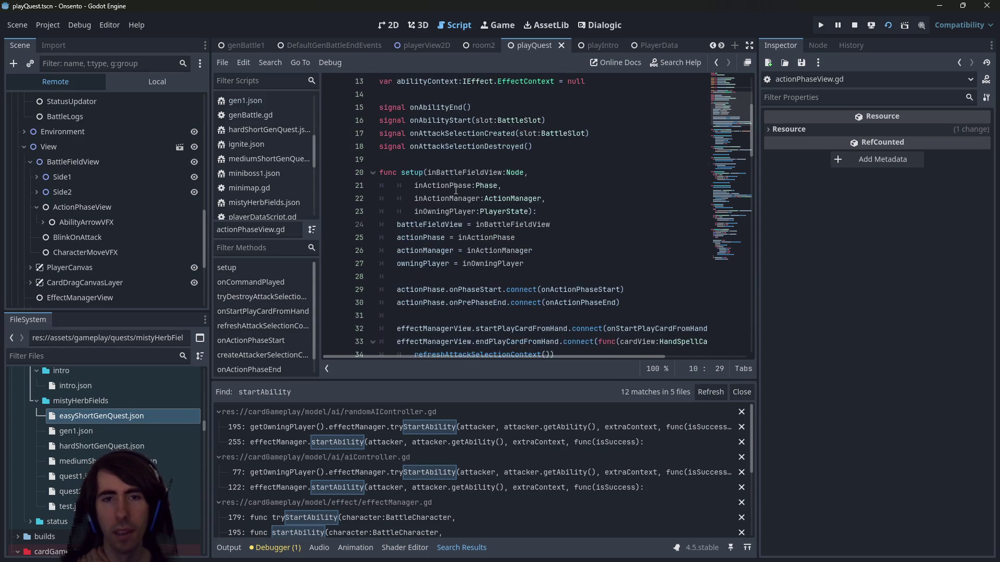
pyautogui.scroll(4, 457, 190)
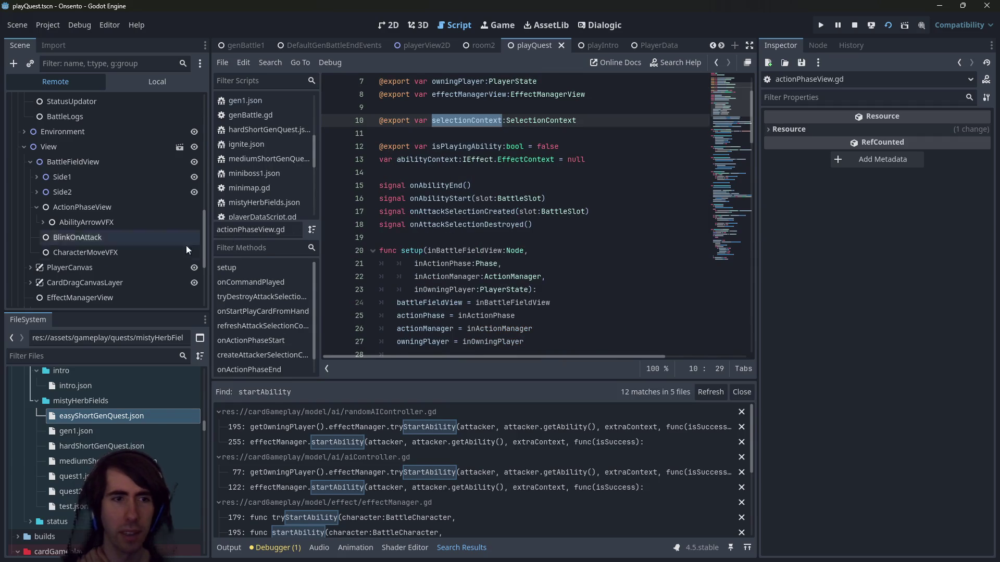
pyautogui.click(94, 207)
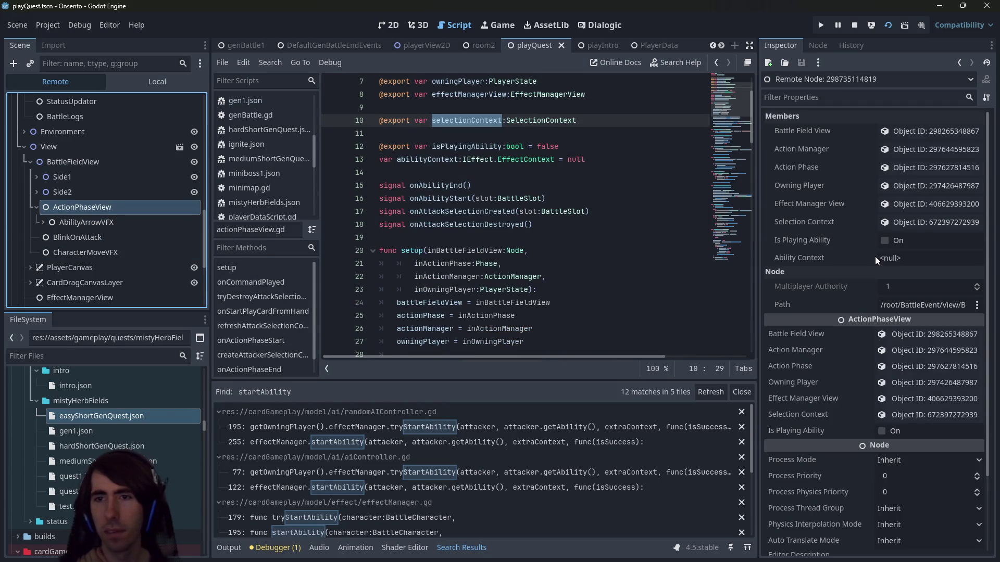
# Open the live Selection Context and expand its three Potential Slot Targets
pyautogui.click(881, 223)
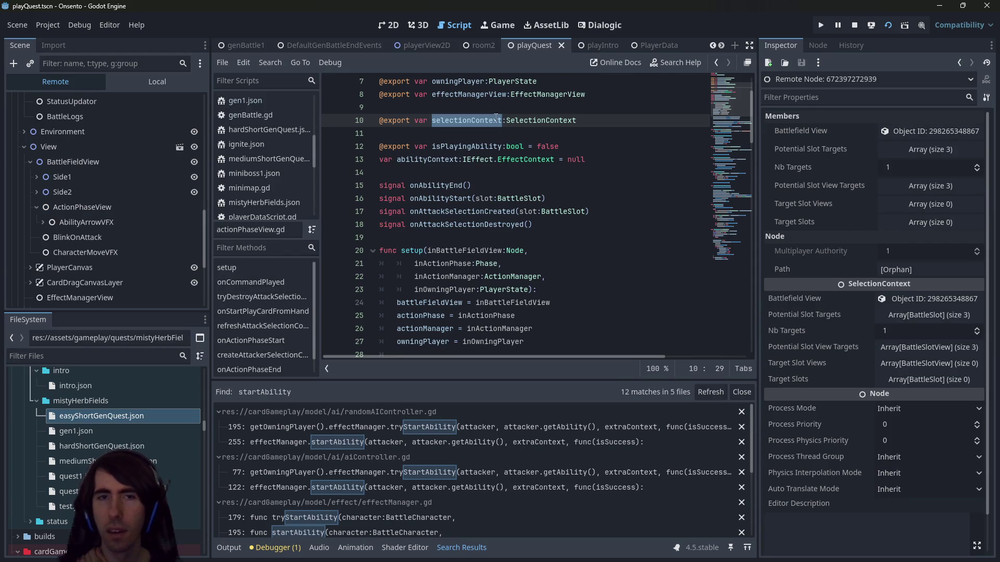
pyautogui.click(916, 148)
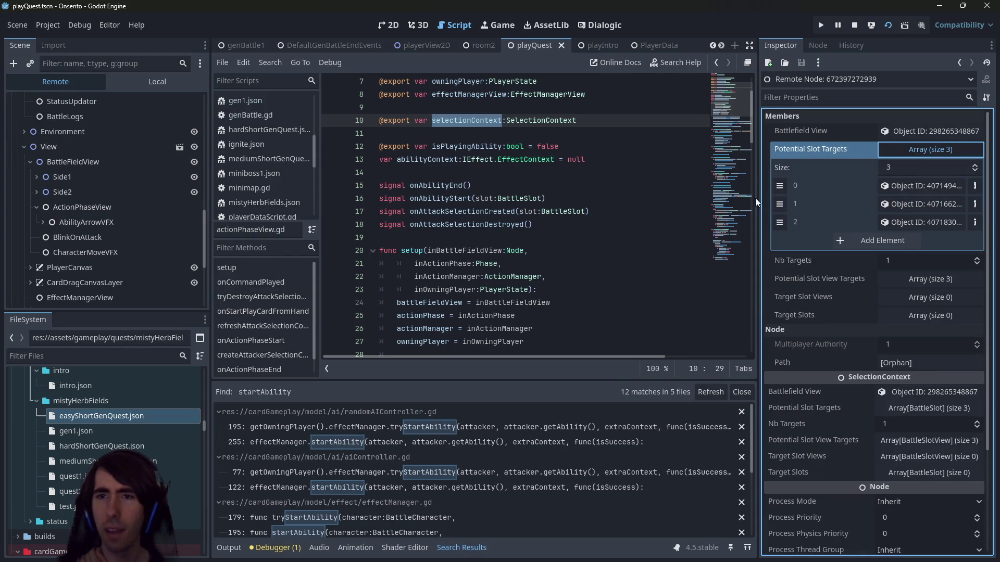
pyautogui.moveTo(758, 199); pyautogui.dragTo(698, 193)
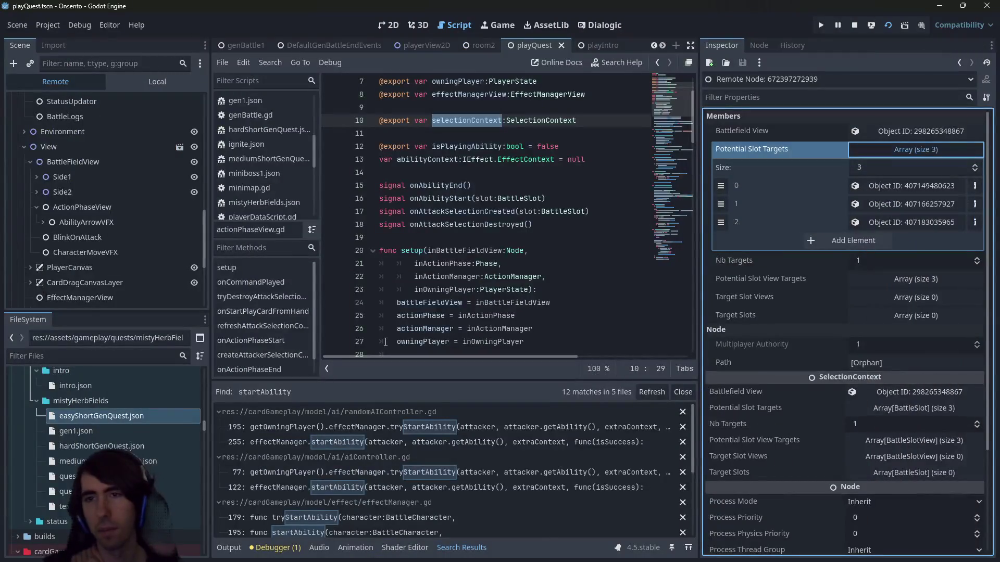
pyautogui.click(552, 134)
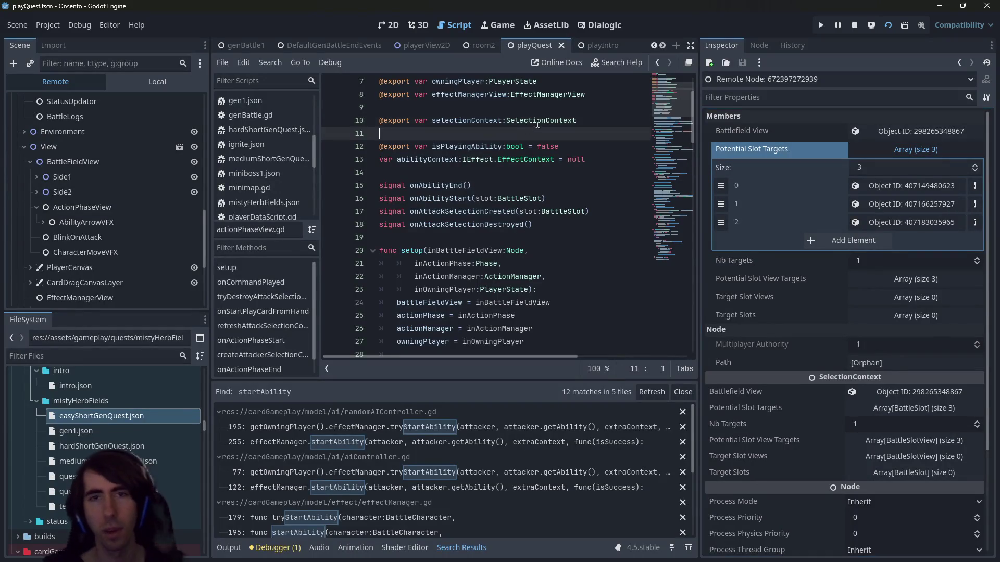
# Open the selectionContext.gd script, briefly showing and hiding the game window
pyautogui.keyDown('ctrl'); pyautogui.click(534, 123); pyautogui.keyUp('ctrl')
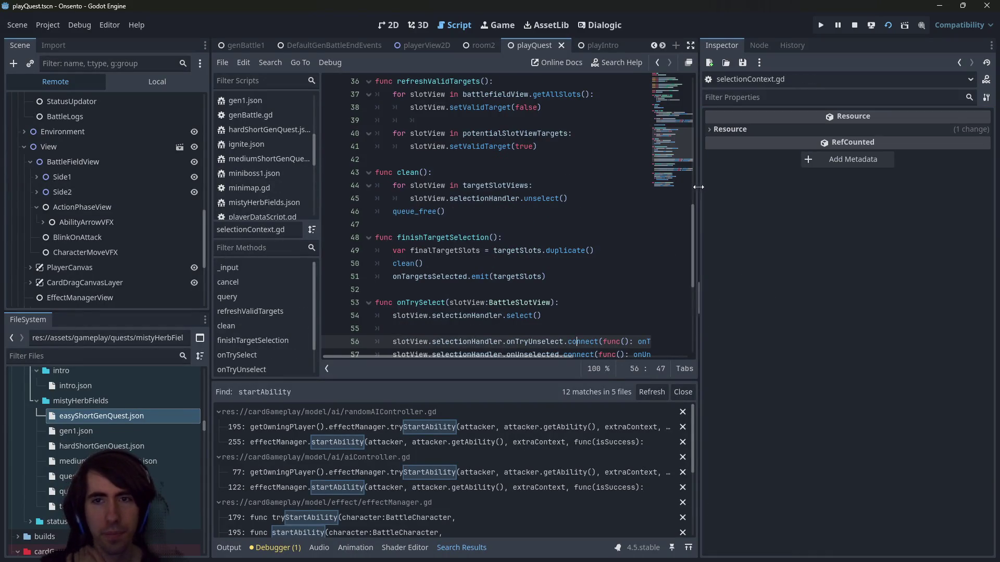
pyautogui.moveTo(698, 188); pyautogui.dragTo(746, 187)
pyautogui.scroll(-2, 379, 264)
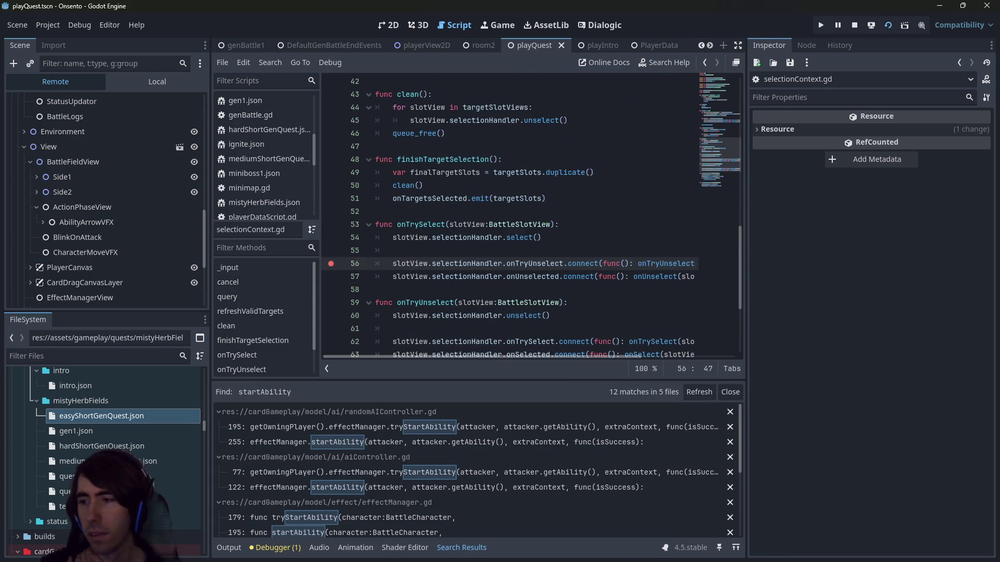
pyautogui.press('F5')
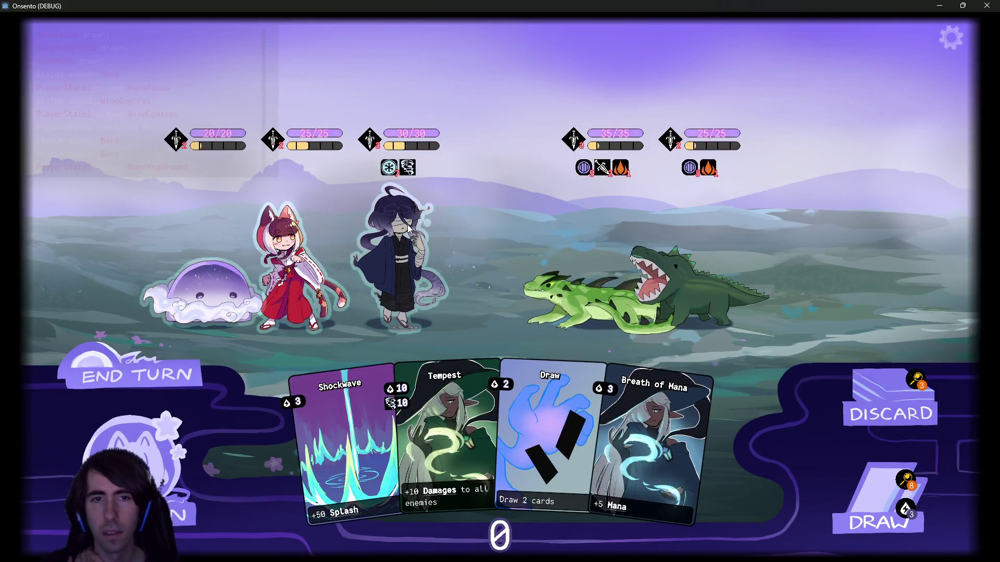
pyautogui.click(939, 6)
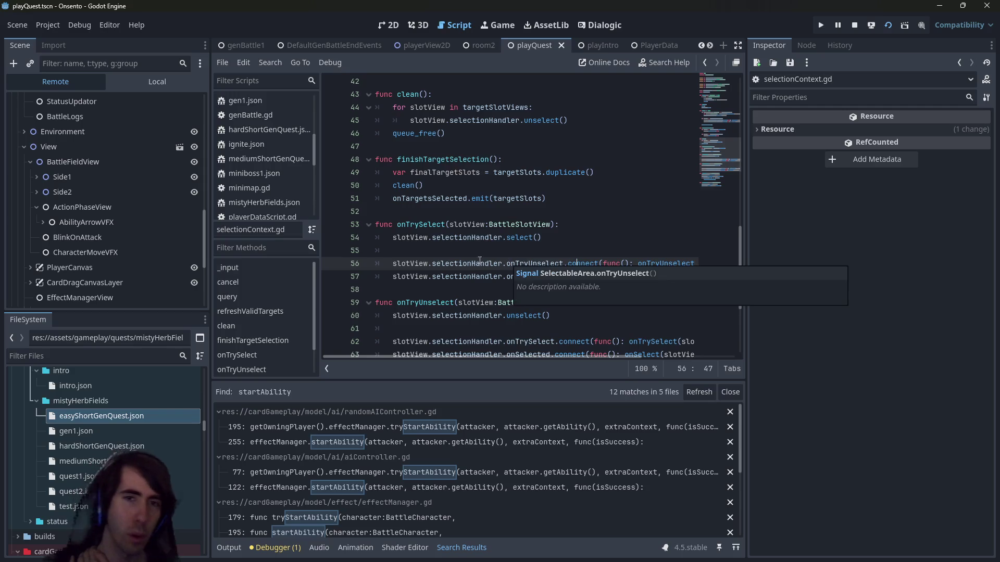
# Review lines 53-56 and move selectionContext.gd to the top of the script list
pyautogui.click(476, 238)
pyautogui.click(512, 224)
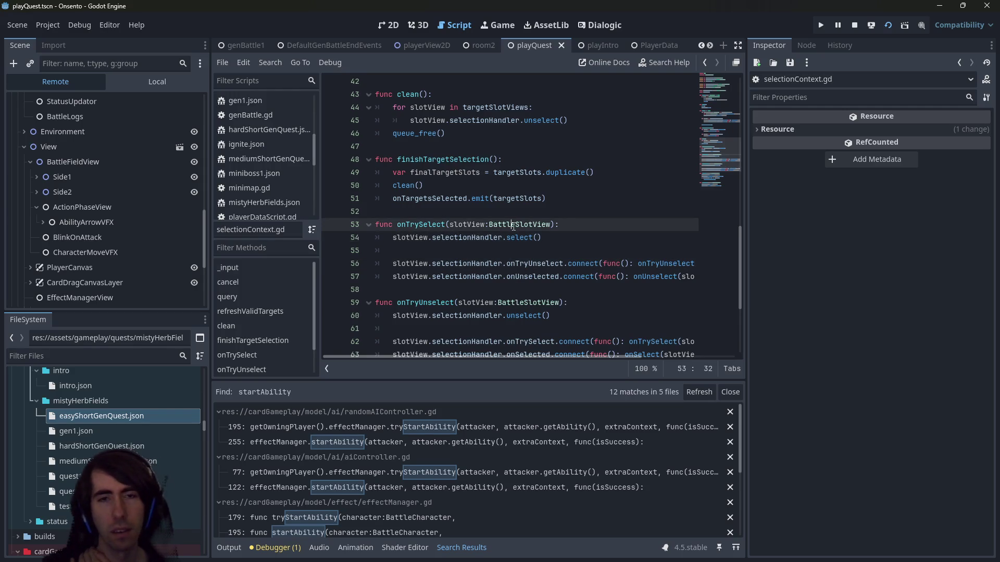
pyautogui.scroll(5, 296, 196)
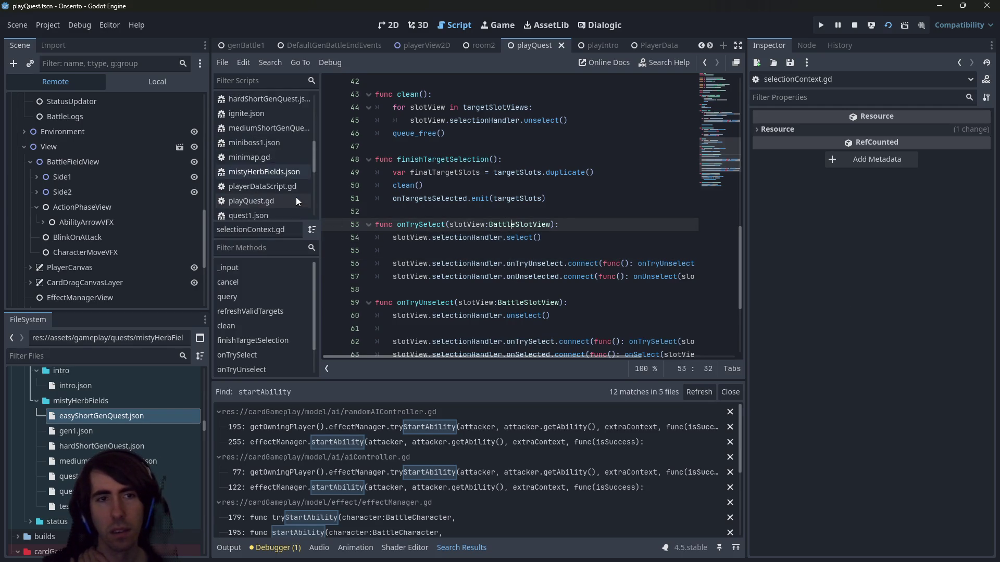
pyautogui.scroll(-10, 294, 139)
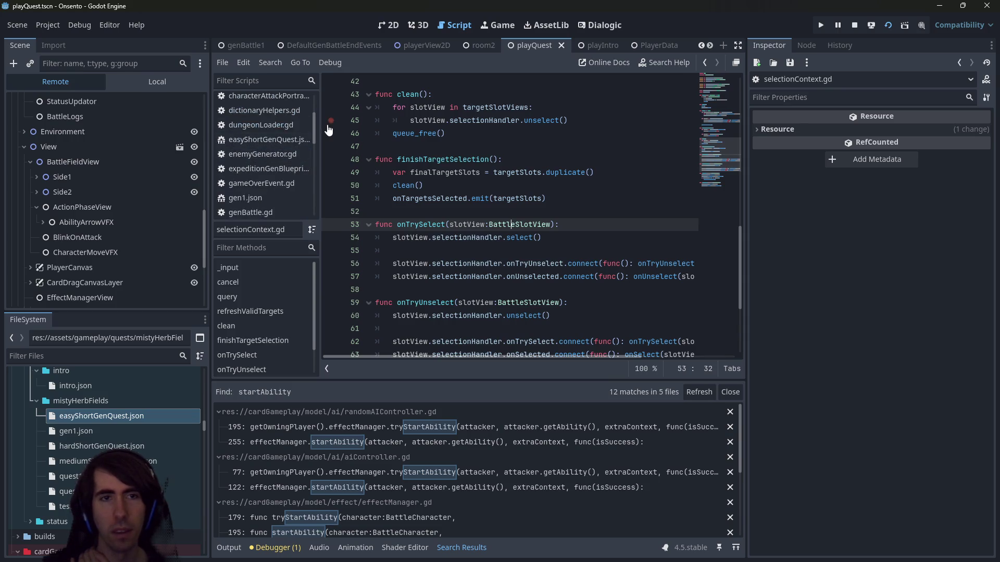
pyautogui.moveTo(282, 137); pyautogui.dragTo(278, 102)
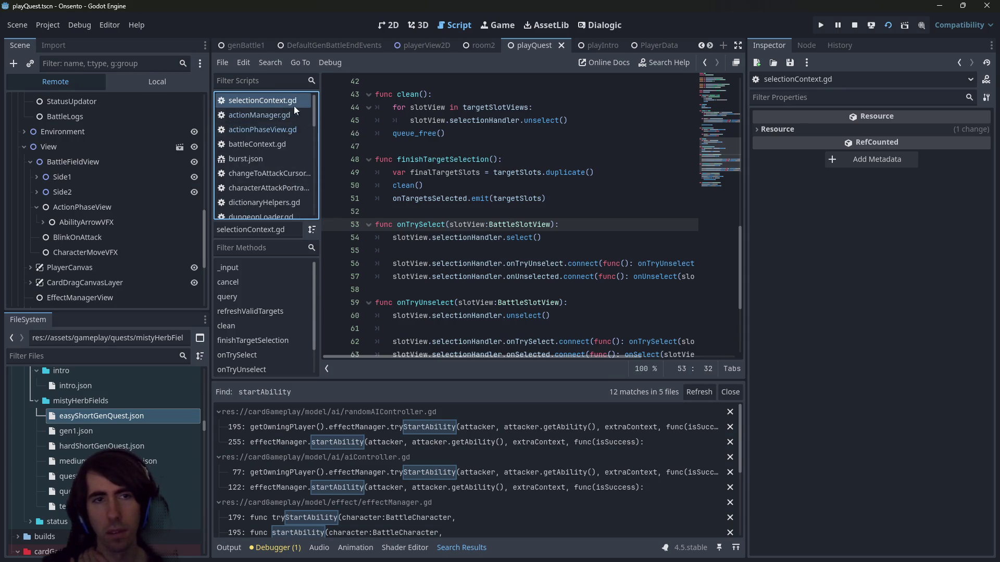
pyautogui.click(495, 265)
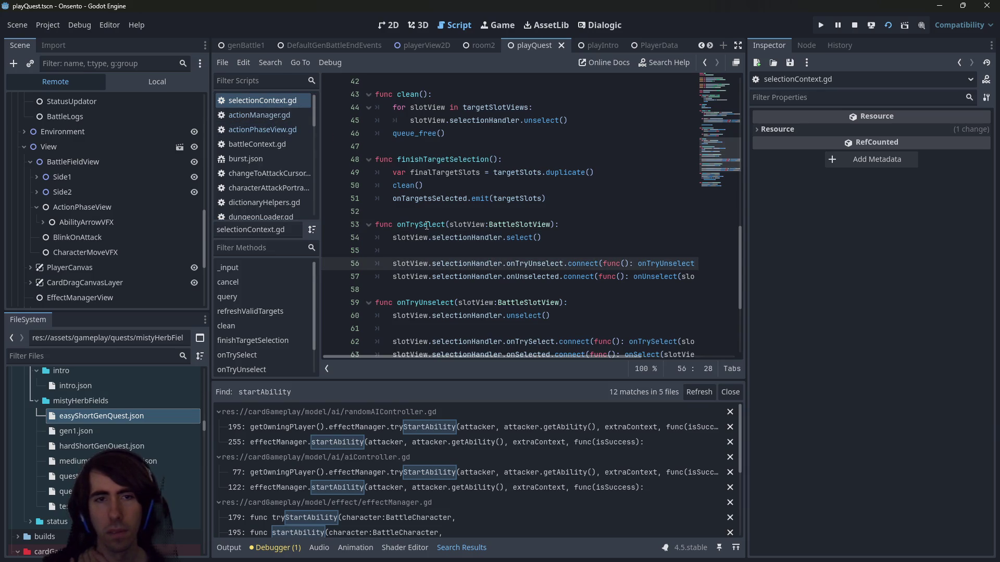
# Follow onTrySelect to its signal declaration in selectableArea.gd and search for it
pyautogui.doubleClick(431, 230)
pyautogui.scroll(-3, 427, 228)
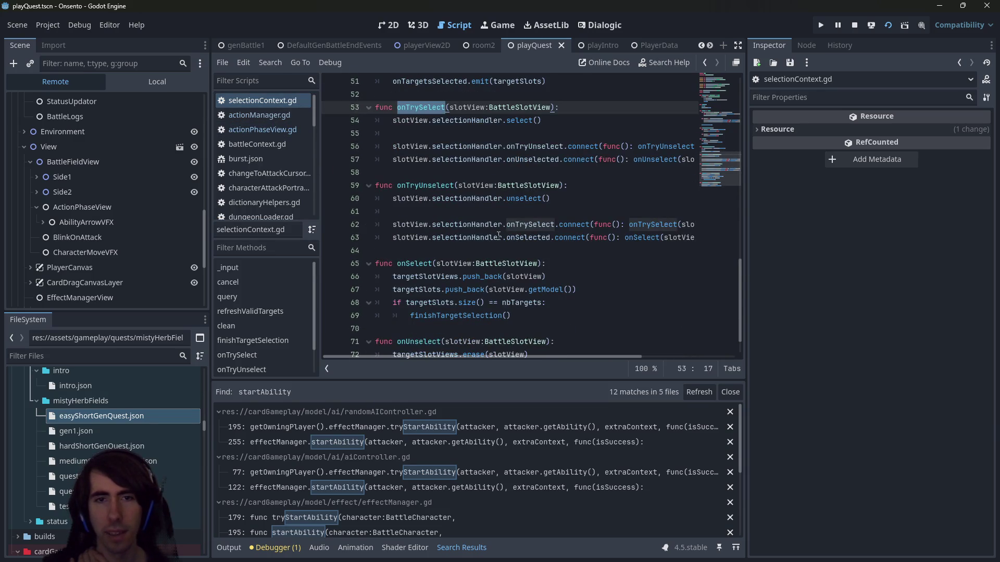
pyautogui.doubleClick(482, 225)
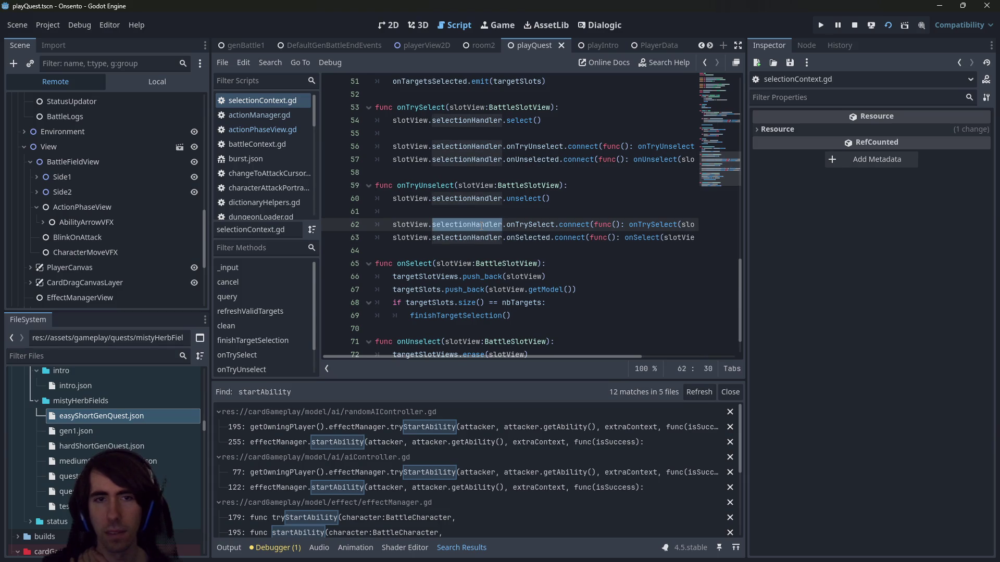
pyautogui.moveTo(482, 225)
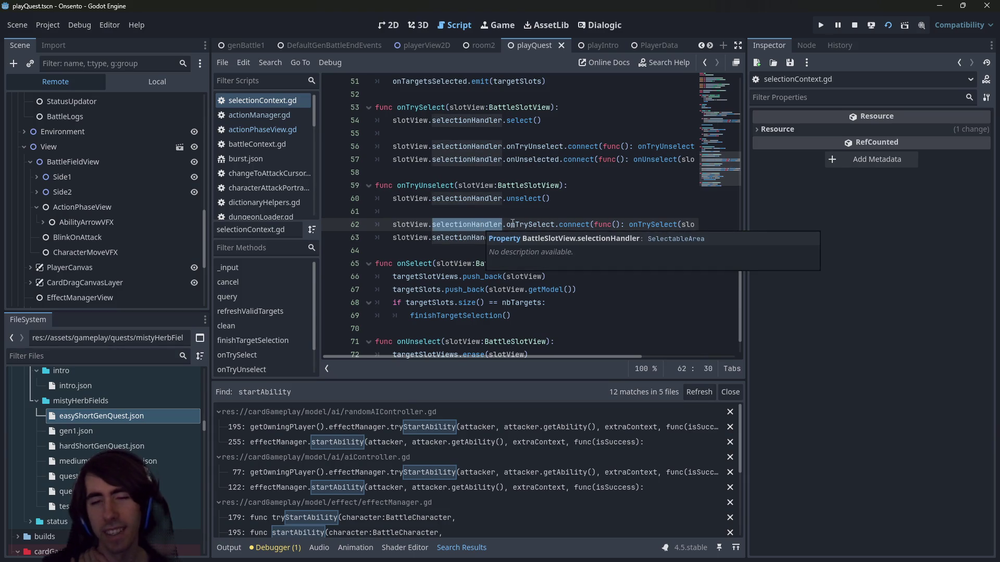
pyautogui.moveTo(520, 225)
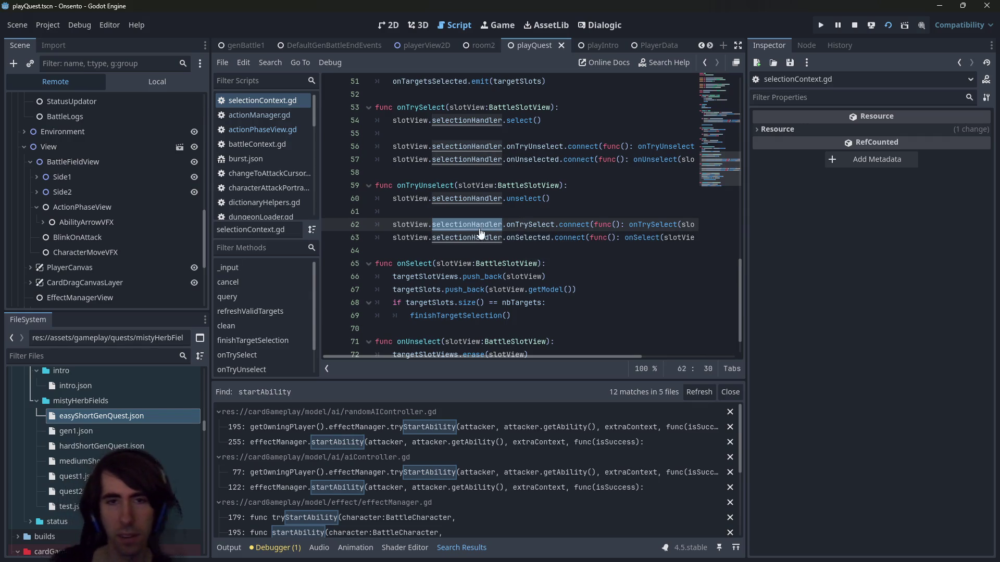
pyautogui.keyDown('ctrl'); pyautogui.click(514, 225); pyautogui.keyUp('ctrl')
pyautogui.doubleClick(431, 83)
pyautogui.hotkey('ctrl', 'f')
# Jump to the onTrySelect emit on line 32, widen the editor, and bring Onsento forward
pyautogui.press('Return')
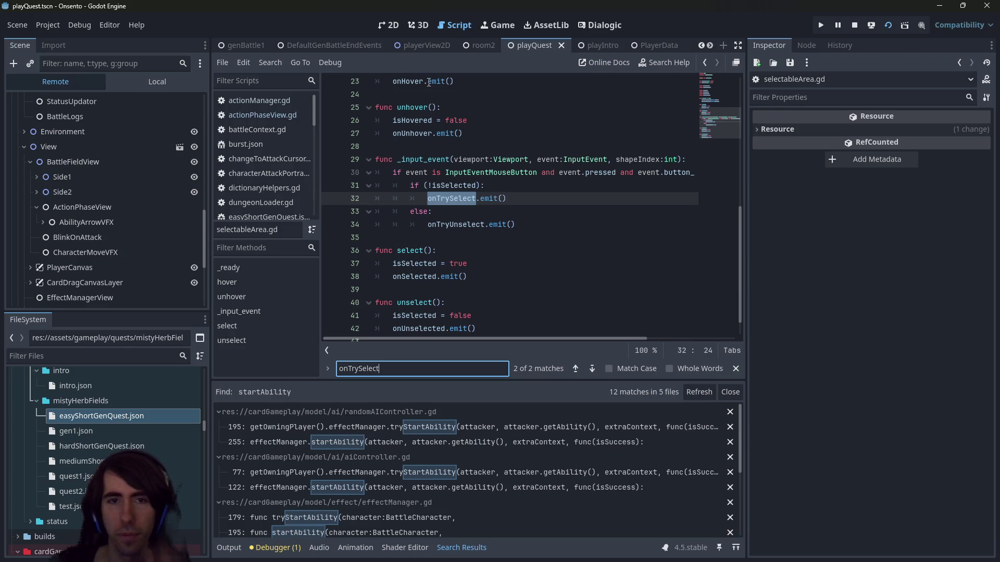
pyautogui.moveTo(746, 167); pyautogui.dragTo(820, 161)
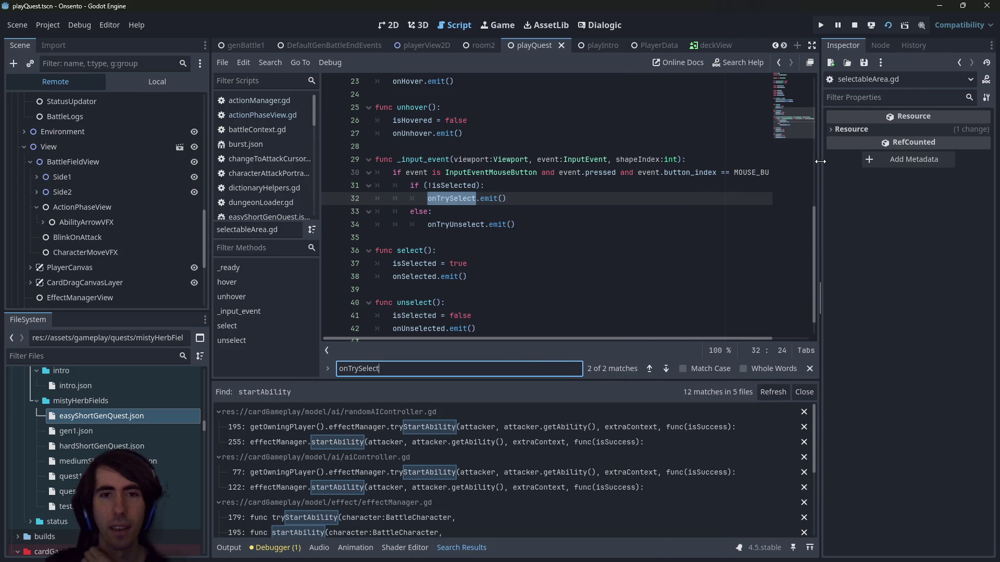
pyautogui.scroll(1, 460, 178)
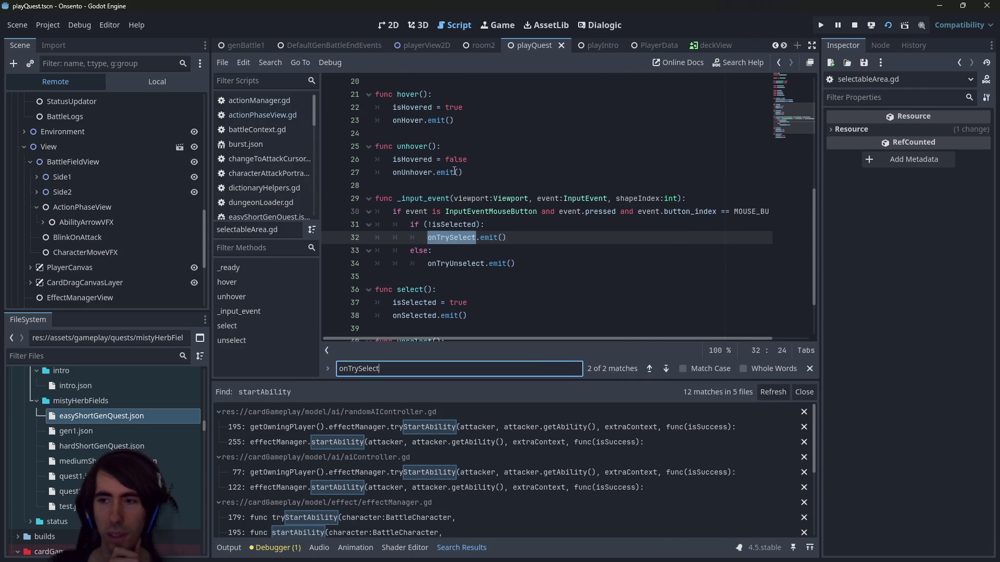
pyautogui.press('F5')
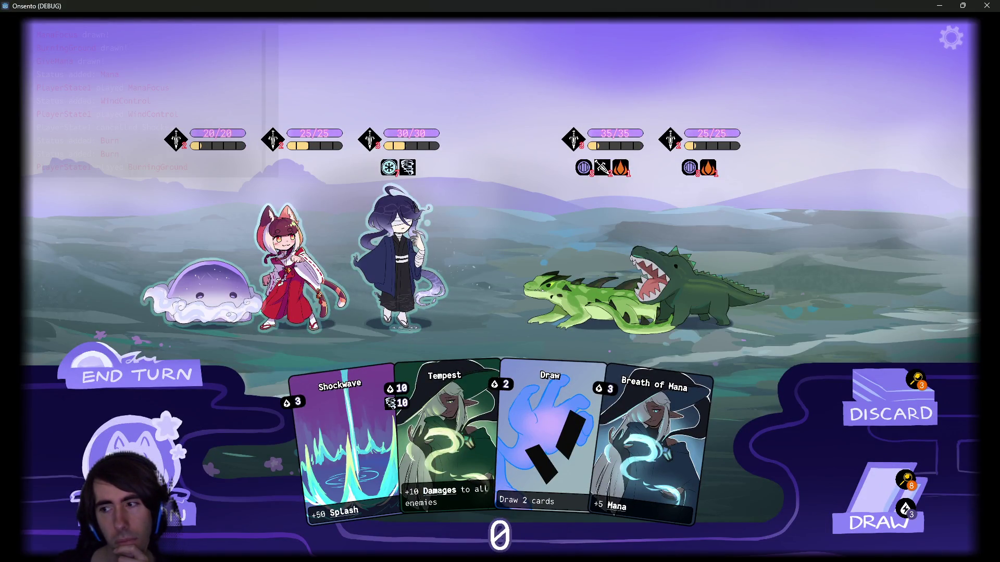
# Hide the Onsento game window with Alt+F4 to return to selectableArea.gd
pyautogui.hotkey('alt', 'F4')
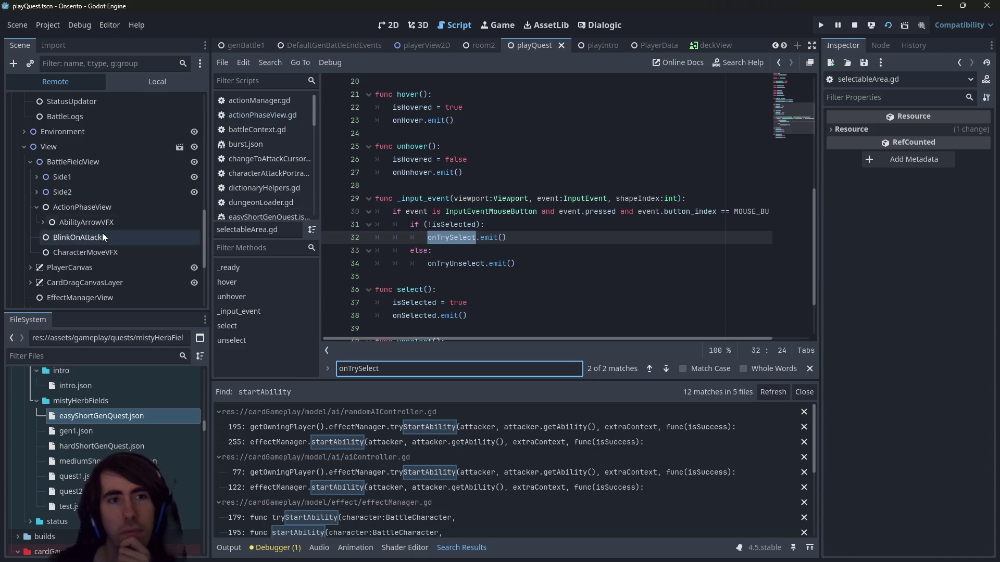
# In the Remote tree, expand Side1 and the first BattleSlotView and inspect its SelectableArea
pyautogui.scroll(3, 108, 211)
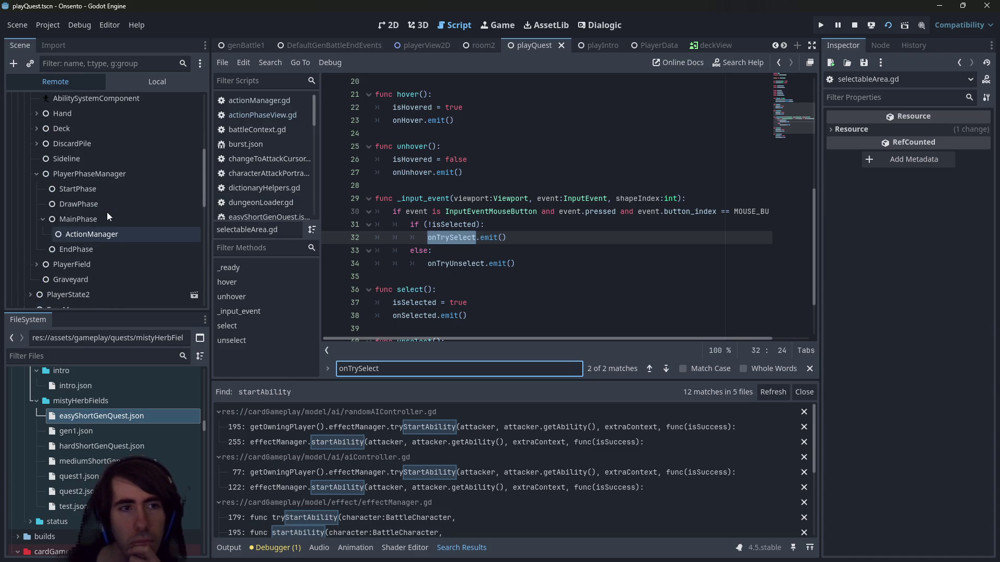
pyautogui.scroll(5, 503, 205)
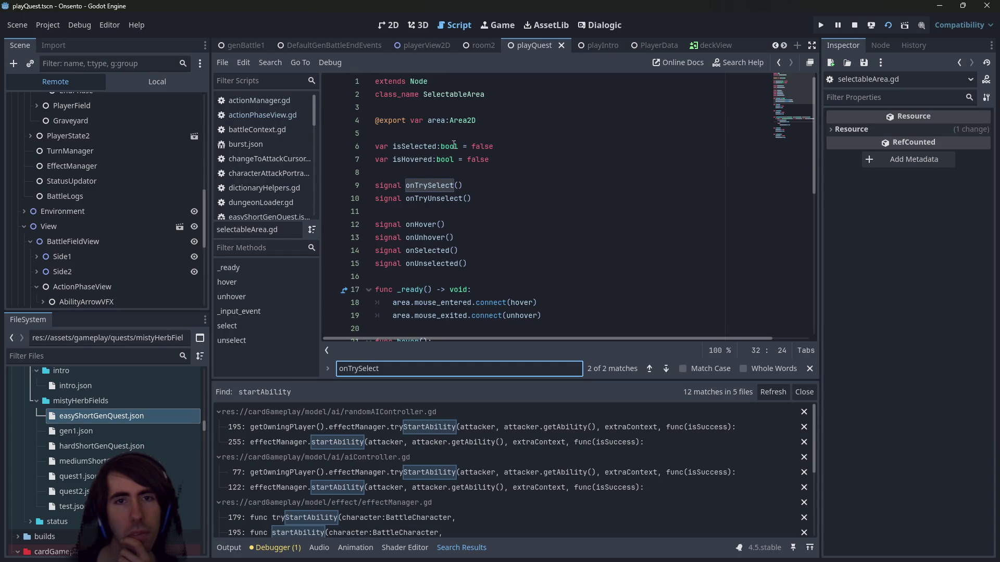
pyautogui.moveTo(452, 126)
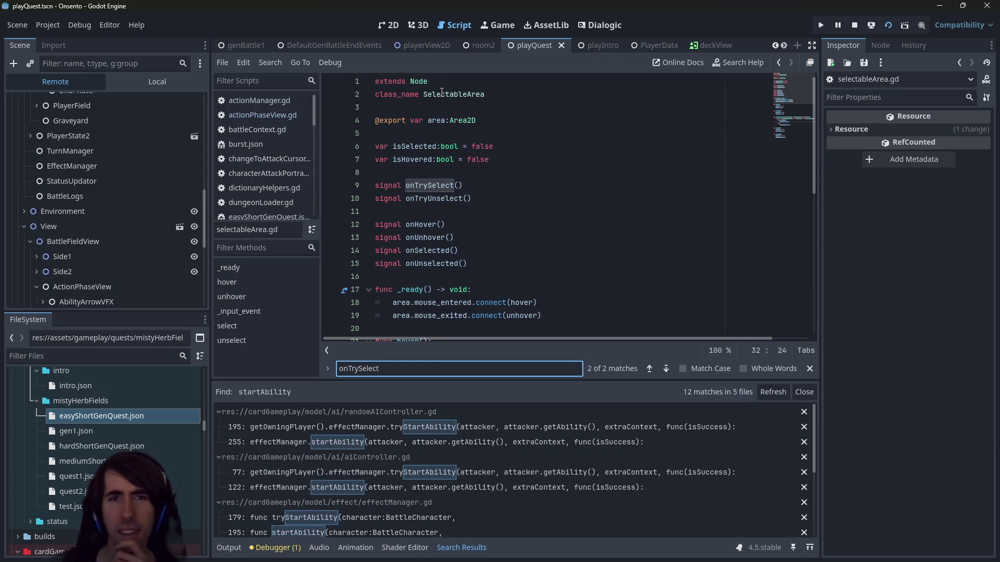
pyautogui.scroll(-8, 450, 182)
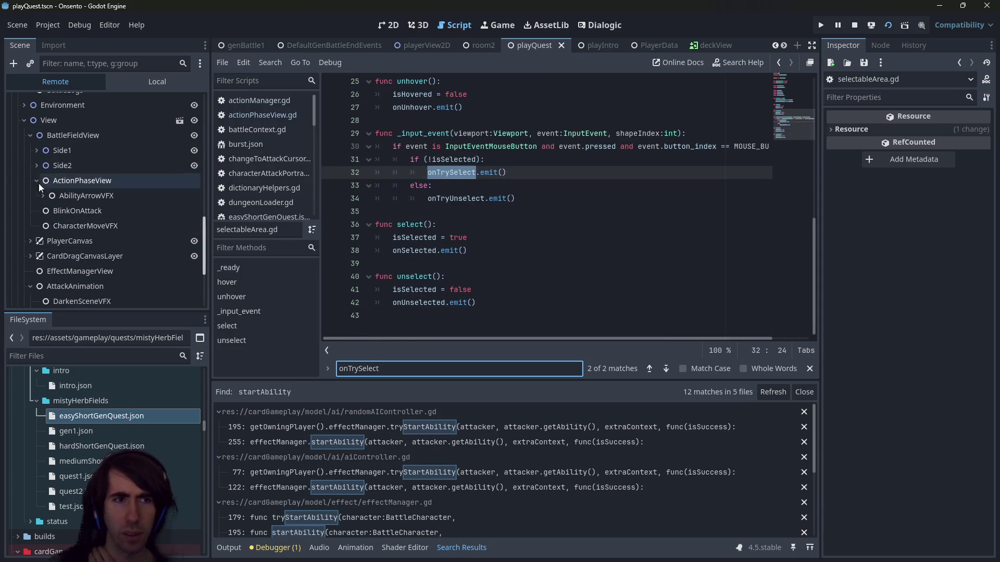
pyautogui.click(37, 152)
pyautogui.click(43, 165)
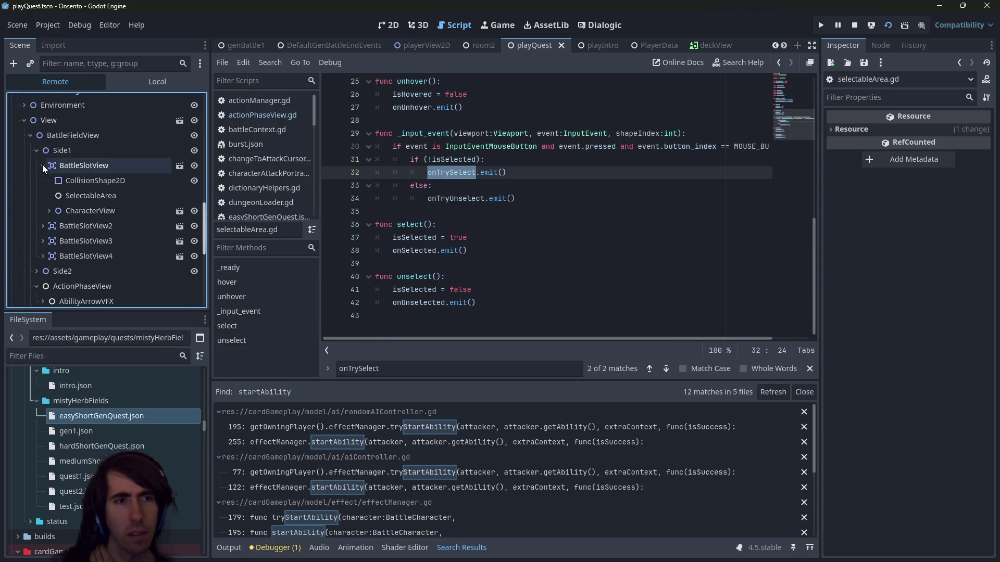
pyautogui.click(77, 191)
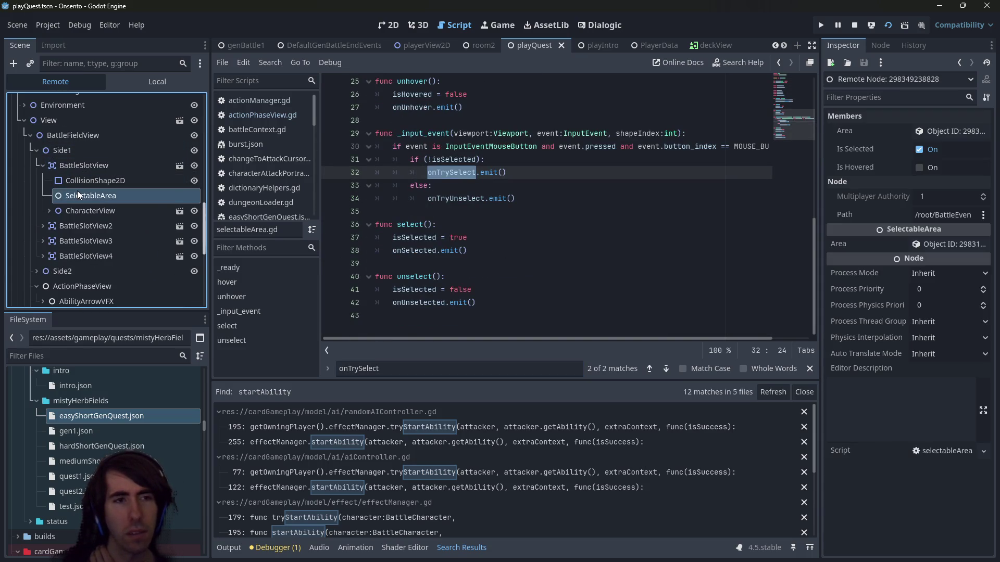
# Inspect the SelectableArea Is Selected state of BattleSlotView2 and BattleSlotView3
pyautogui.click(42, 226)
pyautogui.click(87, 256)
pyautogui.scroll(-1, 85, 262)
pyautogui.click(44, 260)
pyautogui.click(70, 289)
# Reselect the first slot's SelectableArea, which still shows Is Selected on, and return to the game
pyautogui.click(90, 230)
pyautogui.click(95, 156)
pyautogui.click(95, 169)
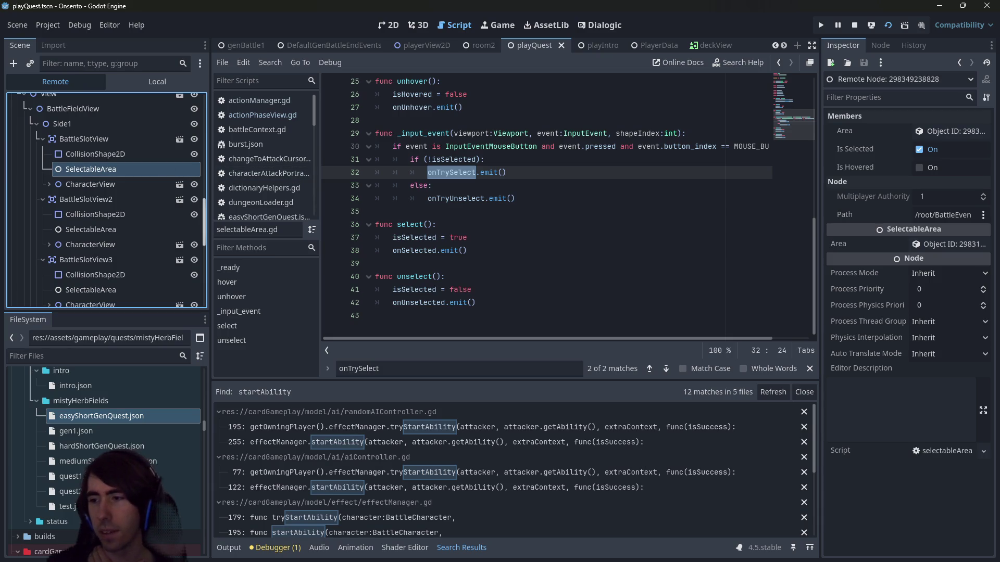
pyautogui.hotkey('alt', 'Tab')
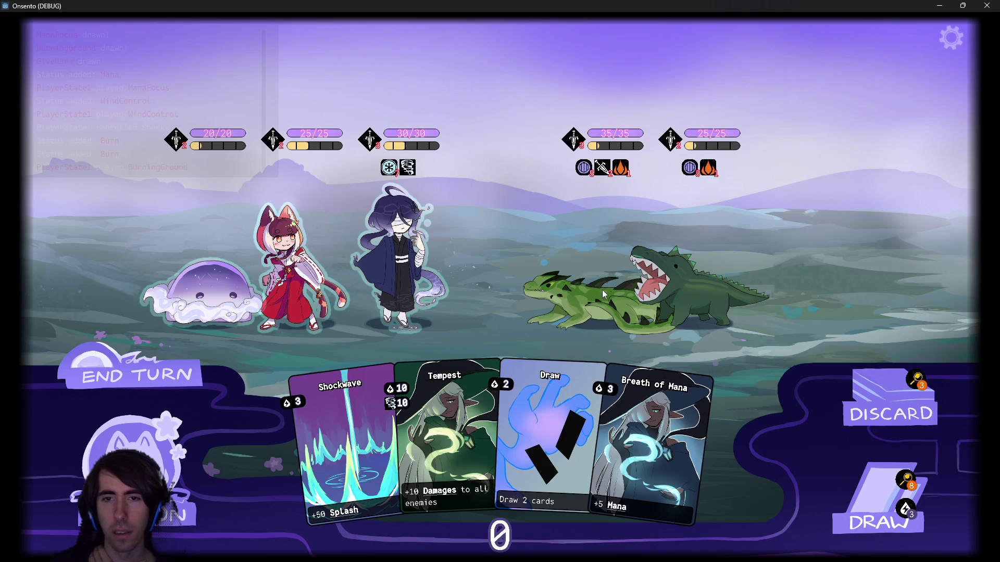
# Minimize the Onsento (DEBUG) window to bring the Godot editor back
pyautogui.click(939, 5)
pyautogui.scroll(1, 461, 222)
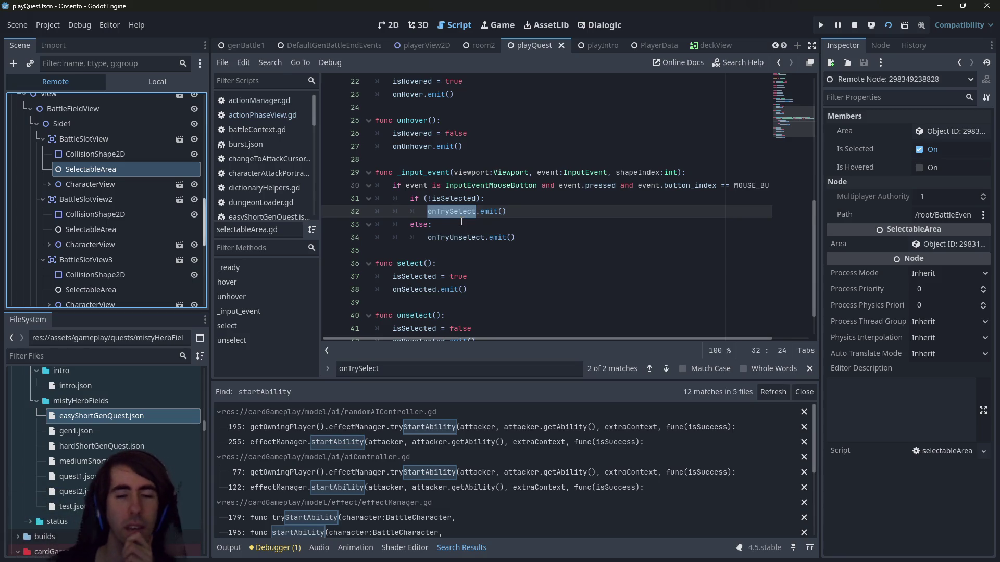
# Highlight the isSelected uses around the unselect function in selectableArea.gd
pyautogui.scroll(-1, 461, 222)
pyautogui.doubleClick(418, 290)
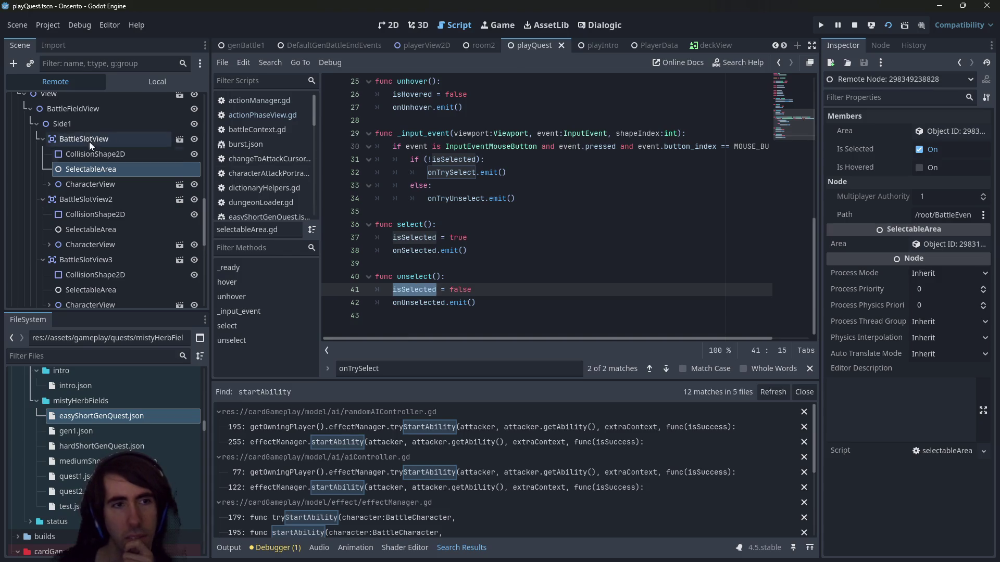
pyautogui.click(414, 303)
pyautogui.doubleClick(414, 289)
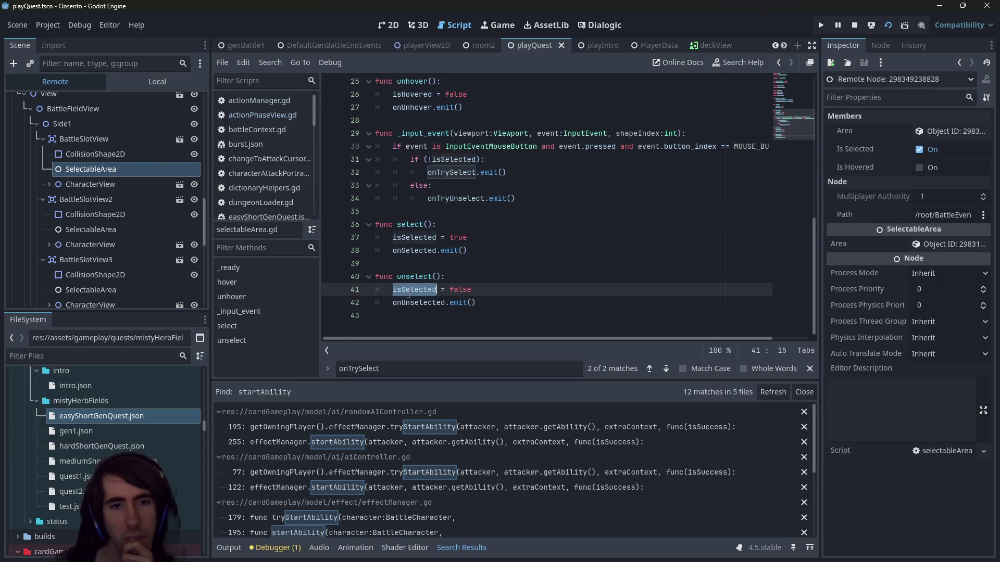
pyautogui.doubleClick(414, 277)
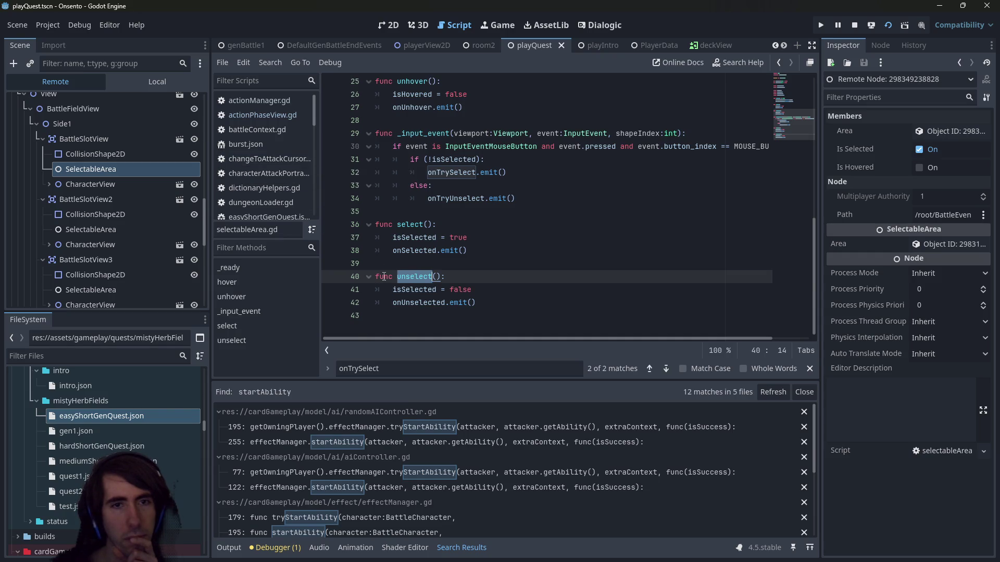
# Trace isHovered in the hover function and isSelected in the select and unselect functions
pyautogui.scroll(7, 384, 277)
pyautogui.scroll(-2, 383, 277)
pyautogui.click(411, 249)
pyautogui.doubleClick(411, 240)
pyautogui.scroll(-5, 411, 244)
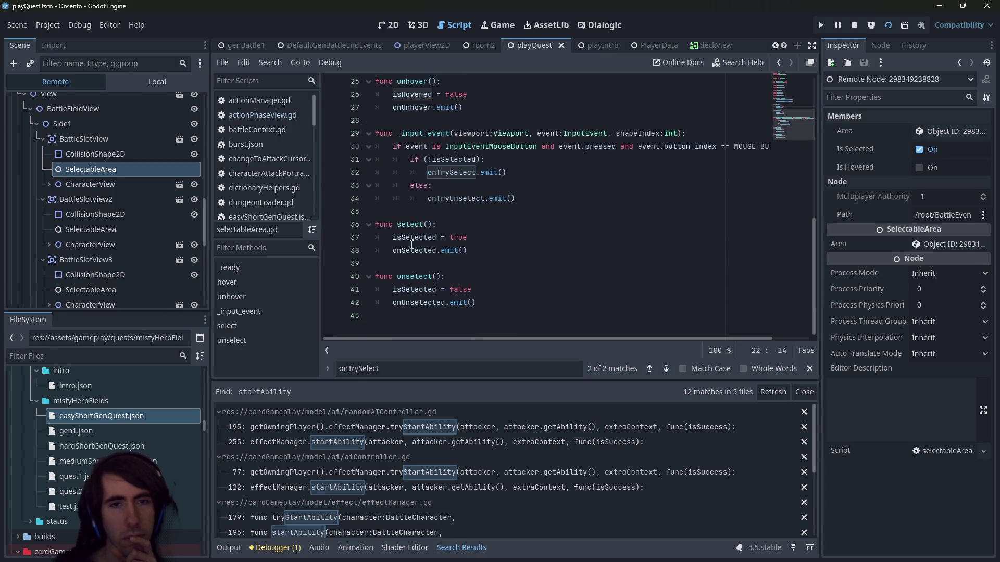
pyautogui.doubleClick(414, 238)
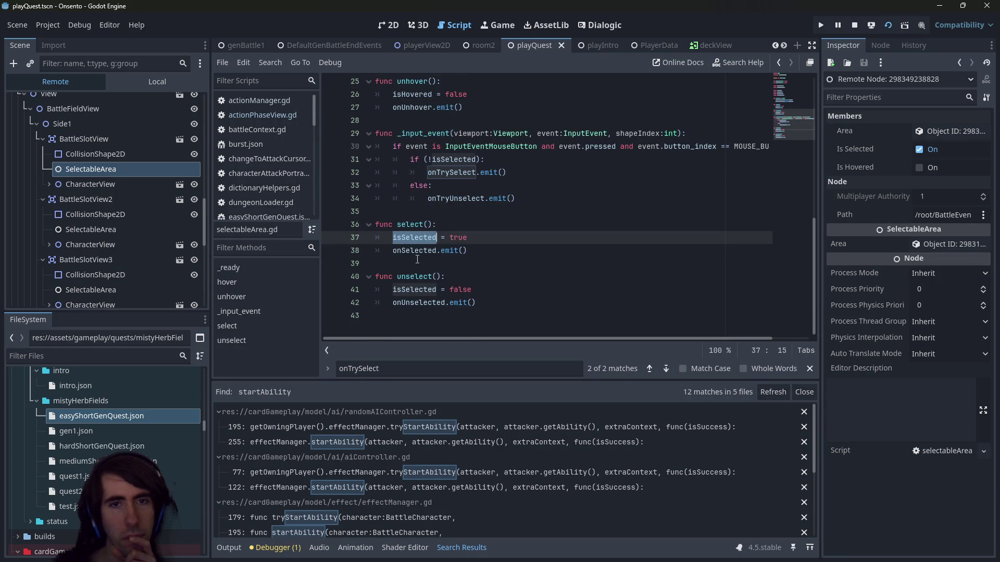
pyautogui.click(409, 290)
pyautogui.doubleClick(408, 289)
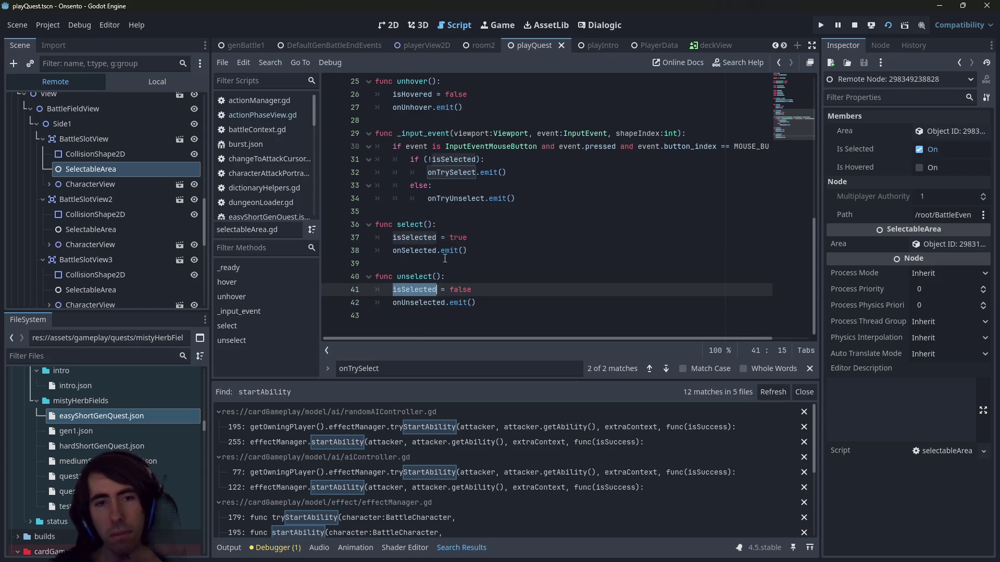
pyautogui.press('Up')
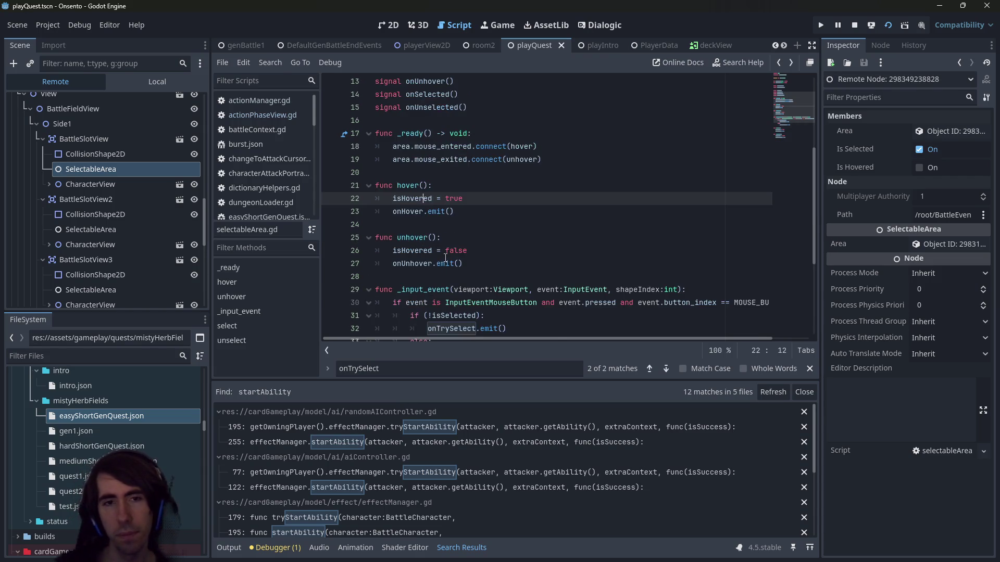
# Jump back to the onTrySelect match and switch to selectionContext.gd
pyautogui.hotkey('shift', 'F3')
pyautogui.scroll(8, 445, 258)
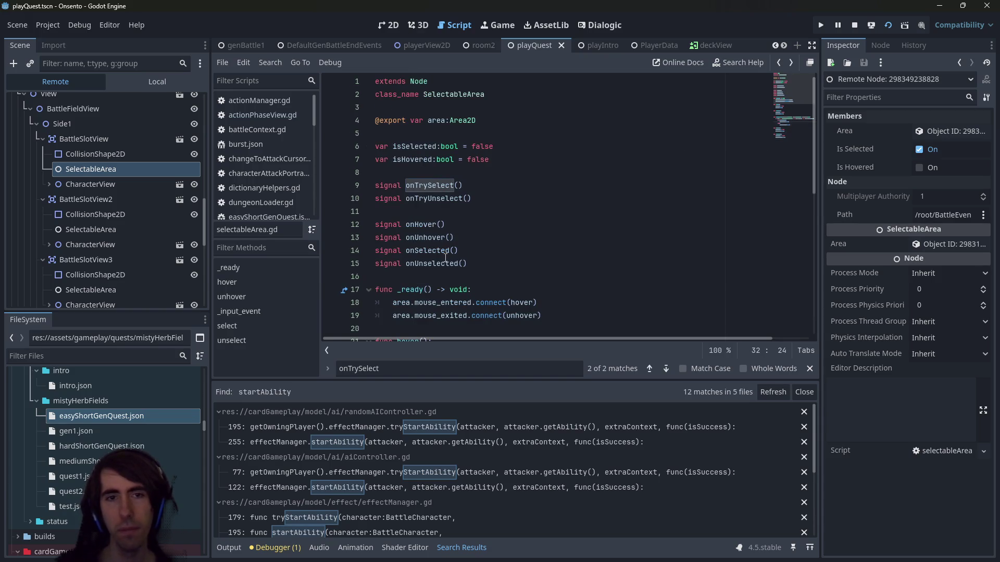
pyautogui.hotkey('alt', 'Left')
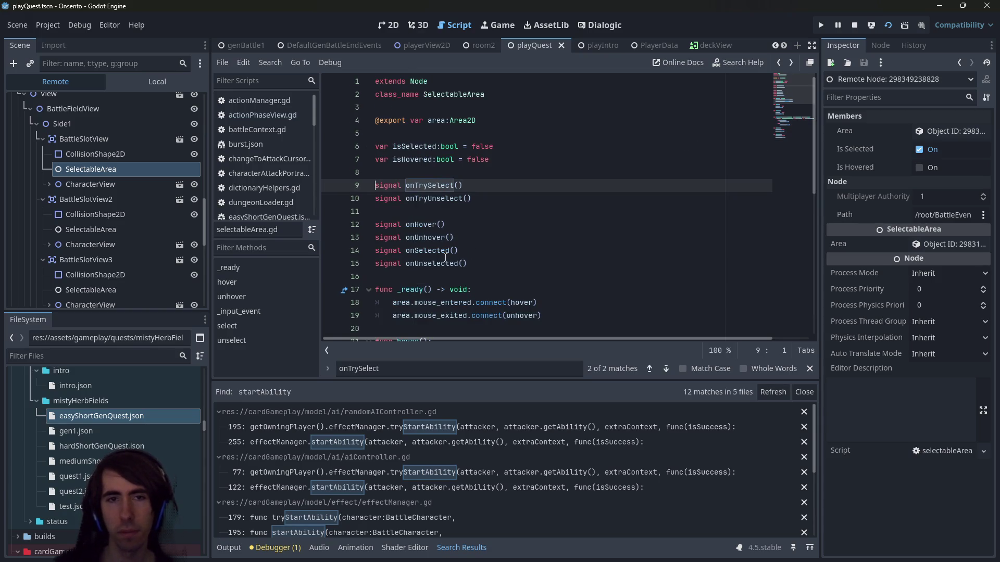
pyautogui.hotkey('alt', 'Left')
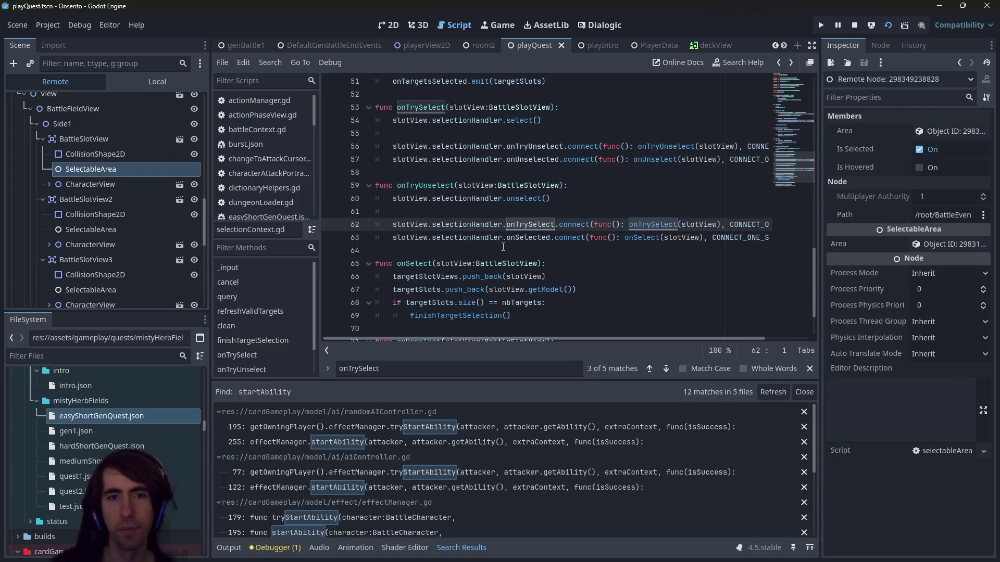
# Search selectionContext.gd for 'selected' and step through the matches
pyautogui.click(503, 250)
pyautogui.hotkey('ctrl', 'f')
pyautogui.write('isSelected')
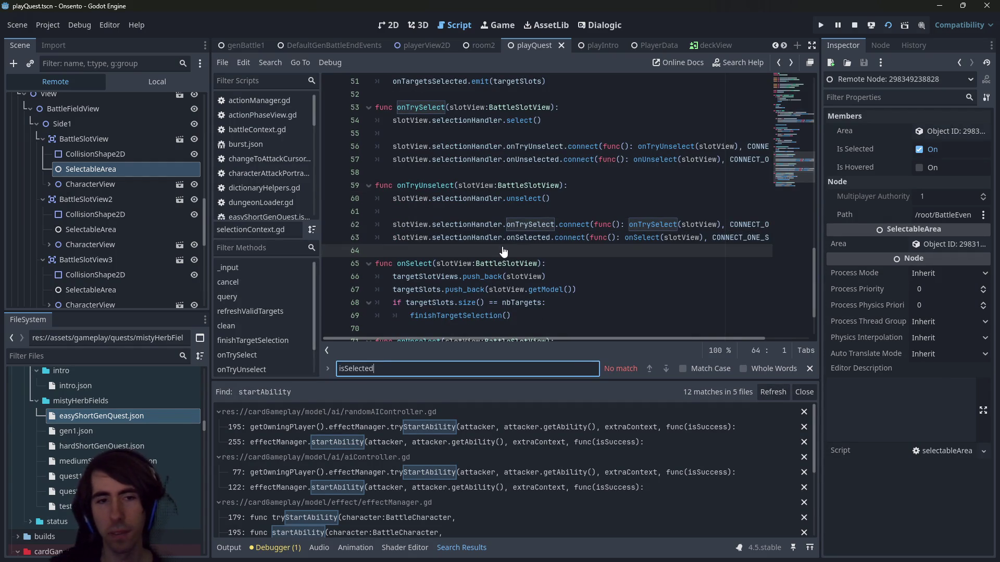
pyautogui.hotkey('ctrl', 'a')
pyautogui.write('sele')
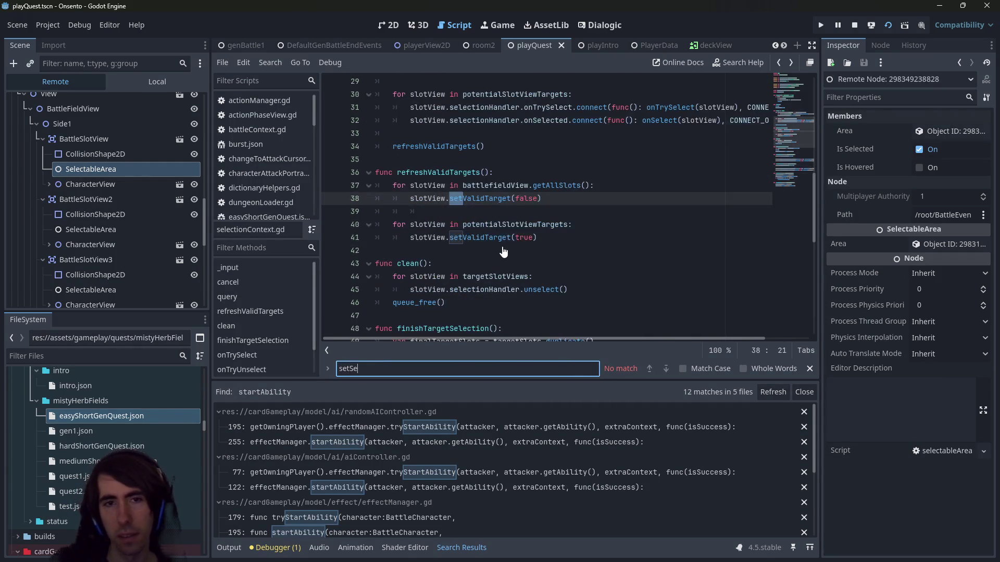
pyautogui.write('cted')
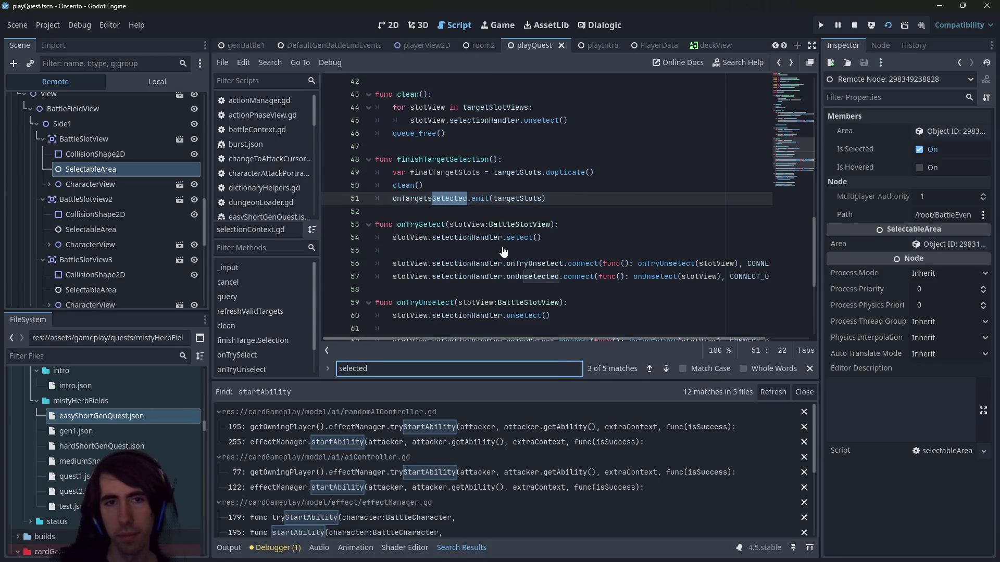
pyautogui.hotkey('shift', 'Return')
pyautogui.hotkey('shift', 'Return')
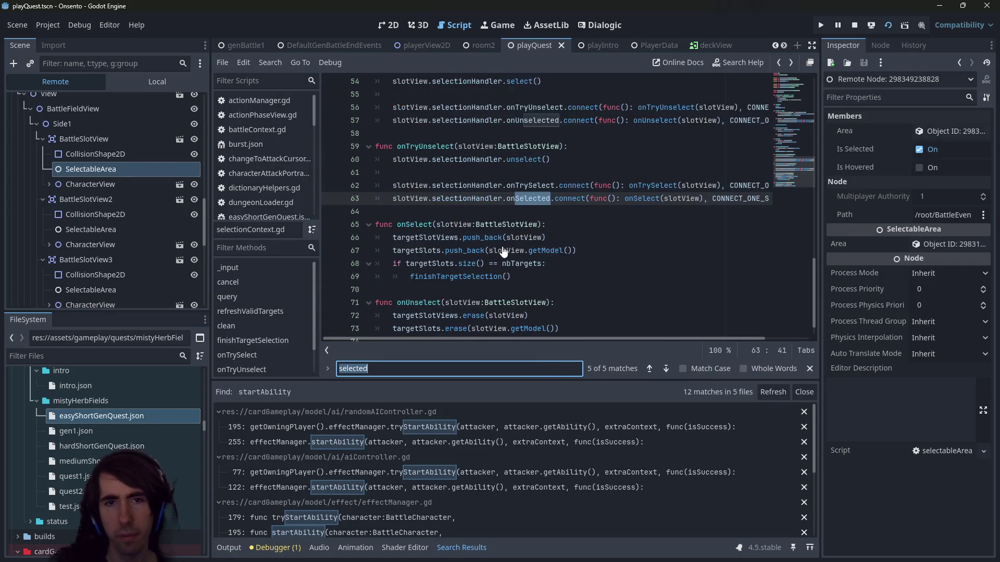
pyautogui.press('Return')
pyautogui.press('Return')
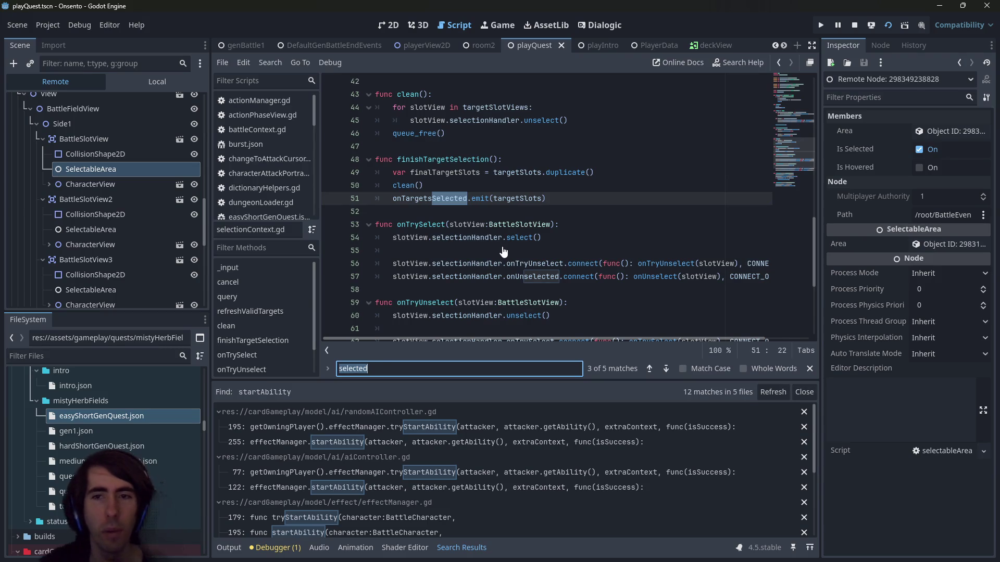
# Follow select() to its selectableArea.gd definition, return, and search for 'select'
pyautogui.click(510, 238)
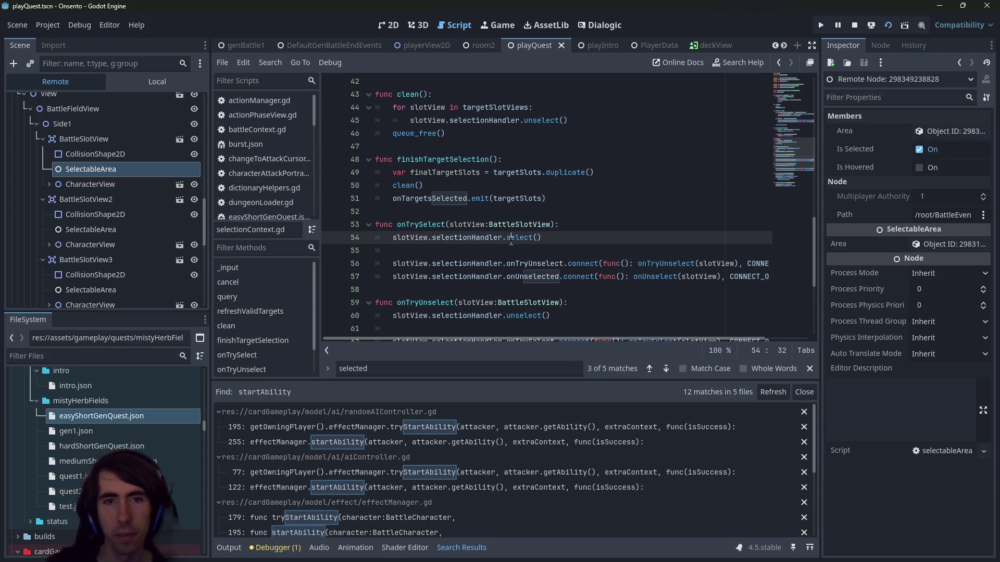
pyautogui.keyDown('ctrl'); pyautogui.click(520, 243); pyautogui.keyUp('ctrl')
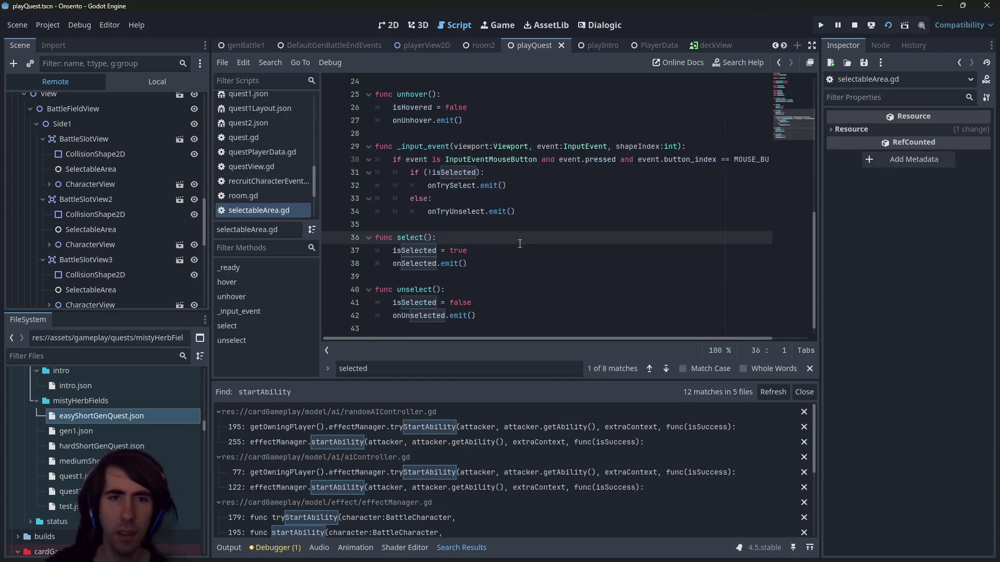
pyautogui.hotkey('alt', 'Left')
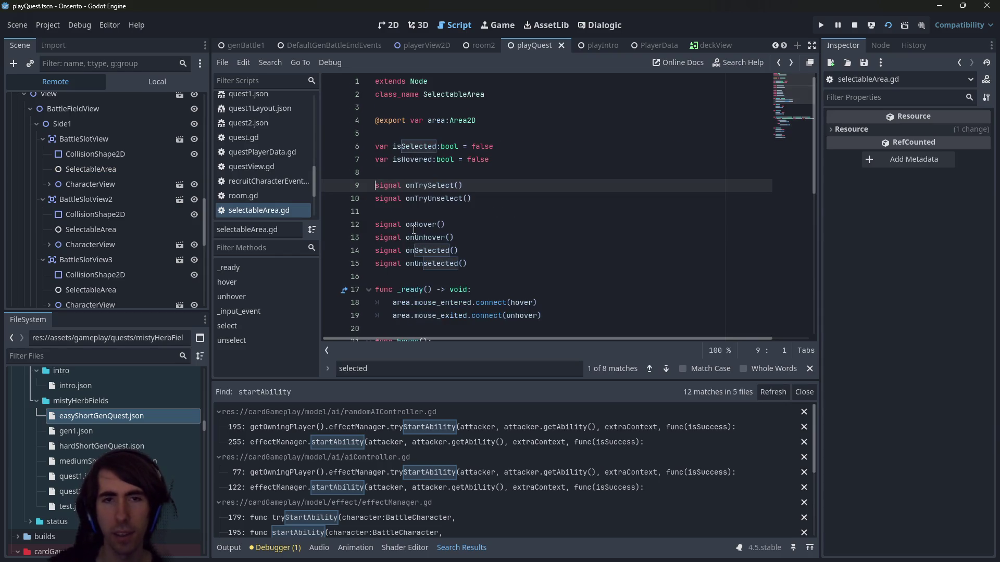
pyautogui.hotkey('alt', 'Left')
pyautogui.hotkey('ctrl', 'f')
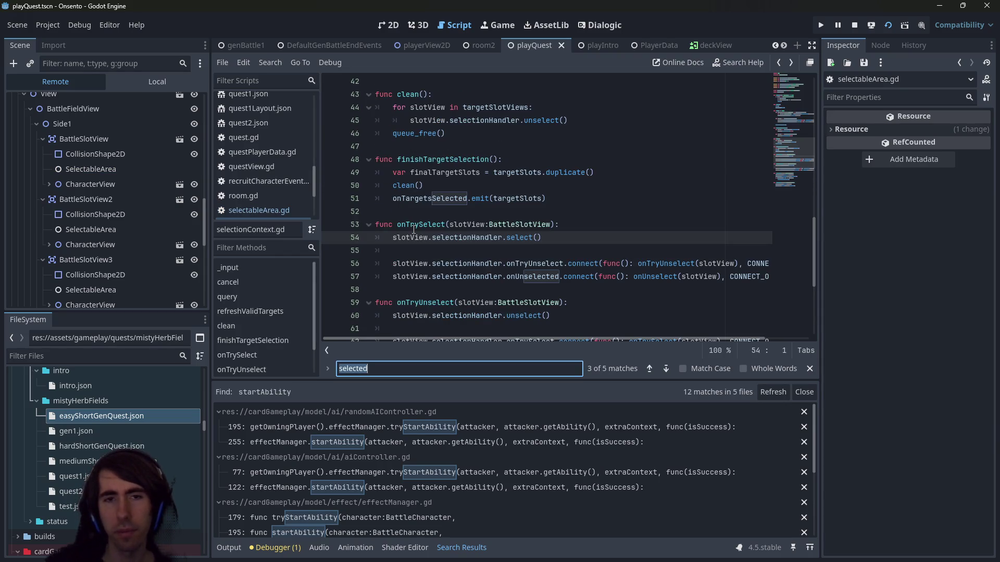
pyautogui.write('select')
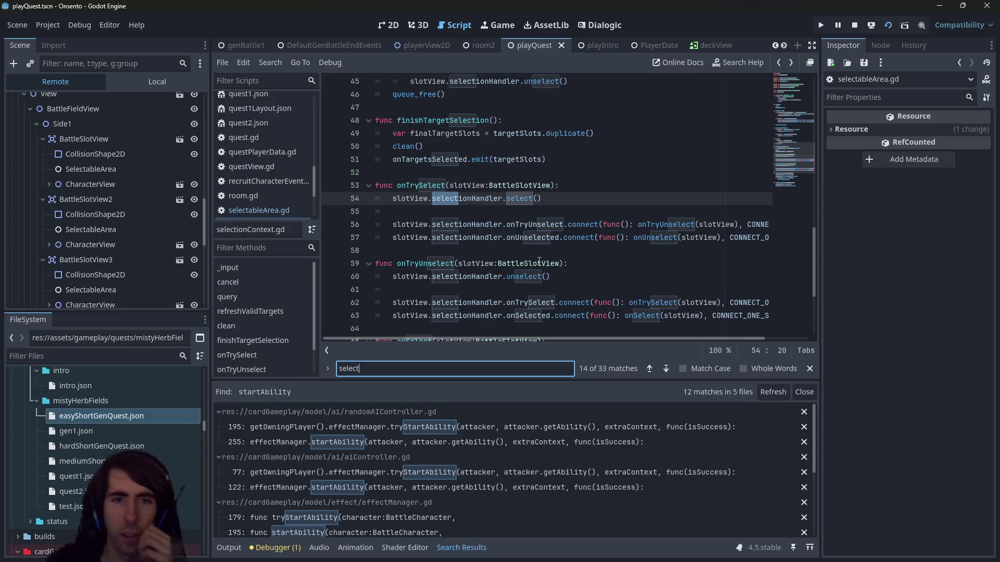
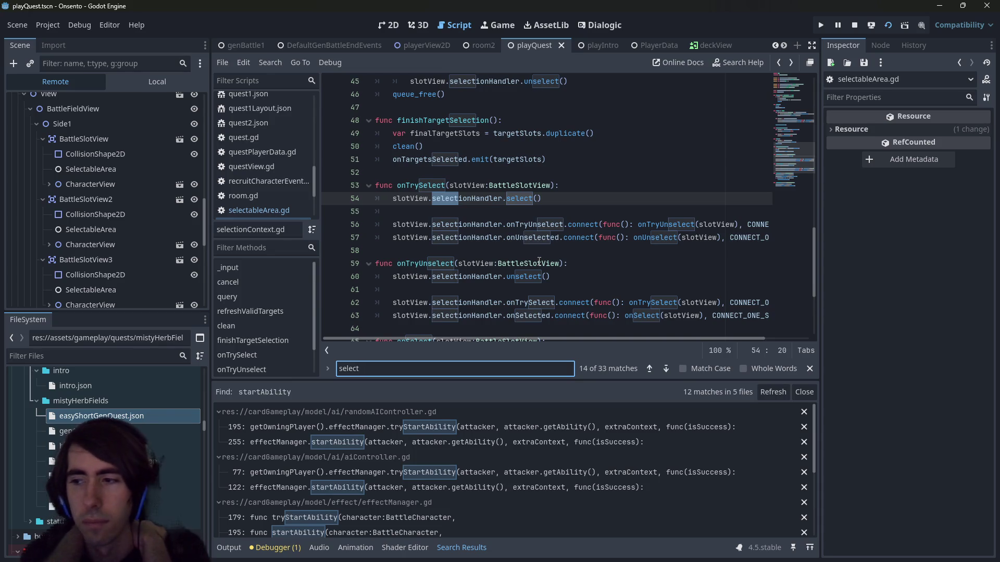
# Mark onSelect in the script, then drag the Inspector splitter right to widen the code area
pyautogui.scroll(-1, 552, 250)
pyautogui.scroll(-2, 551, 250)
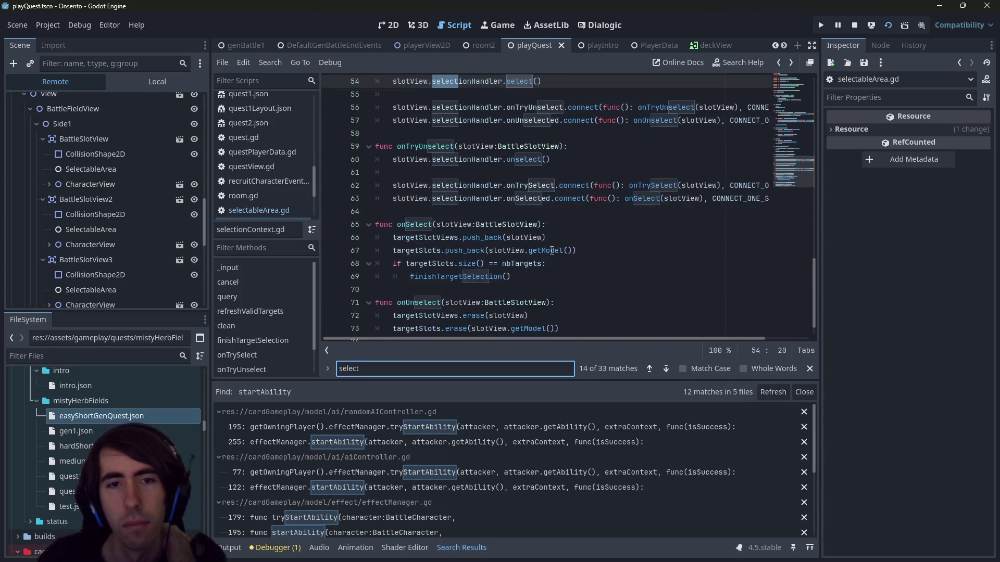
pyautogui.scroll(-3, 551, 251)
pyautogui.scroll(3, 552, 251)
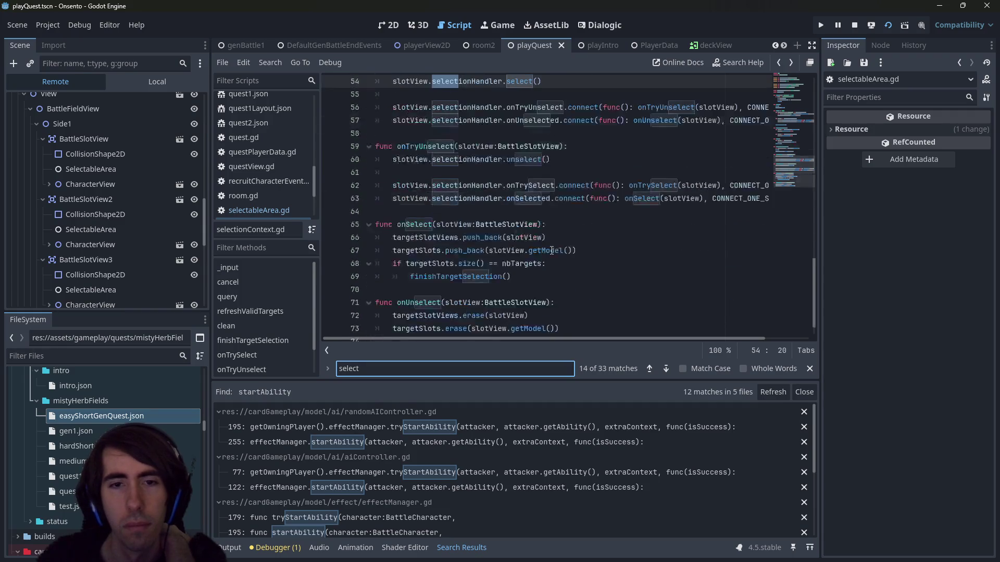
pyautogui.scroll(1, 552, 250)
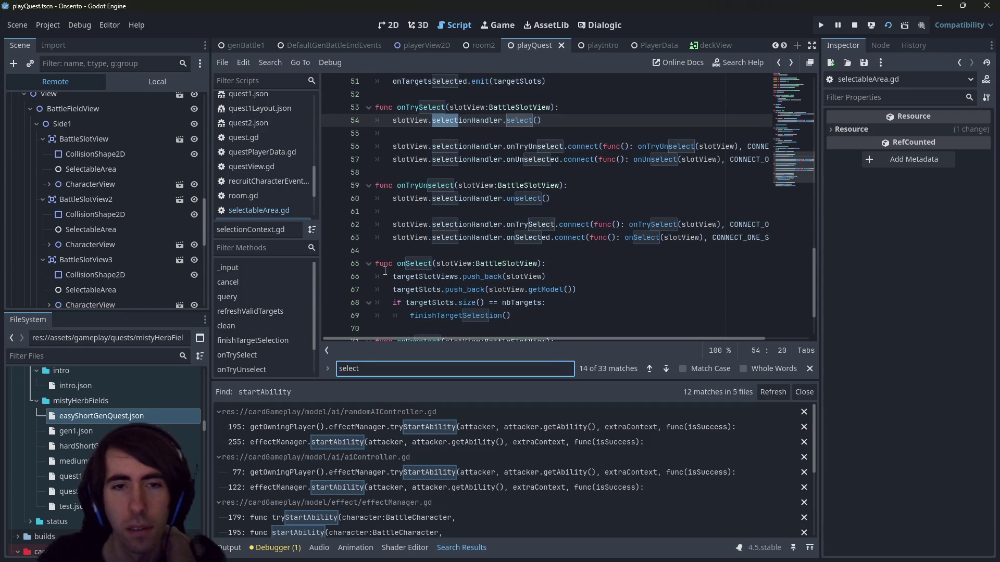
pyautogui.click(431, 264)
pyautogui.scroll(4, 400, 261)
pyautogui.scroll(-5, 401, 261)
pyautogui.scroll(6, 400, 261)
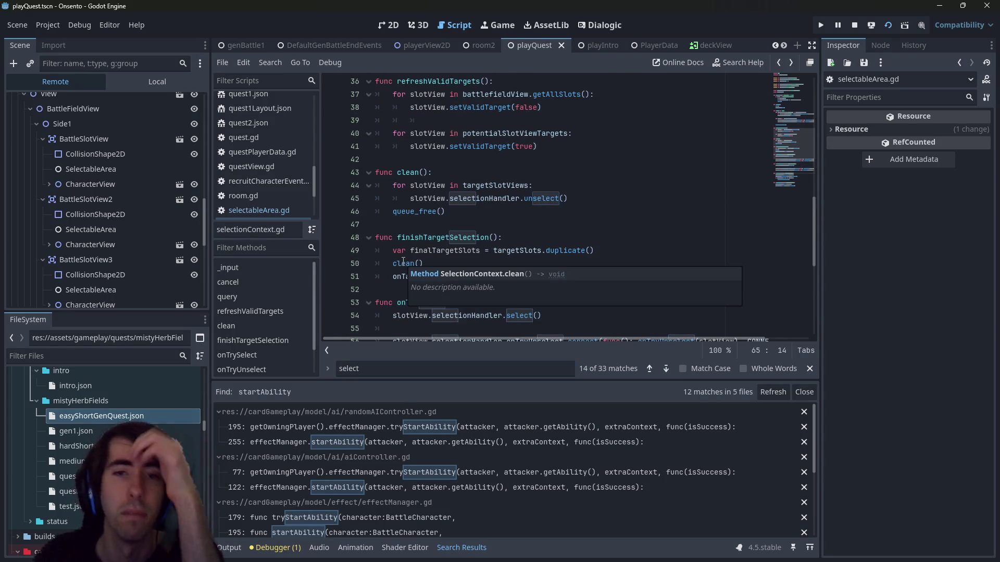
pyautogui.scroll(3, 404, 261)
pyautogui.scroll(-2, 406, 261)
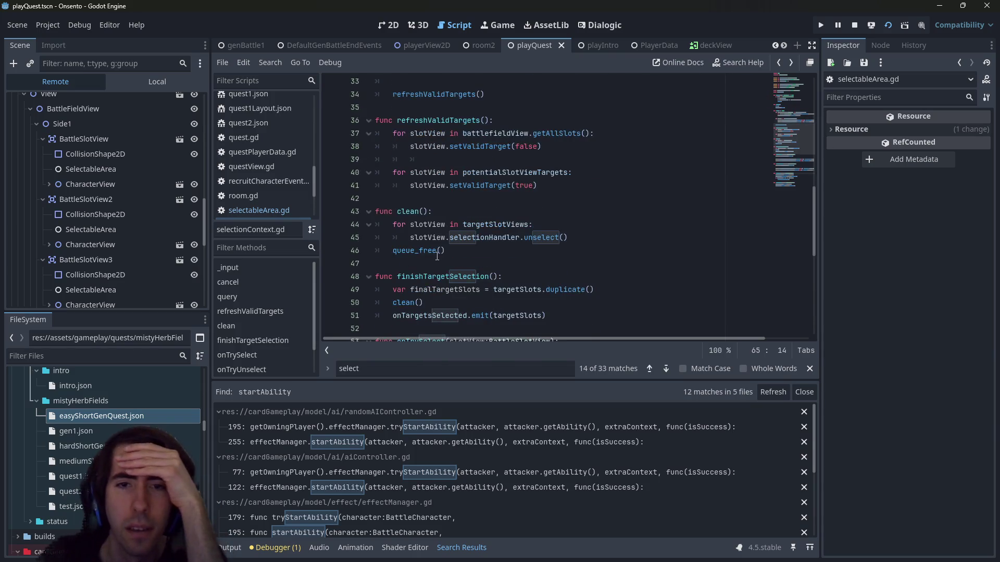
pyautogui.scroll(2, 406, 260)
pyautogui.scroll(-1, 411, 260)
pyautogui.scroll(9, 582, 214)
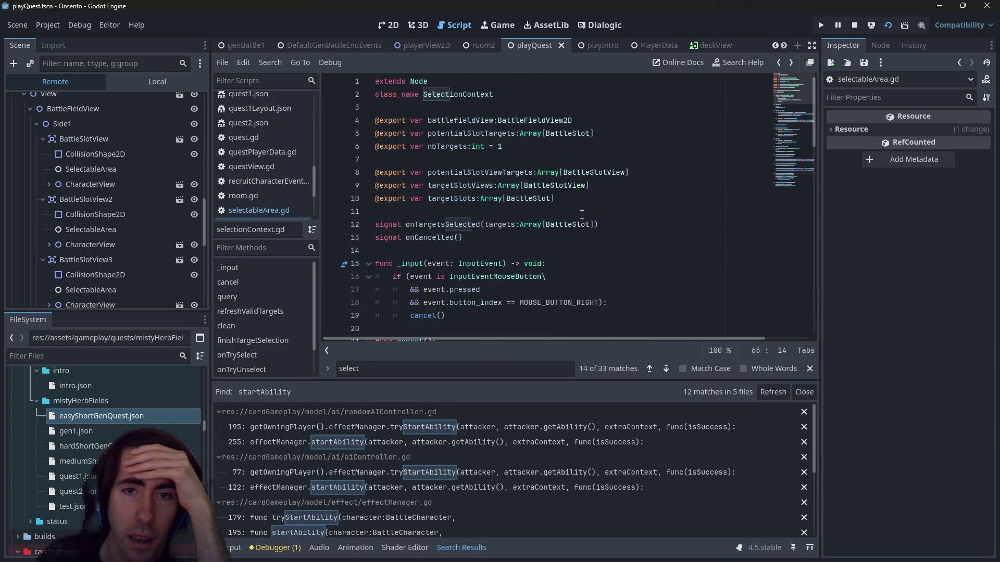
pyautogui.scroll(-6, 581, 215)
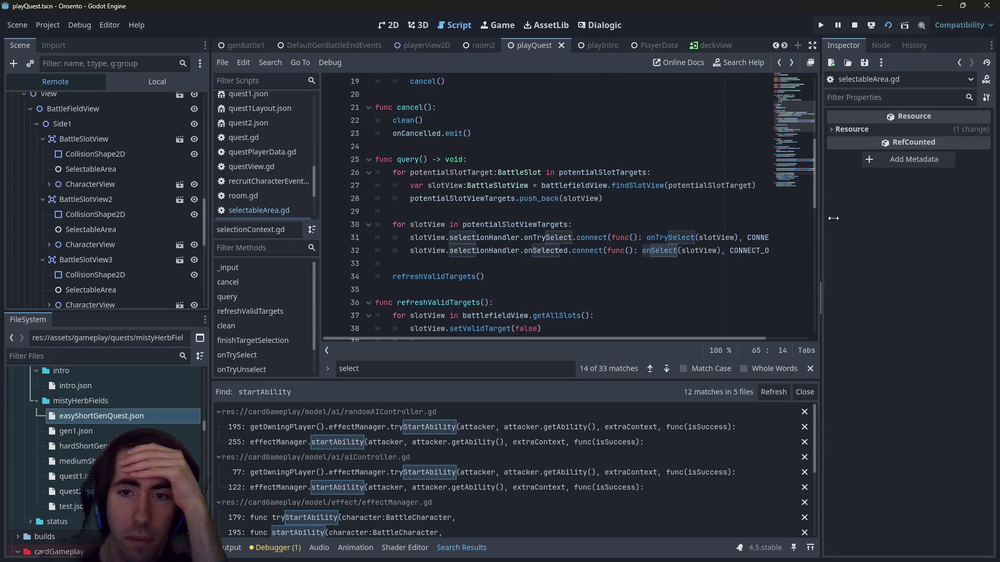
pyautogui.moveTo(819, 221); pyautogui.dragTo(949, 222)
pyautogui.scroll(-1, 678, 241)
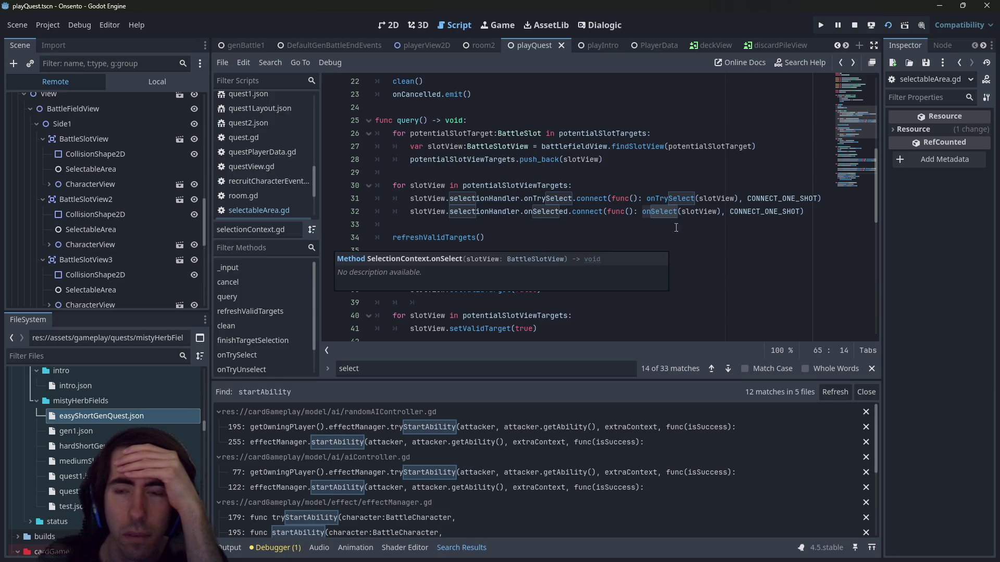
# Highlight every use of onSelect and onTrySelect in query()
pyautogui.doubleClick(672, 211)
pyautogui.doubleClick(674, 198)
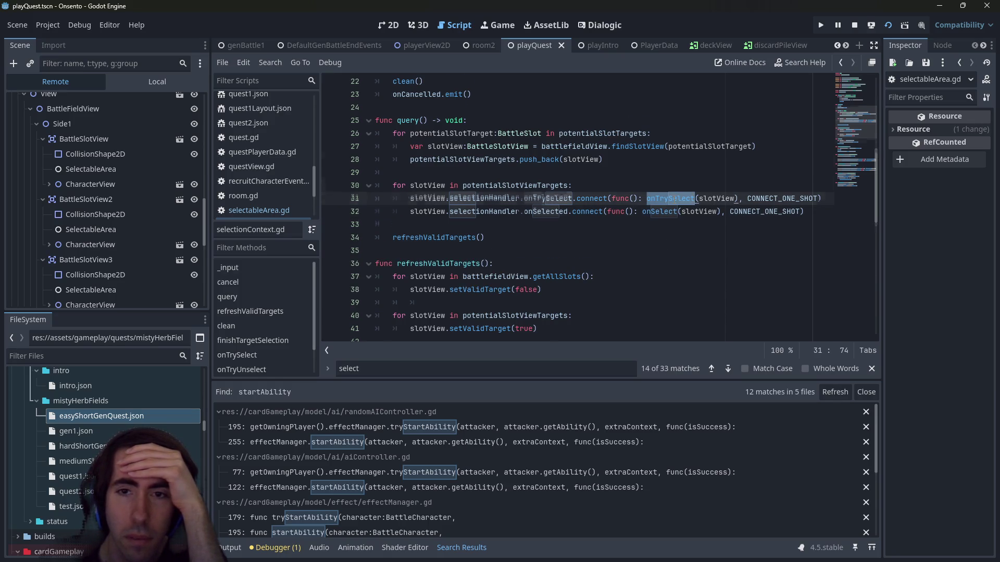
pyautogui.scroll(-2, 673, 199)
pyautogui.scroll(1, 673, 199)
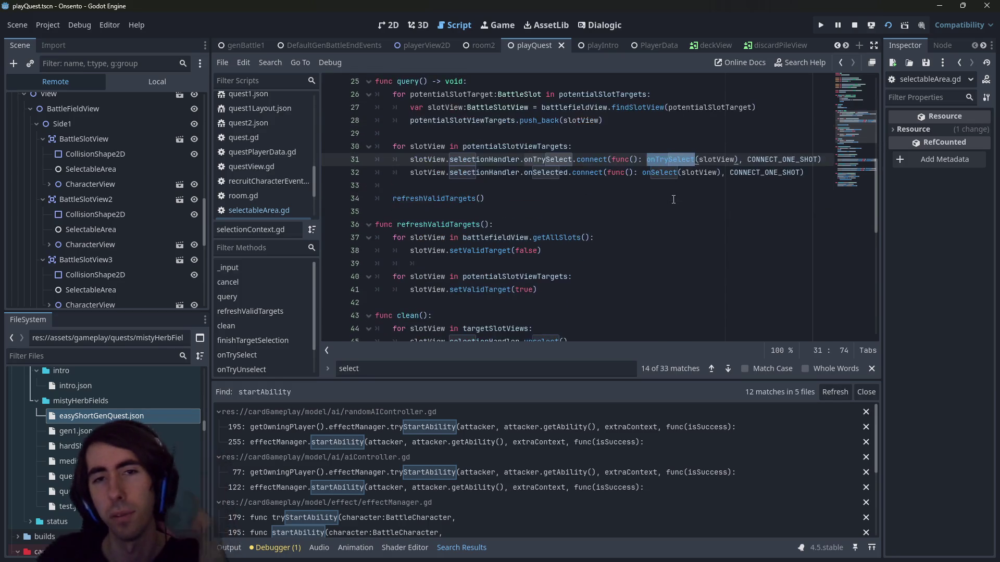
# Highlight uses of potentialSlotViewTargets, potentialSlotTargets and the potentialSlotTarget loop variable
pyautogui.click(547, 146)
pyautogui.doubleClick(546, 146)
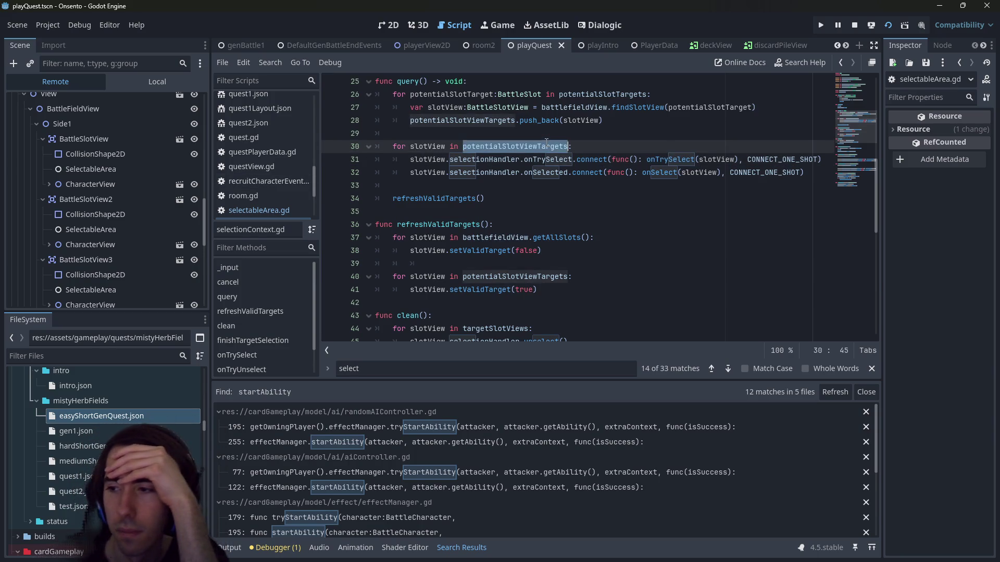
pyautogui.scroll(2, 563, 195)
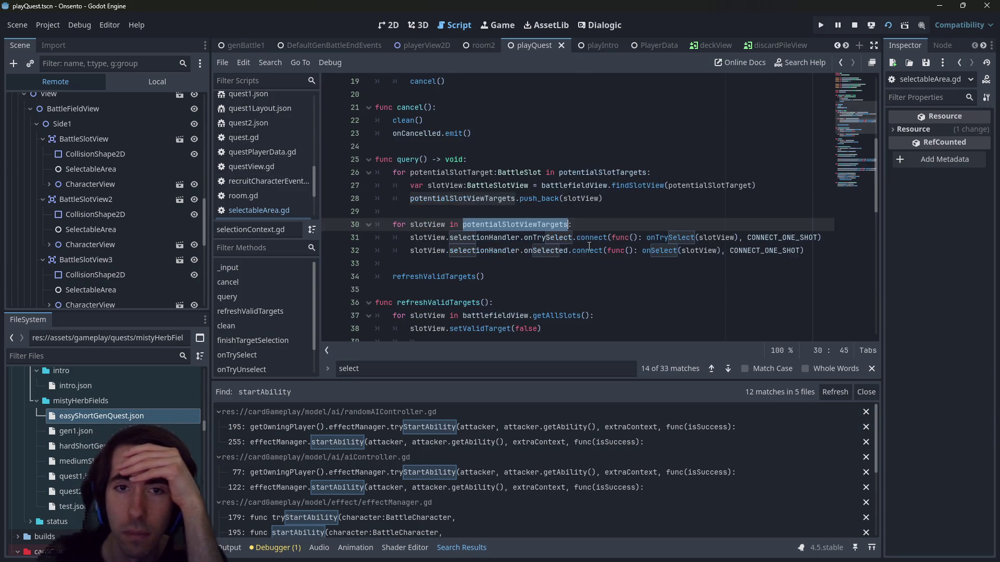
pyautogui.moveTo(589, 246)
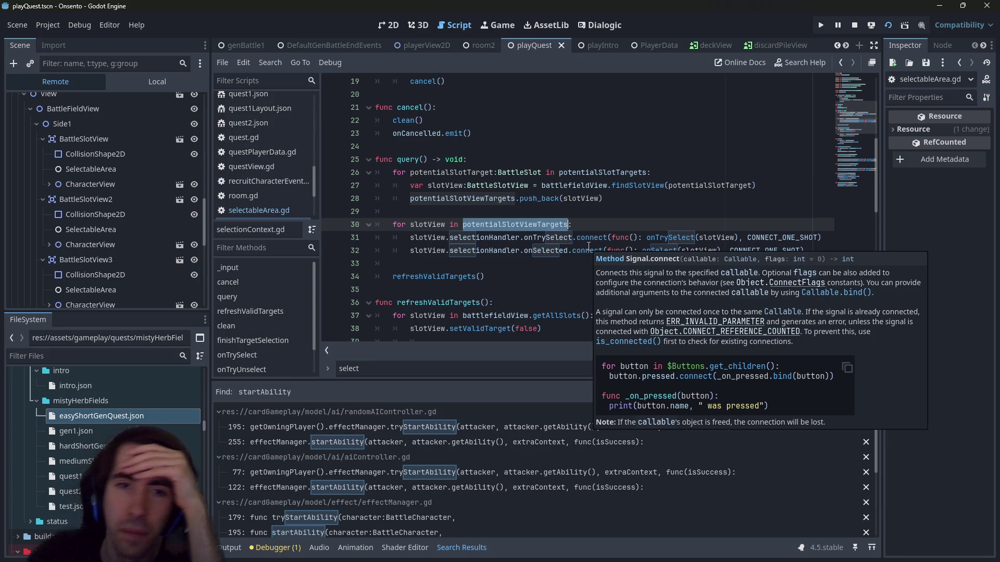
pyautogui.doubleClick(582, 172)
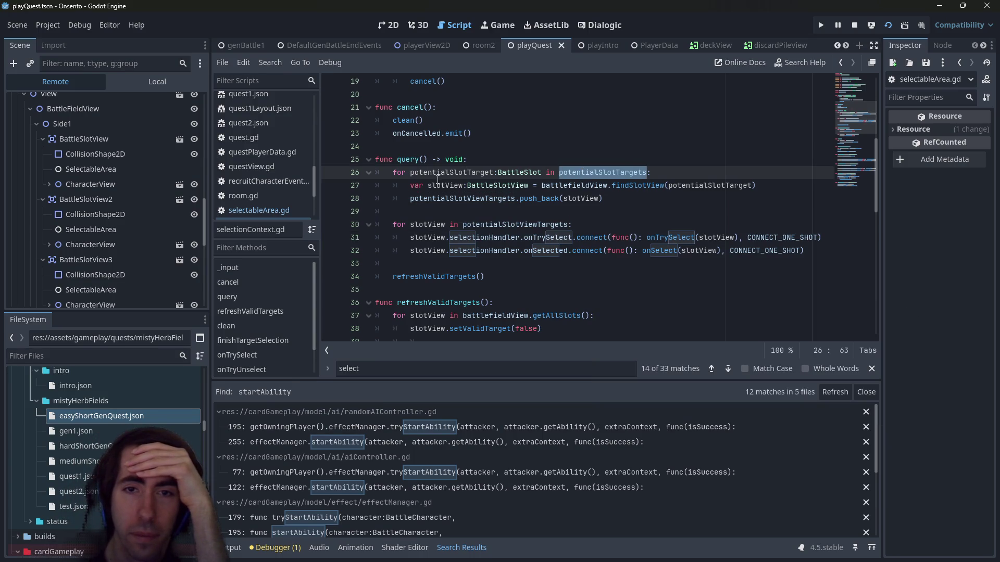
pyautogui.doubleClick(453, 172)
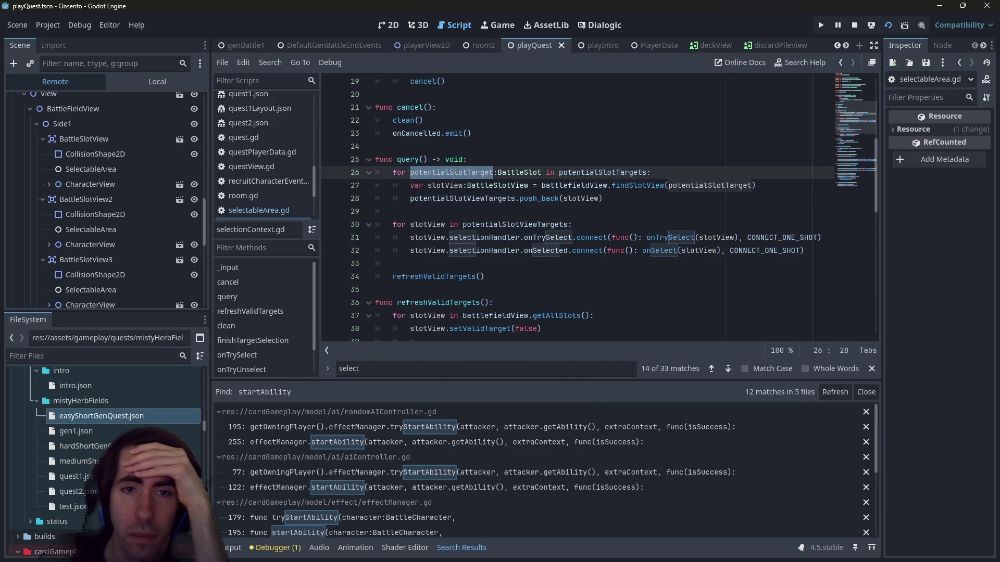
pyautogui.scroll(6, 479, 240)
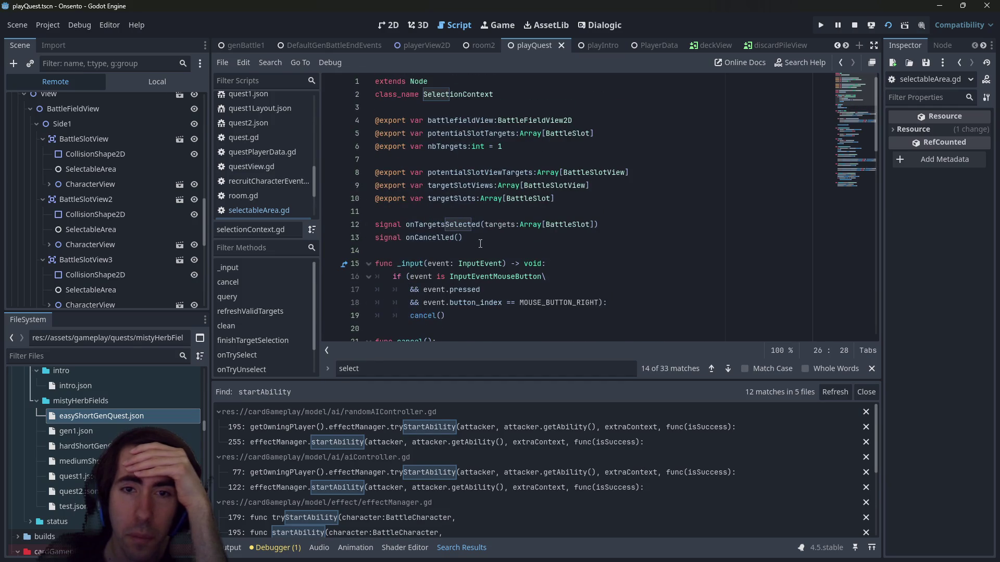
pyautogui.scroll(-5, 480, 244)
pyautogui.scroll(-9, 480, 244)
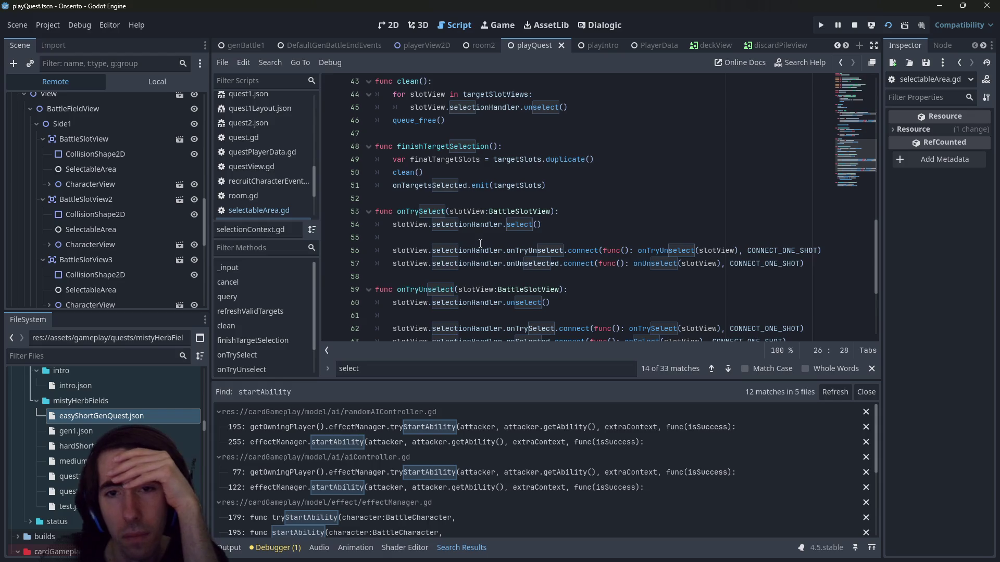
pyautogui.scroll(3, 480, 244)
pyautogui.scroll(-7, 480, 244)
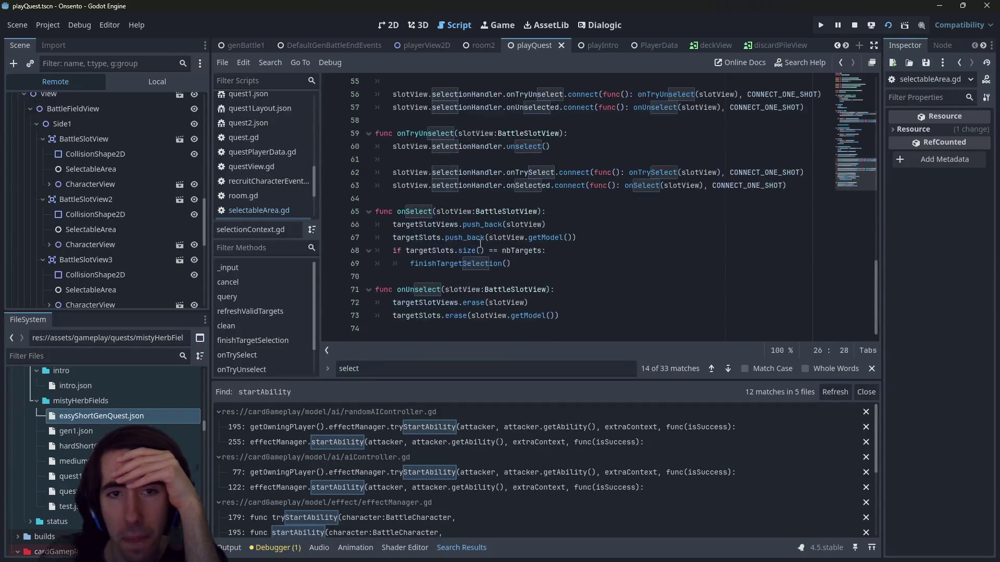
pyautogui.scroll(7, 480, 244)
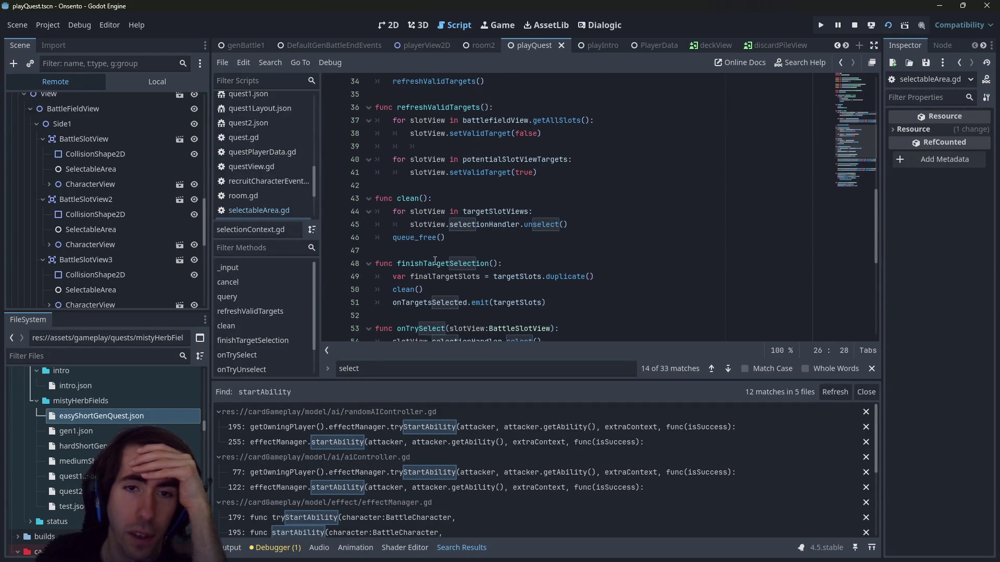
pyautogui.scroll(1, 435, 260)
# Highlight every use of targetSlotViews and place the caret on the onTrySelect connect line
pyautogui.doubleClick(495, 250)
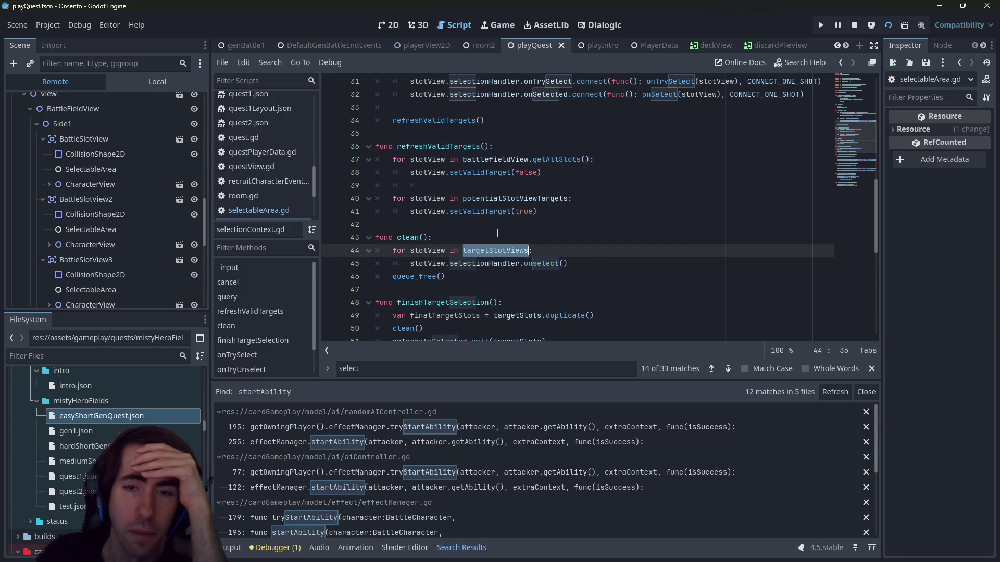
pyautogui.scroll(5, 497, 233)
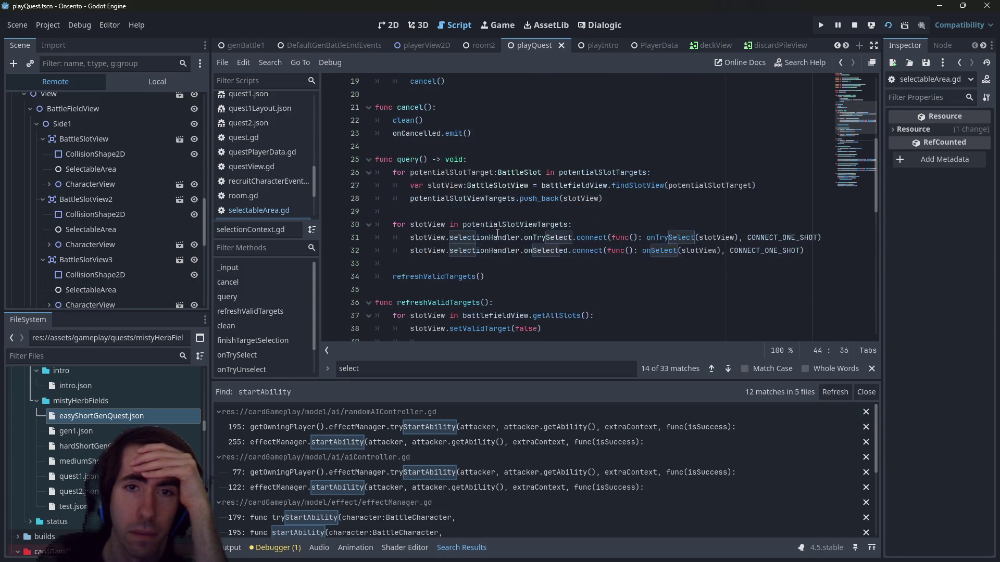
pyautogui.scroll(5, 497, 233)
pyautogui.scroll(-5, 497, 234)
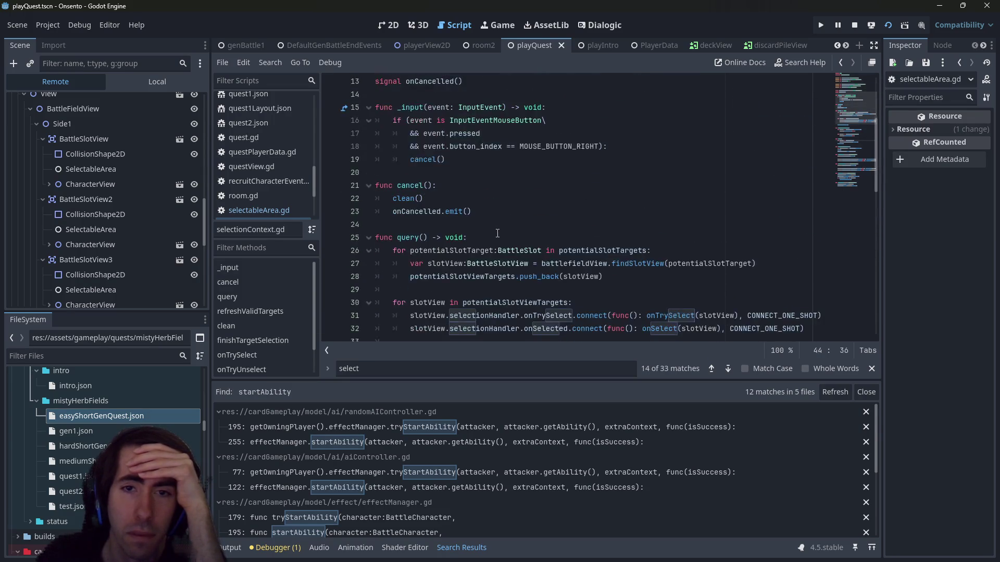
pyautogui.scroll(-1, 497, 233)
pyautogui.scroll(5, 497, 233)
pyautogui.scroll(-5, 502, 217)
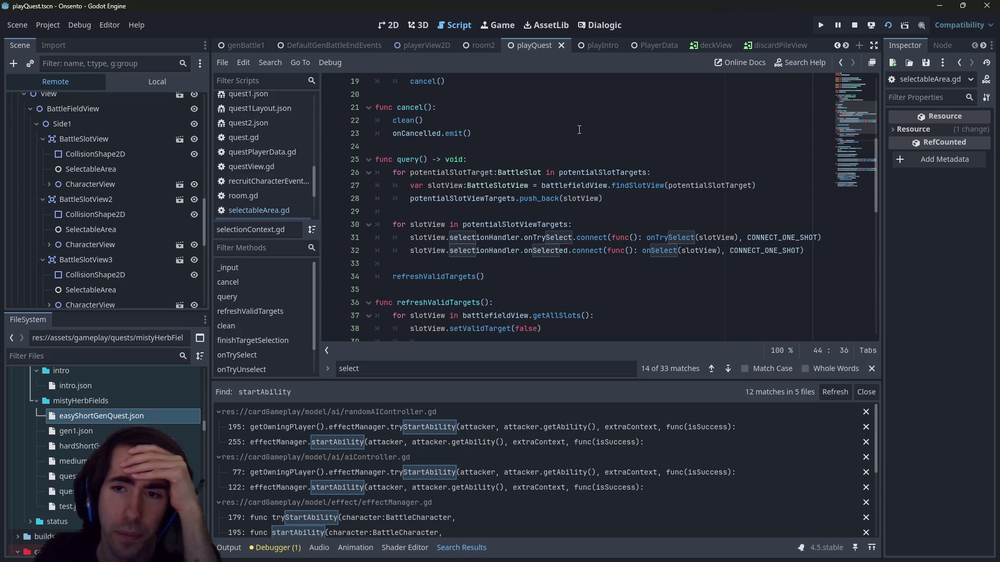
pyautogui.scroll(-1, 579, 129)
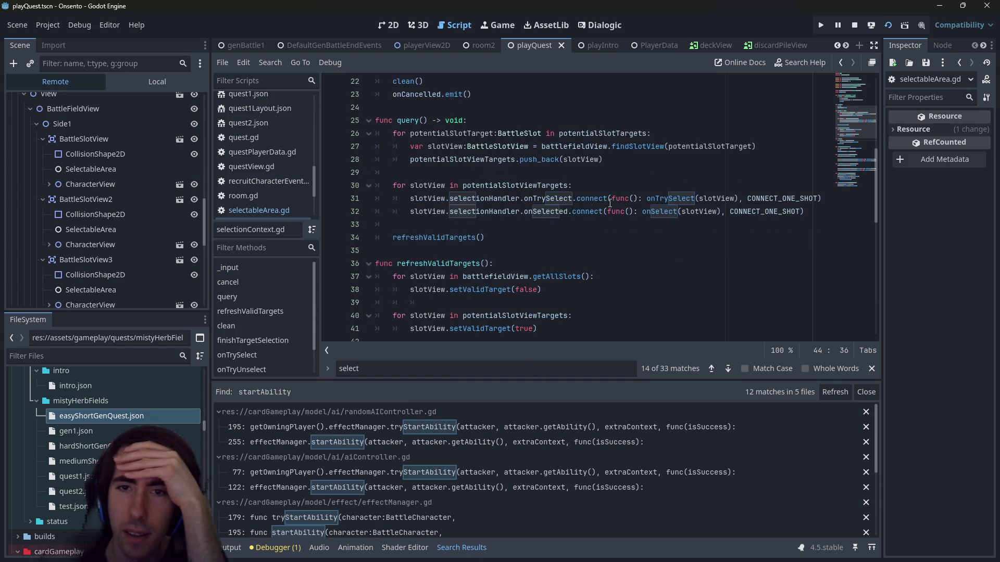
pyautogui.click(556, 198)
pyautogui.doubleClick(557, 198)
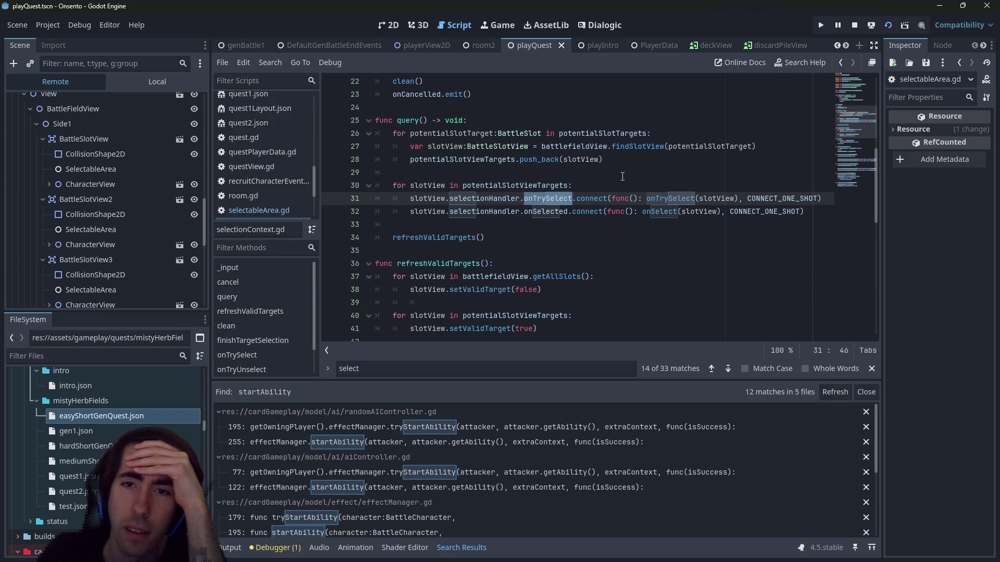
pyautogui.scroll(-1, 621, 177)
pyautogui.scroll(1, 620, 177)
pyautogui.scroll(1, 621, 178)
pyautogui.scroll(-1, 620, 177)
pyautogui.scroll(-3, 621, 177)
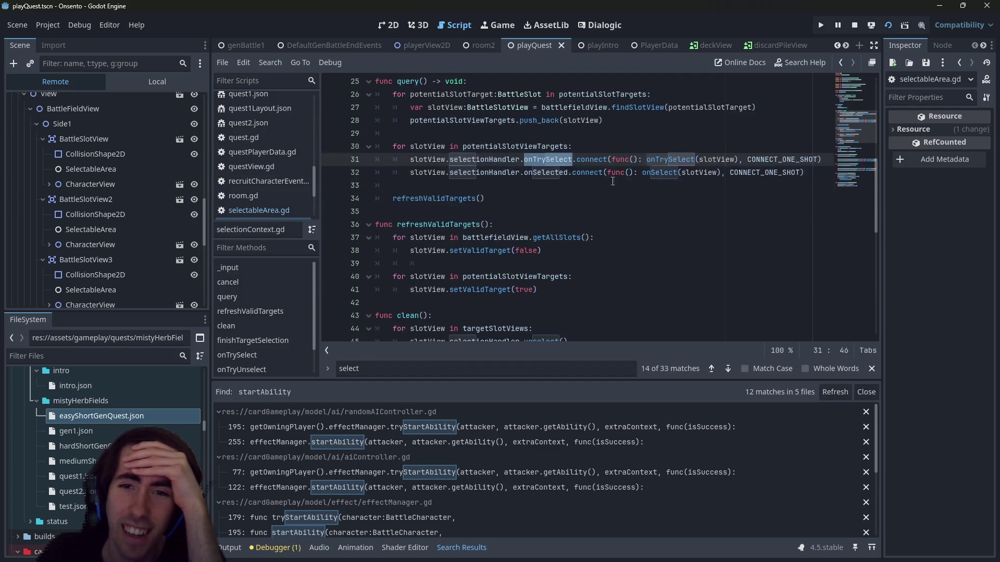
pyautogui.scroll(-4, 583, 198)
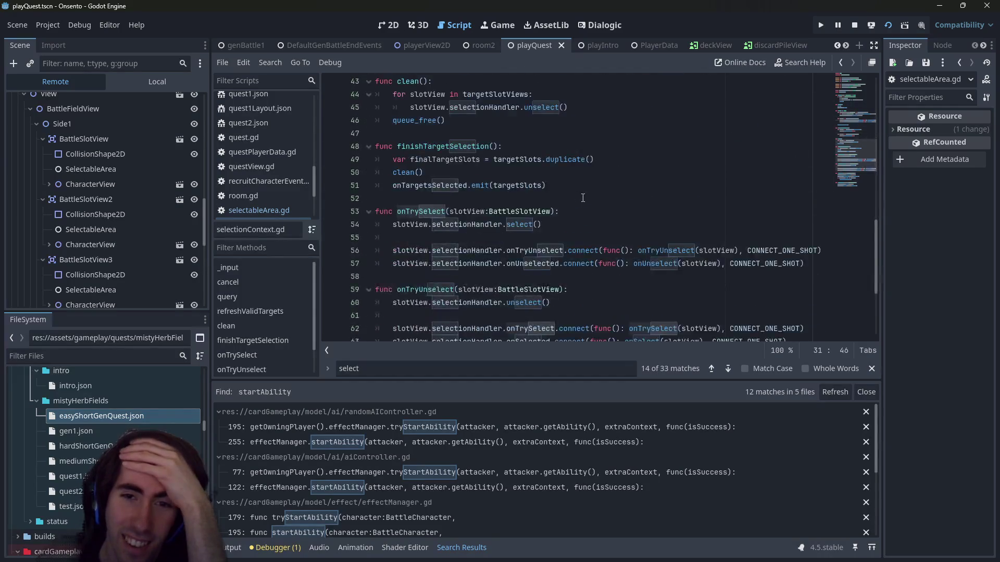
pyautogui.scroll(7, 582, 197)
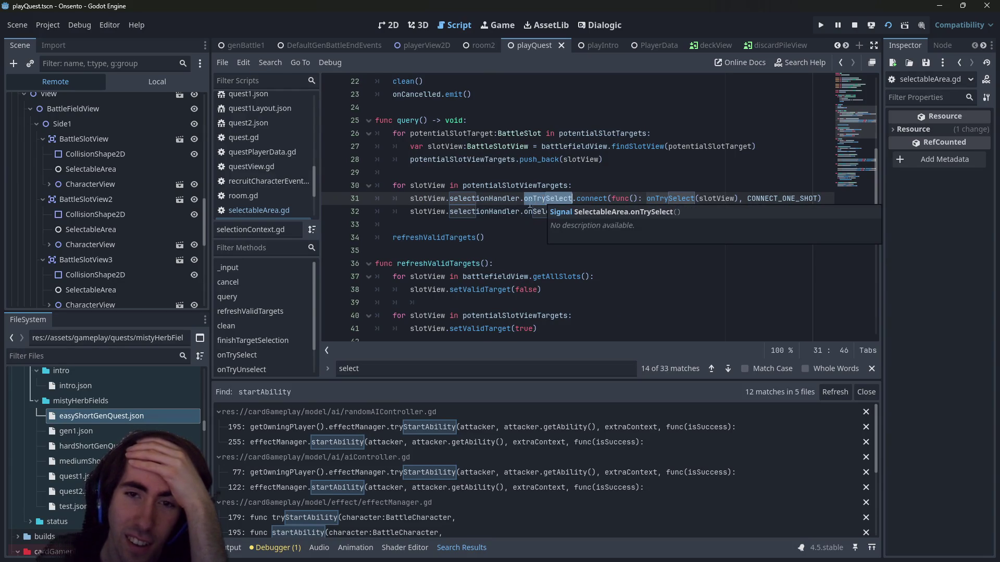
pyautogui.doubleClick(534, 211)
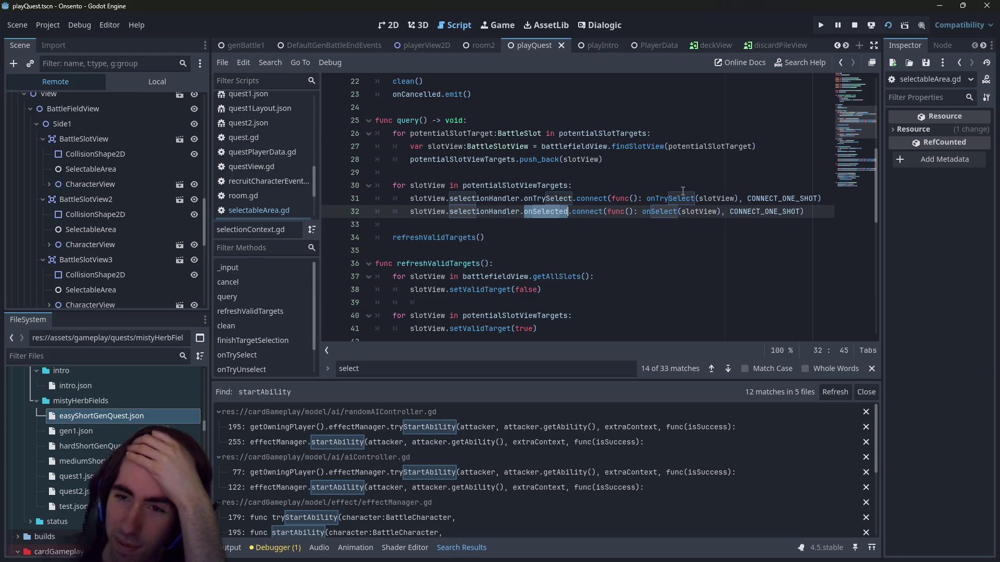
pyautogui.scroll(-5, 567, 245)
pyautogui.scroll(-2, 568, 245)
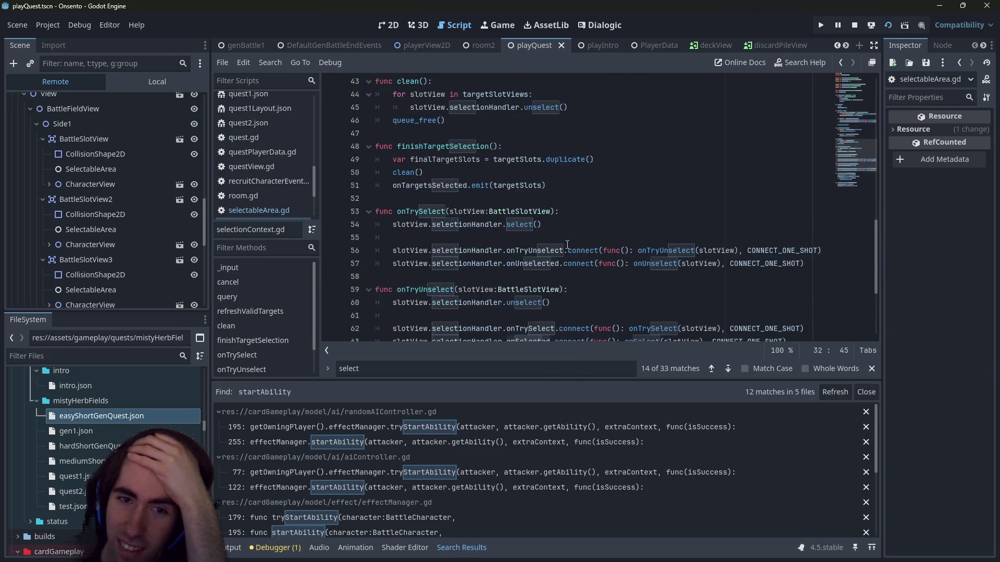
pyautogui.scroll(6, 567, 245)
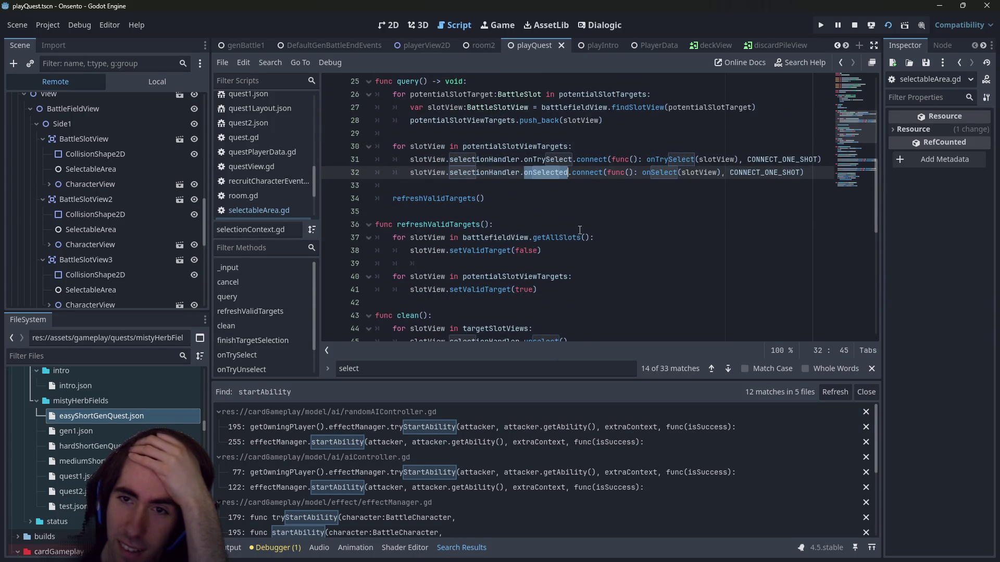
pyautogui.scroll(-3, 579, 230)
pyautogui.scroll(-3, 579, 230)
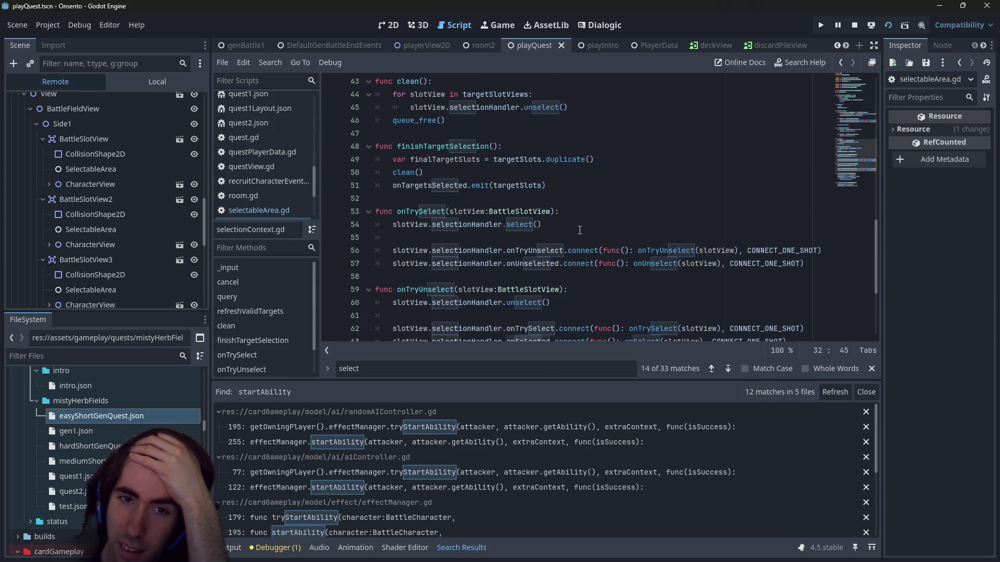
pyautogui.scroll(5, 580, 230)
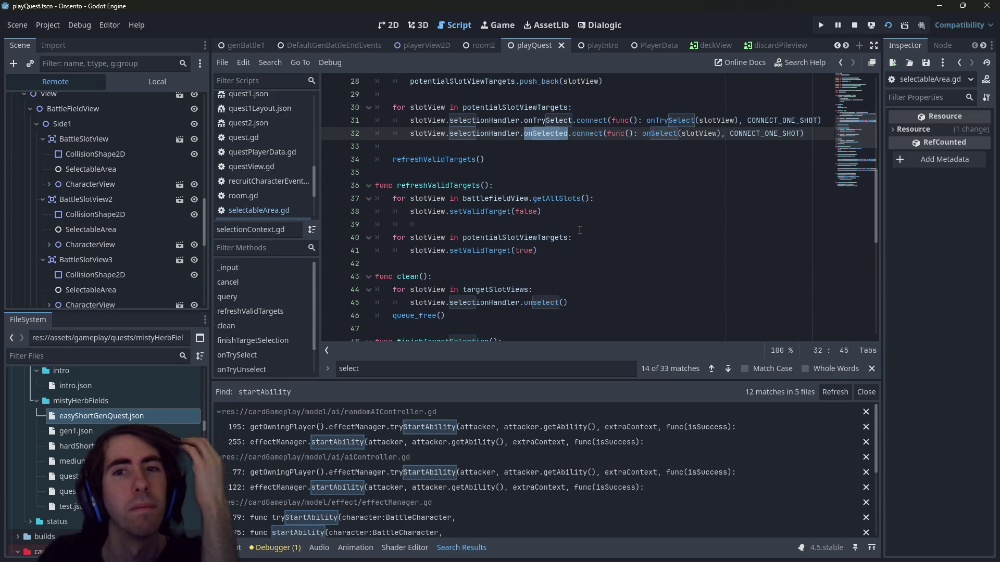
pyautogui.scroll(1, 579, 230)
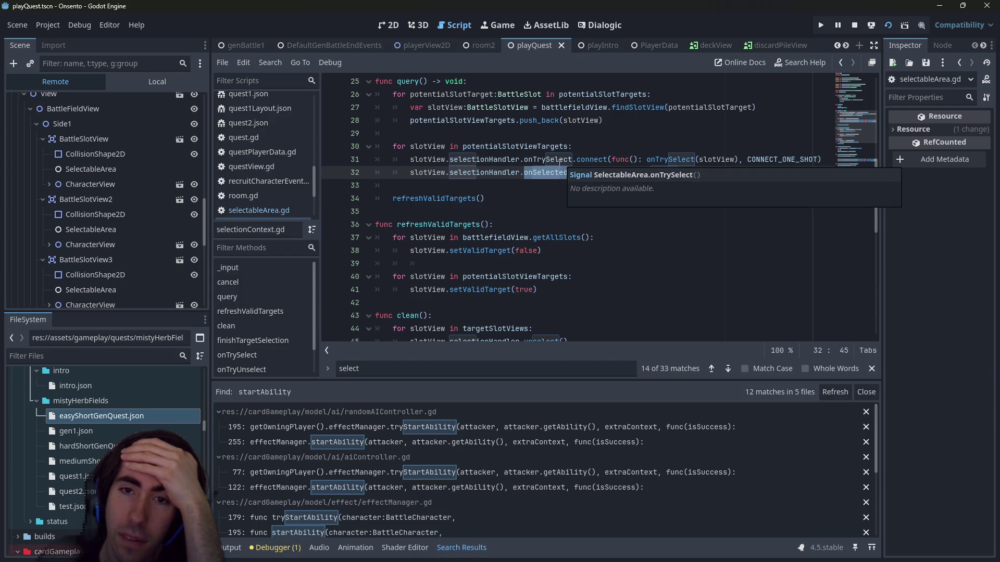
pyautogui.click(559, 161)
pyautogui.doubleClick(559, 161)
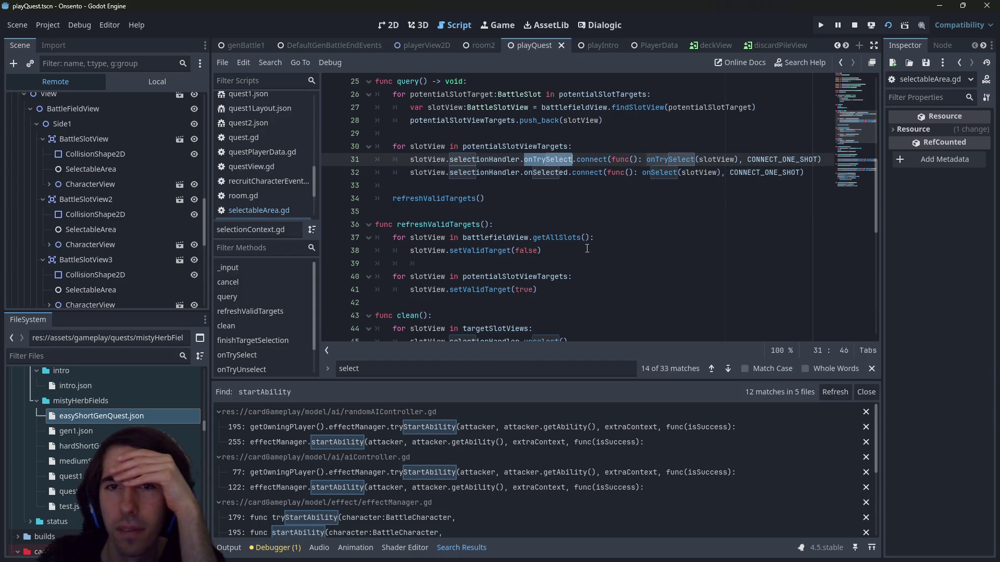
pyautogui.scroll(-2, 587, 248)
pyautogui.scroll(-4, 587, 248)
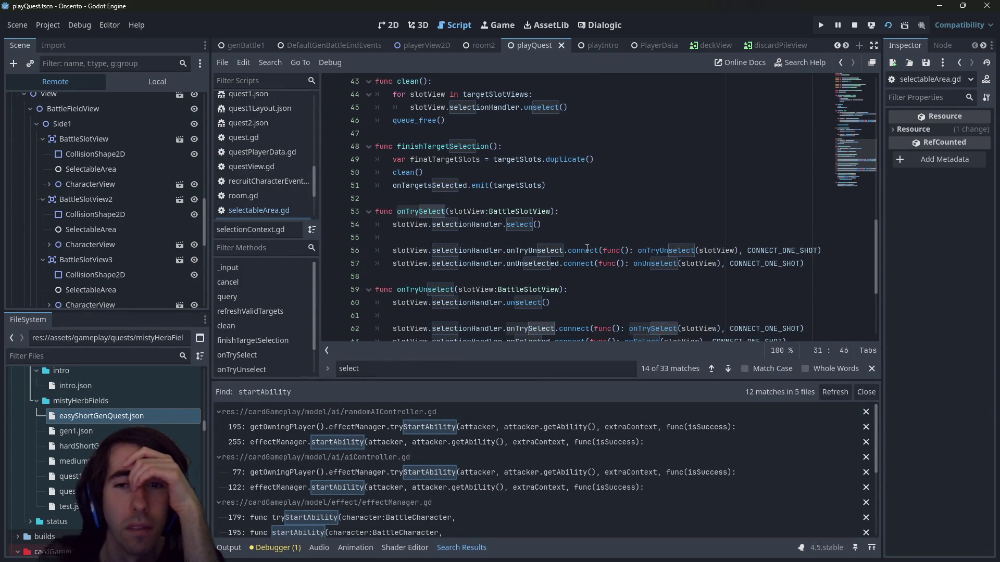
pyautogui.scroll(-1, 587, 249)
pyautogui.scroll(-1, 575, 275)
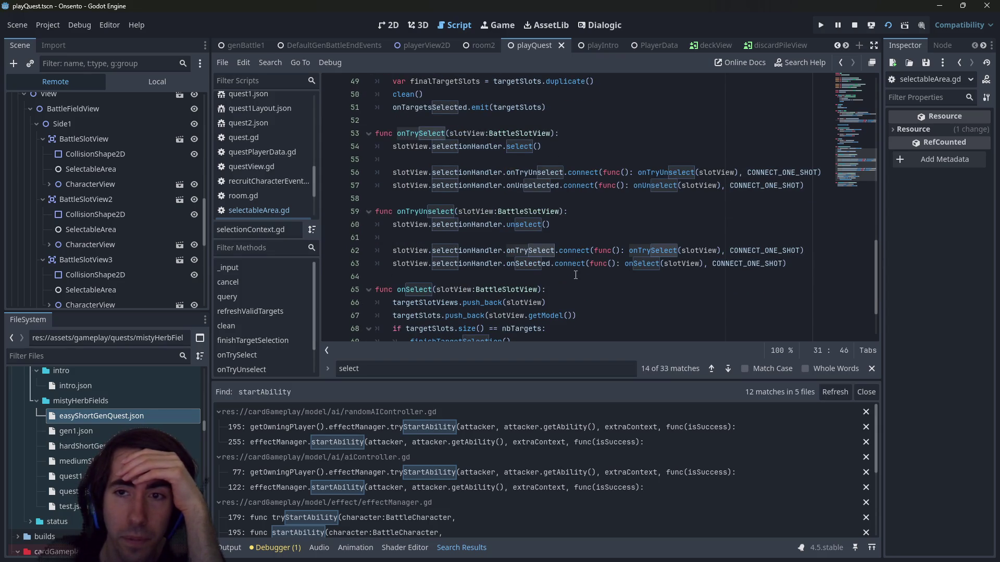
pyautogui.scroll(-2, 575, 275)
pyautogui.scroll(1, 576, 275)
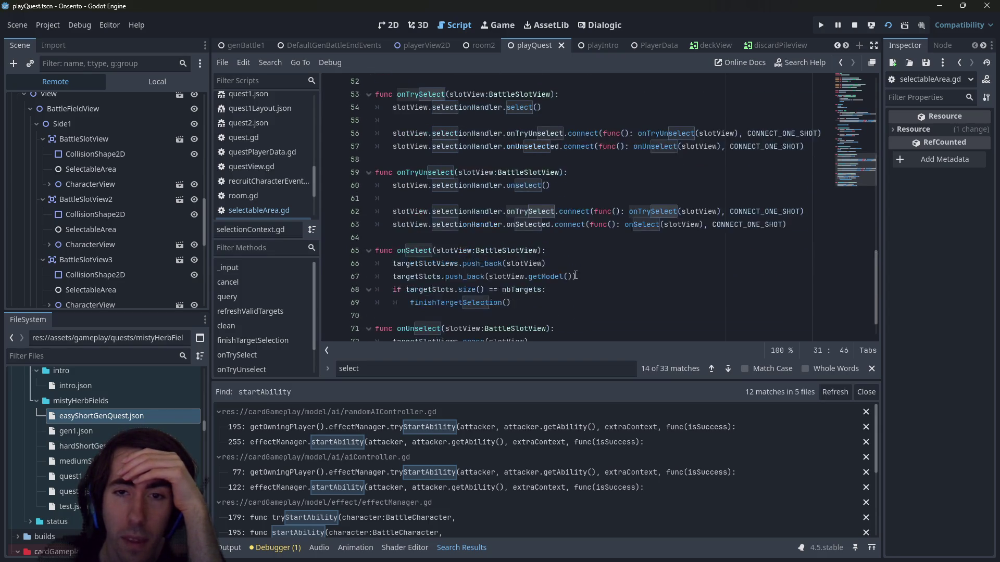
pyautogui.scroll(-1, 575, 267)
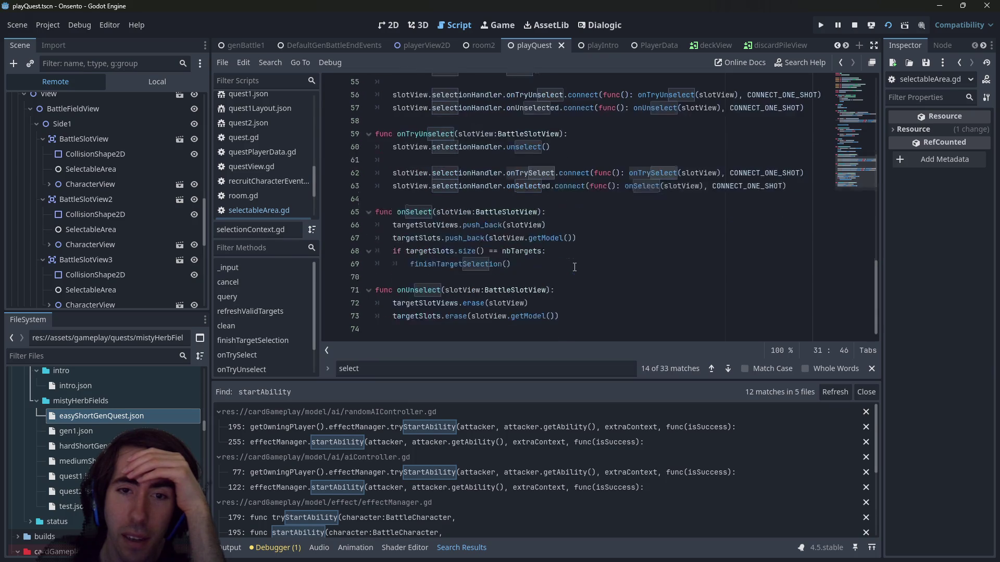
pyautogui.scroll(14, 575, 267)
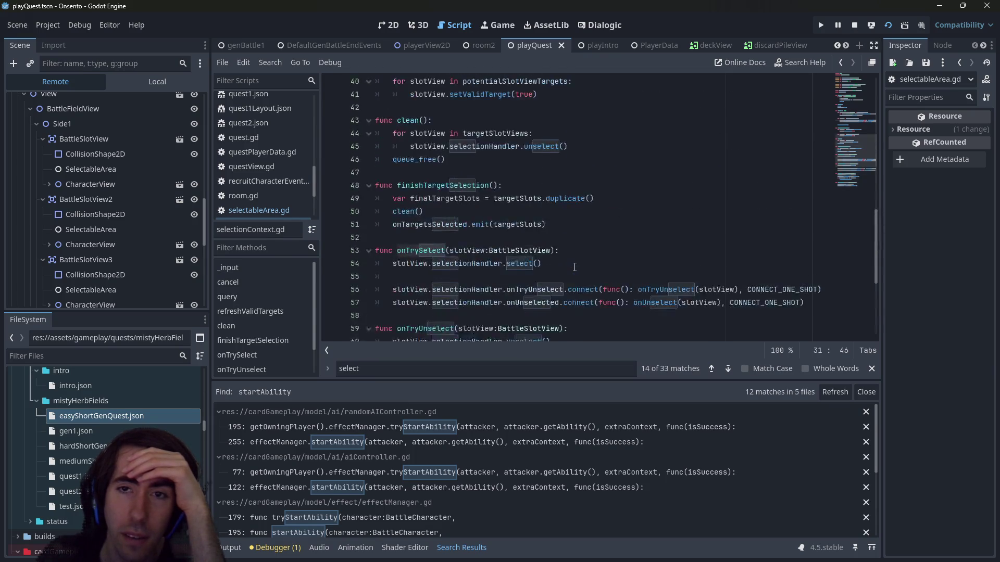
# Replace the func(): wrappers on lines 31–32 with onTrySelect.bind and onSelect.bind
pyautogui.scroll(-2, 575, 267)
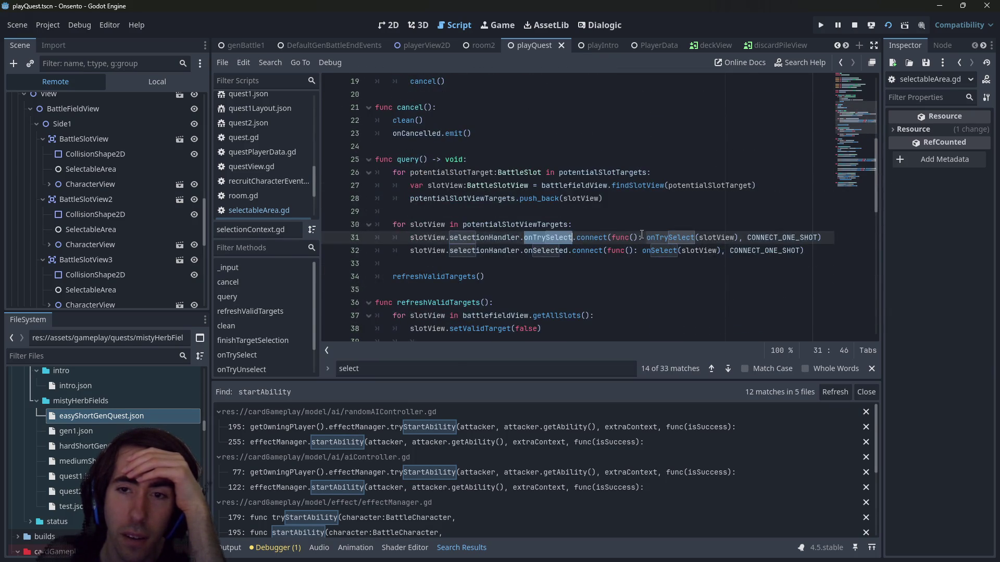
pyautogui.scroll(6, 647, 236)
pyautogui.scroll(-6, 647, 237)
pyautogui.click(647, 237)
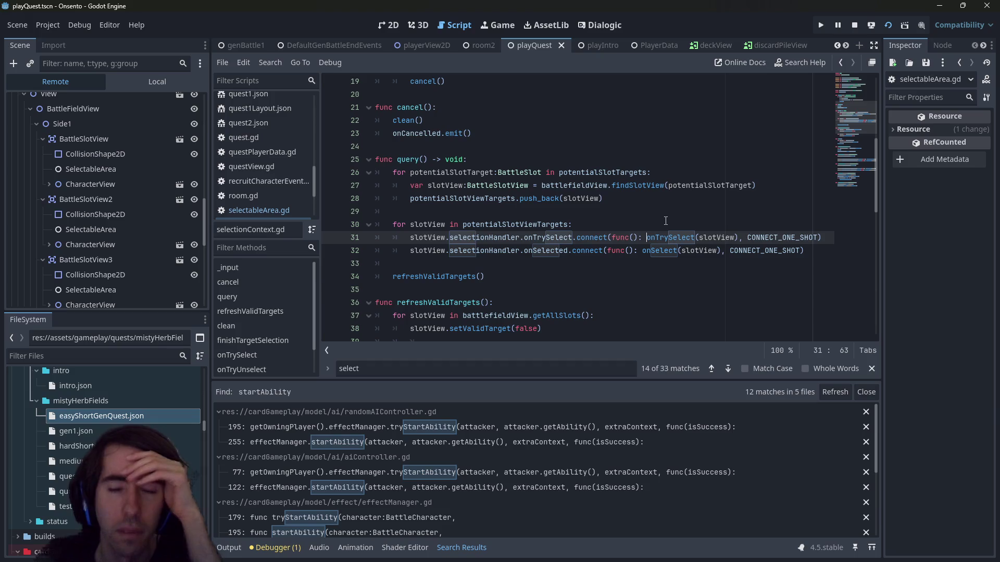
pyautogui.press('BackSpace')
pyautogui.press('BackSpace')
pyautogui.press('BackSpace')
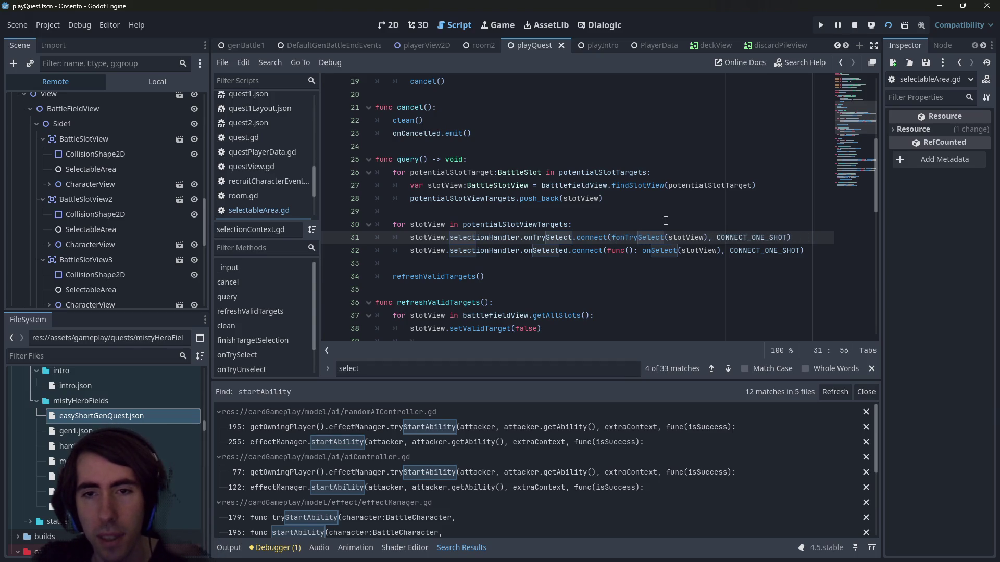
pyautogui.write('.bind')
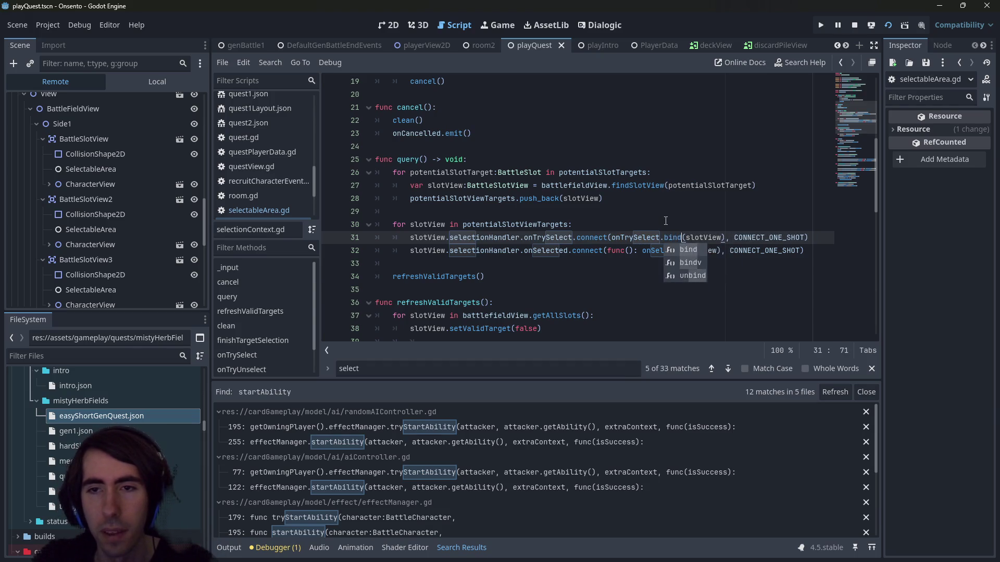
pyautogui.press('Down')
pyautogui.press('BackSpace')
pyautogui.press('BackSpace')
pyautogui.press('BackSpace')
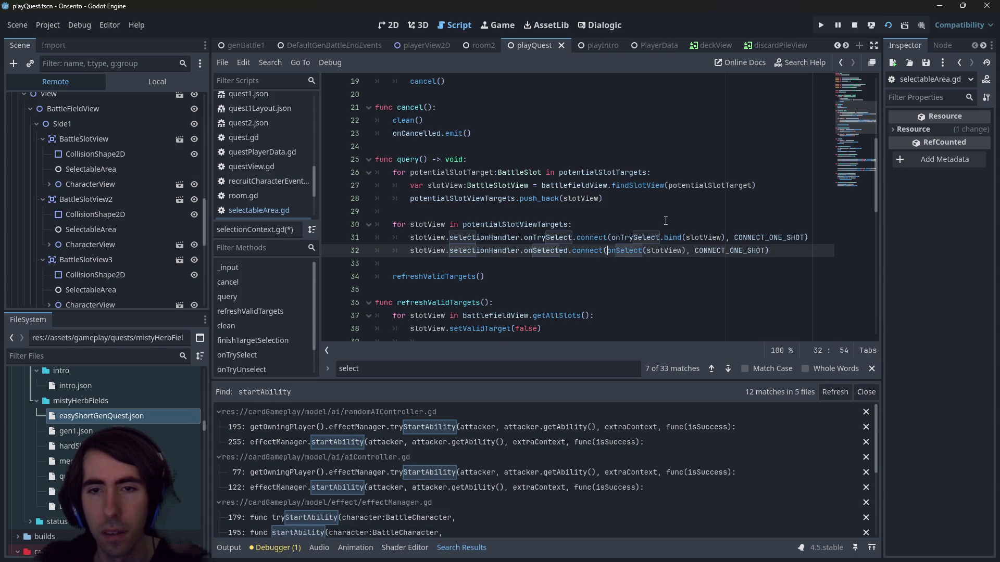
pyautogui.write('.bind')
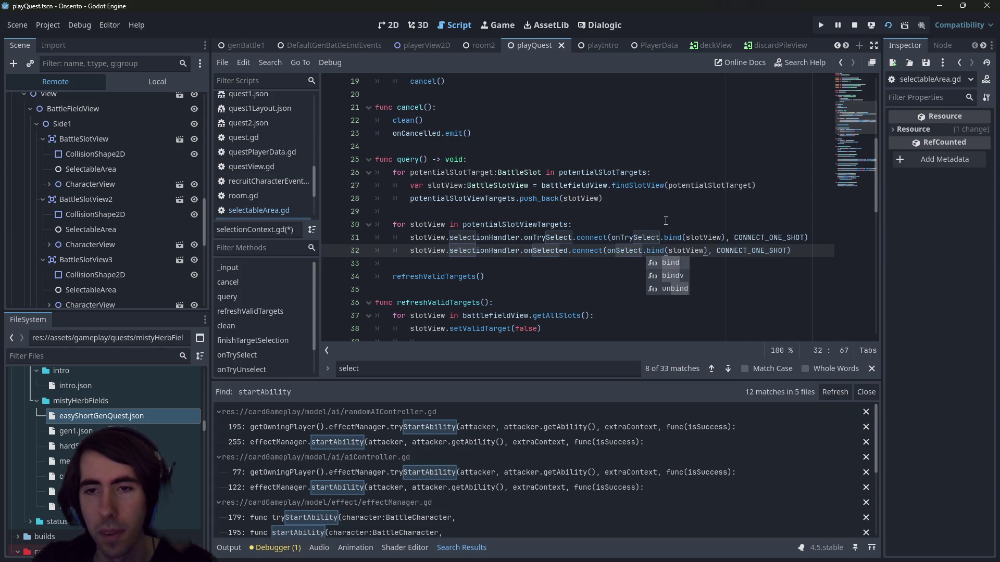
pyautogui.press('Escape')
# Convert the wrappers on lines 56–57 to .bind calls with a Ctrl+D multi-caret edit
pyautogui.scroll(-7, 565, 238)
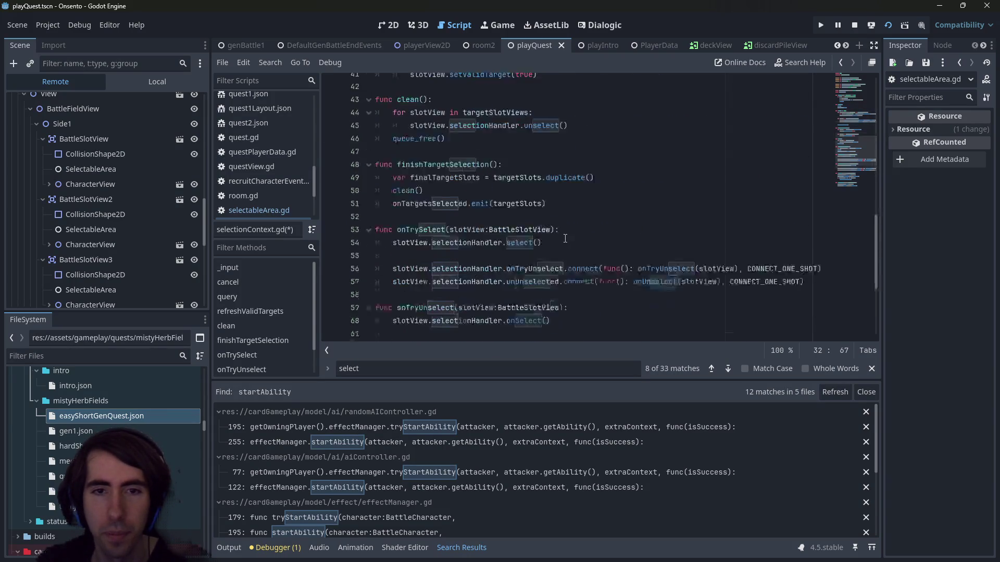
pyautogui.scroll(-2, 634, 217)
pyautogui.moveTo(636, 213); pyautogui.dragTo(604, 214)
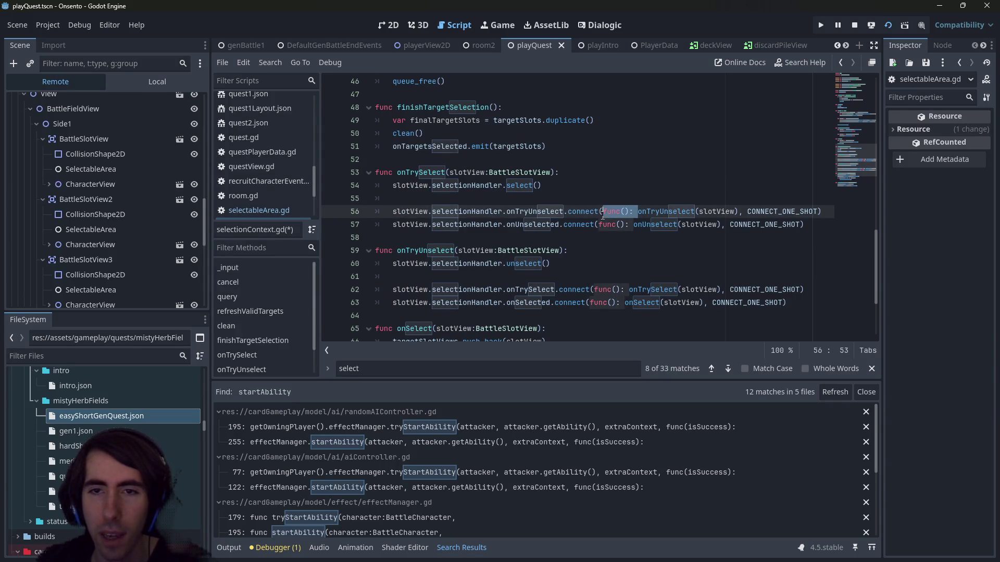
pyautogui.hotkey('ctrl', 'd')
pyautogui.press('BackSpace')
pyautogui.hotkey('ctrl', 'Right')
pyautogui.write('.bind')
# Convert lines 62–63 to onTrySelect.bind and onSelect.bind the same way
pyautogui.scroll(-2, 623, 216)
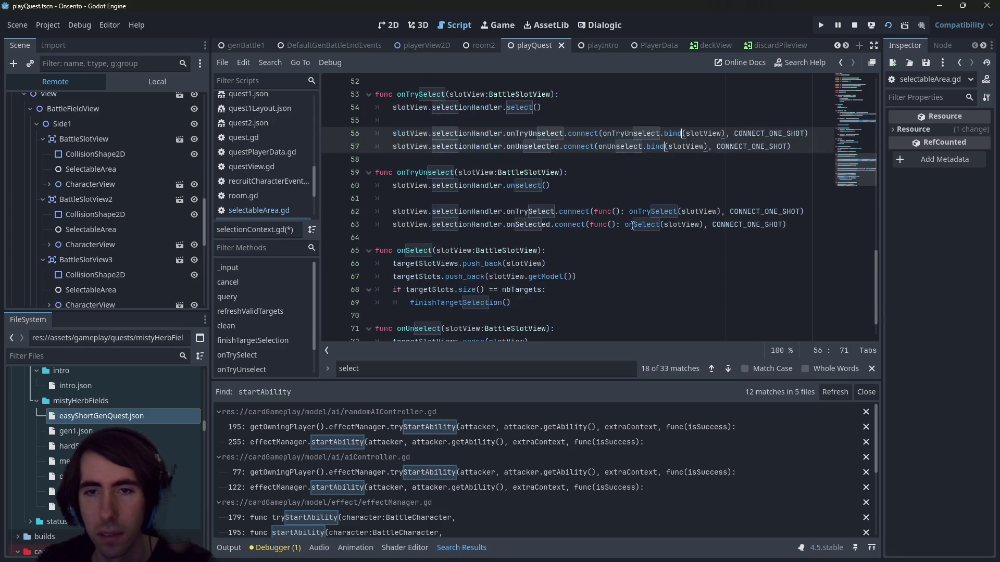
pyautogui.moveTo(627, 213); pyautogui.dragTo(595, 211)
pyautogui.hotkey('ctrl', 'd')
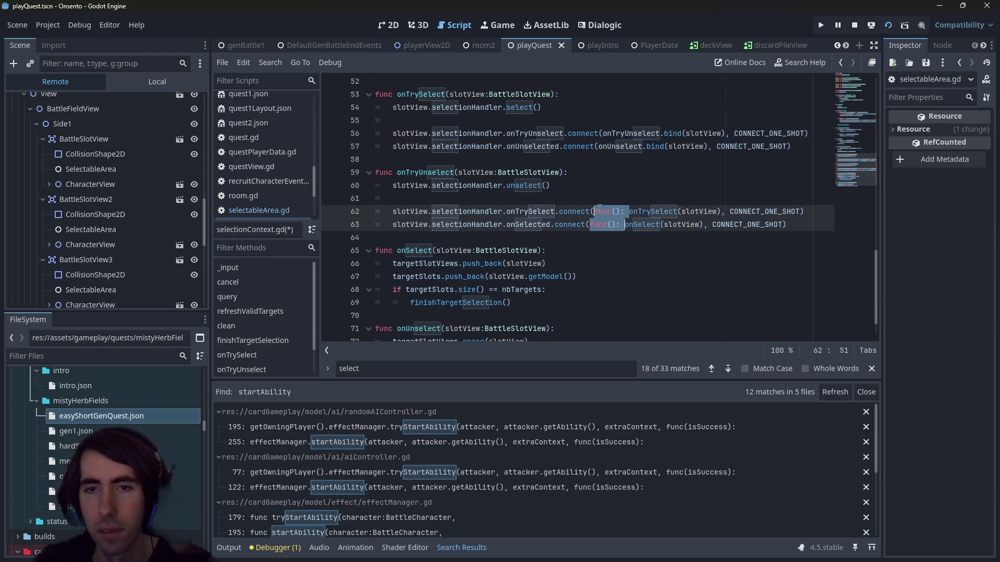
pyautogui.press('BackSpace')
pyautogui.hotkey('ctrl', 'Right')
pyautogui.write('.bin')
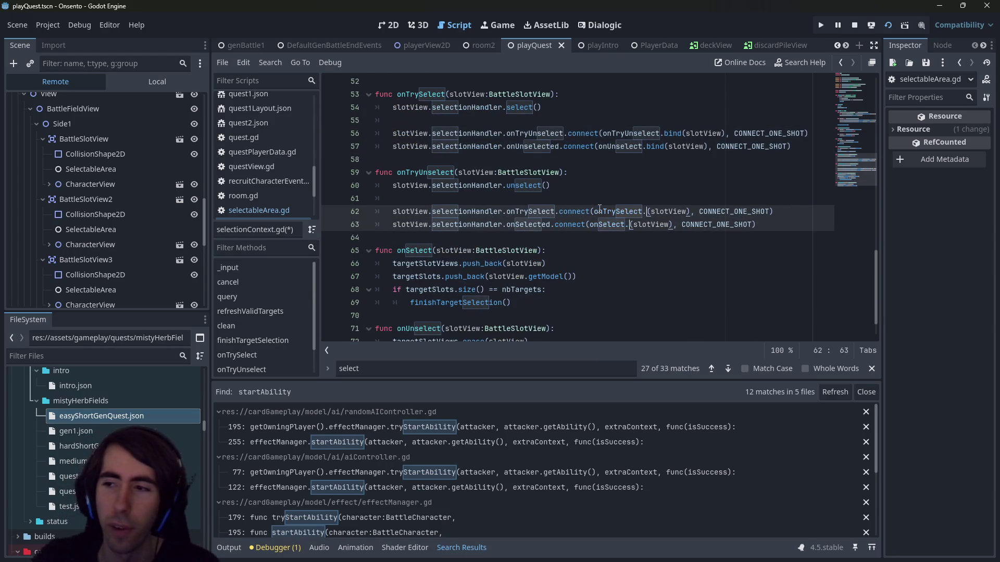
pyautogui.write('d')
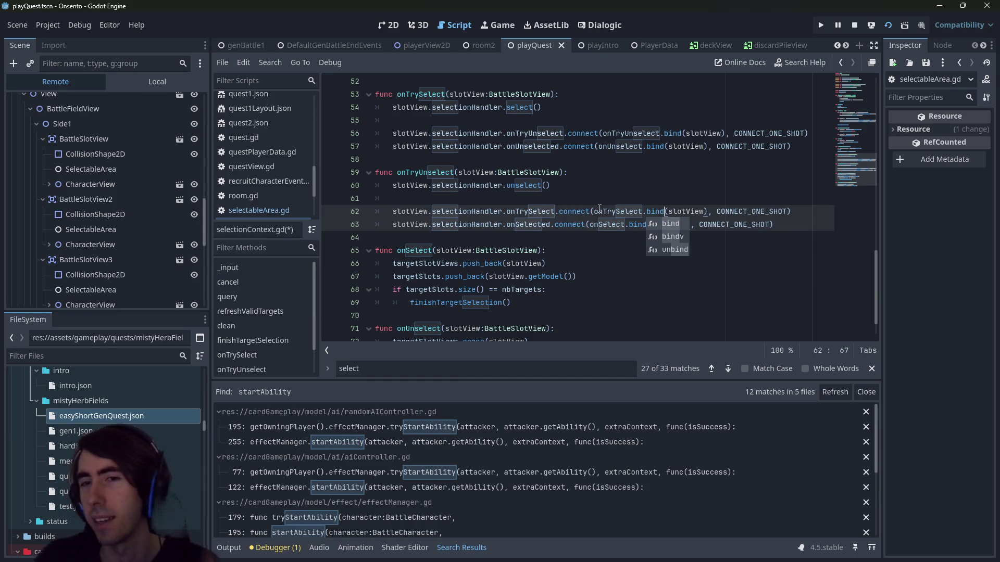
pyautogui.click(612, 211)
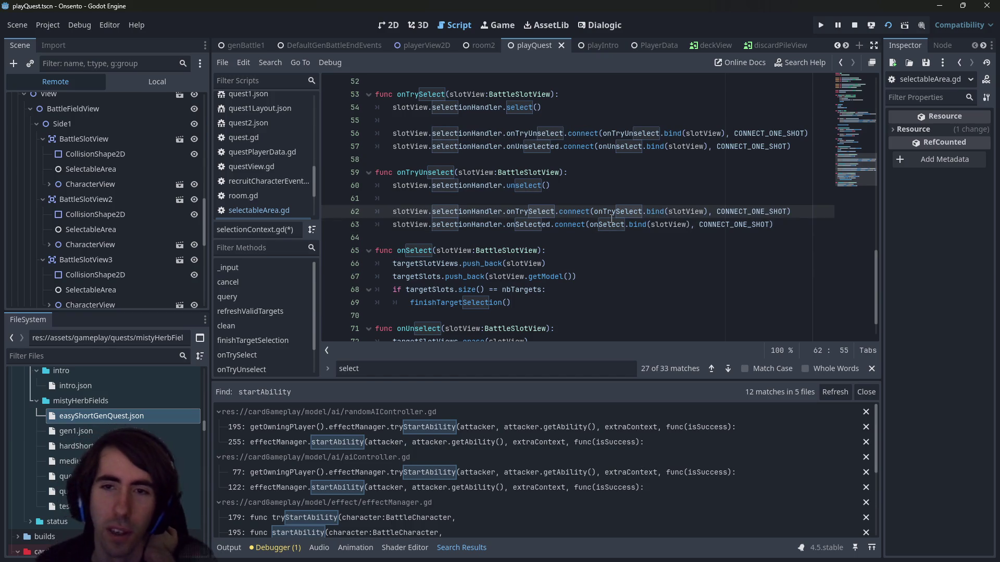
pyautogui.scroll(-1, 616, 217)
pyautogui.scroll(6, 620, 209)
pyautogui.scroll(-3, 627, 183)
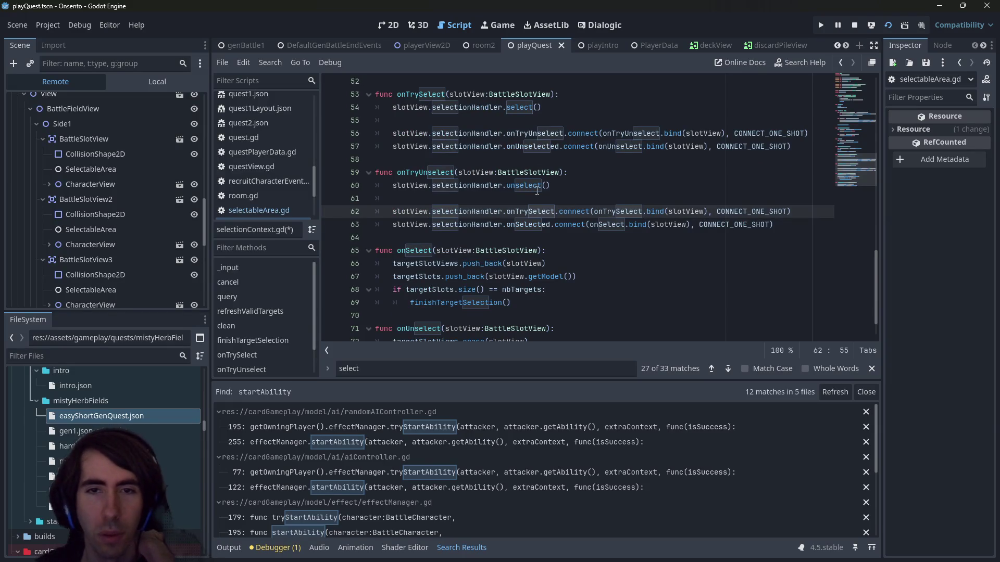
pyautogui.scroll(1, 595, 212)
pyautogui.doubleClick(568, 250)
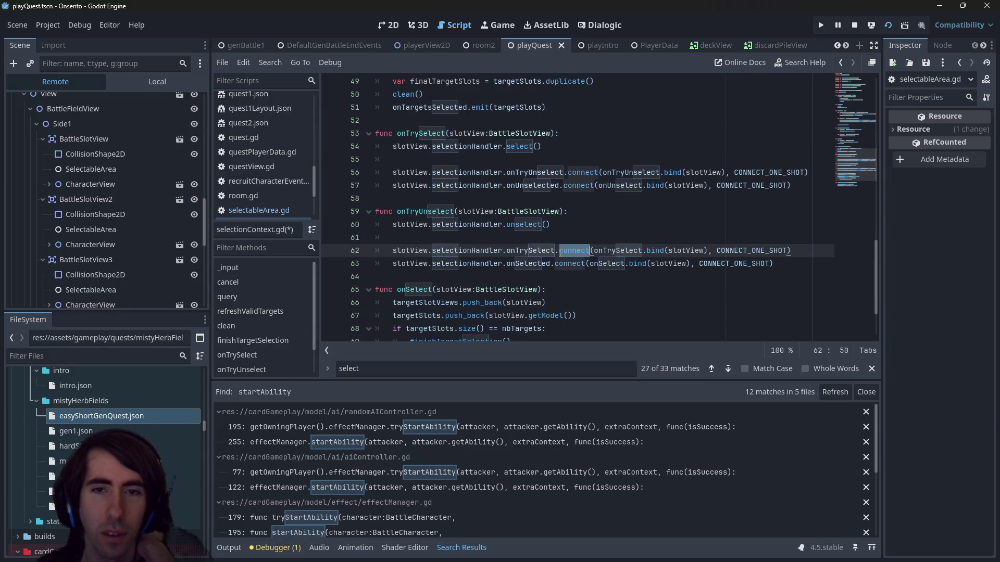
pyautogui.doubleClick(491, 251)
pyautogui.doubleClick(407, 250)
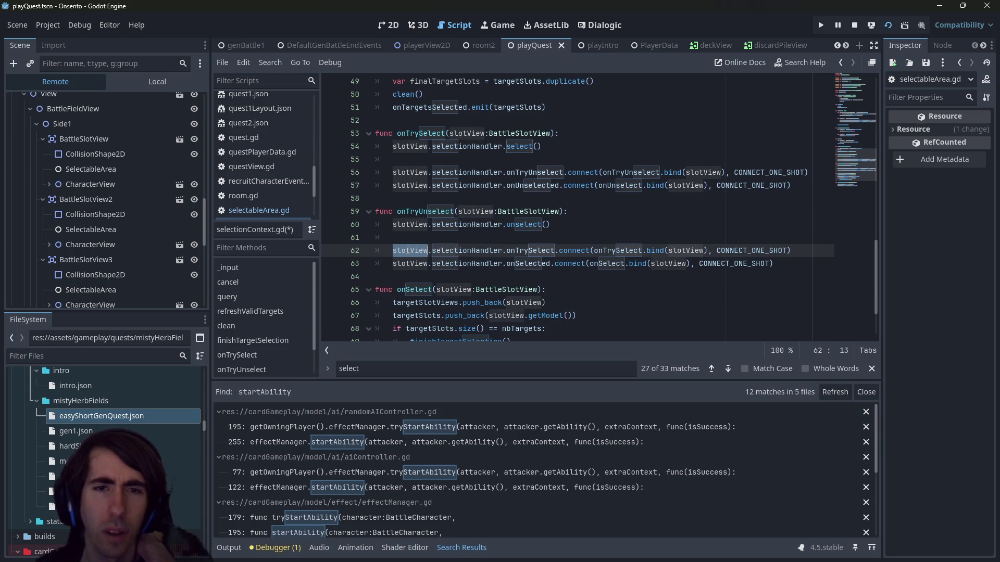
pyautogui.scroll(1, 413, 244)
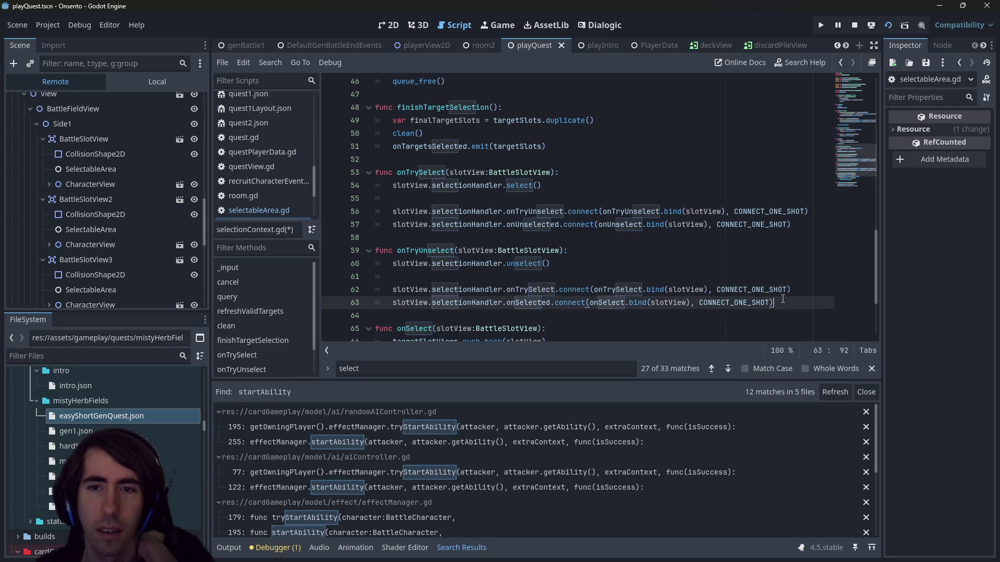
pyautogui.doubleClick(634, 289)
pyautogui.scroll(-1, 634, 286)
pyautogui.scroll(-1, 635, 287)
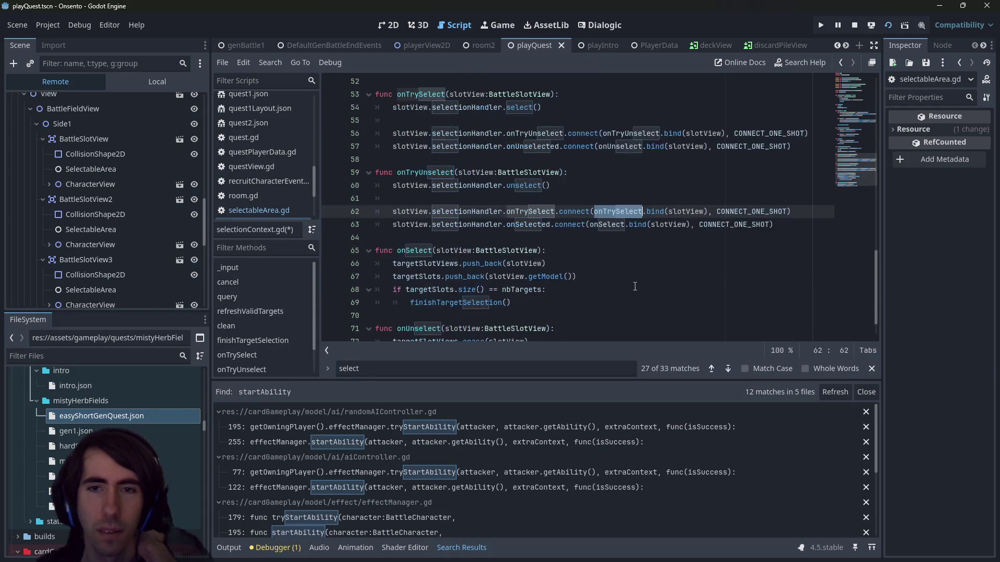
pyautogui.scroll(-1, 635, 286)
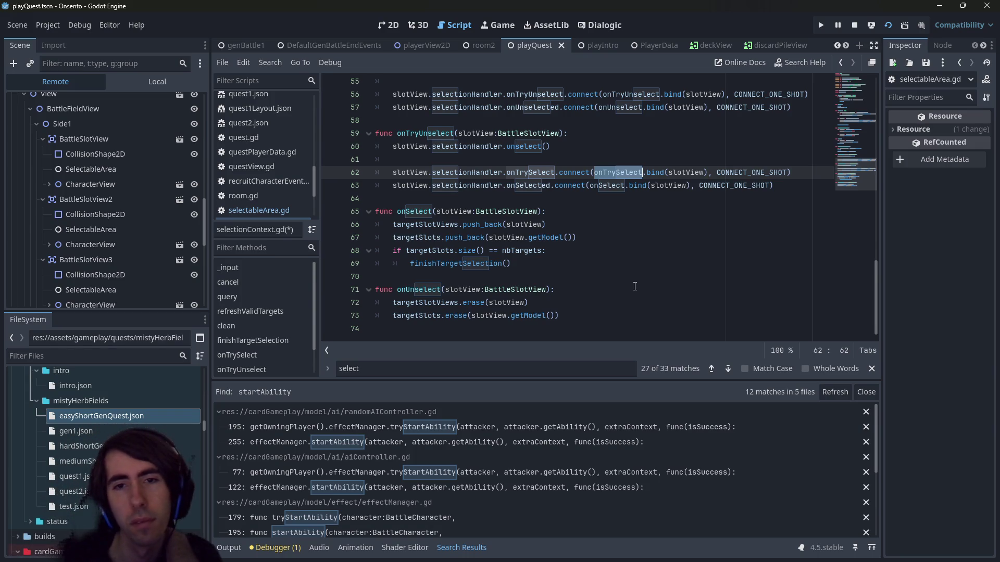
pyautogui.scroll(2, 635, 286)
pyautogui.scroll(8, 777, 271)
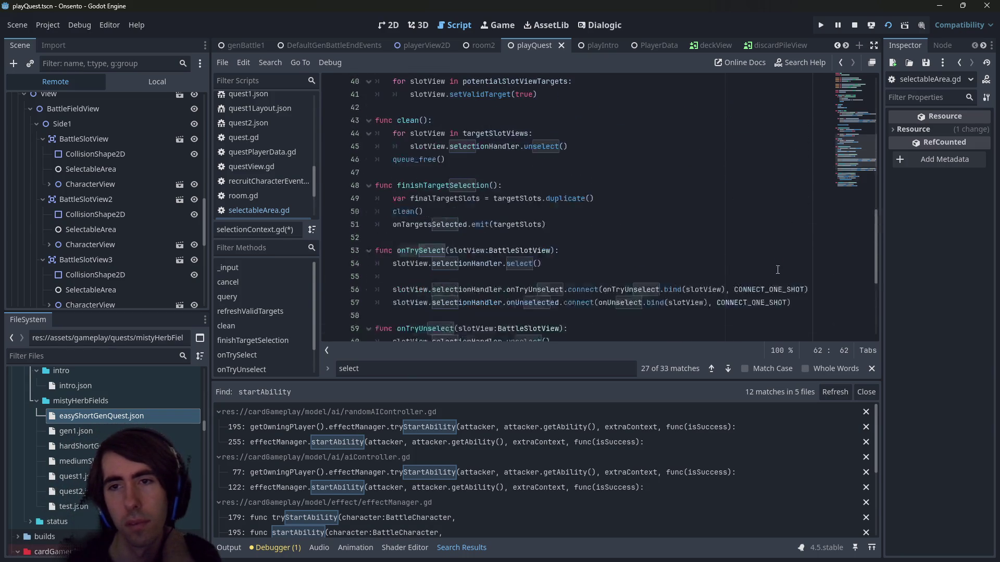
pyautogui.scroll(3, 777, 269)
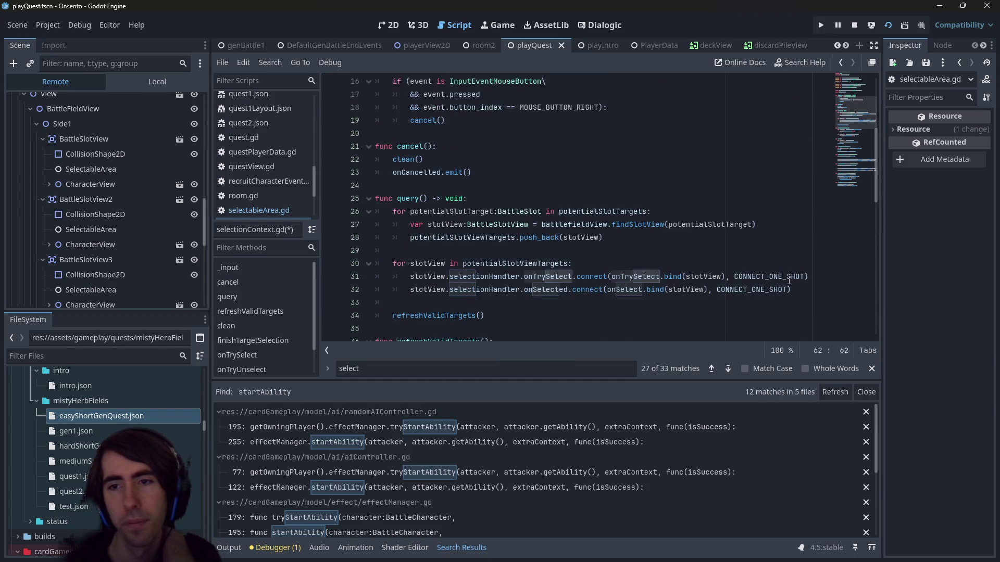
pyautogui.click(802, 289)
pyautogui.scroll(5, 626, 276)
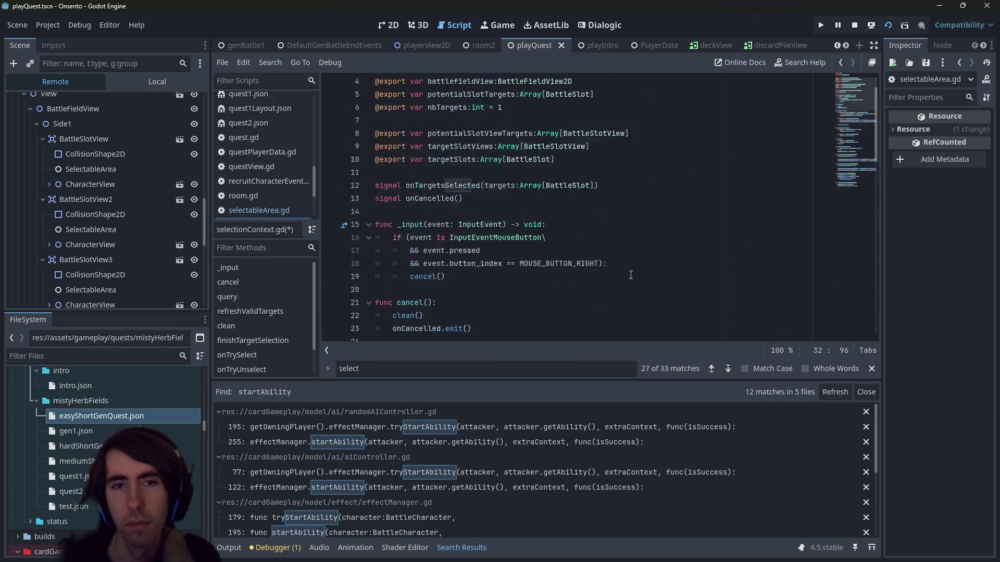
pyautogui.scroll(-6, 633, 274)
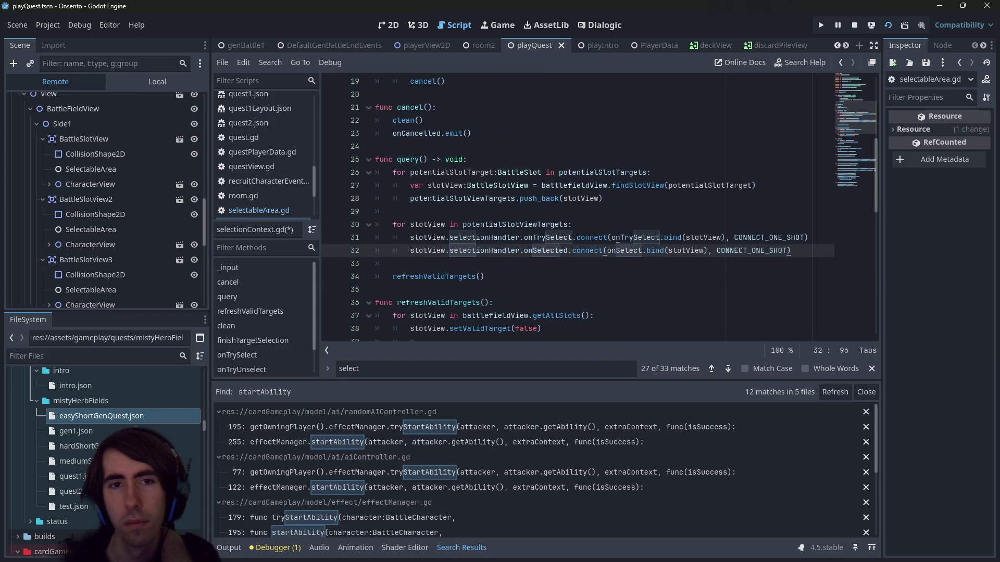
pyautogui.doubleClick(410, 161)
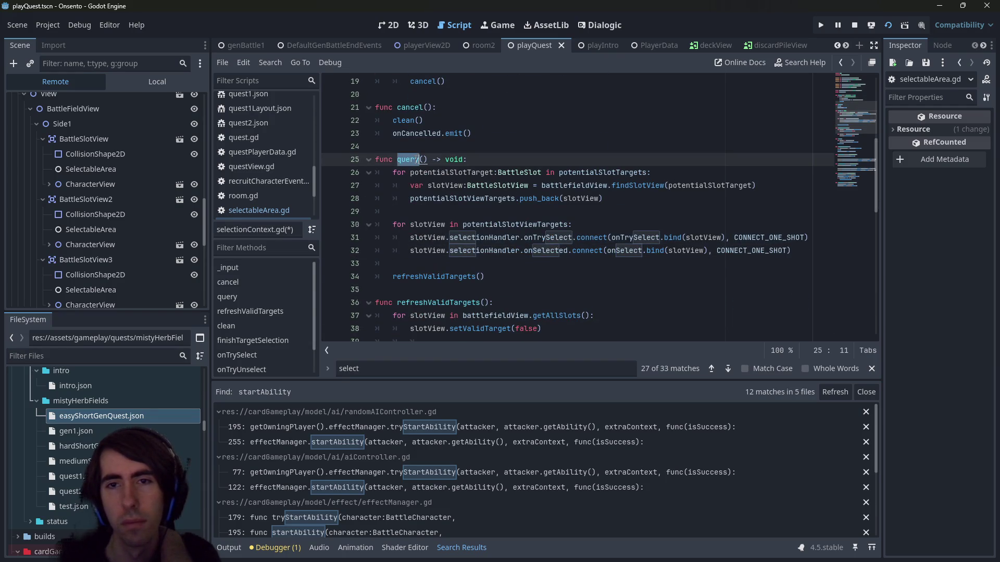
pyautogui.scroll(3, 583, 268)
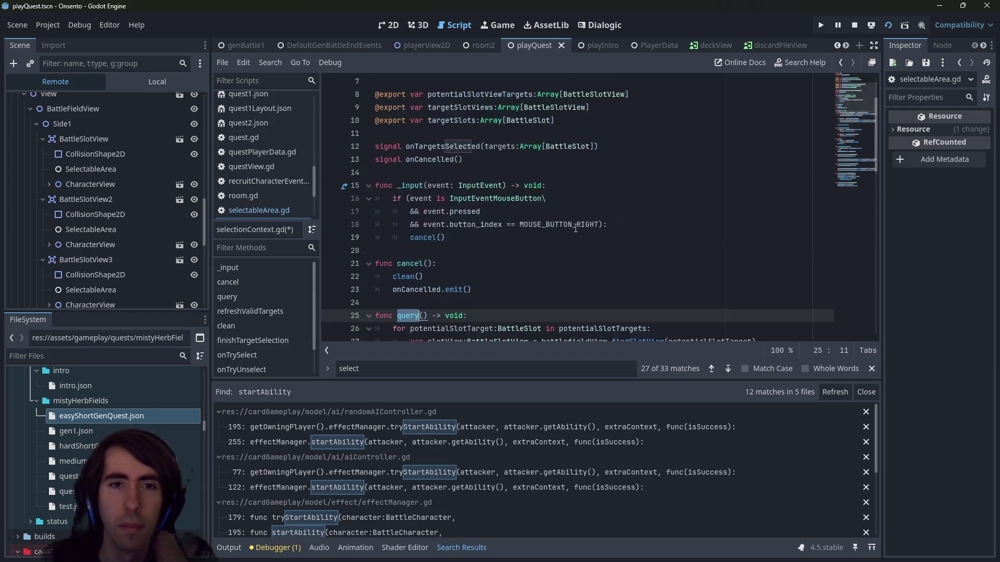
pyautogui.doubleClick(609, 290)
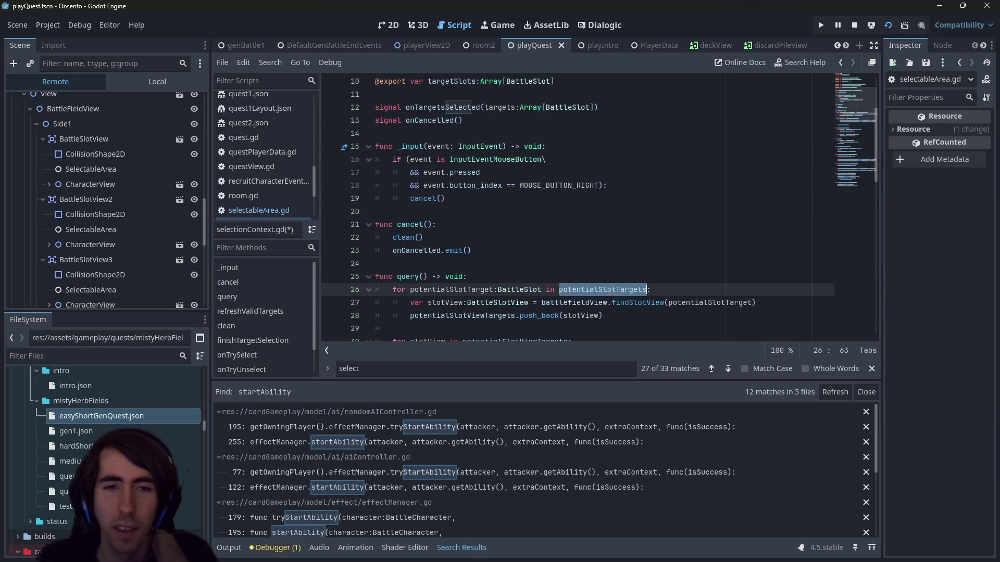
pyautogui.scroll(1, 609, 291)
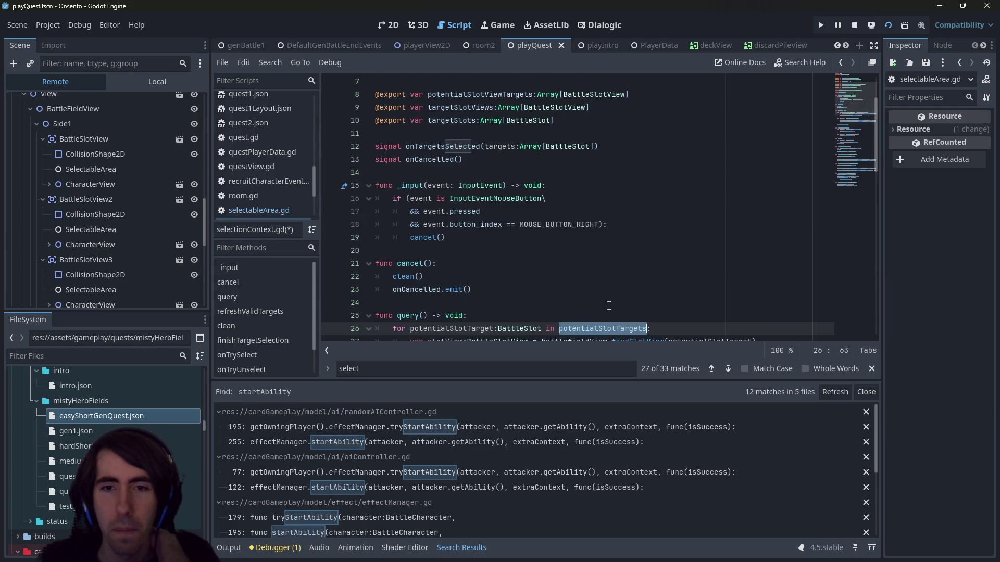
pyautogui.scroll(2, 608, 305)
pyautogui.scroll(-6, 609, 305)
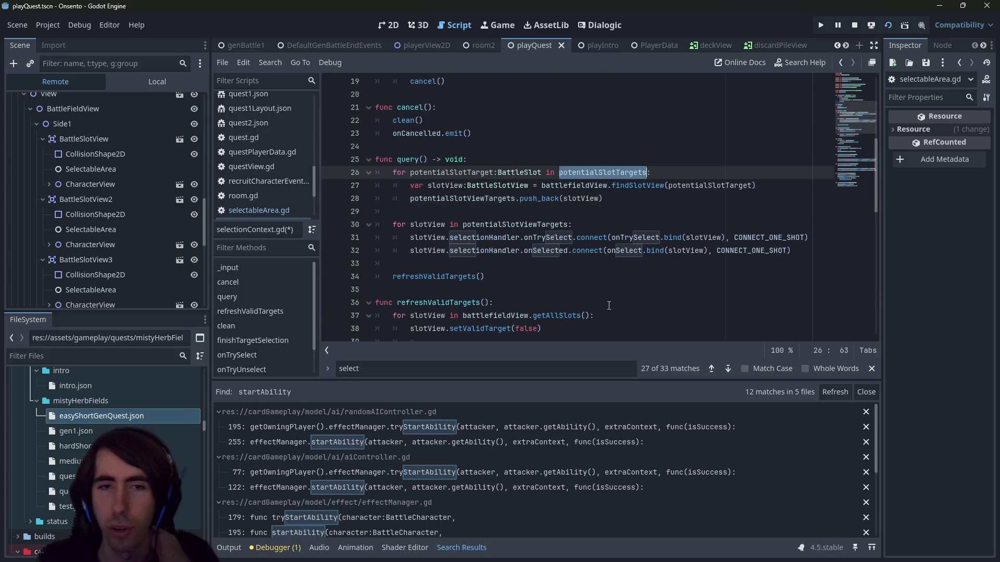
pyautogui.doubleClick(447, 185)
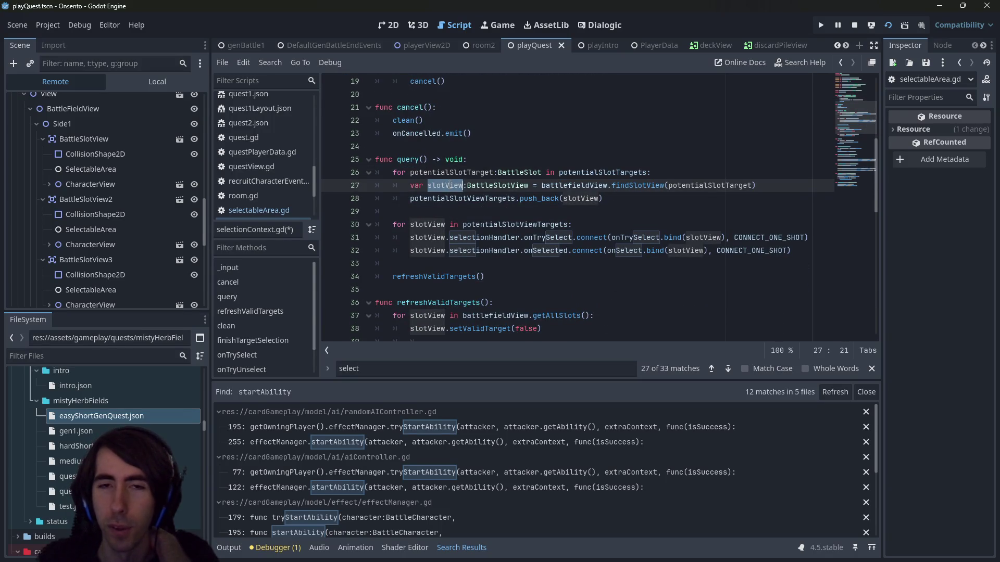
pyautogui.doubleClick(486, 198)
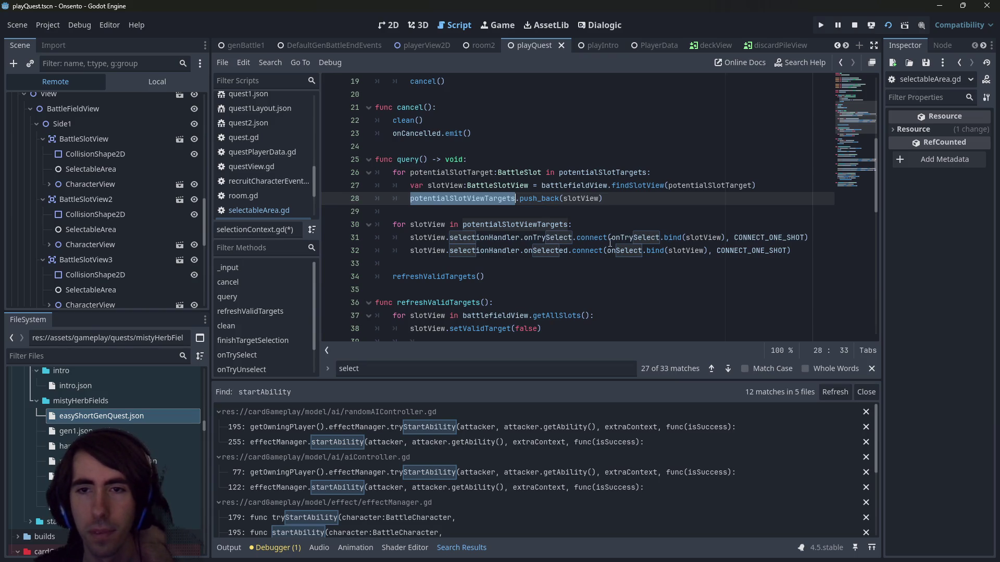
pyautogui.doubleClick(556, 238)
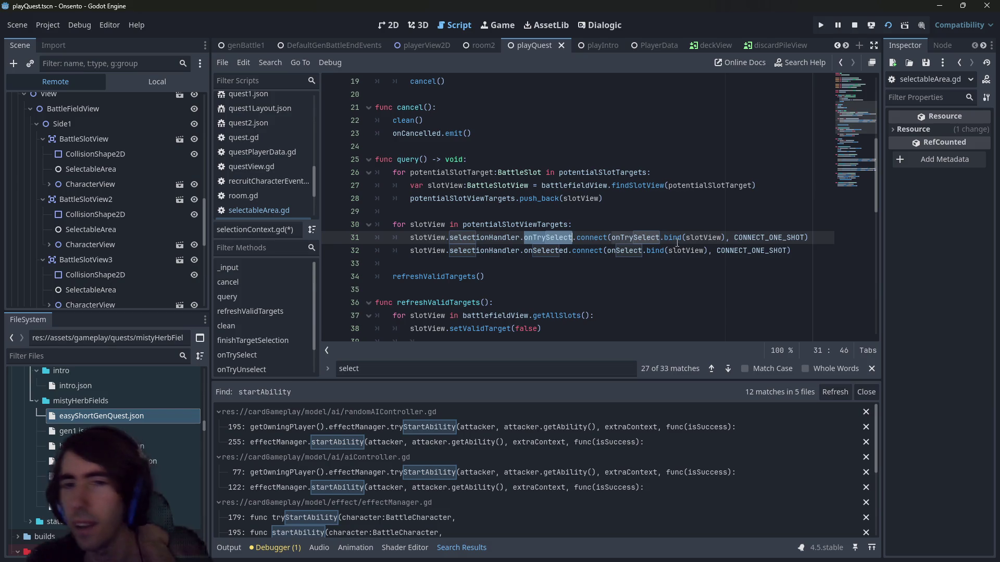
pyautogui.moveTo(677, 241)
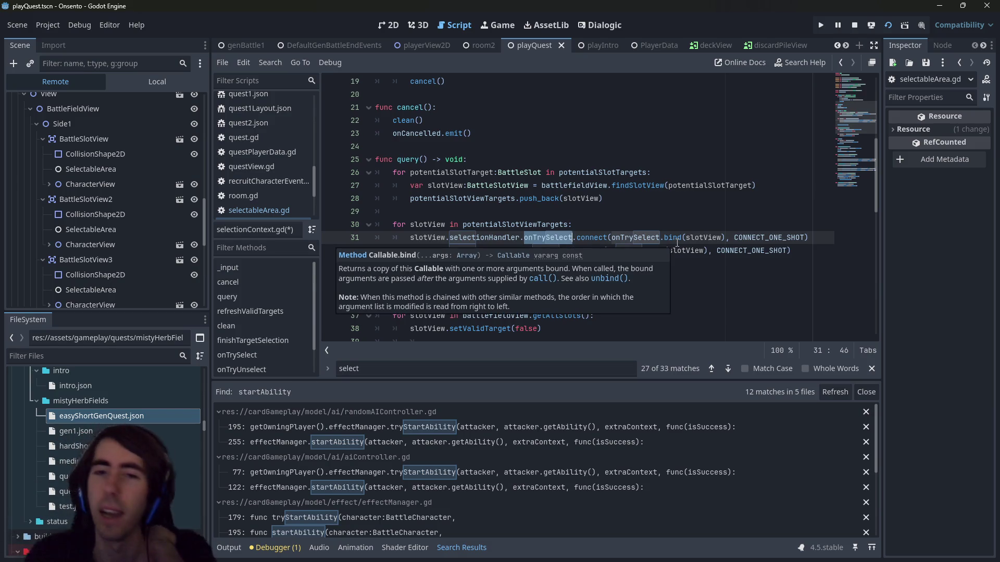
pyautogui.scroll(-1, 811, 251)
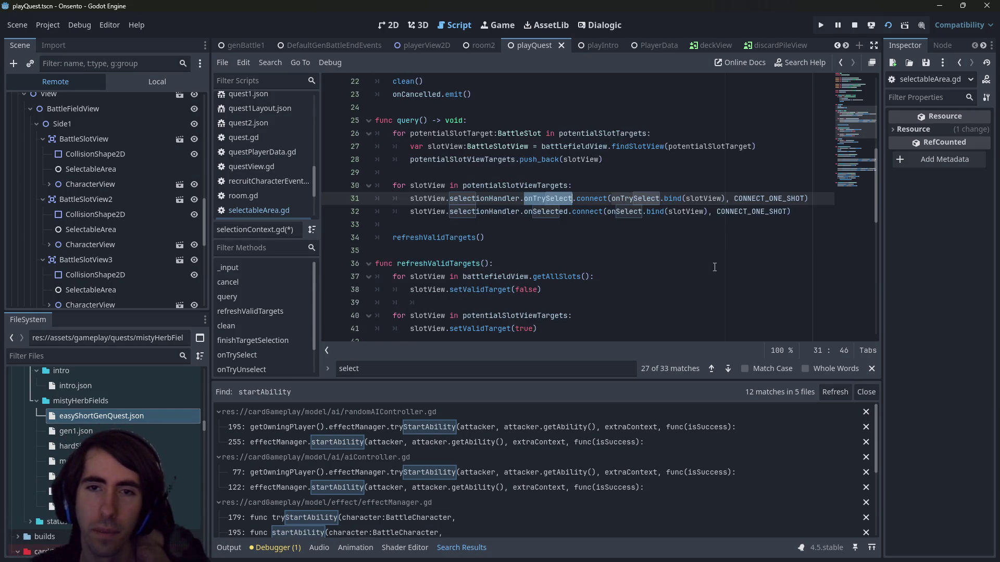
pyautogui.scroll(1, 811, 250)
pyautogui.moveTo(811, 251); pyautogui.dragTo(289, 254)
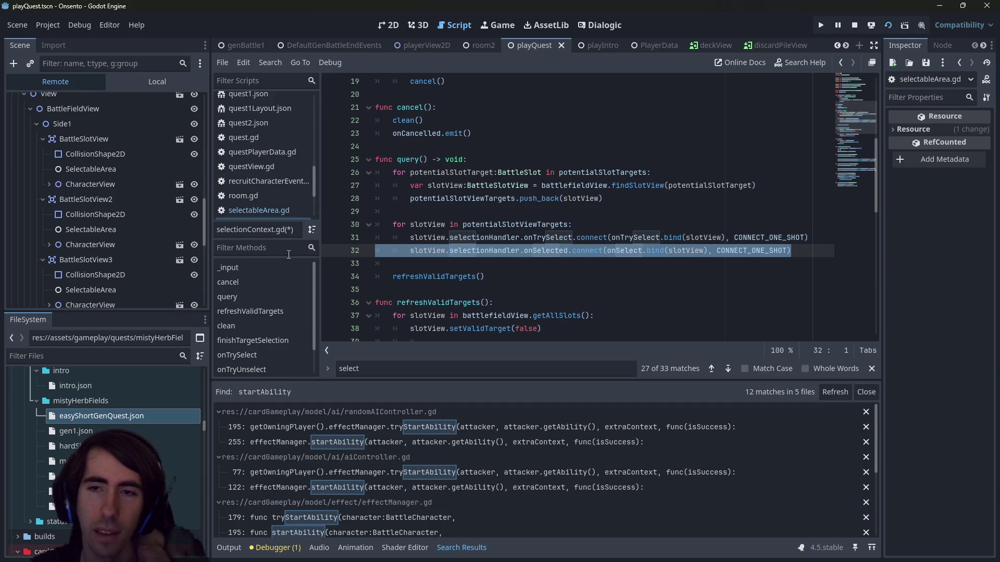
pyautogui.scroll(-6, 567, 298)
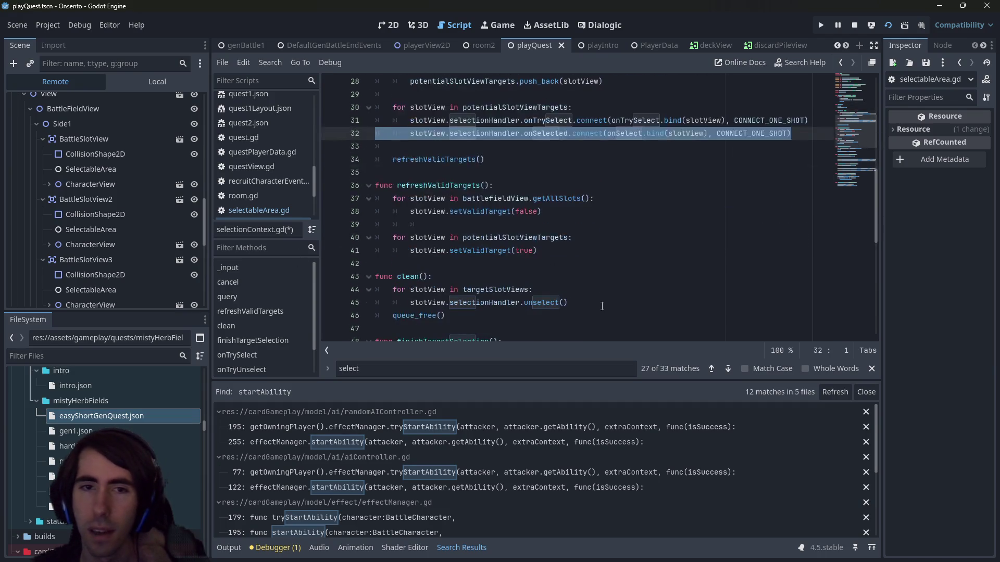
pyautogui.scroll(-6, 602, 306)
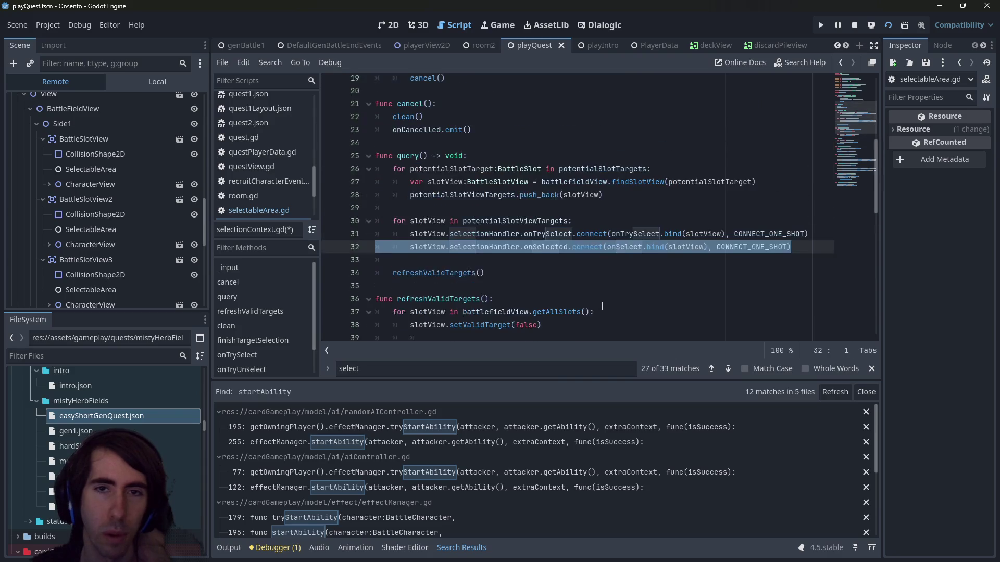
pyautogui.scroll(2, 612, 281)
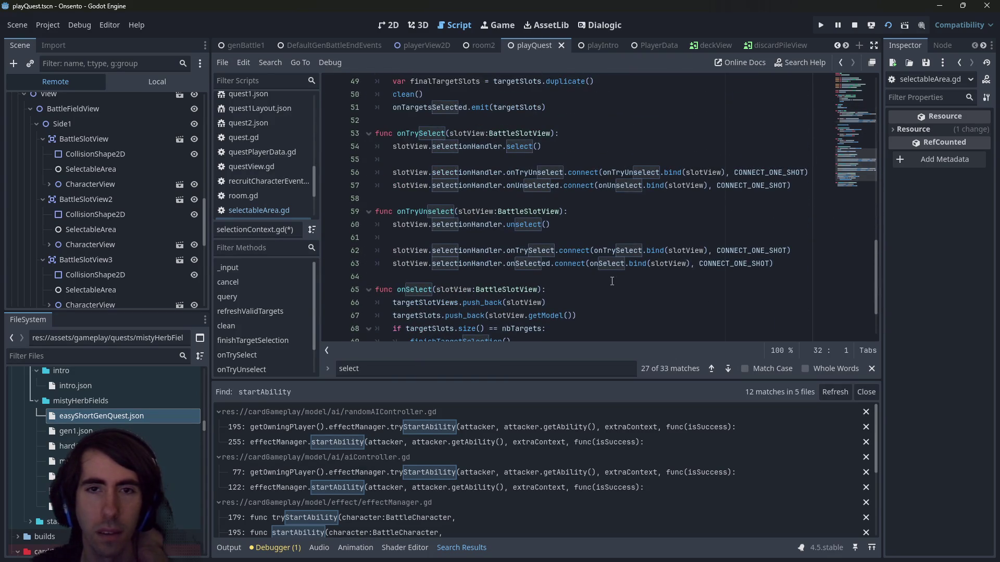
pyautogui.scroll(3, 612, 282)
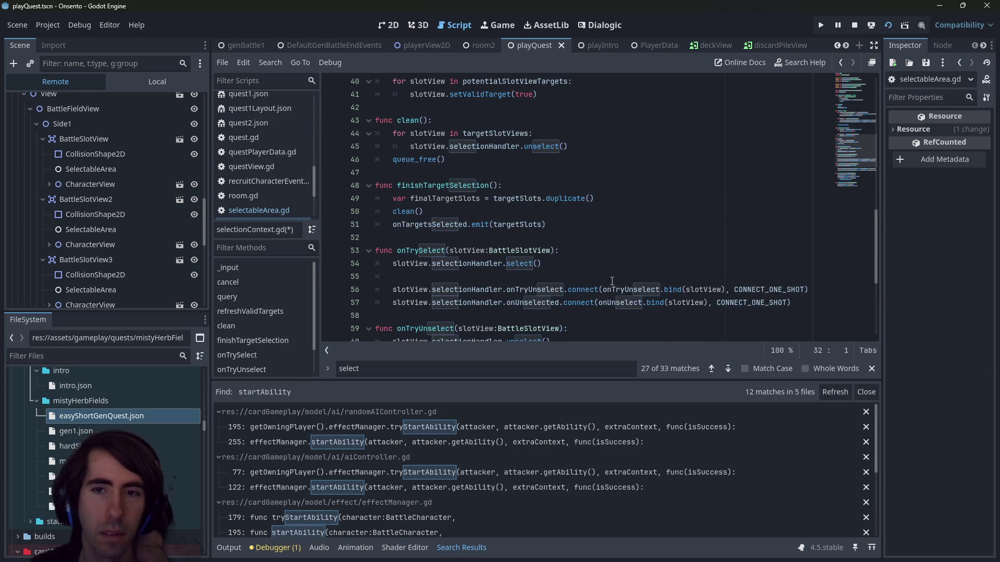